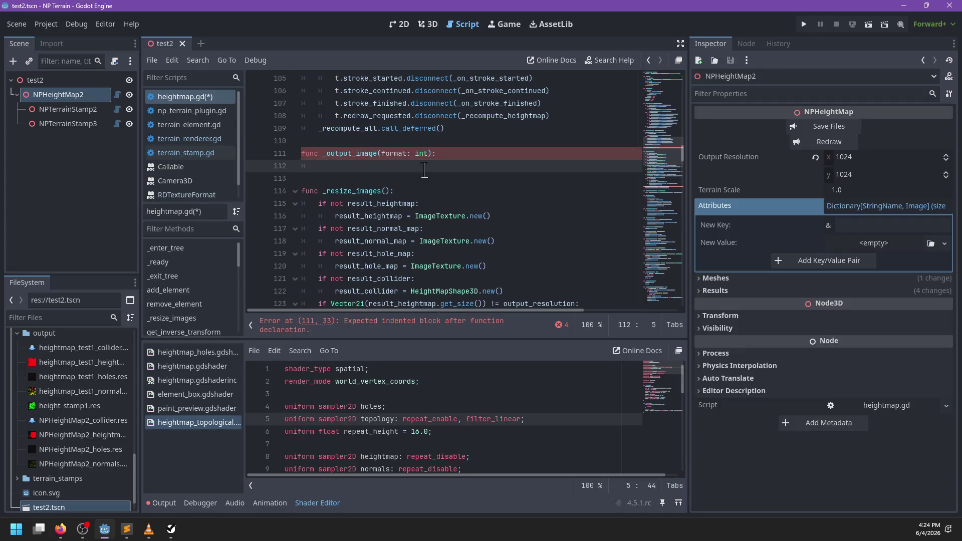
Add 'return Image.create(output_resolution.x, output_resolution.y, false, format)' to _output_image.
scroll(499, 106, "down", 1)
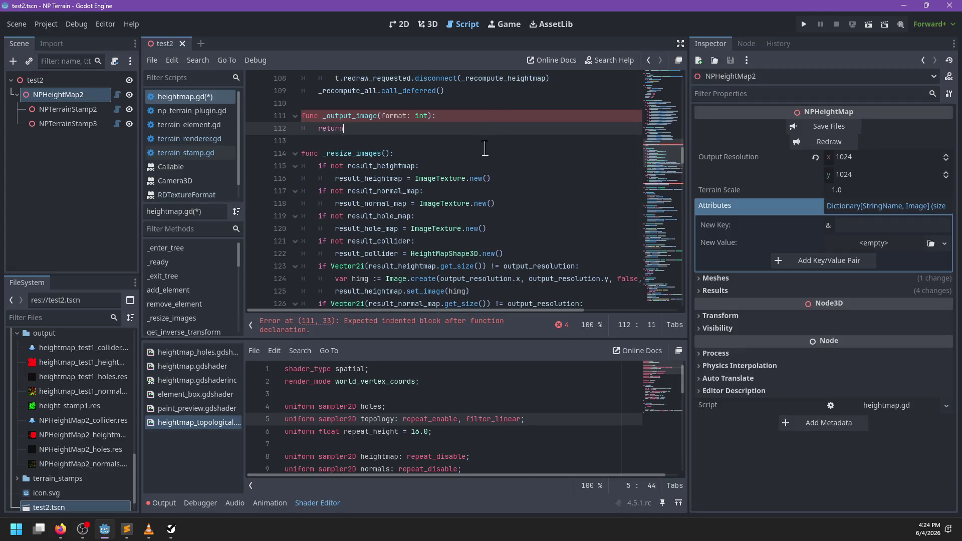
type("age.create(")
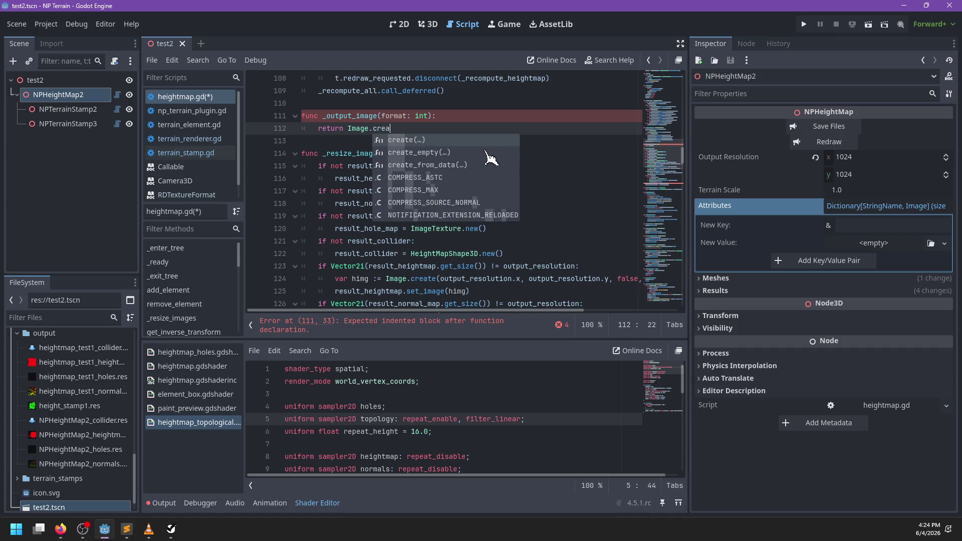
type("output_re")
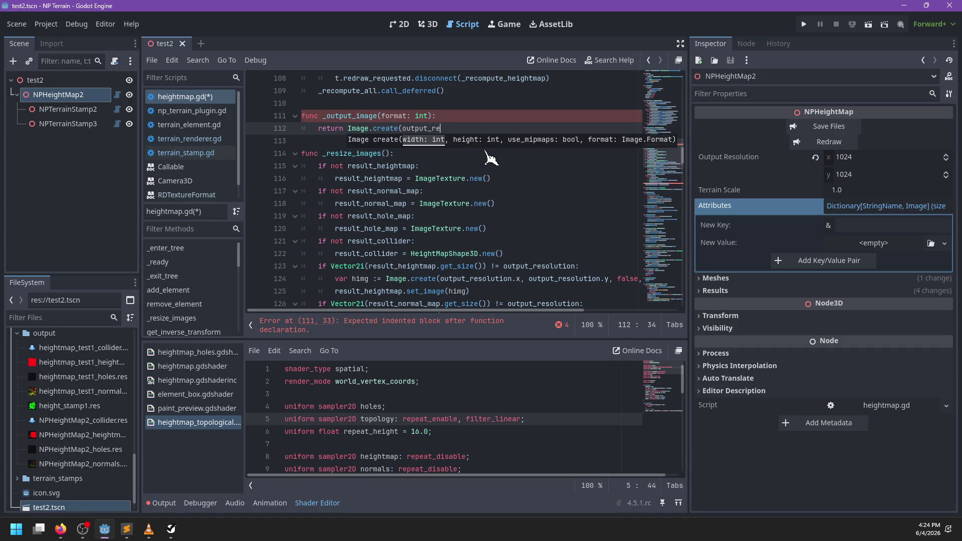
type("solution.y")
key("ctrl+BackSpace")
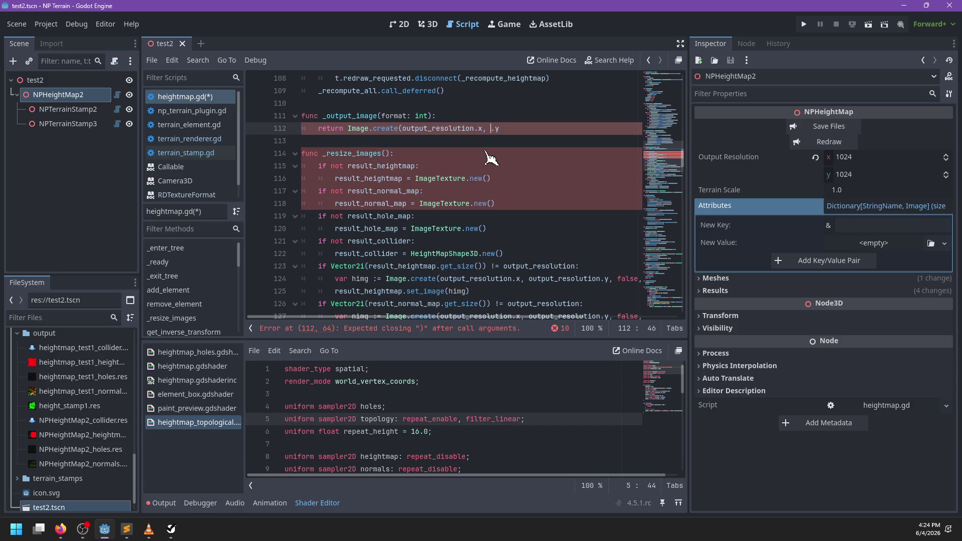
type("utput_")
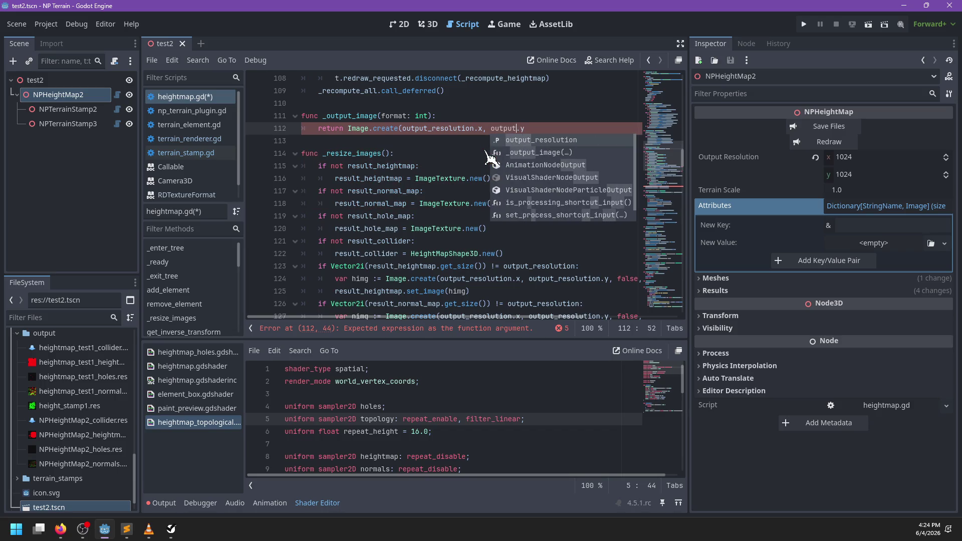
type("resolution")
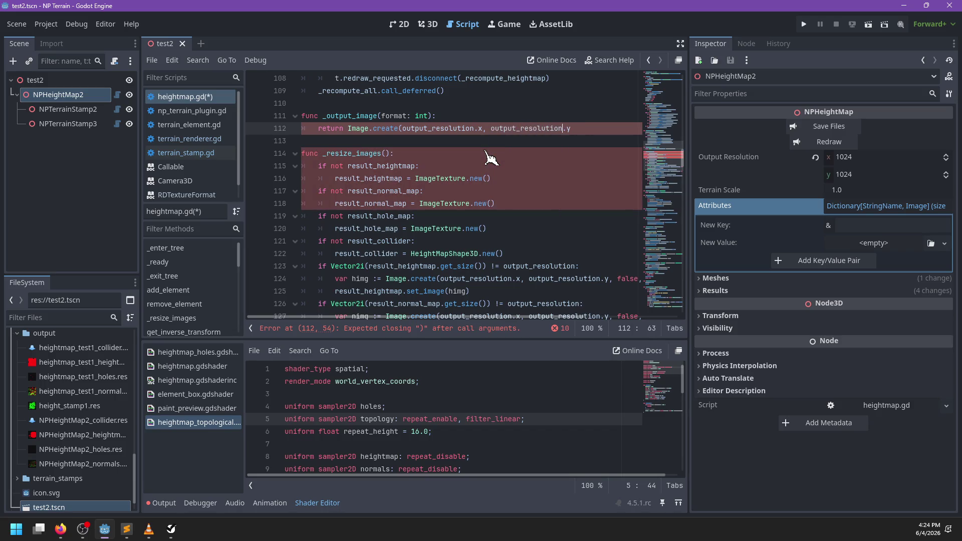
scroll(492, 258, "right", 3)
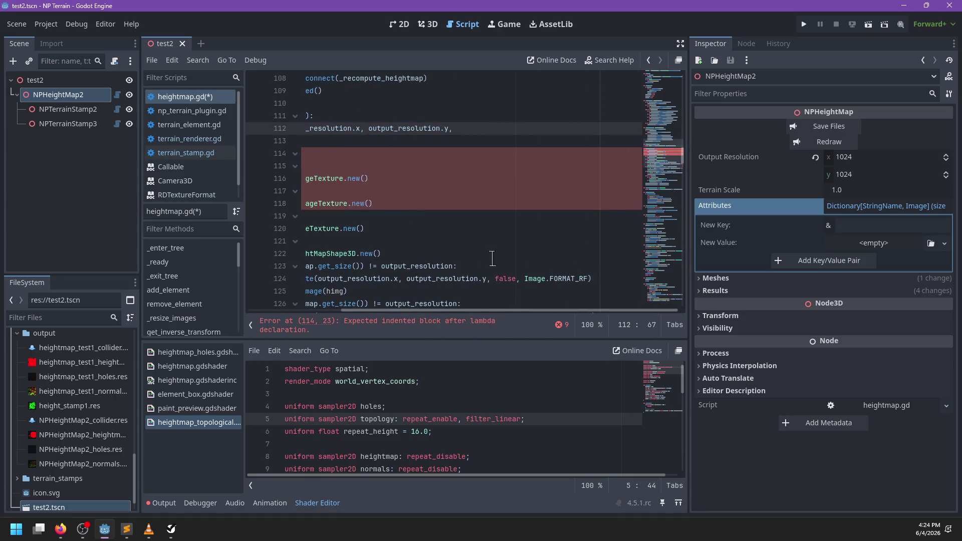
scroll(492, 261, "left", 3)
type("fal")
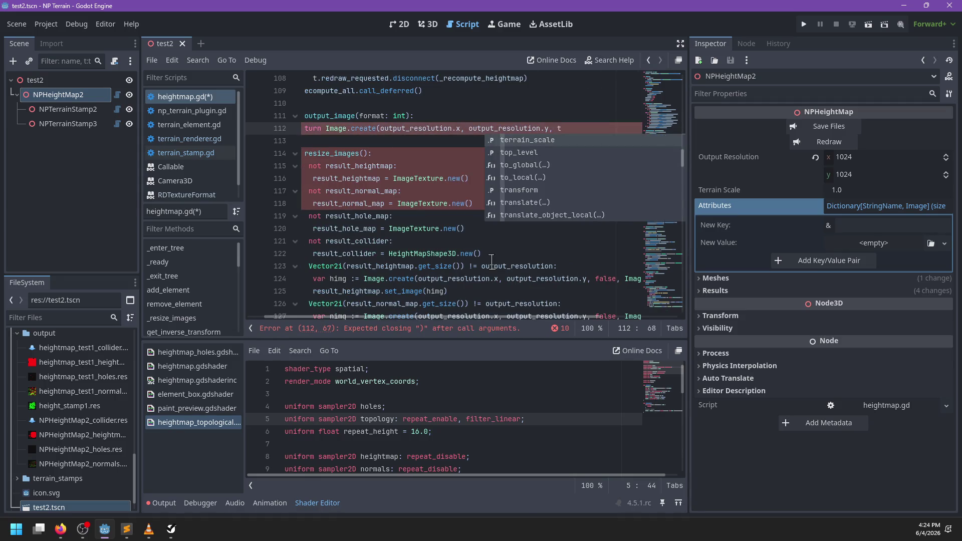
type("se, format)")
Change _output_image's format parameter type from int to Image.Format.
key("Up")
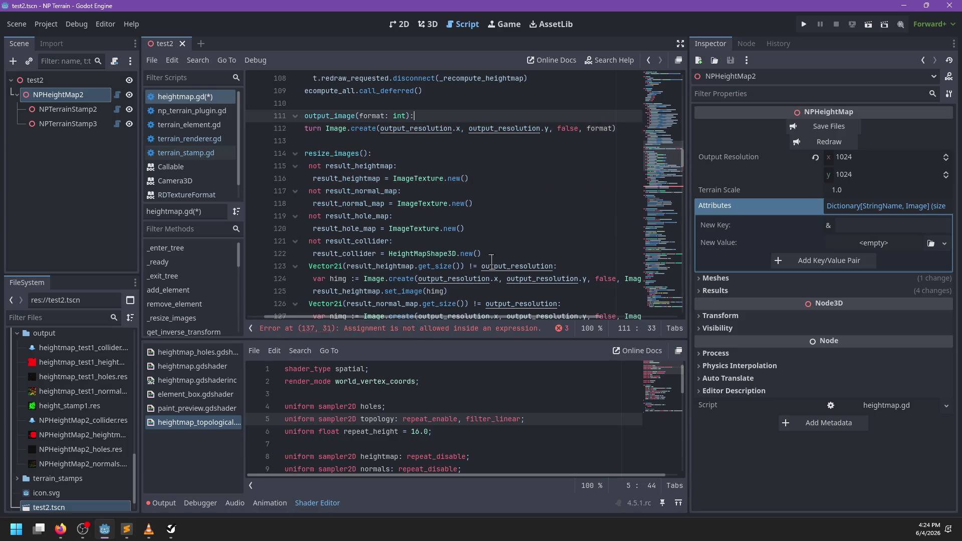
key("BackSpace")
key("BackSpace")
key("BackSpace")
type("Image.Format")
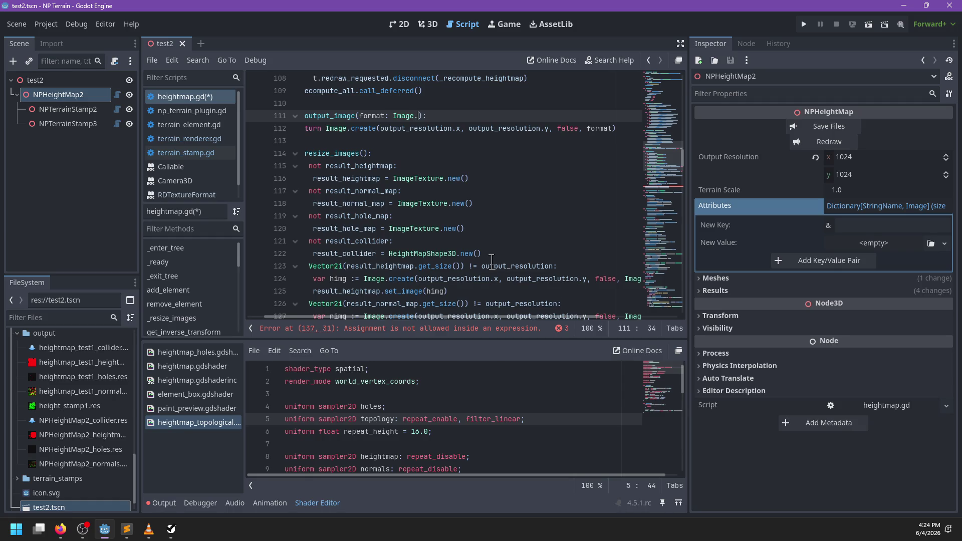
scroll(489, 261, "right", 2)
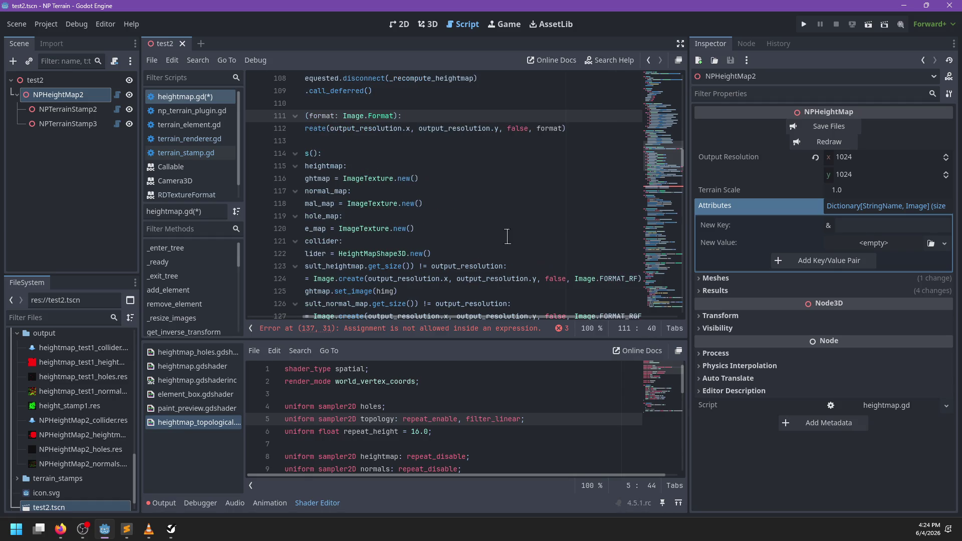
scroll(485, 262, "down", 1)
scroll(485, 262, "left", 2)
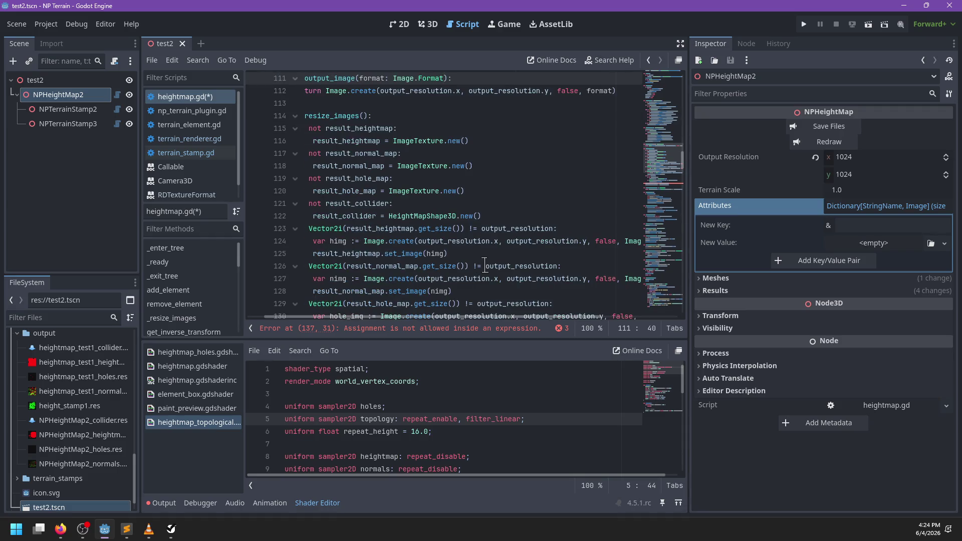
left_click_drag(626, 241, 363, 241)
scroll(431, 236, "down", 3)
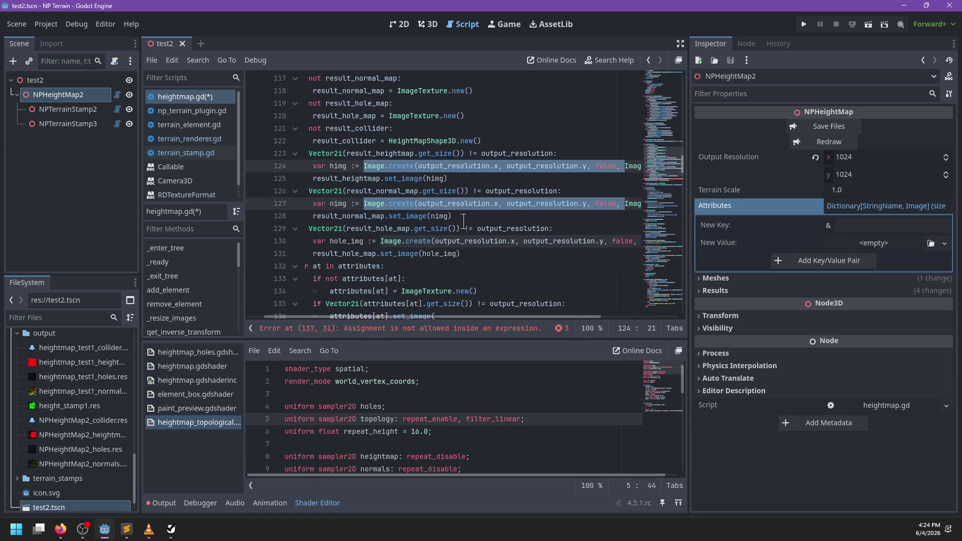
Replace the Image.create calls in _resize_images with _output_image for the heightmap, normal and hole images.
scroll(465, 222, "up", 2)
scroll(464, 222, "up", 2)
scroll(465, 222, "left", 1)
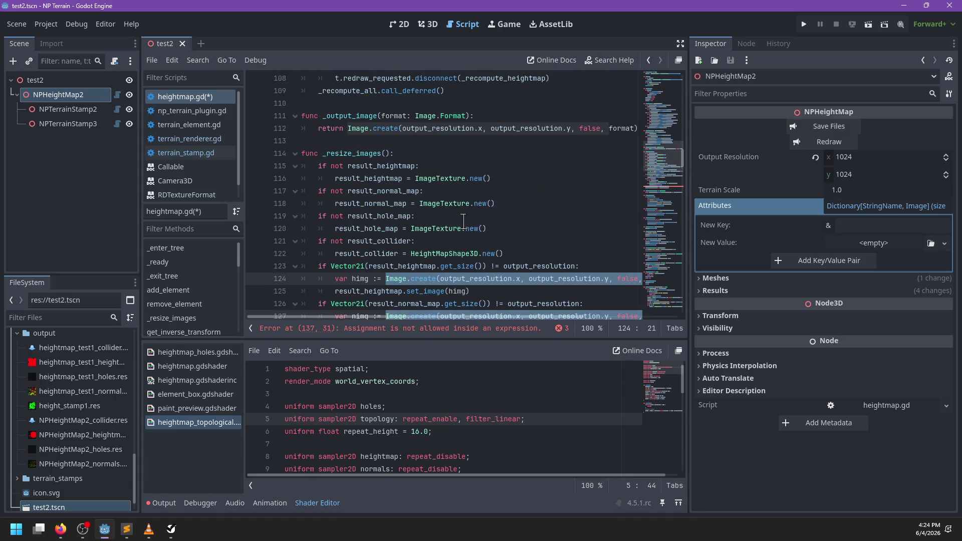
key("ctrl+z")
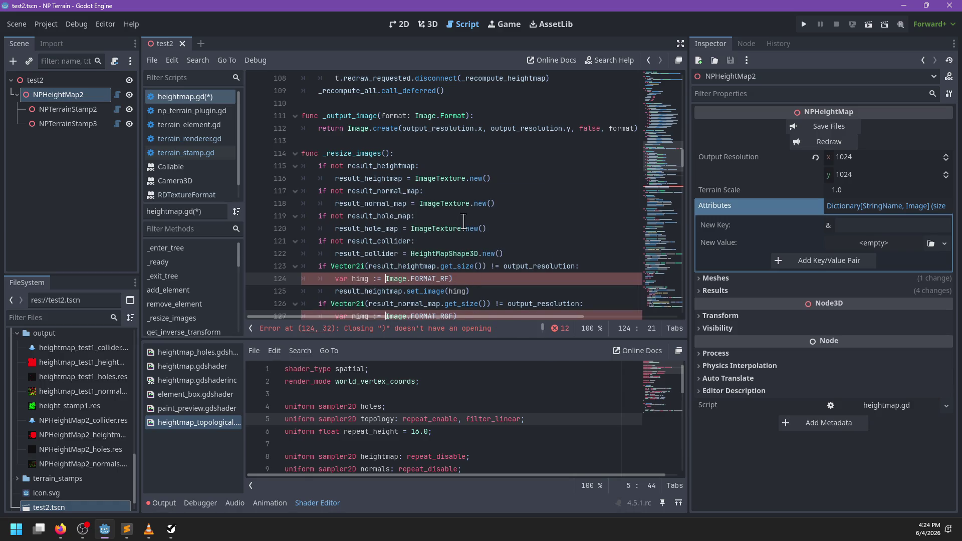
type("_output_image")
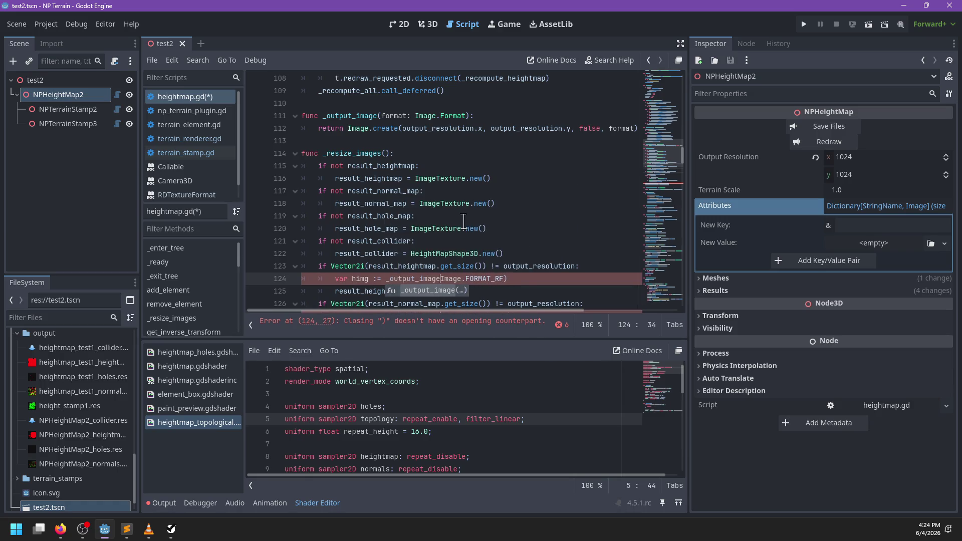
key("Return")
Build the attribute image with _output_image(Image.FORMAT_RGBAF).
scroll(441, 236, "down", 3)
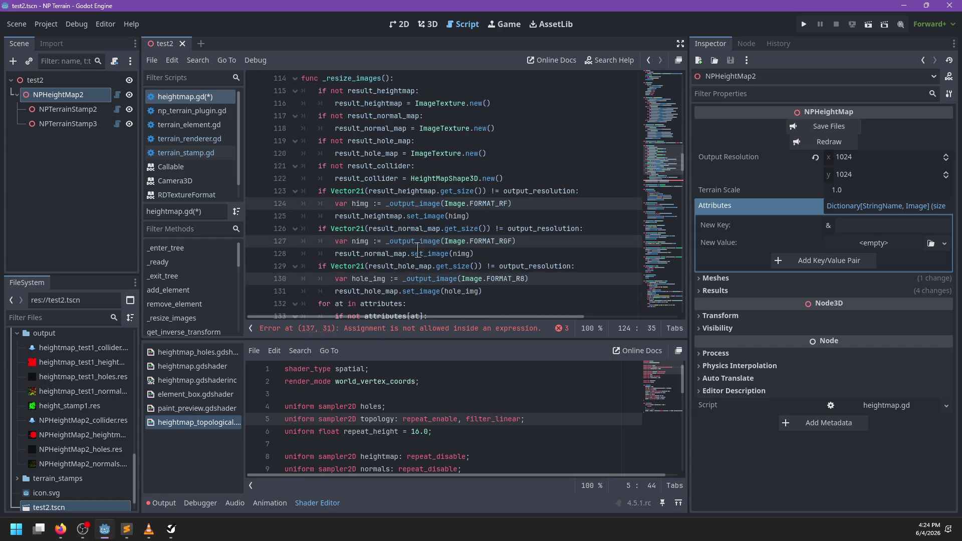
scroll(418, 249, "down", 2)
mouse_move(471, 246)
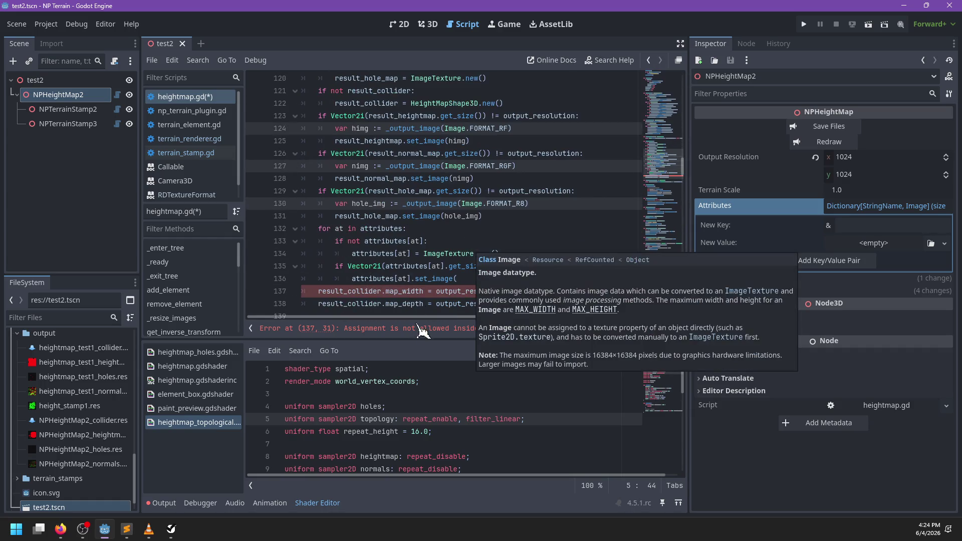
left_click(501, 277)
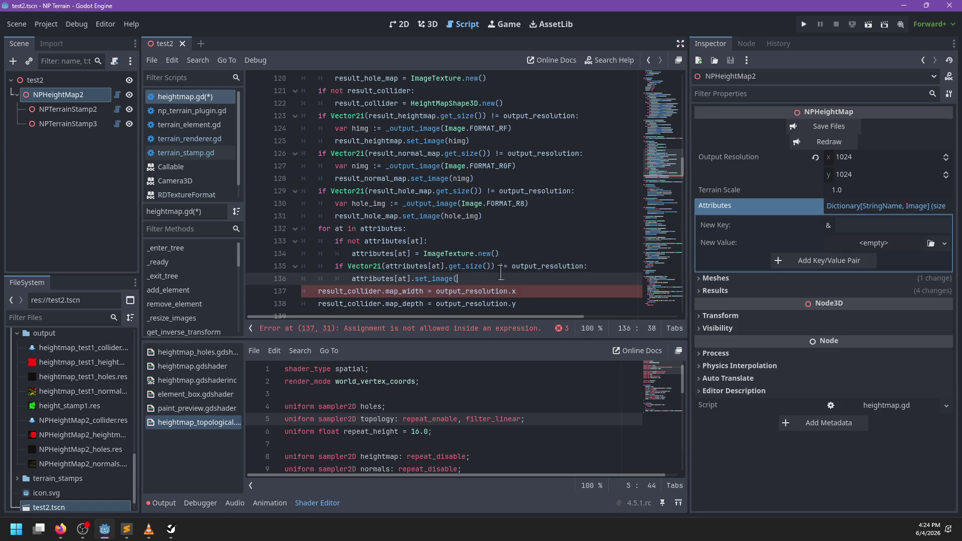
type("output")
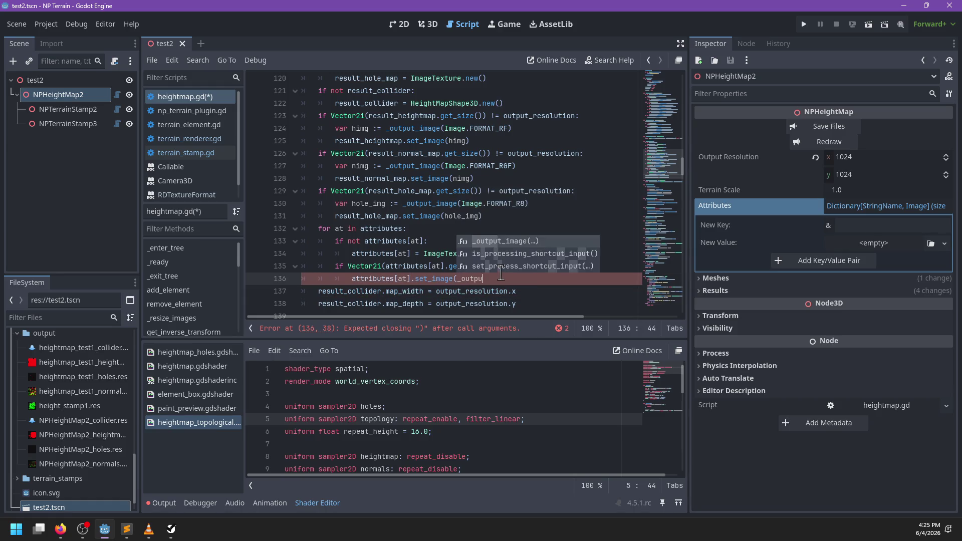
key("Return")
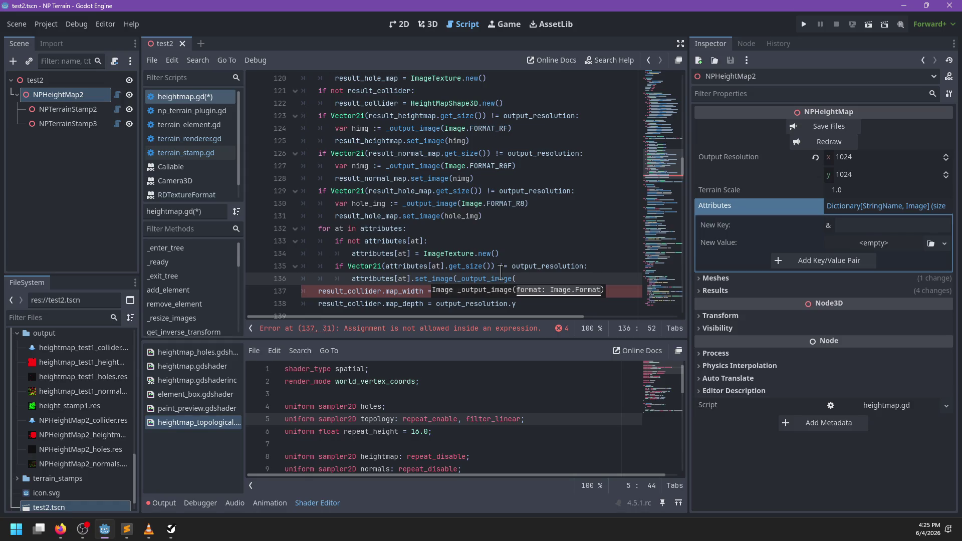
type("FORMAT_RG")
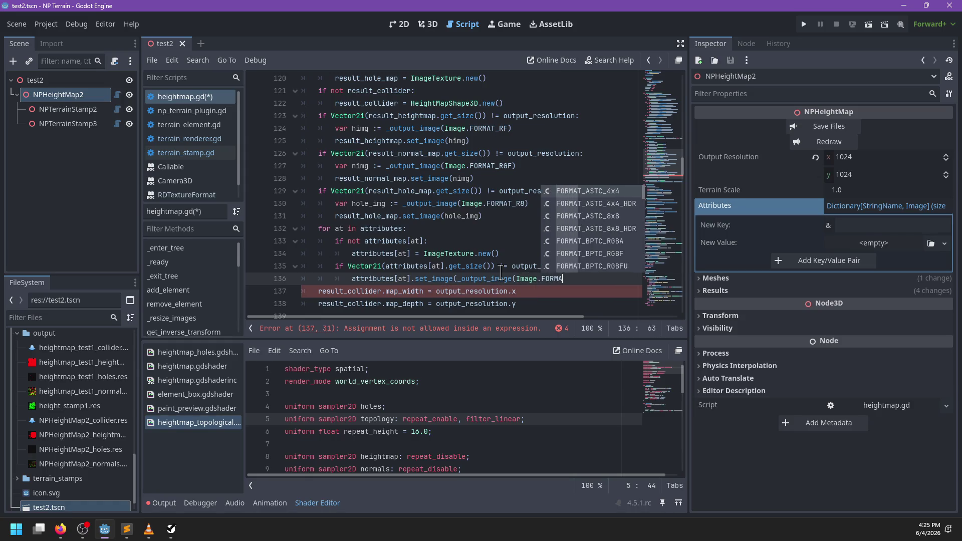
type("BAF")
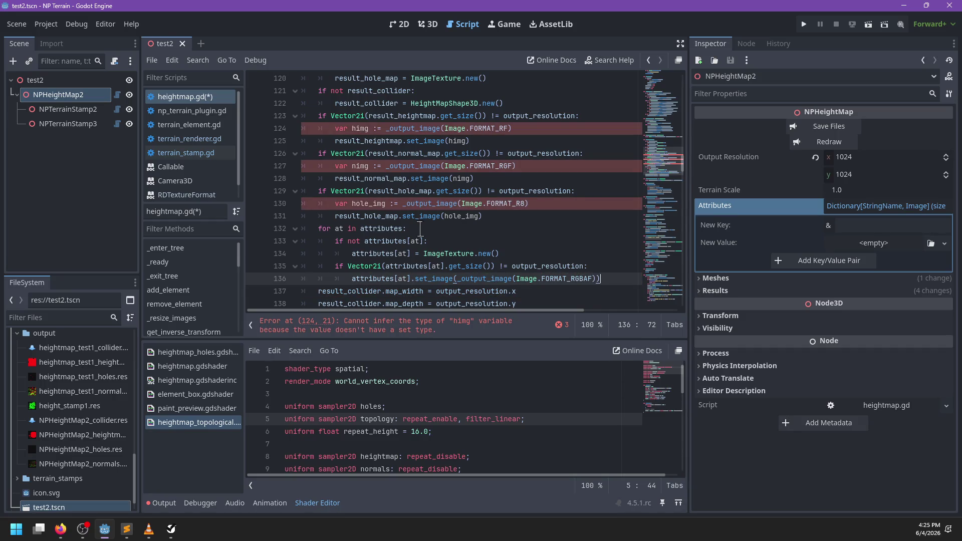
Jump to the _output_image definition to check it.
mouse_move(561, 279)
scroll(474, 221, "up", 1)
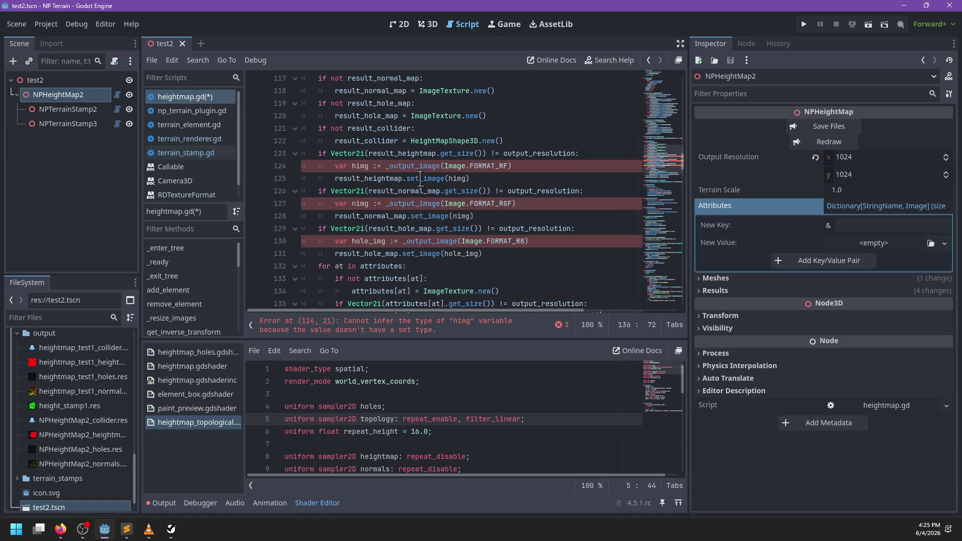
mouse_move(385, 166)
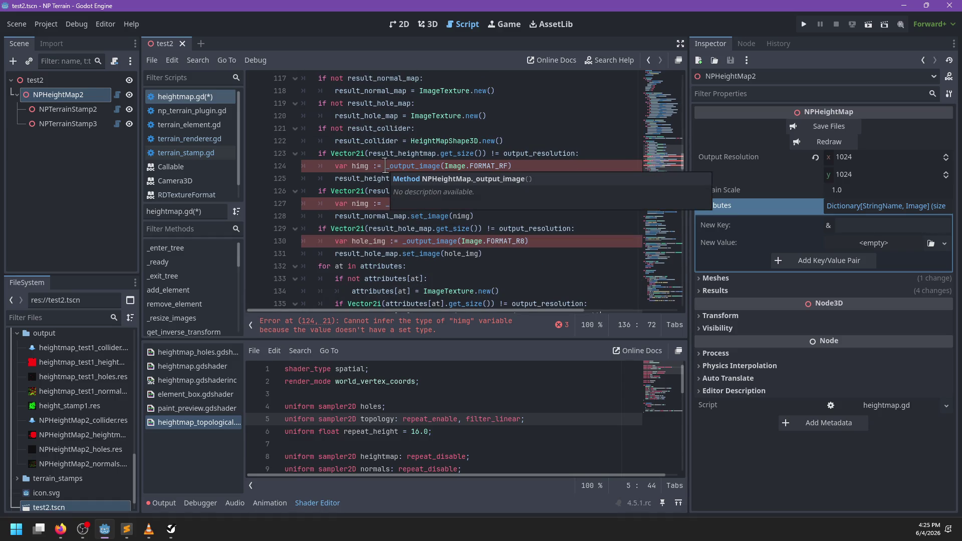
left_click(425, 166, "ctrl")
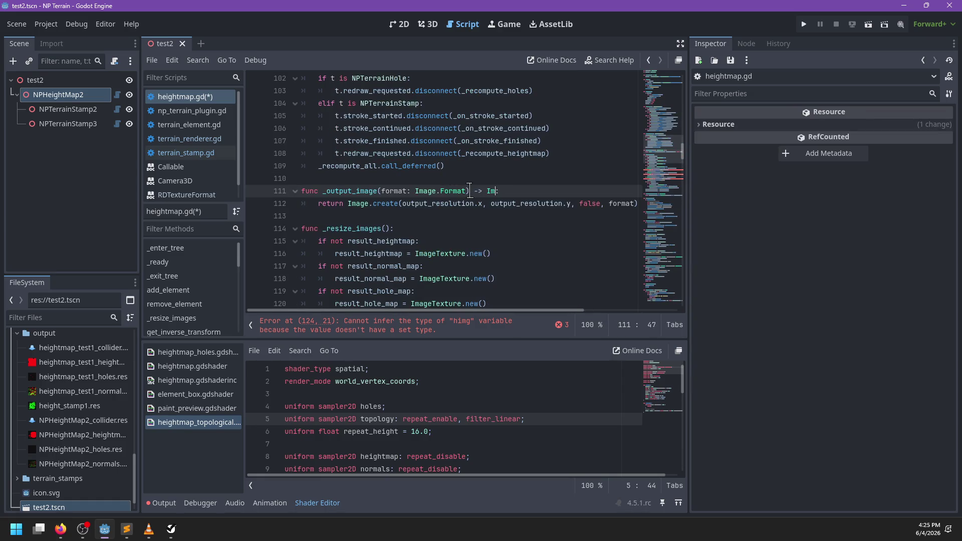
scroll(387, 166, "down", 5)
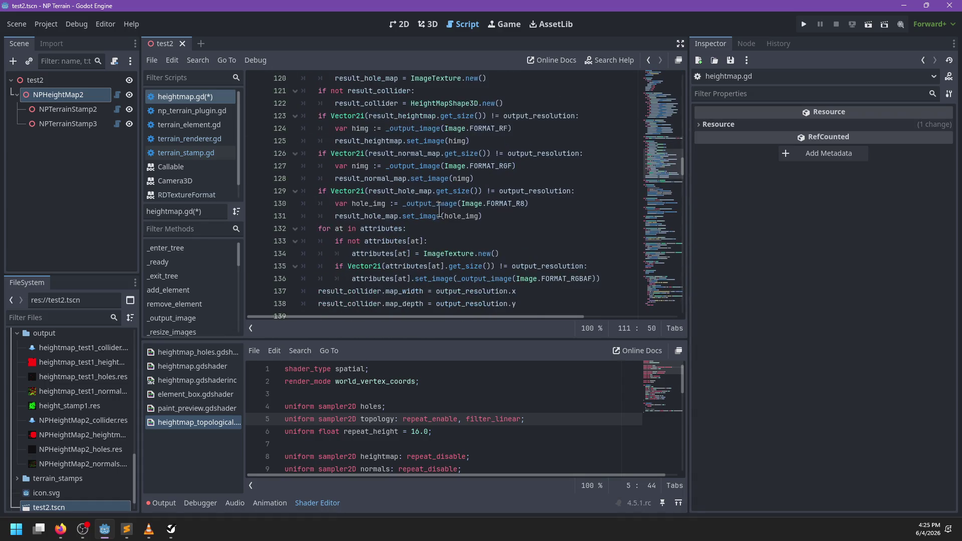
Strip the variable declarations and cut the three _output_image calls in _resize_images.
left_click_drag(388, 167, 374, 166)
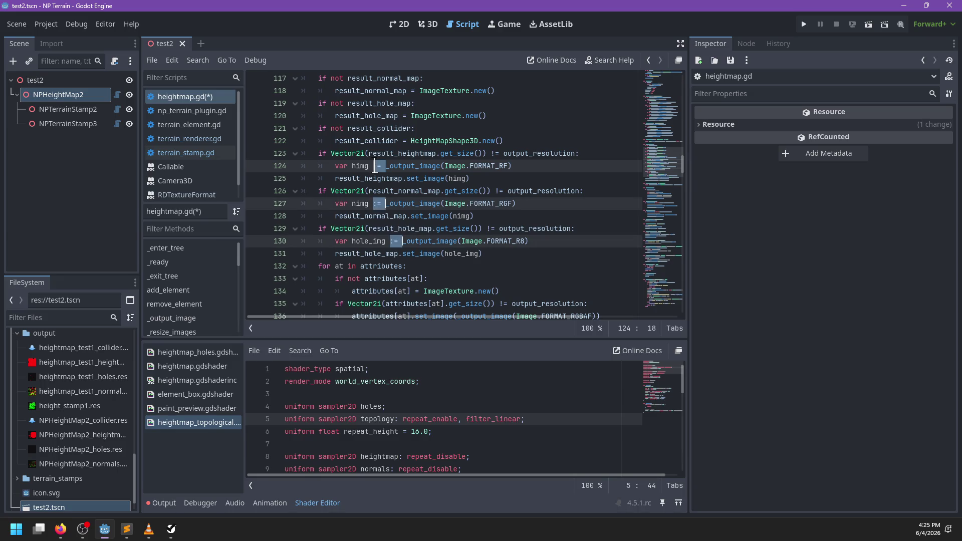
key("Right")
key("shift+Home")
key("BackSpace")
key("shift+End")
key("ctrl+x")
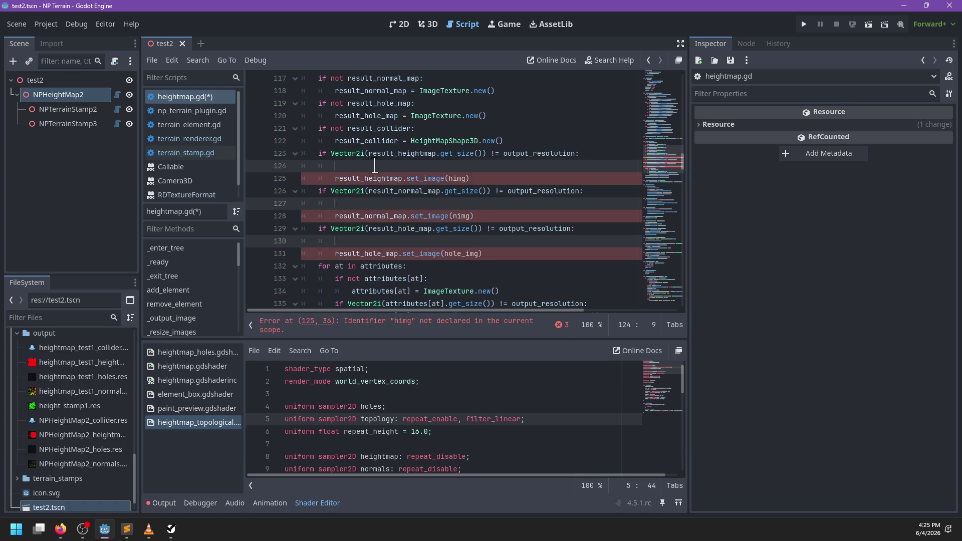
Paste the calls inside each set_image, delete the emptied lines, and save heightmap.gd.
key("Down")
key("ctrl+shift+Right")
key("ctrl+v")
key("Up")
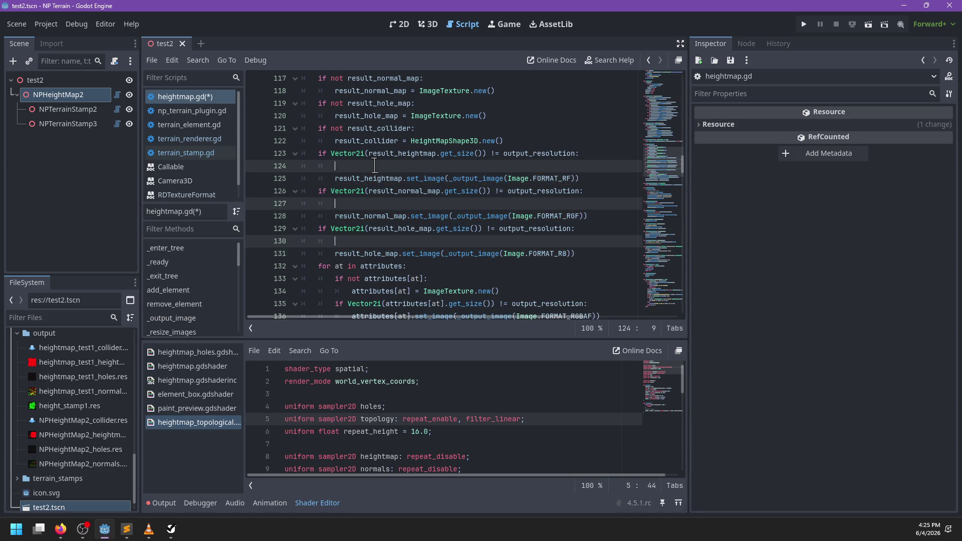
key("BackSpace")
key("ctrl+s")
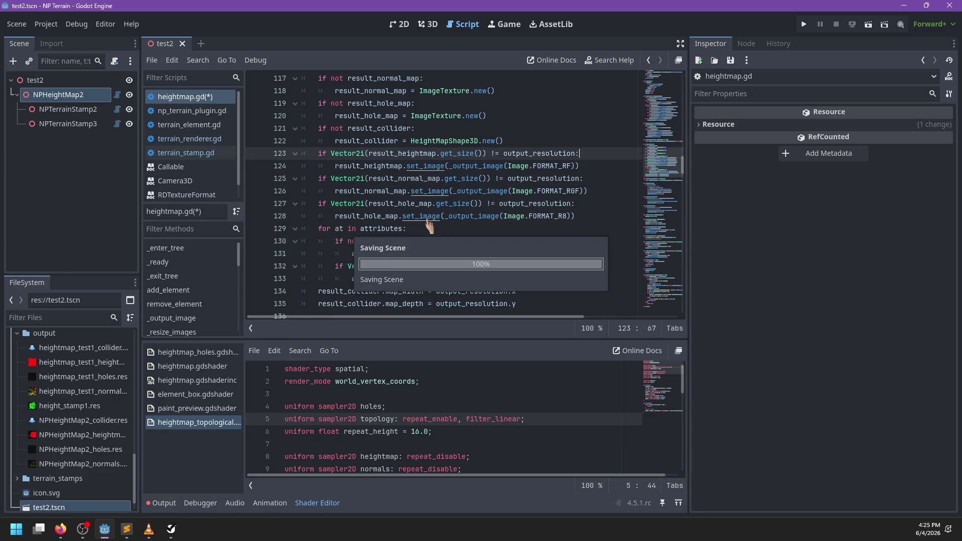
left_click(603, 206)
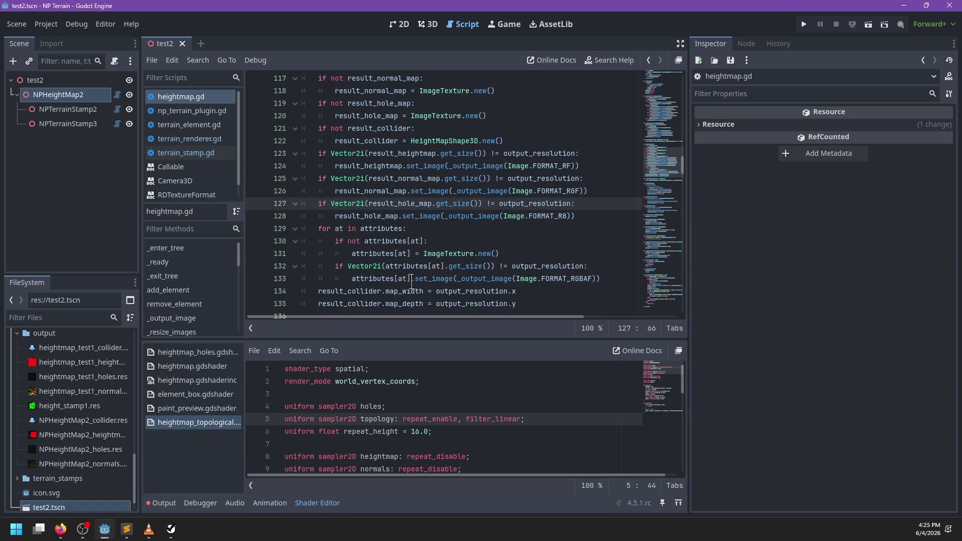
scroll(411, 282, "down", 3)
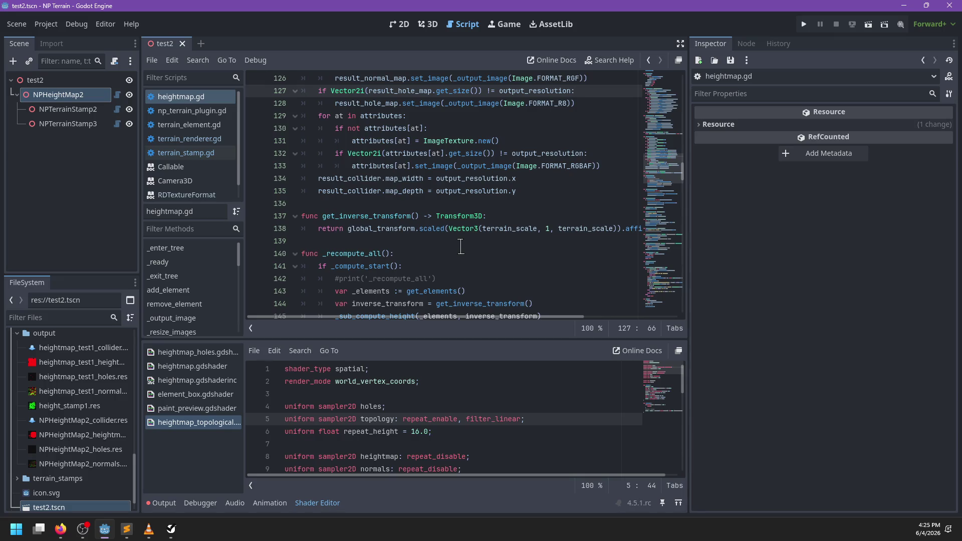
scroll(397, 187, "up", 4)
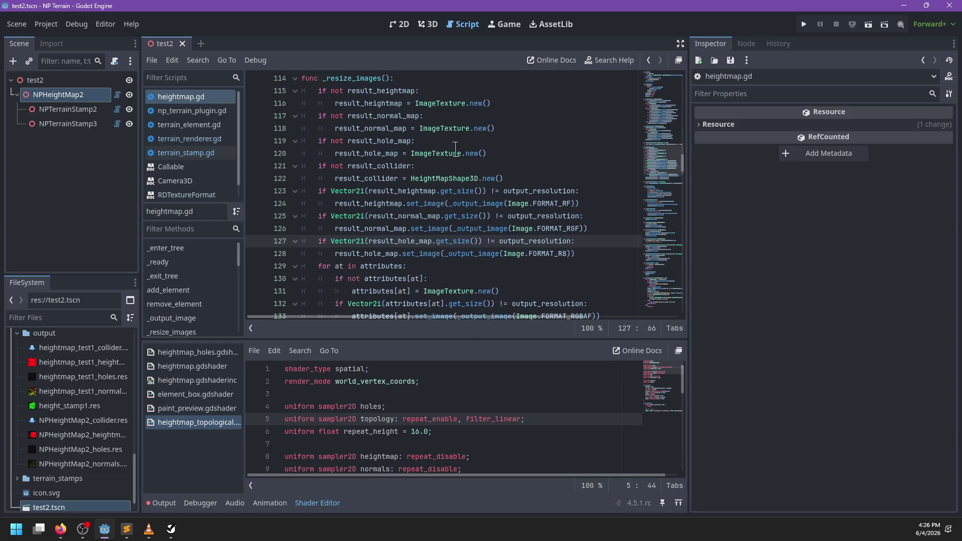
scroll(391, 158, "up", 2)
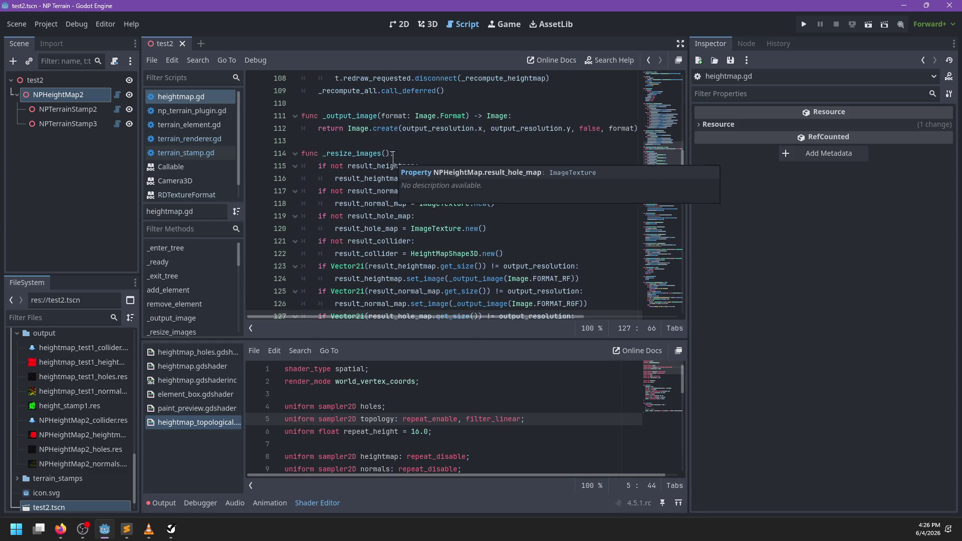
scroll(394, 159, "up", 20)
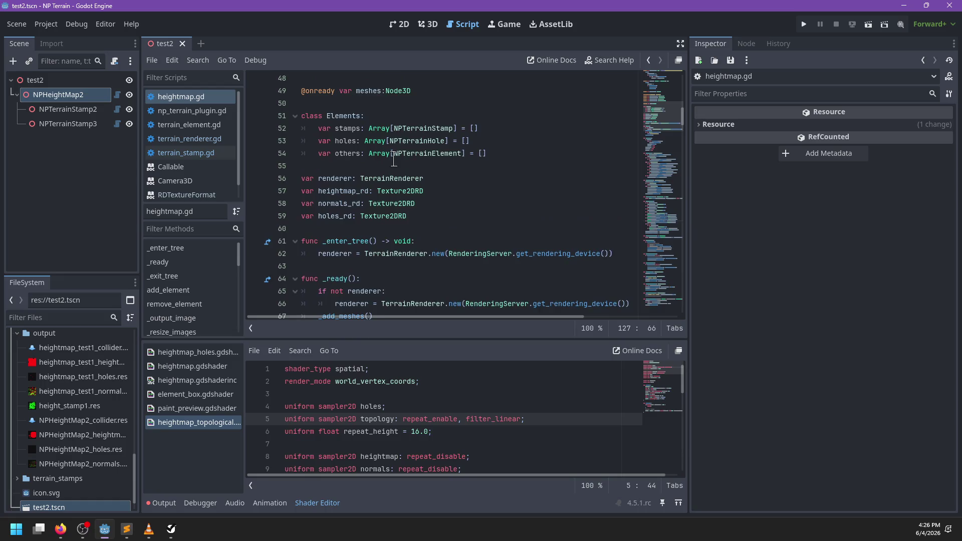
scroll(394, 159, "up", 8)
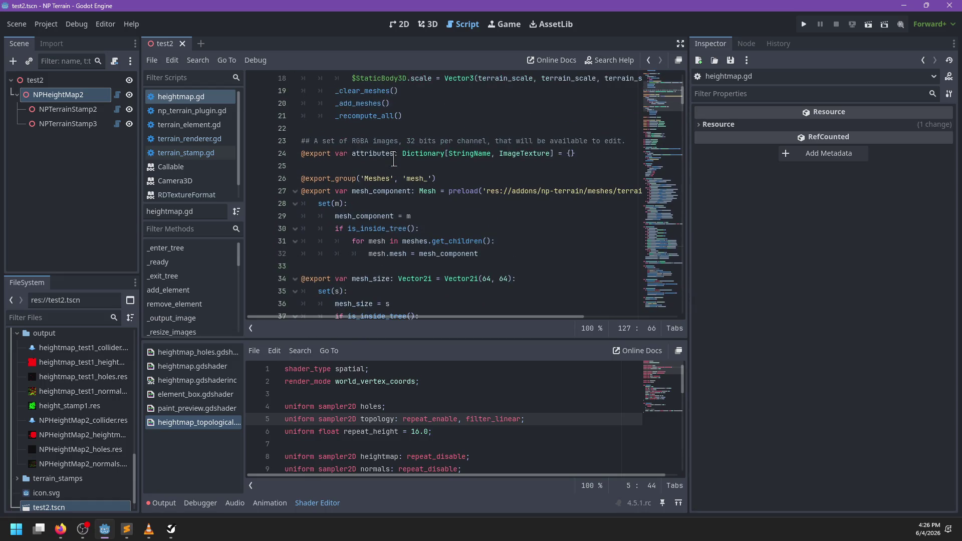
scroll(394, 159, "up", 2)
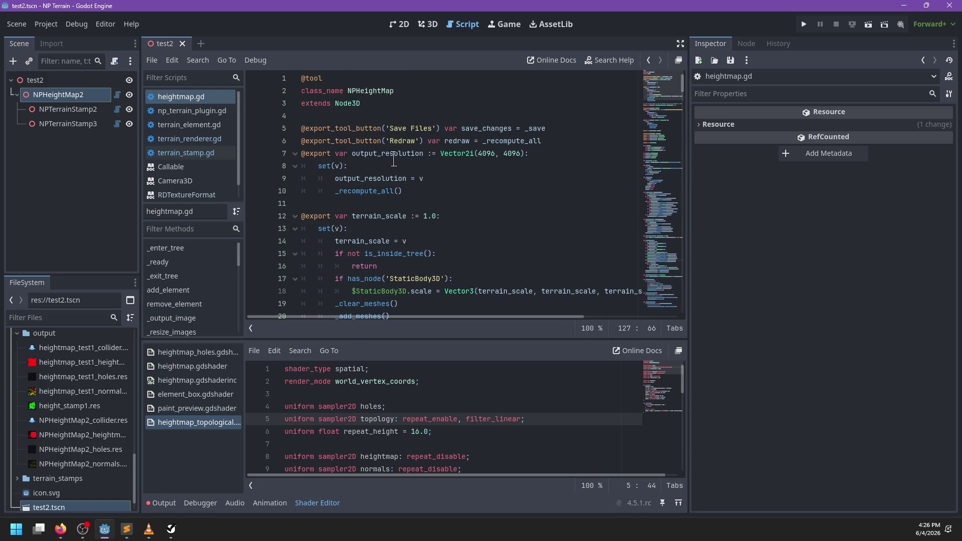
scroll(451, 193, "down", 5)
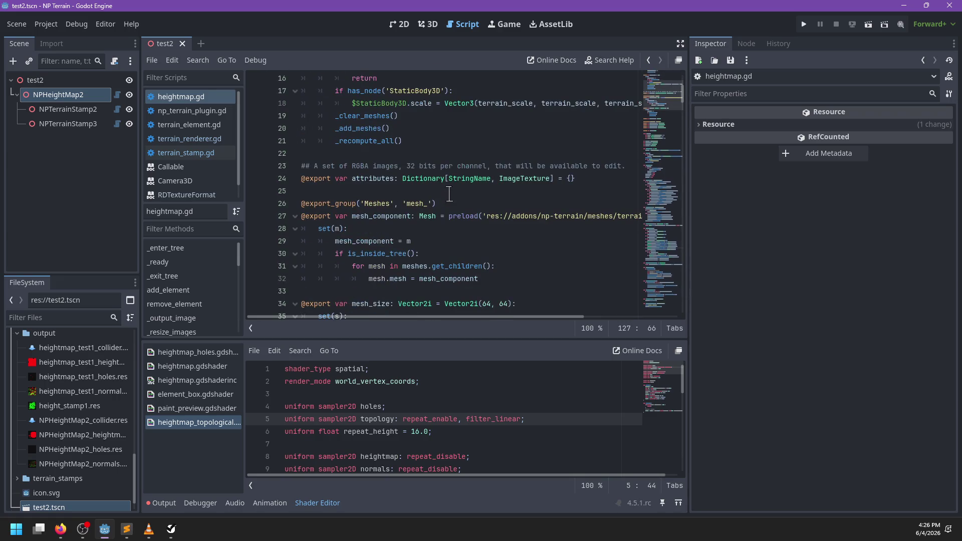
left_click(584, 178)
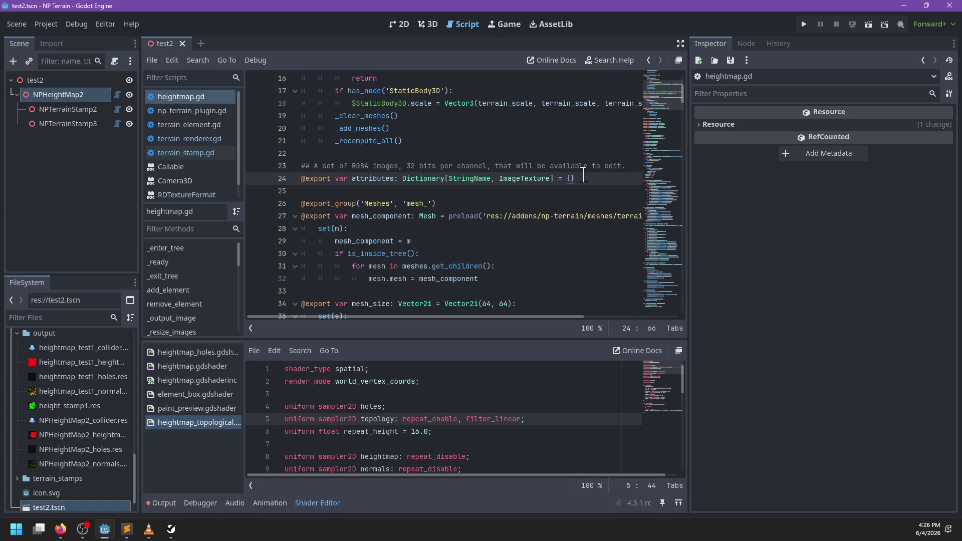
scroll(581, 180, "up", 2)
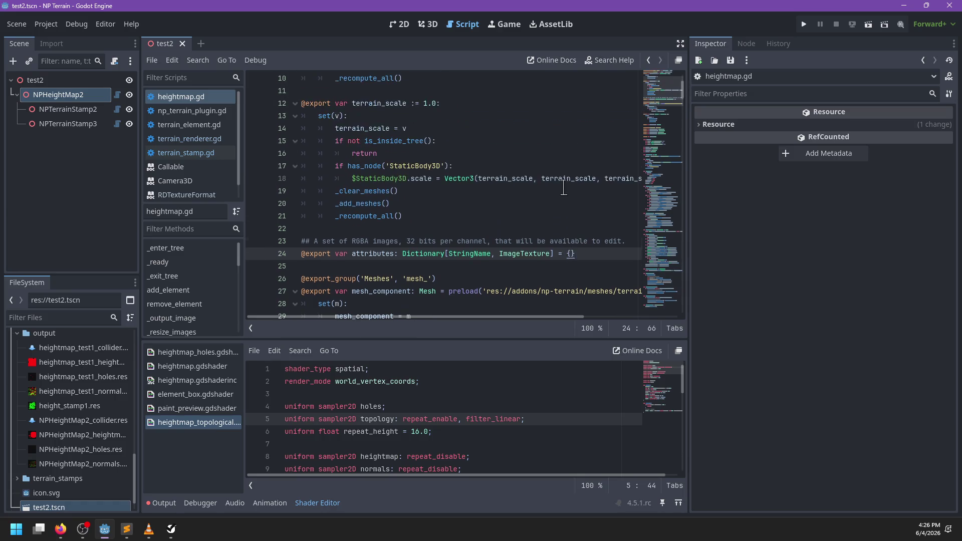
scroll(362, 206, "up", 3)
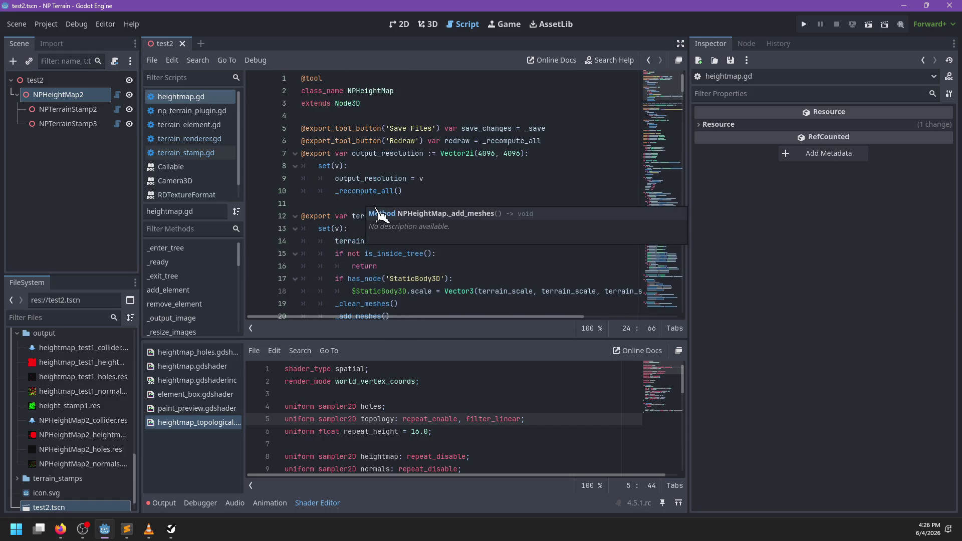
scroll(478, 155, "down", 5)
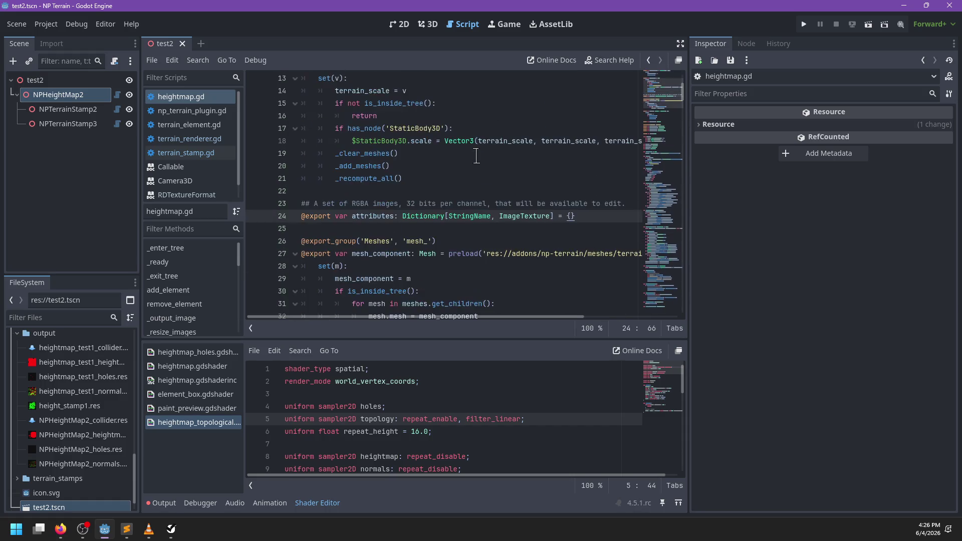
scroll(476, 156, "up", 4)
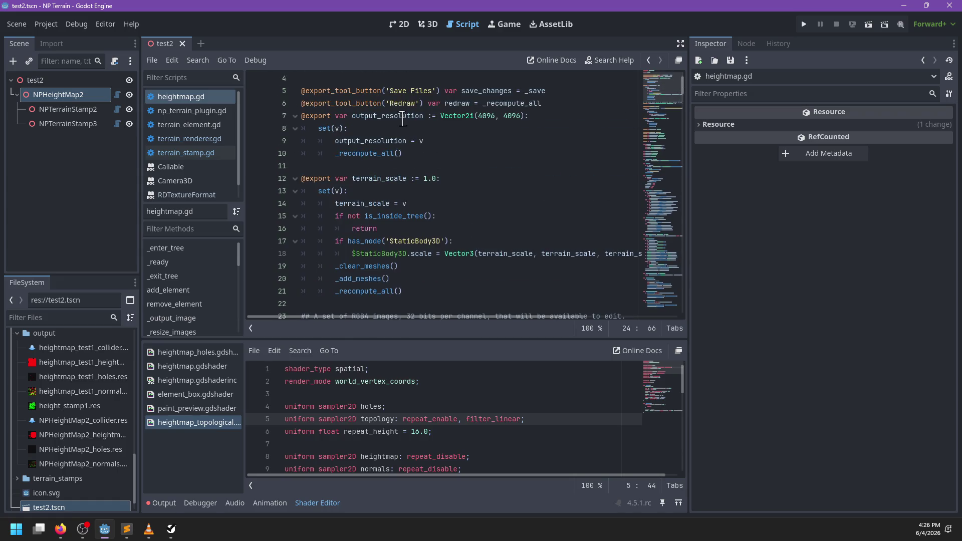
scroll(456, 155, "down", 2)
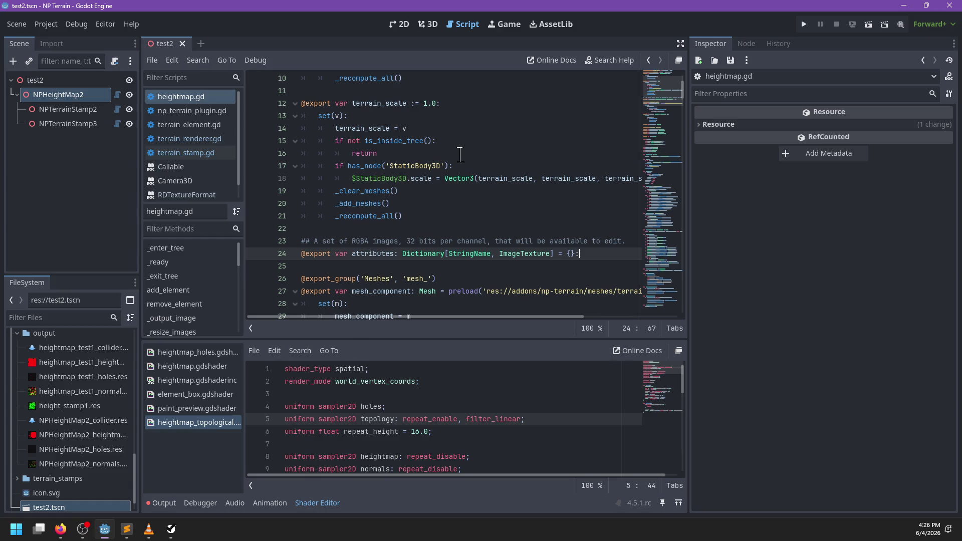
Write the attributes setter set(a) that assigns attributes = a and calls _resize_images().
key("Return")
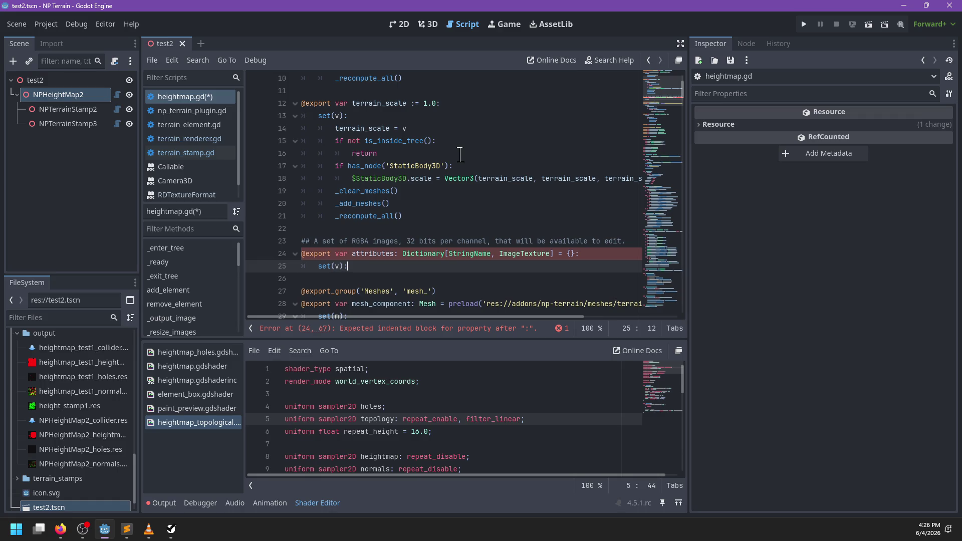
key("Left")
key("Left")
key("BackSpace")
type("a")
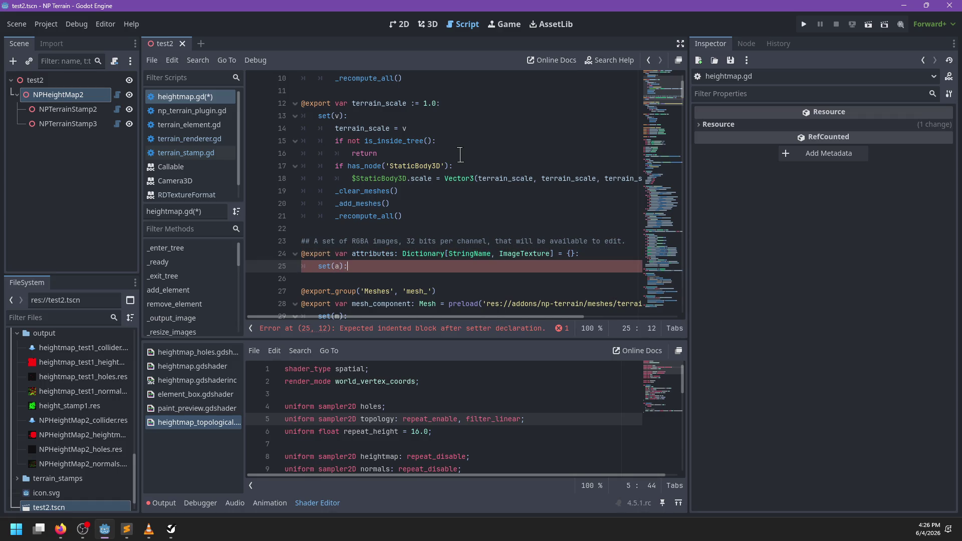
key("Return")
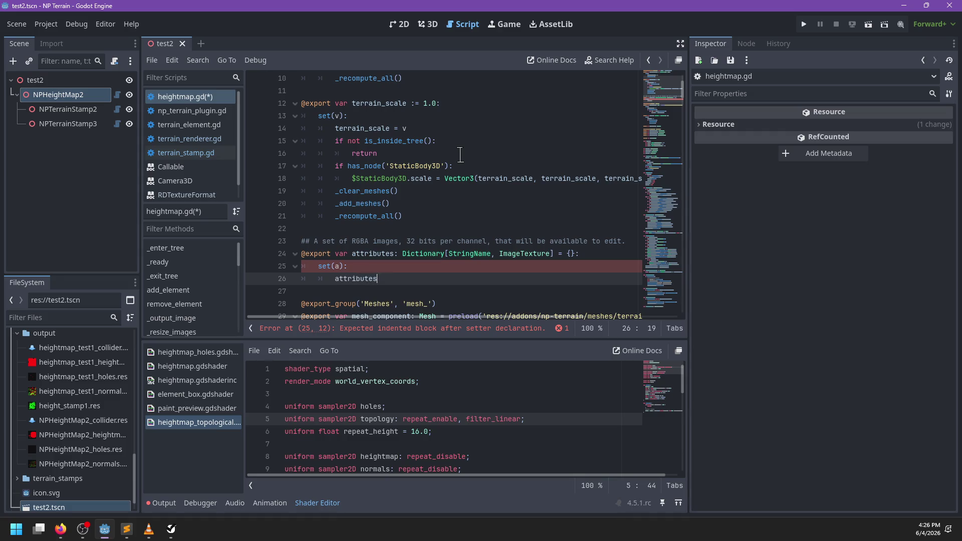
type("a")
key("Return")
key("Return")
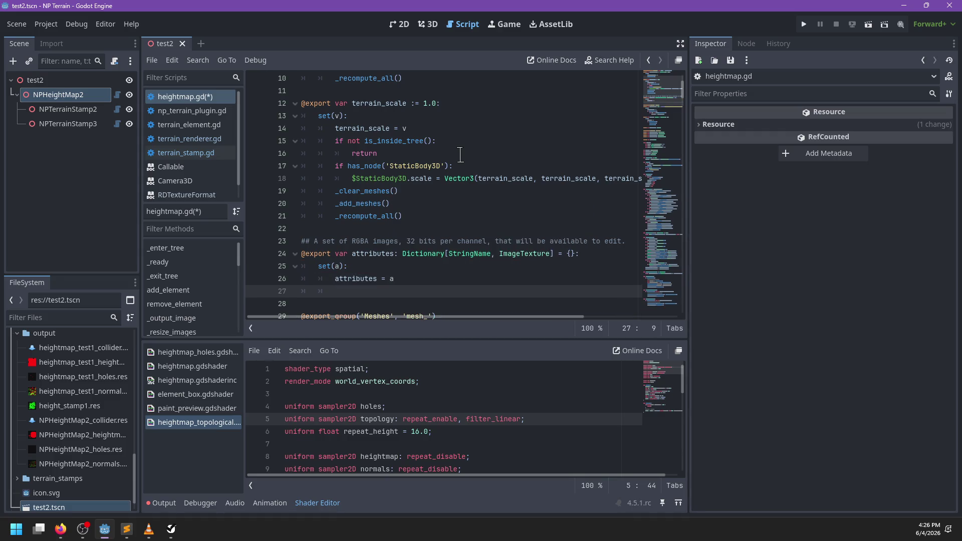
type("resize")
key("Return")
scroll(439, 190, "down", 2)
Save heightmap.gd and switch to the 3D terrain view.
key("ctrl+s")
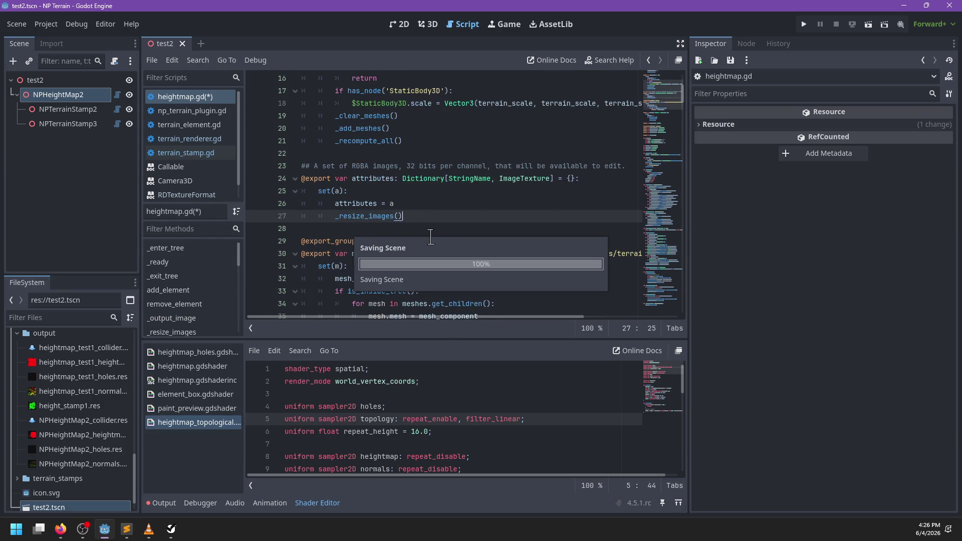
left_click(368, 216, "ctrl")
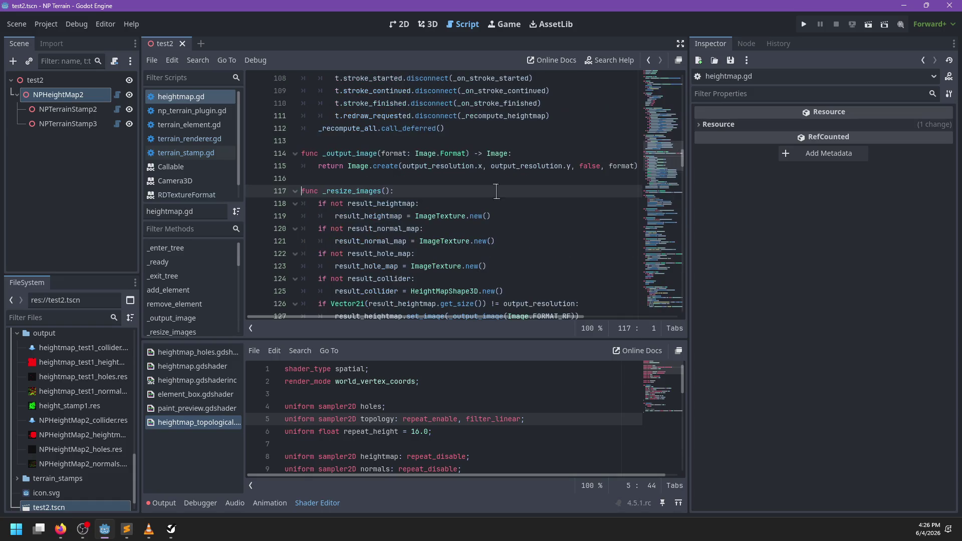
scroll(468, 209, "down", 6)
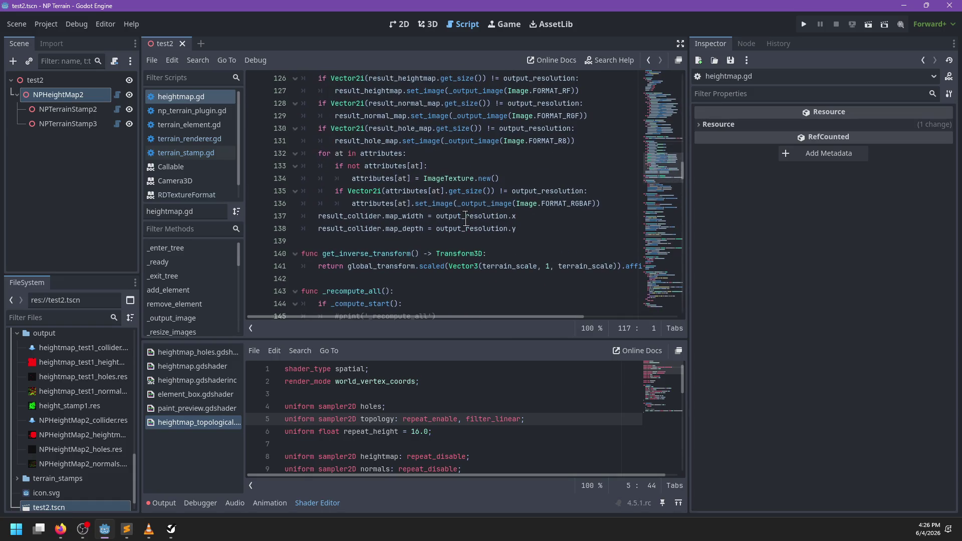
scroll(571, 205, "up", 4)
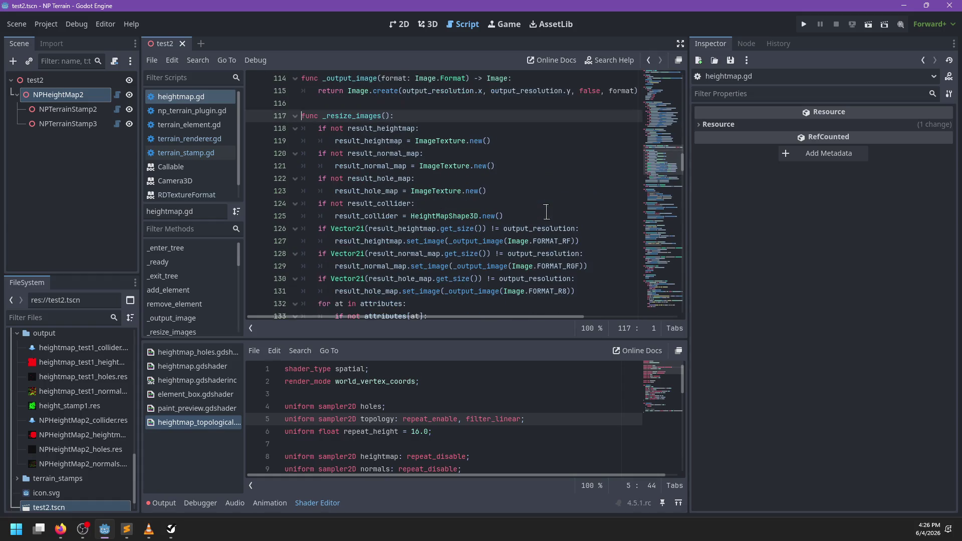
left_click(429, 24)
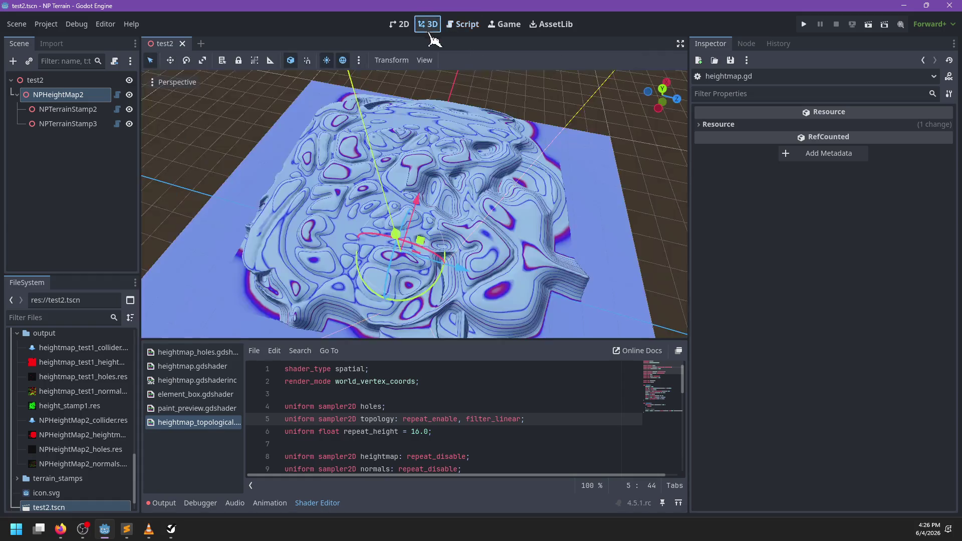
Select NPHeightMap2 and try adding a 'main_attrib' key to its Attributes dictionary.
left_click_drag(441, 195, 436, 195)
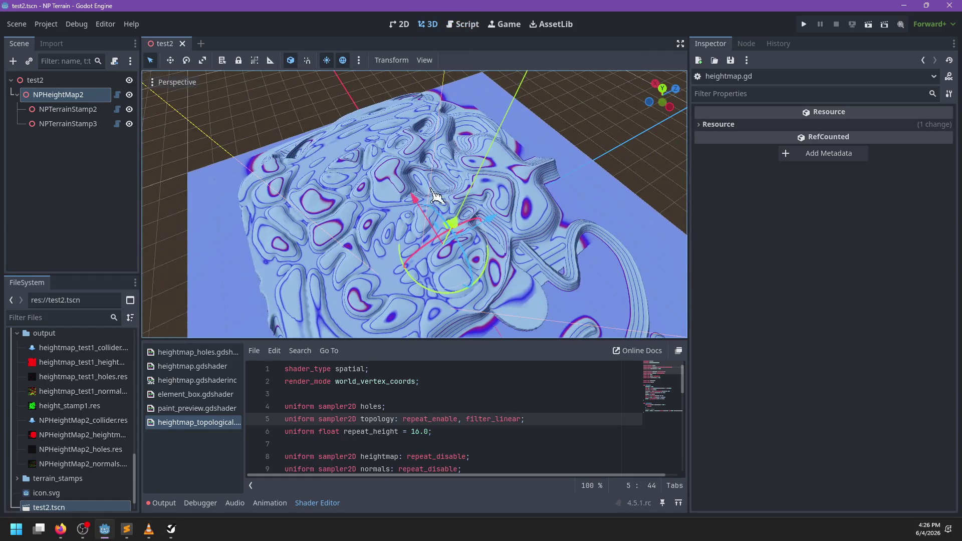
left_click(83, 96)
left_click(884, 223)
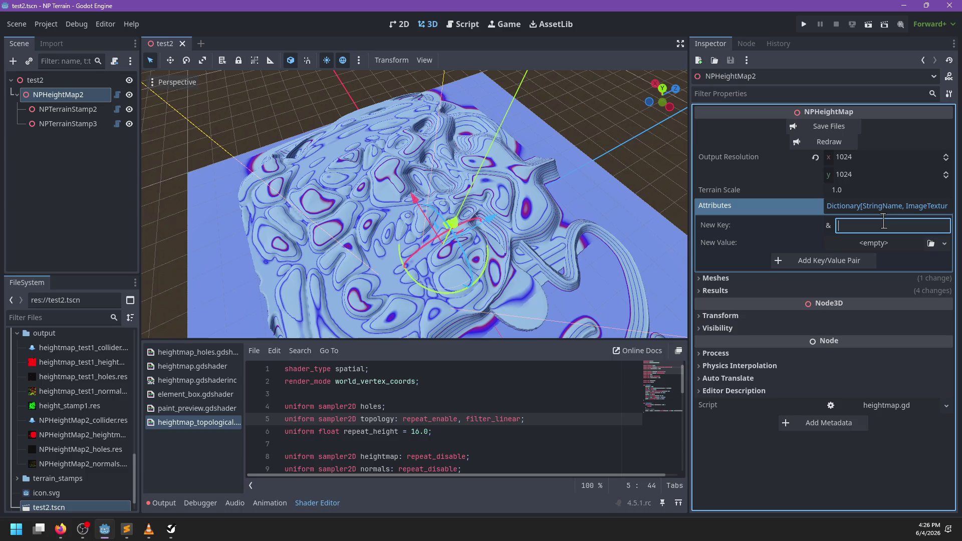
type("main_attrib")
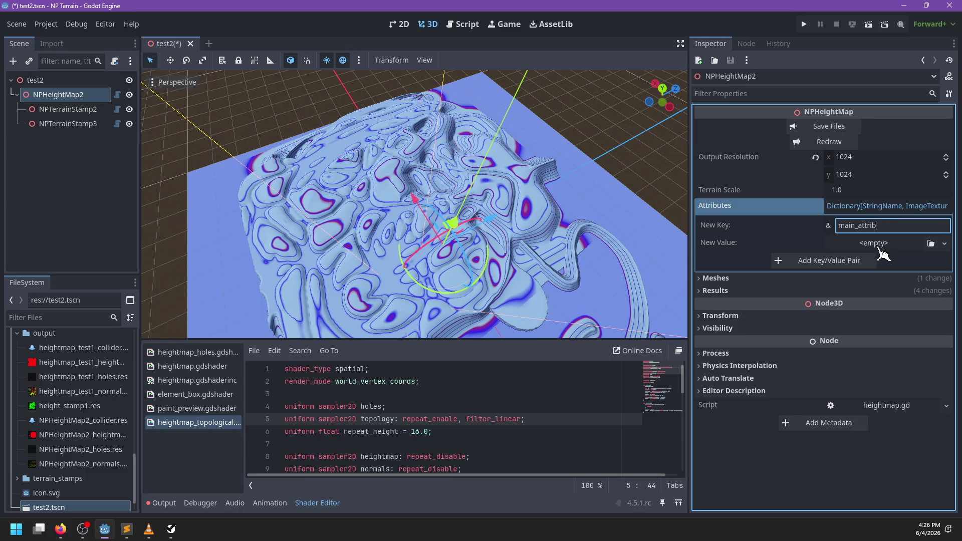
left_click(858, 268)
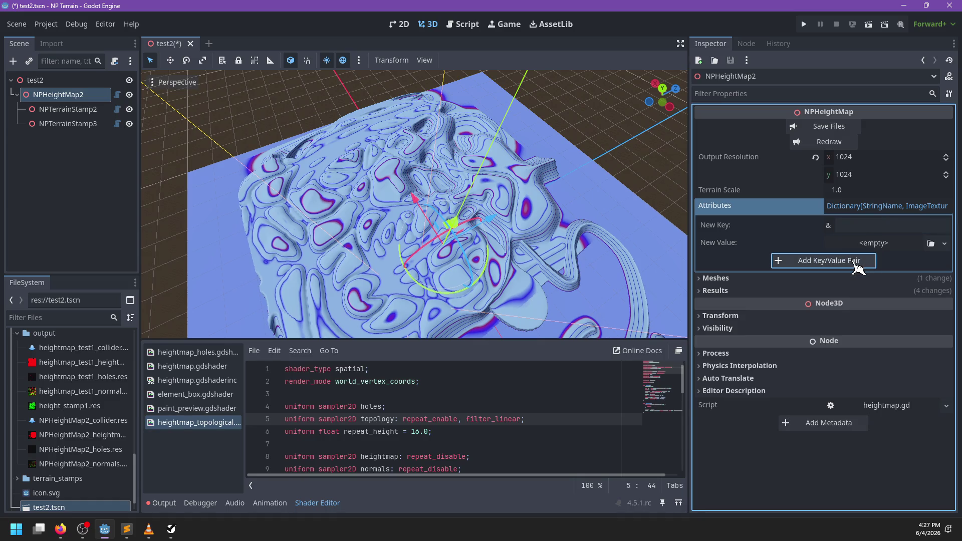
left_click(873, 209)
left_click(873, 209)
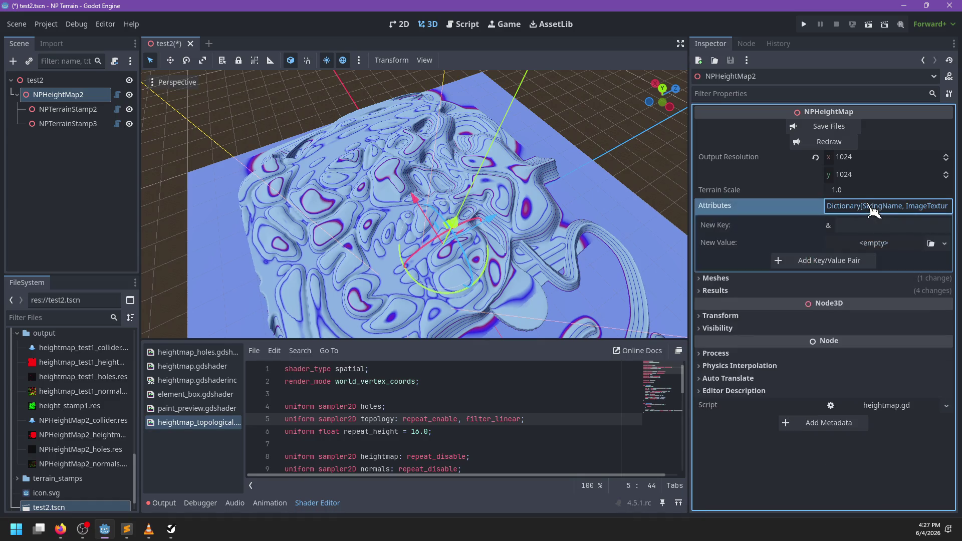
left_click(871, 208)
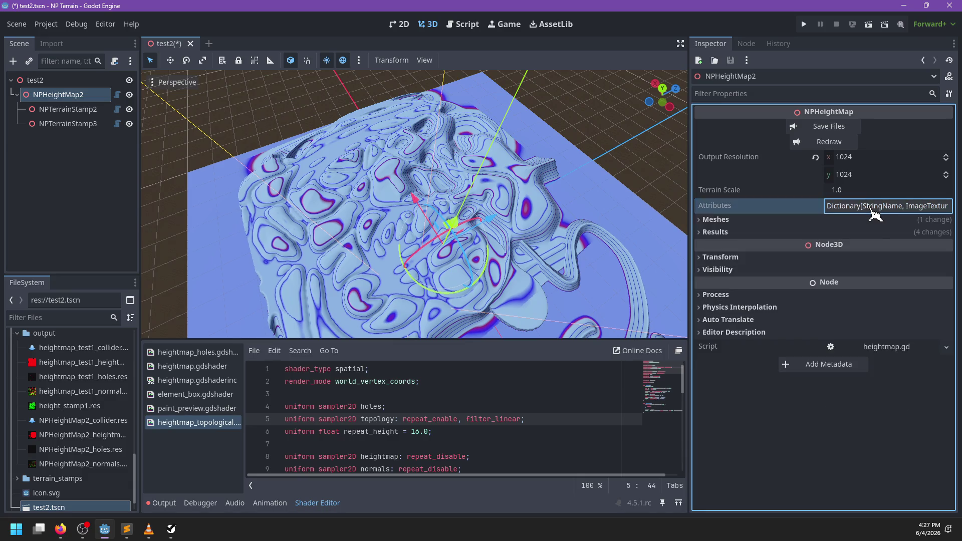
left_click(873, 209)
left_click(867, 209)
left_click(865, 210)
Add the 'main_attrib' attribute entry with a New ImageTexture value, then return to the script.
left_click(862, 225)
type("main_attrib")
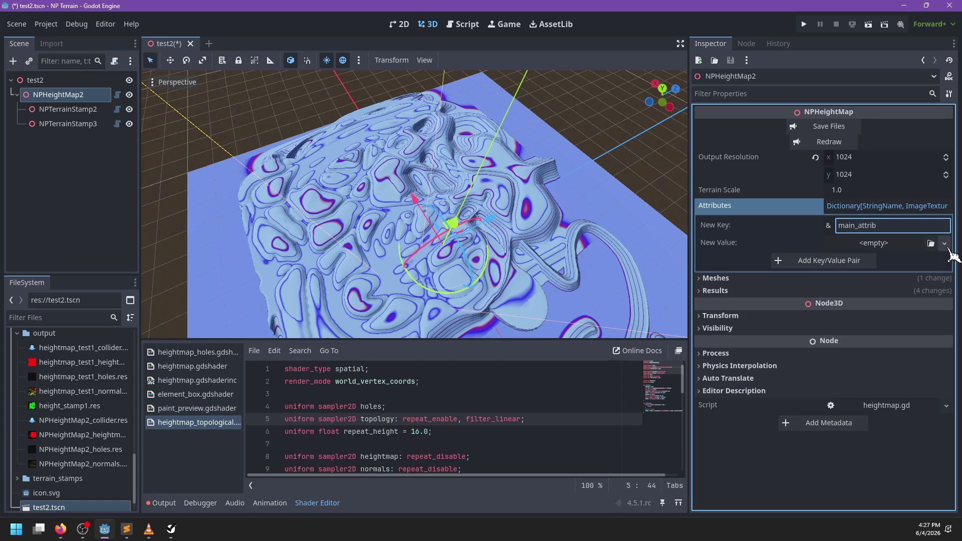
left_click(945, 243)
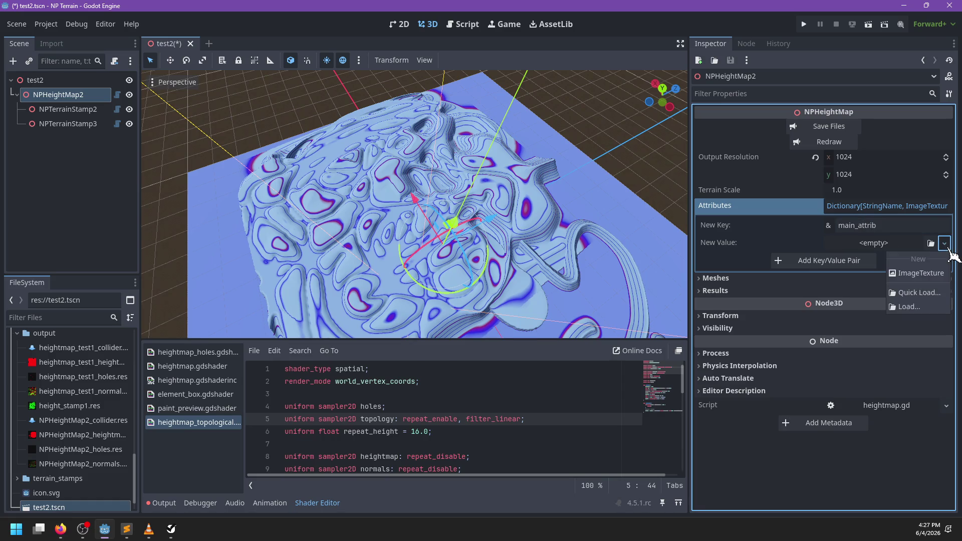
left_click(918, 273)
left_click(843, 265)
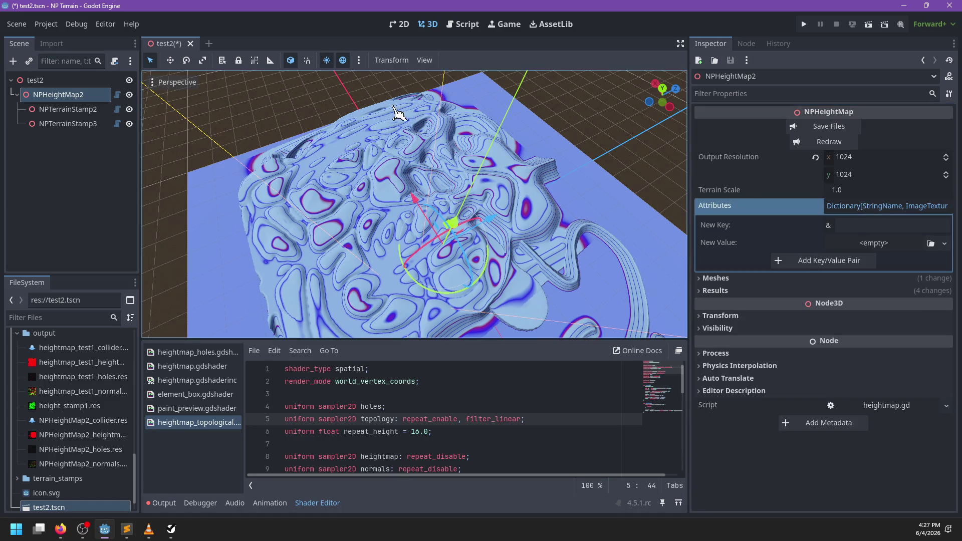
left_click(461, 23)
scroll(353, 198, "up", 20)
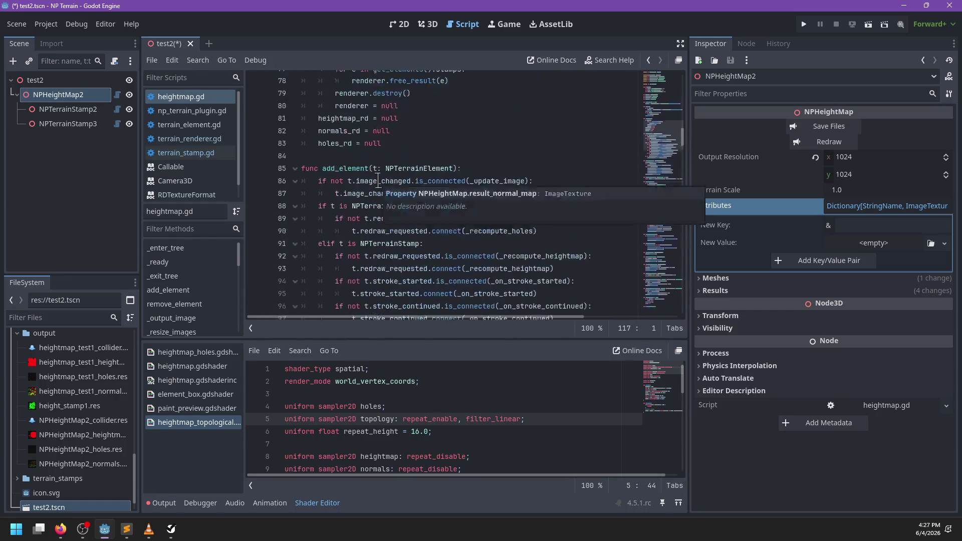
Look up the Dictionary class documentation from the attributes setter.
scroll(379, 180, "up", 6)
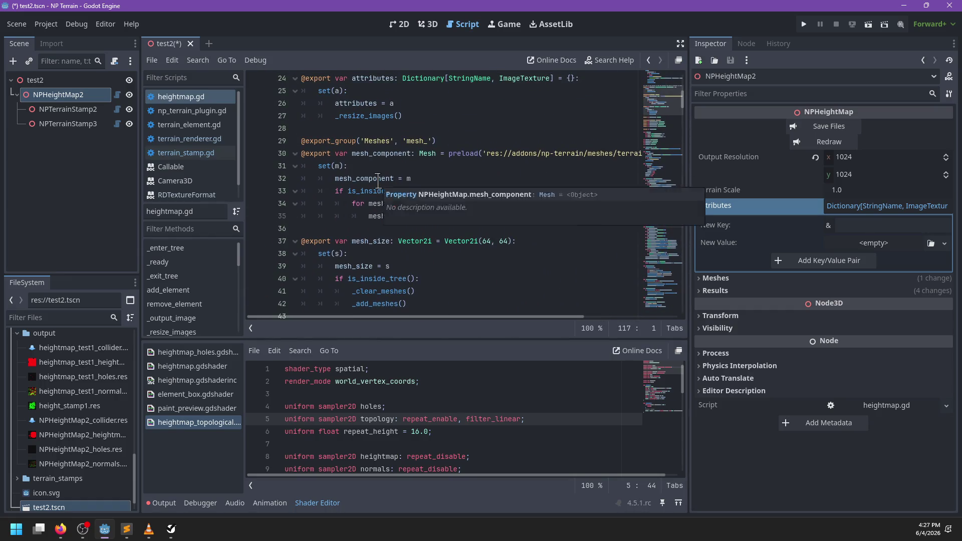
double_click(356, 254)
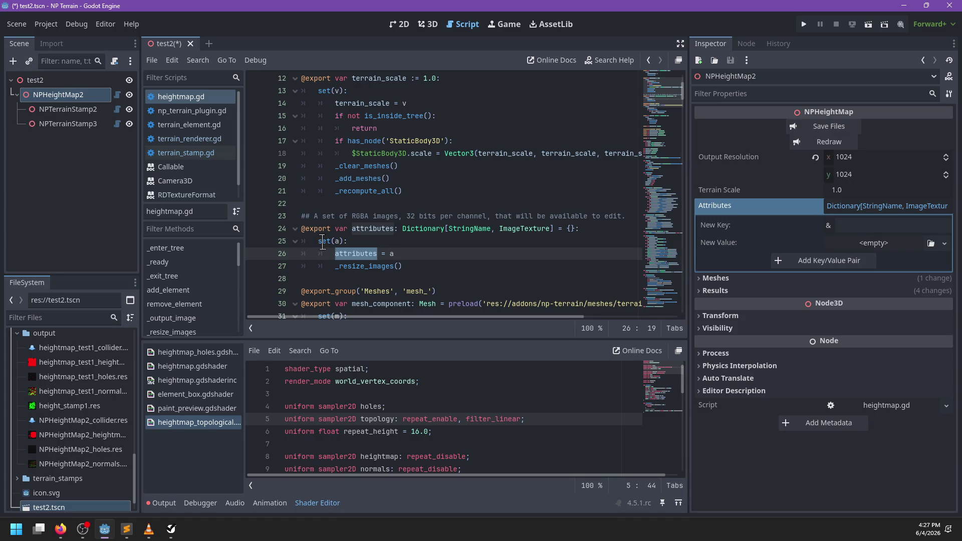
left_click(423, 229, "ctrl")
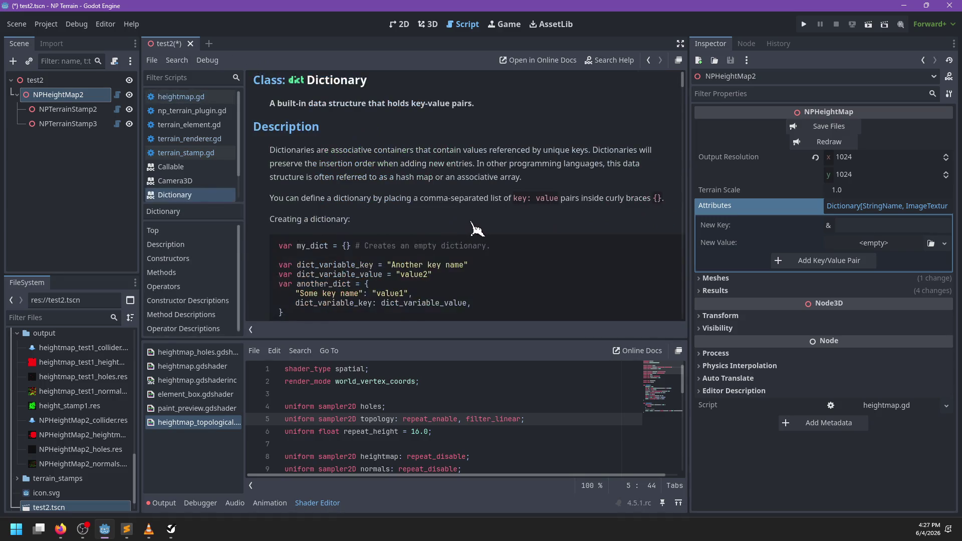
scroll(479, 230, "down", 10)
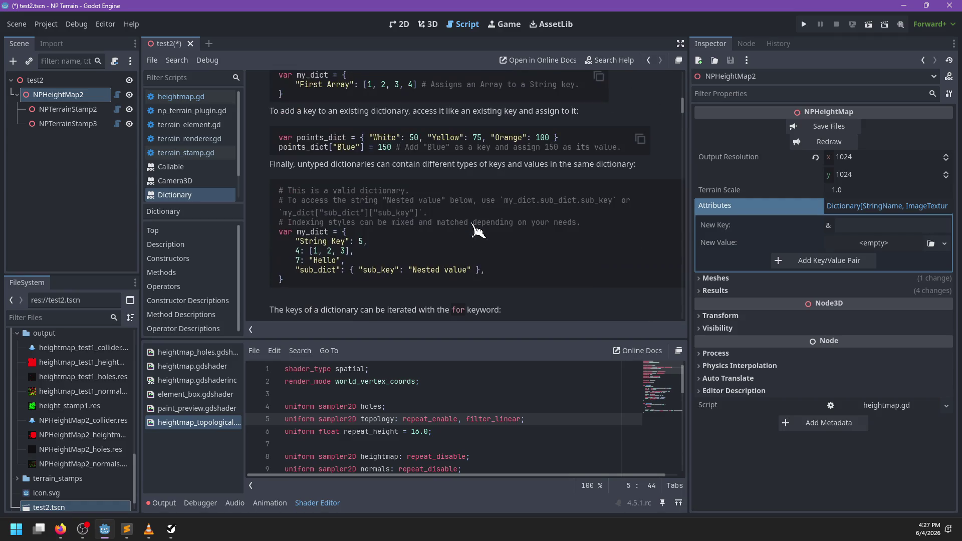
Inspect NPHeightMap2's Attributes dictionary in the 3D view.
left_click(121, 80)
left_click(95, 95)
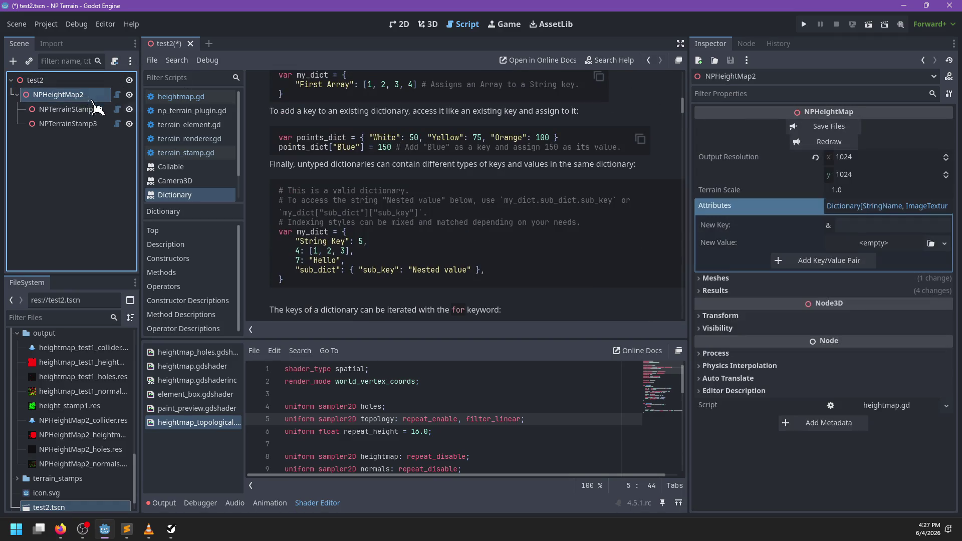
left_click(885, 211)
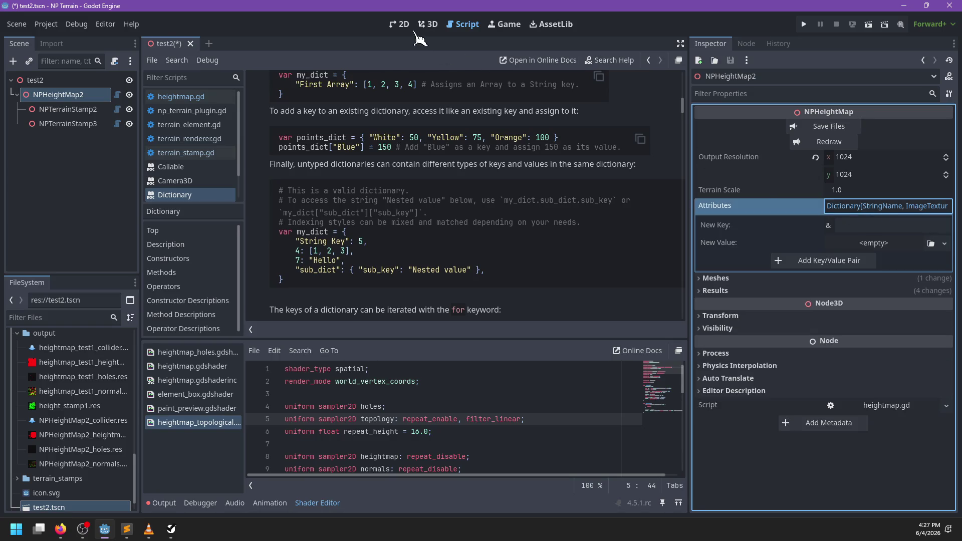
left_click(428, 24)
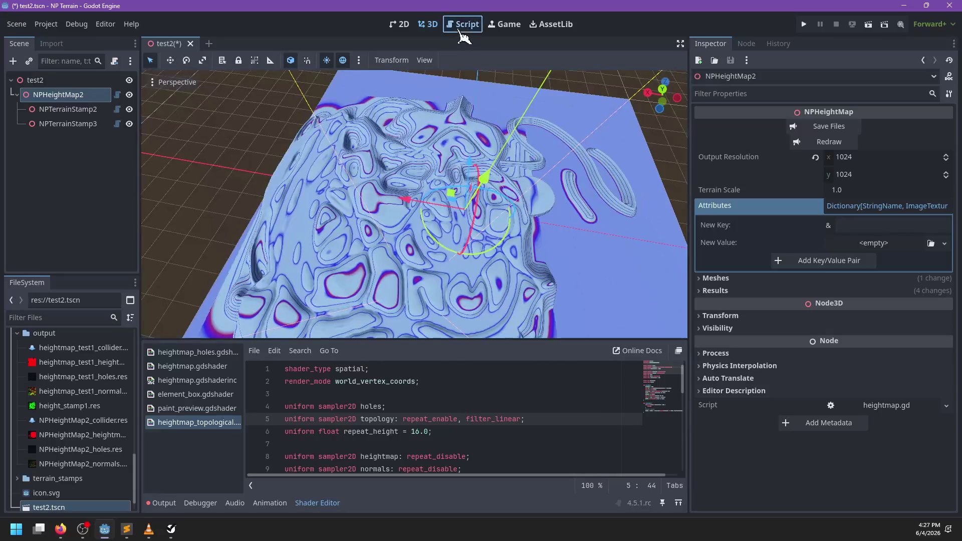
Reopen heightmap.gd in the script editor and save the test2 scene.
left_click(462, 25)
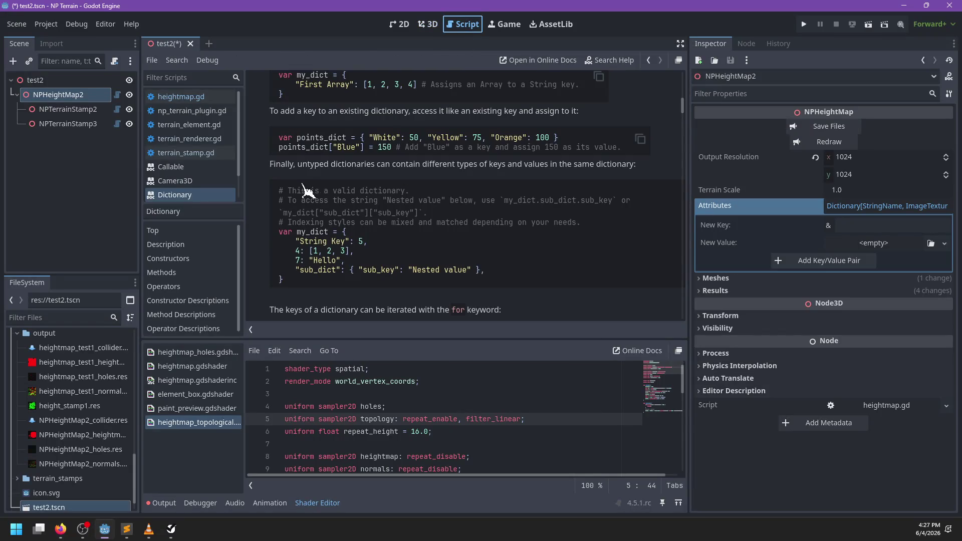
left_click(190, 97)
left_click(408, 200)
key("ctrl+s")
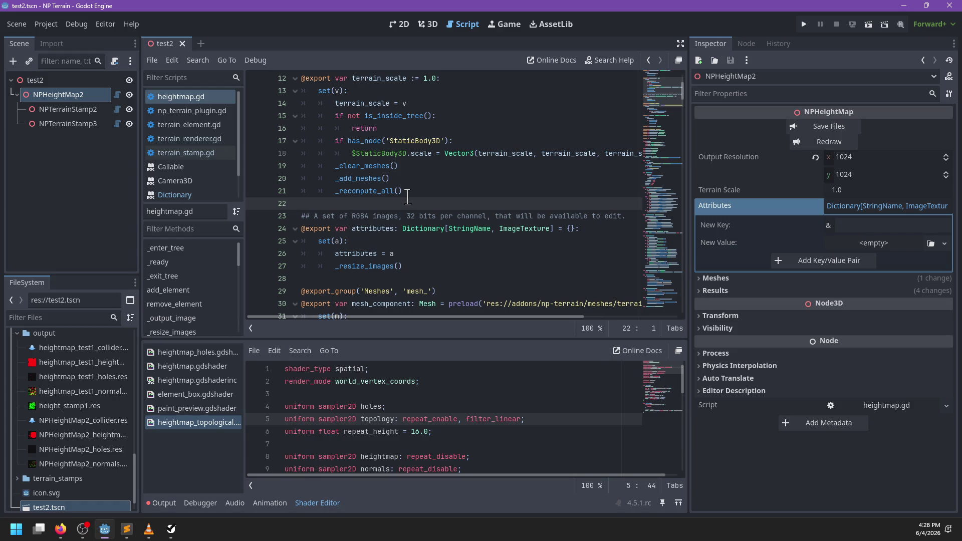
Expand the height map's Meshes settings and its material details.
left_click(722, 278)
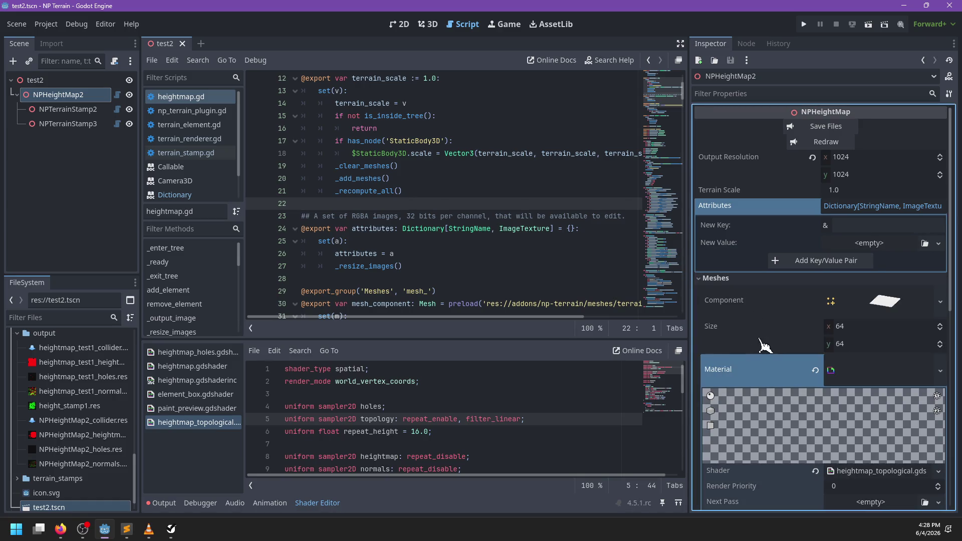
left_click(867, 382)
left_click(866, 385)
scroll(805, 409, "down", 5)
scroll(869, 303, "down", 4)
scroll(726, 277, "up", 8)
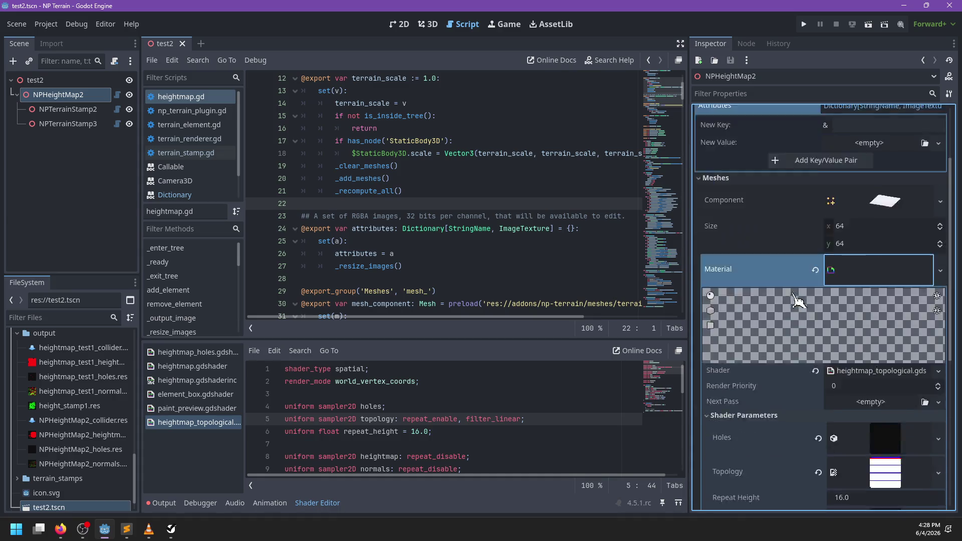
scroll(854, 256, "up", 2)
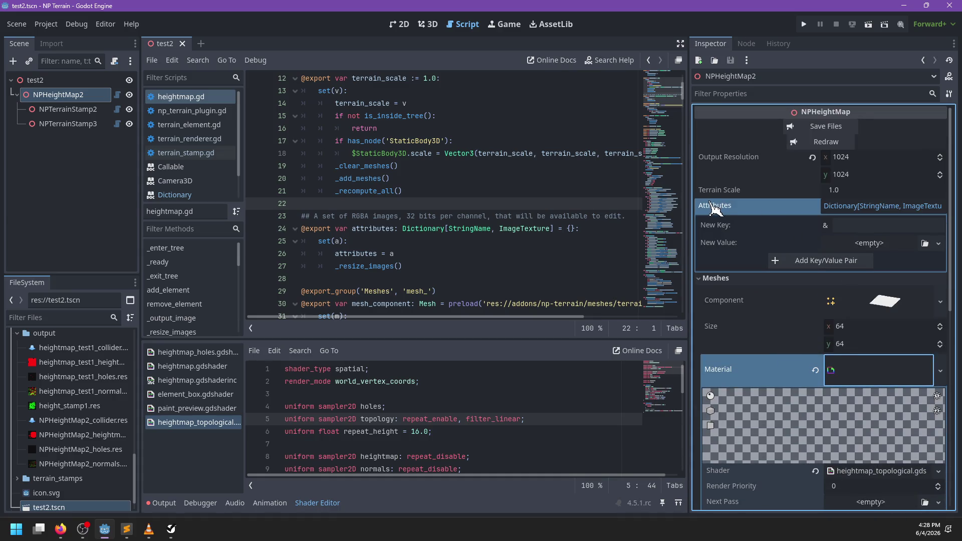
scroll(837, 265, "down", 5)
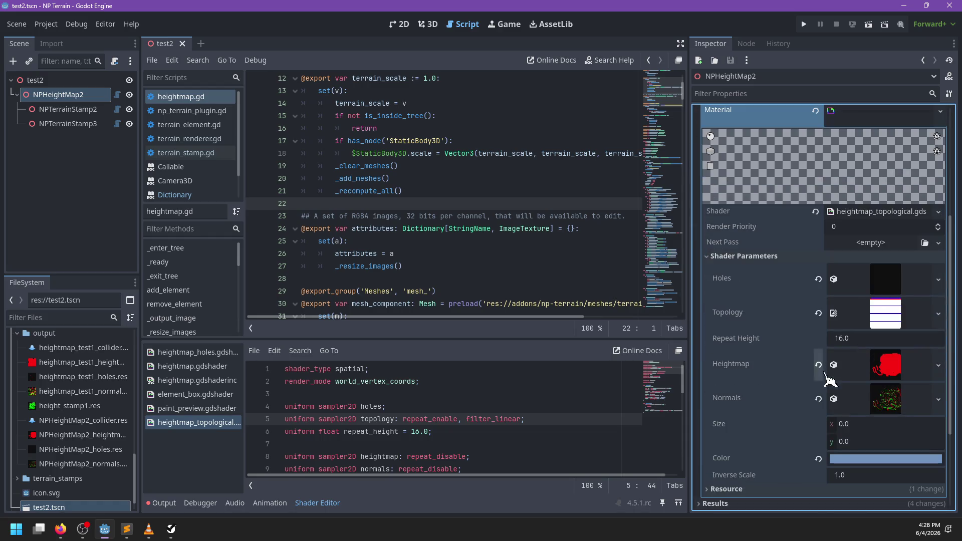
scroll(792, 401, "up", 2)
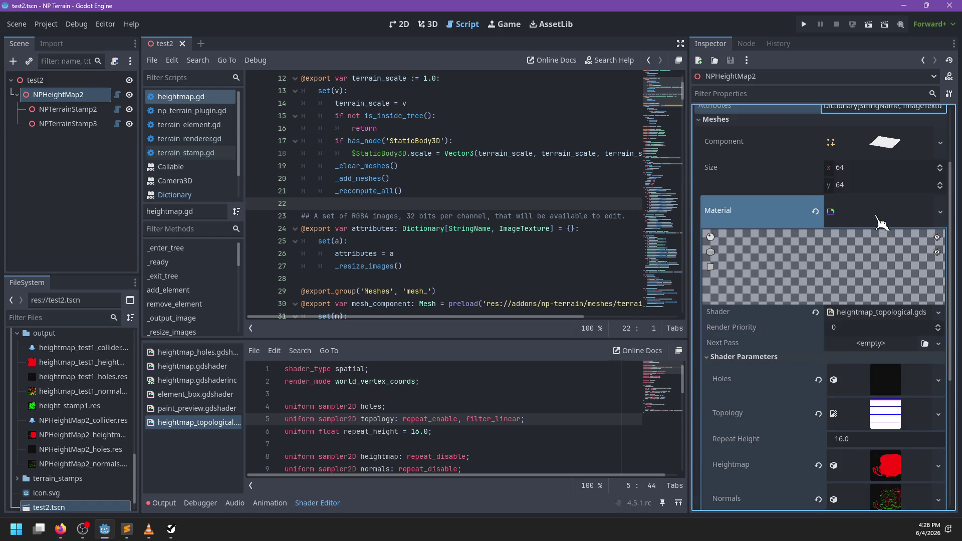
scroll(887, 241, "up", 2)
Check the heightmap_topological shader parameters, including Repeat Height 16.0.
left_click(882, 312)
scroll(770, 326, "down", 4)
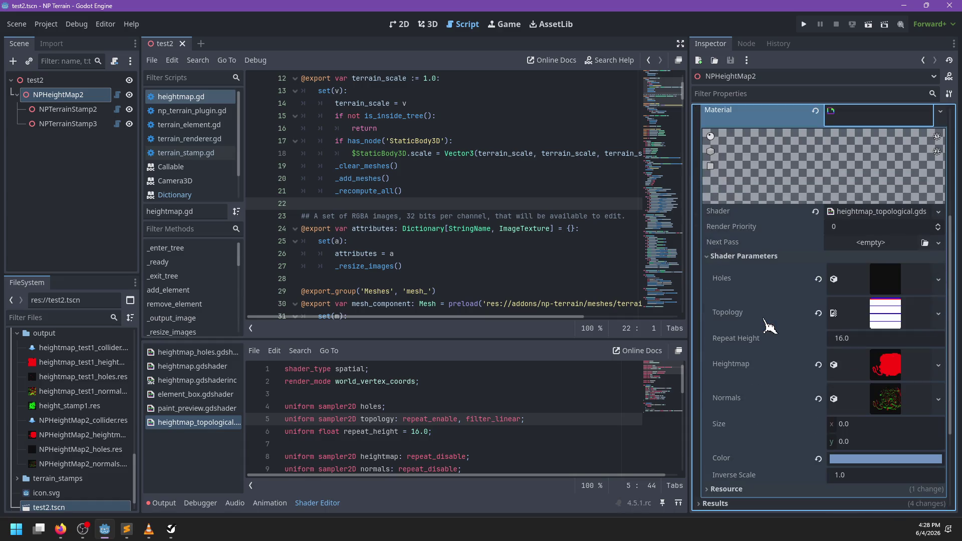
scroll(770, 325, "down", 1)
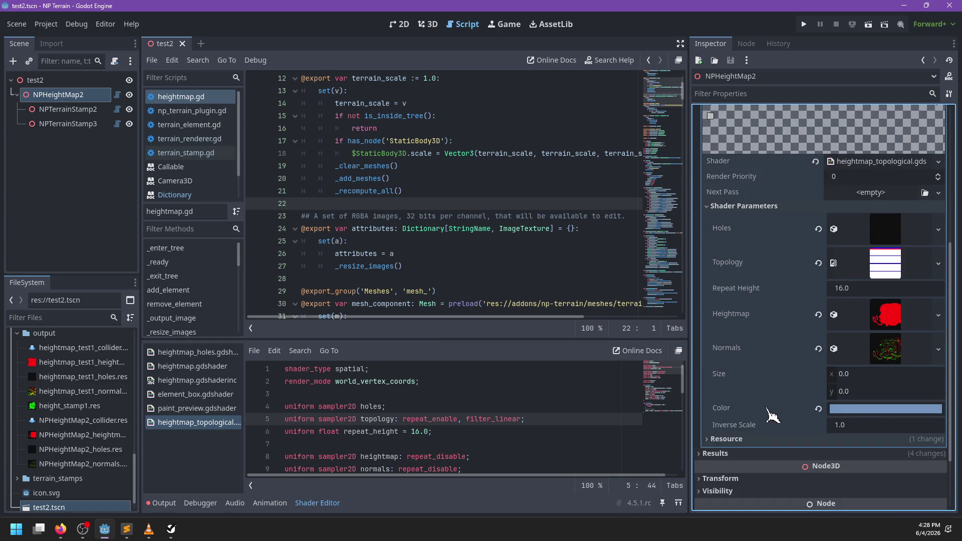
mouse_move(853, 410)
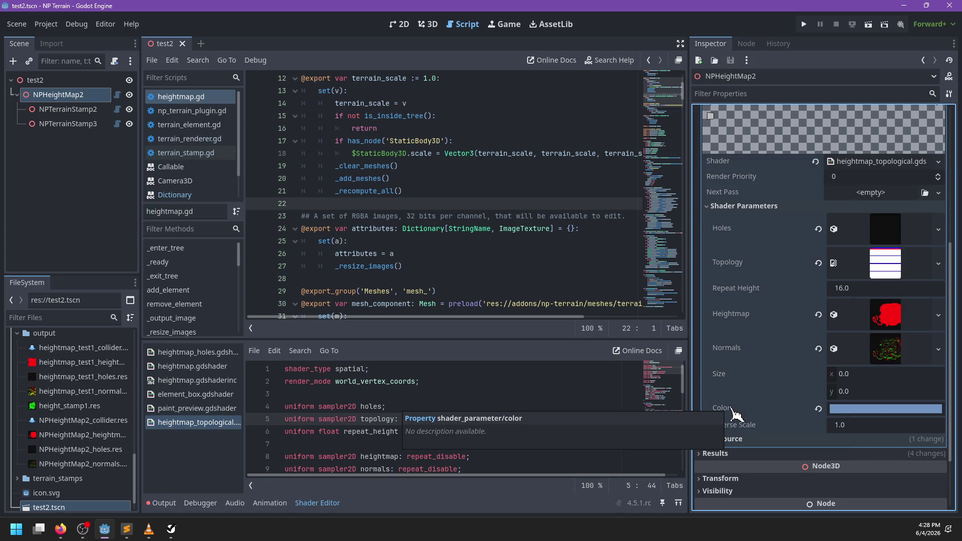
scroll(736, 414, "up", 4)
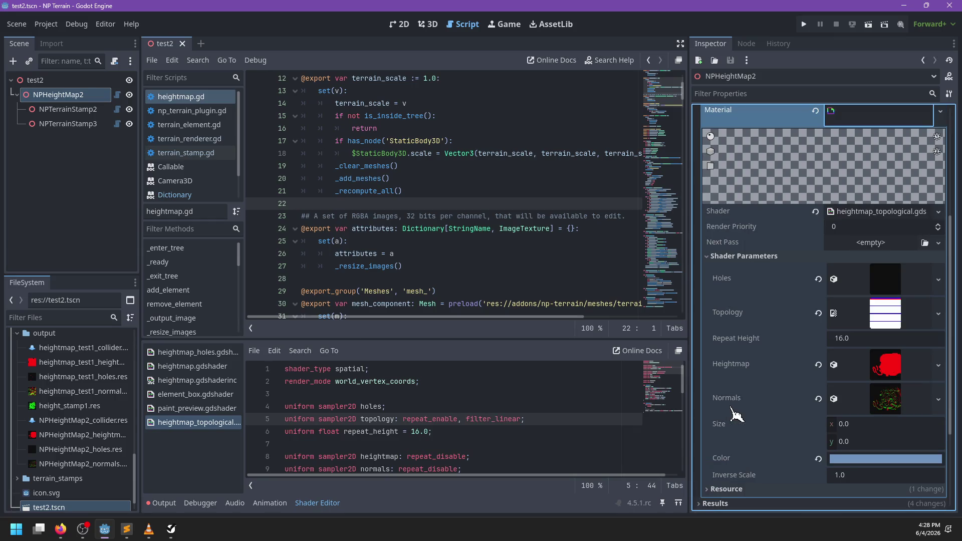
scroll(736, 414, "up", 4)
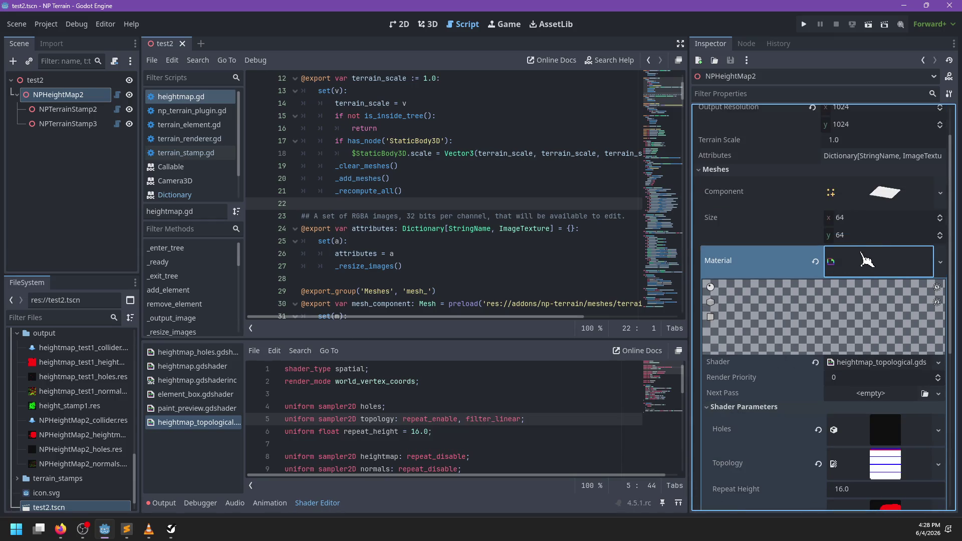
Collapse the material and select the set(a) setter block in heightmap.gd.
left_click(867, 259)
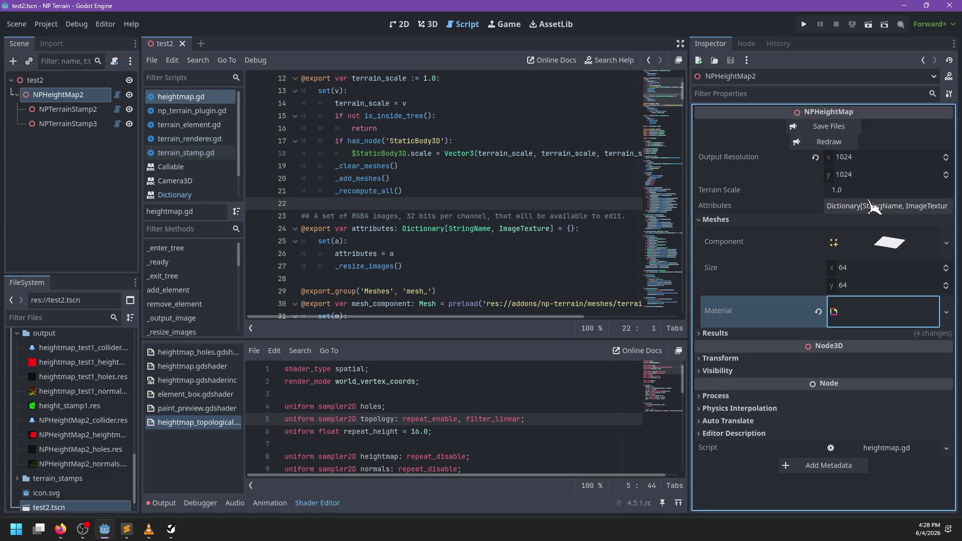
left_click(409, 265)
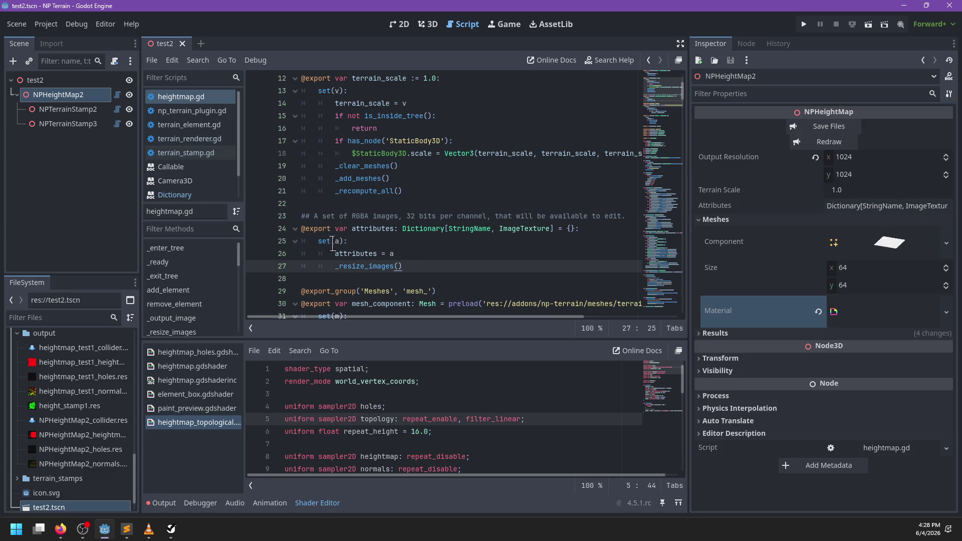
left_click(285, 242, "shift")
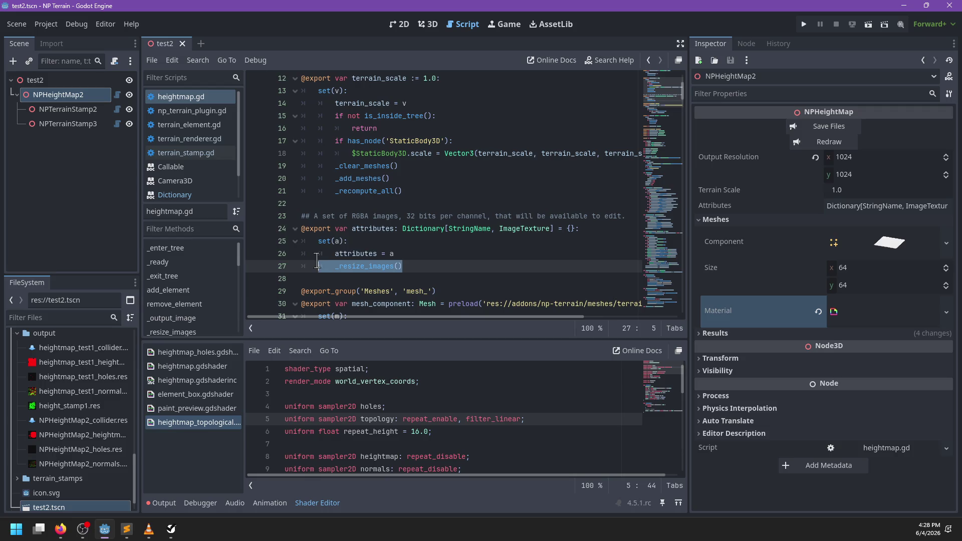
Remove the attributes set(a) setter block, then close and reopen test2.tscn.
key("BackSpace")
key("BackSpace")
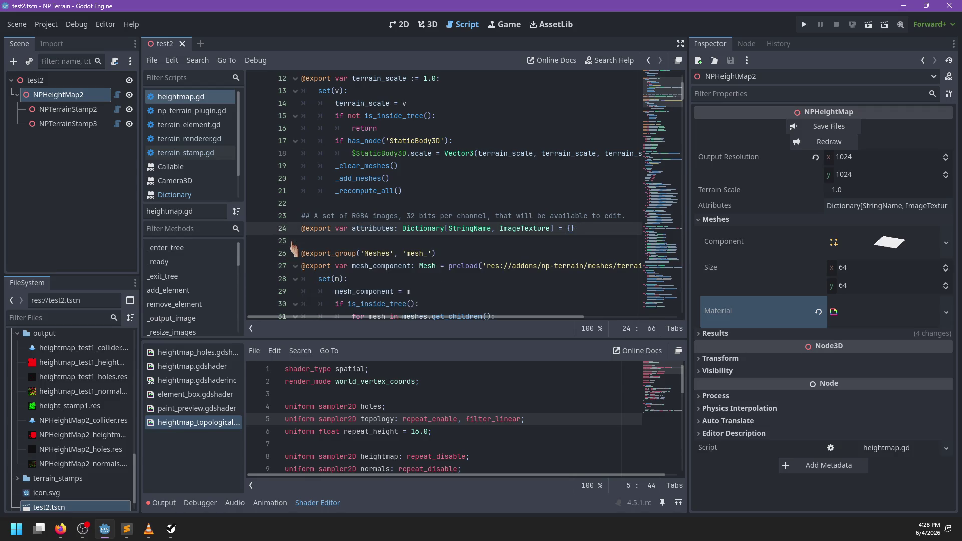
key("ctrl+z")
left_click(891, 311)
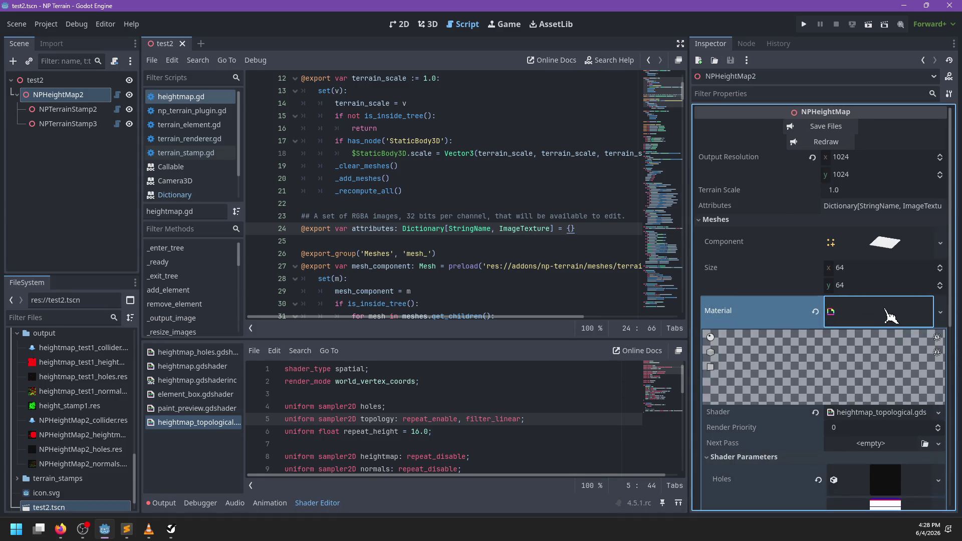
left_click(888, 313)
left_click(182, 44)
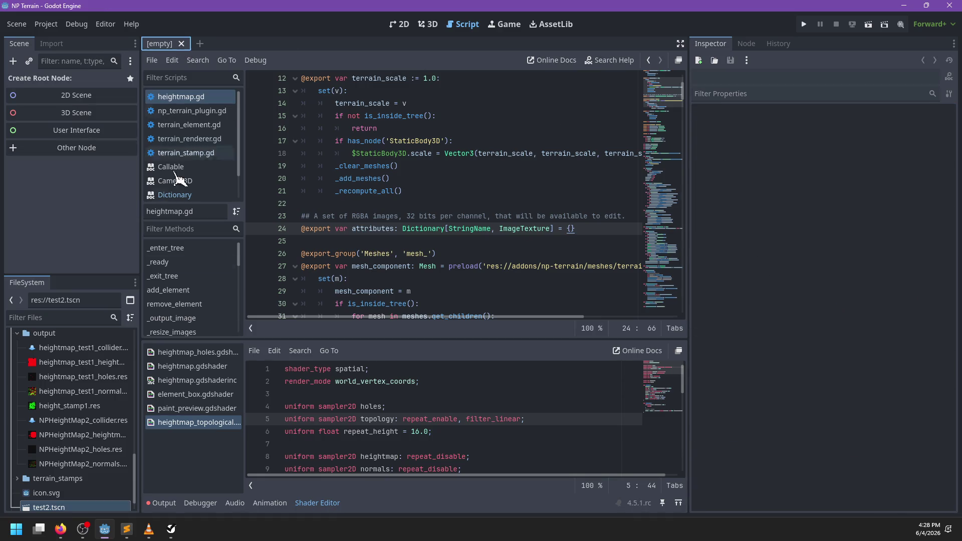
double_click(70, 507)
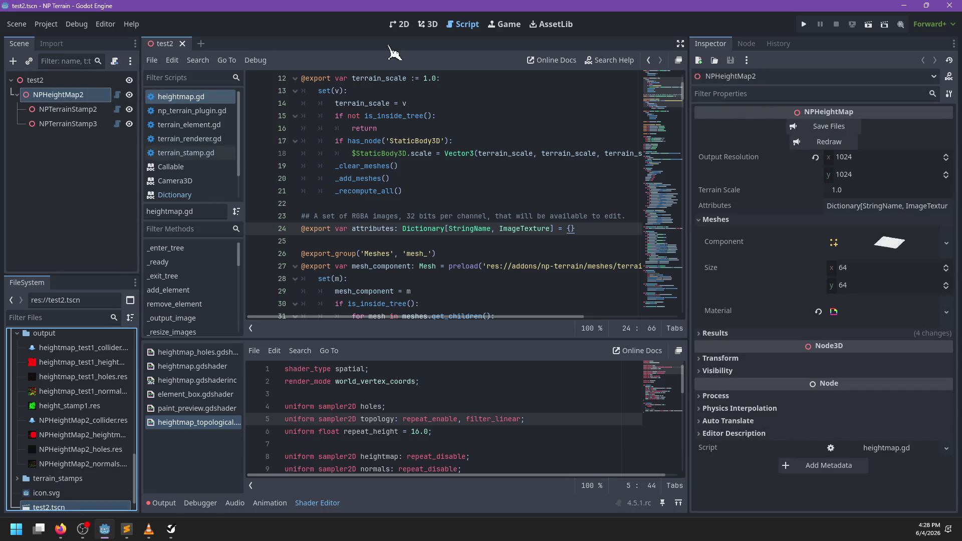
Add a main_attrib key to NPHeightMap2's Attributes holding a new ImageTexture.
left_click(428, 24)
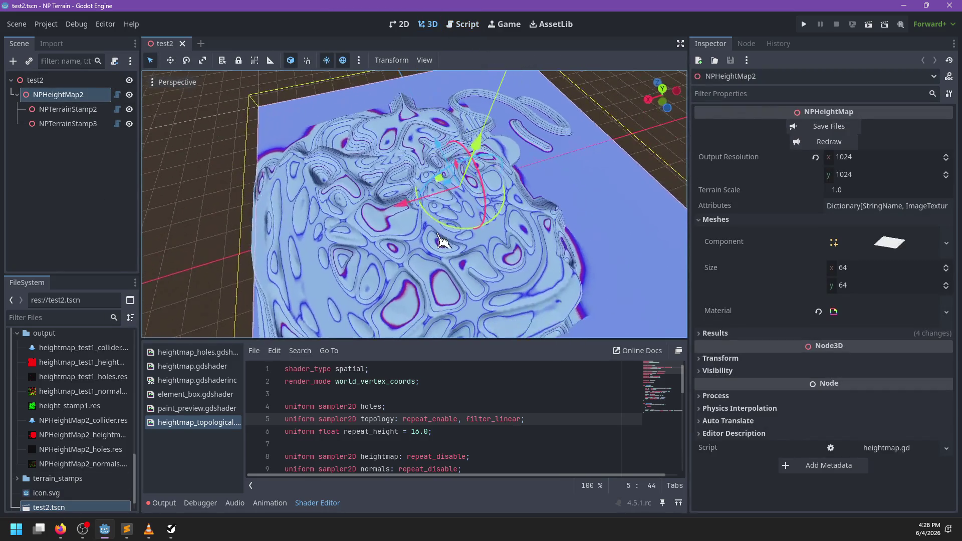
left_click(857, 206)
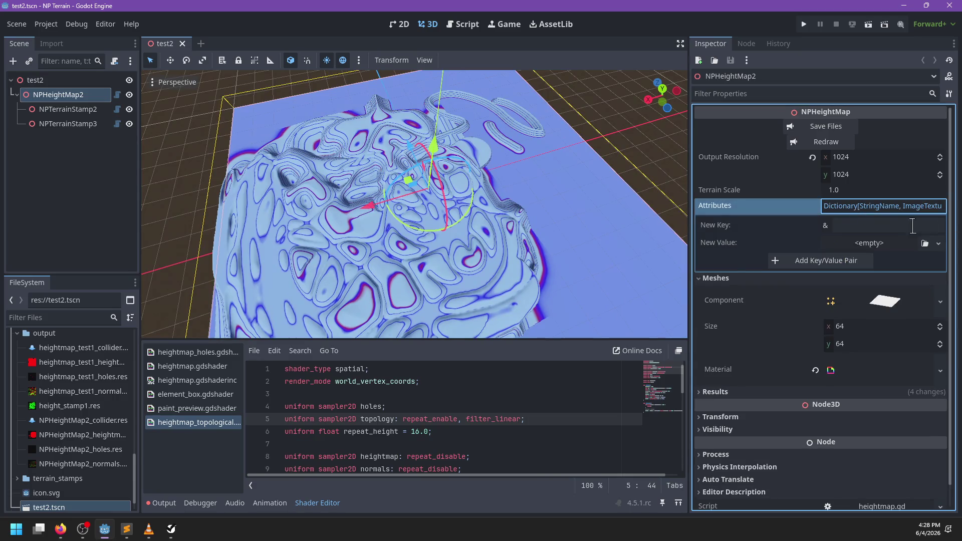
left_click(902, 225)
type("main_attri")
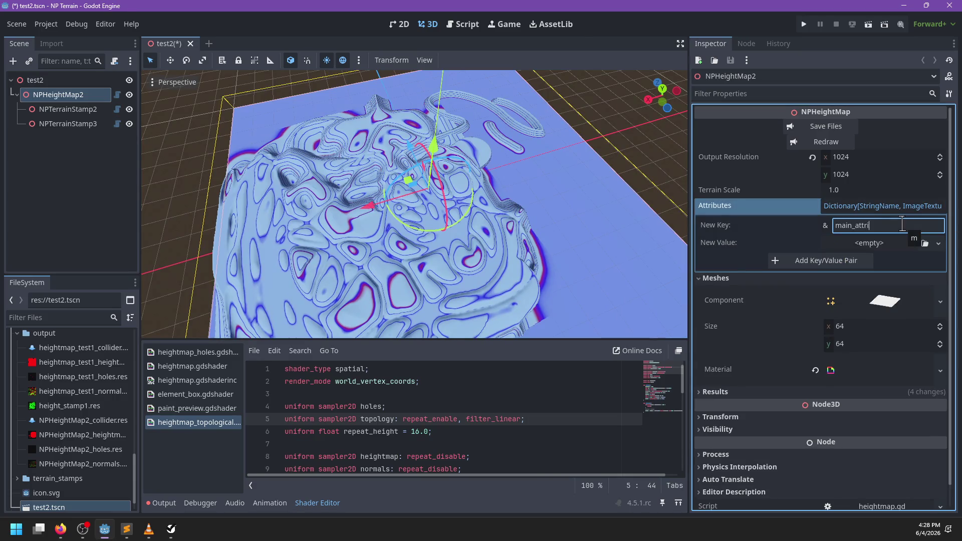
left_click(897, 243)
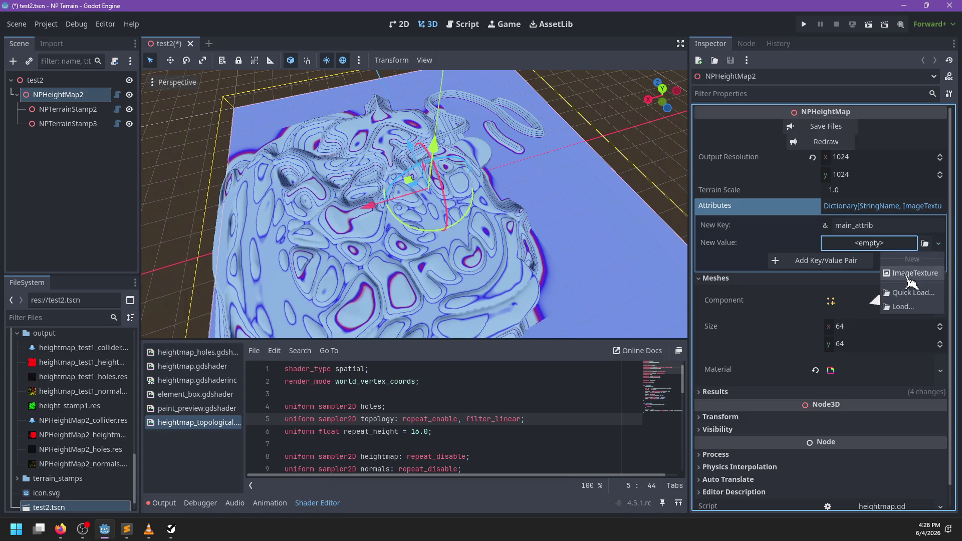
left_click(910, 260)
left_click(827, 261)
left_click(868, 224)
left_click(868, 225)
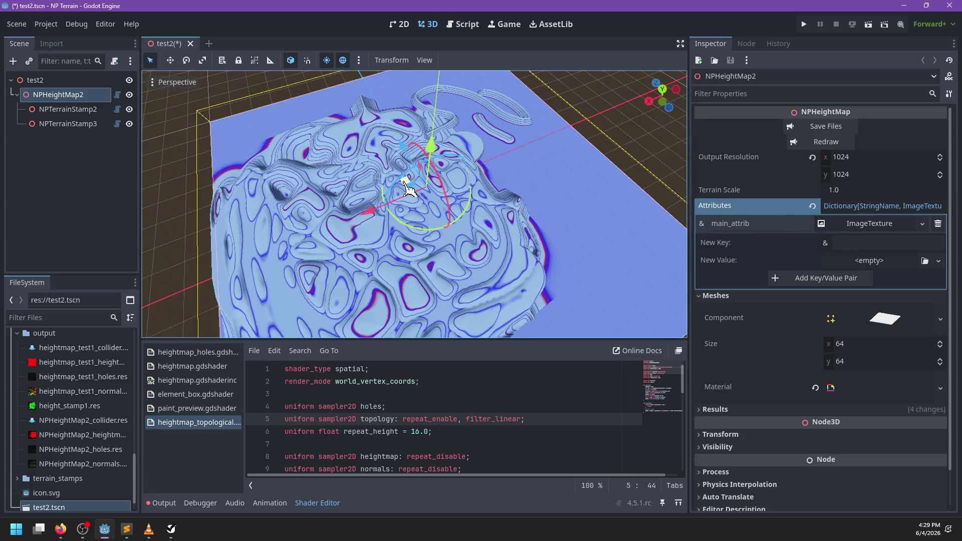
Drag NPTerrainStamp2 to a new spot on the terrain with the move gizmo.
left_click(399, 220)
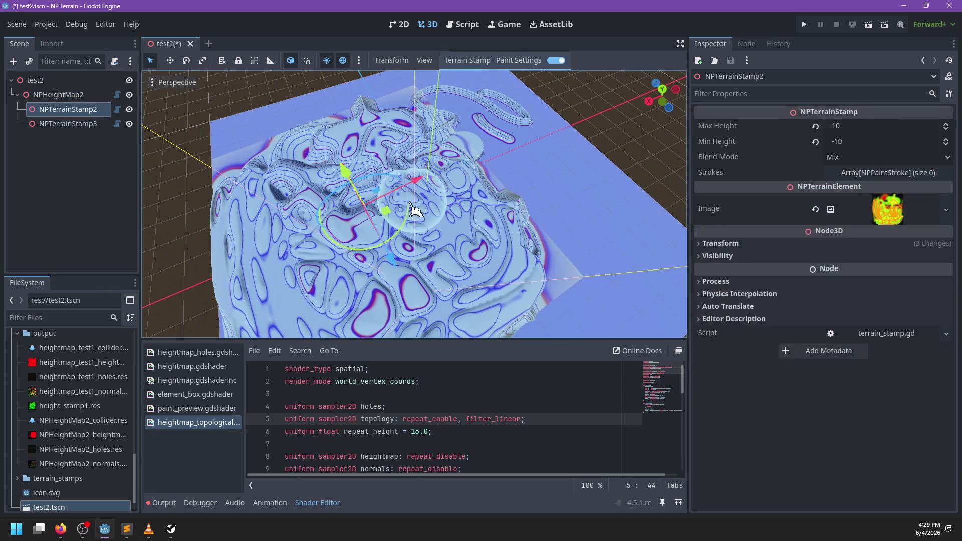
left_click(555, 60)
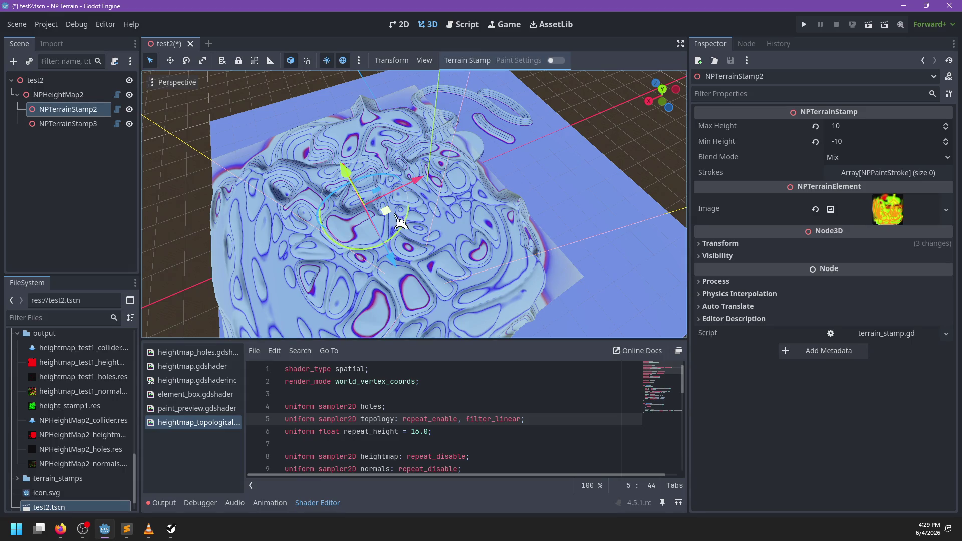
left_click_drag(399, 221, 424, 224)
Save the test2 scene, then open NPTerrainStamp2's script terrain_stamp.gd.
left_click(50, 95)
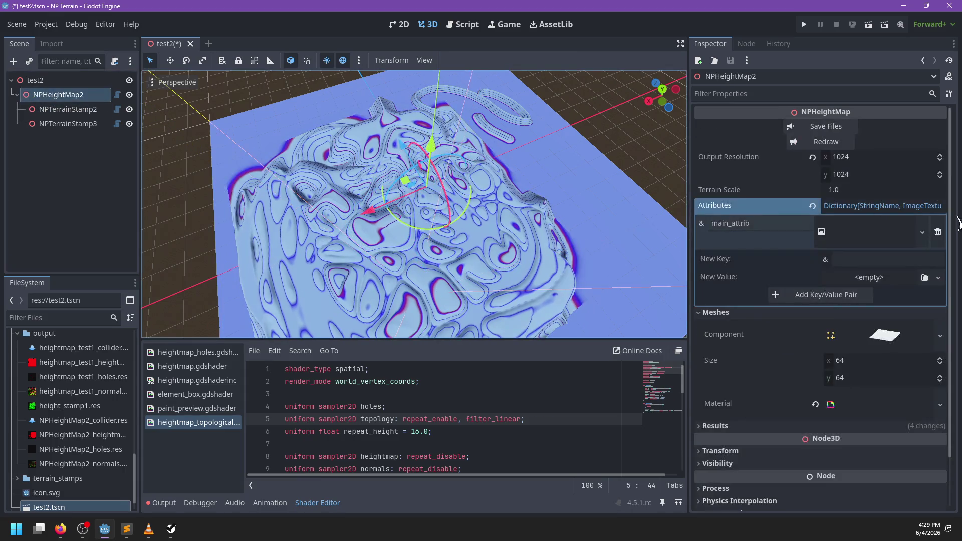
left_click(881, 231)
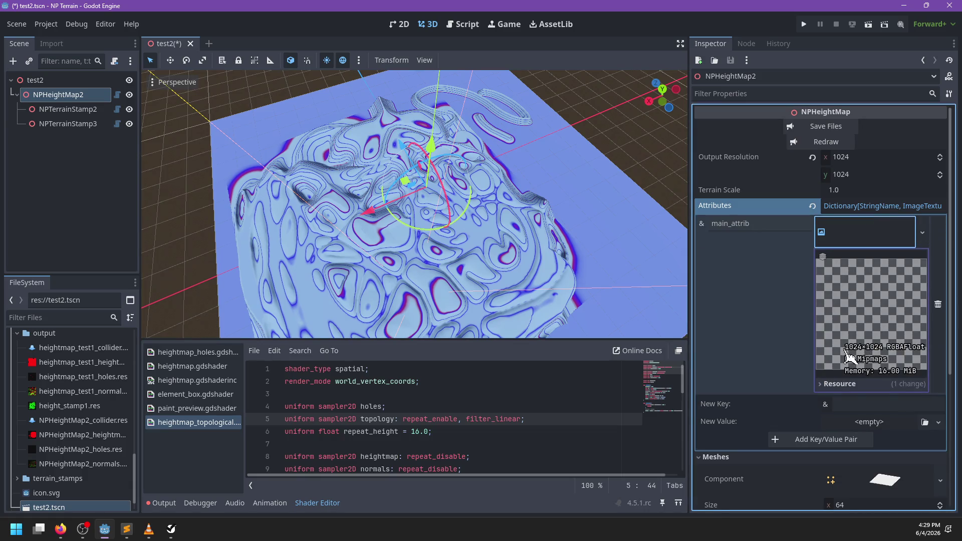
left_click(869, 234)
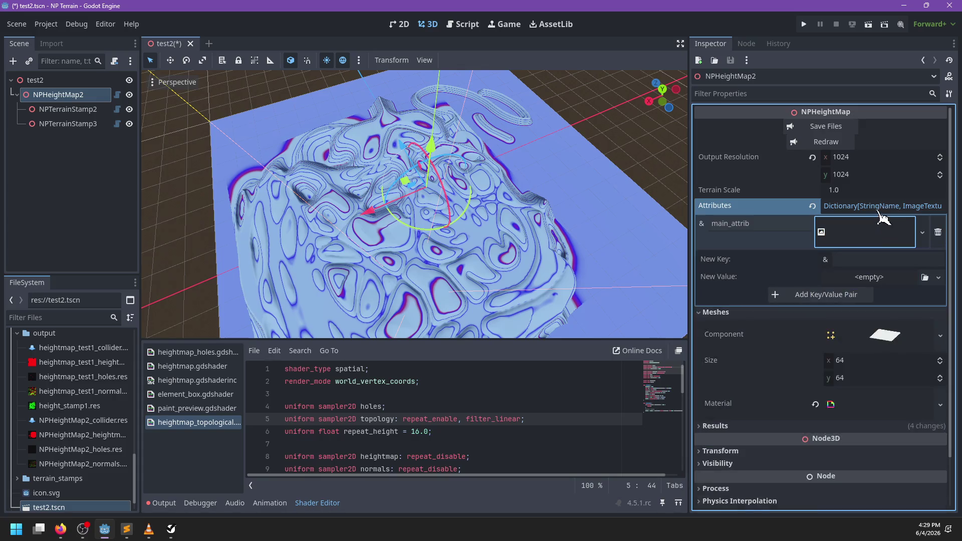
left_click(884, 207)
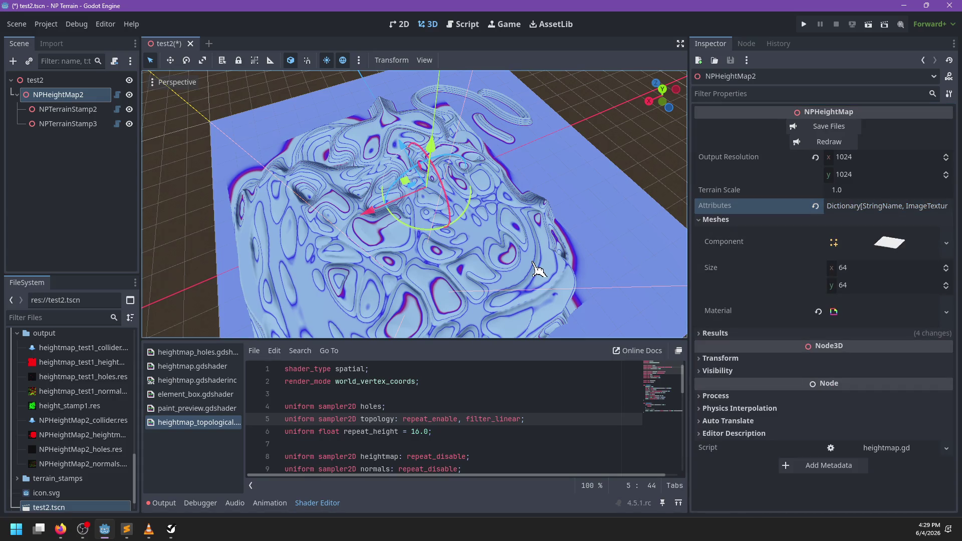
left_click_drag(268, 196, 313, 279)
key("ctrl+s")
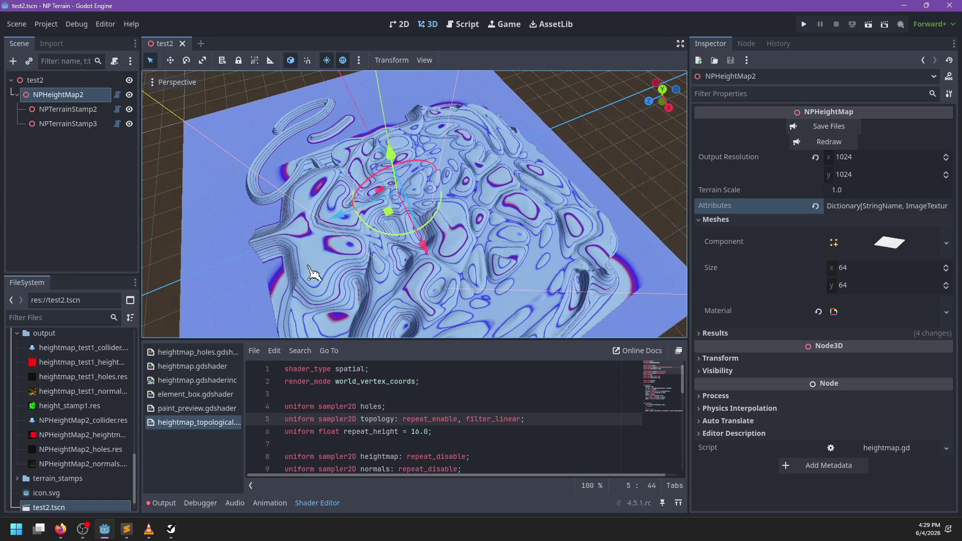
left_click(98, 111)
left_click(117, 110)
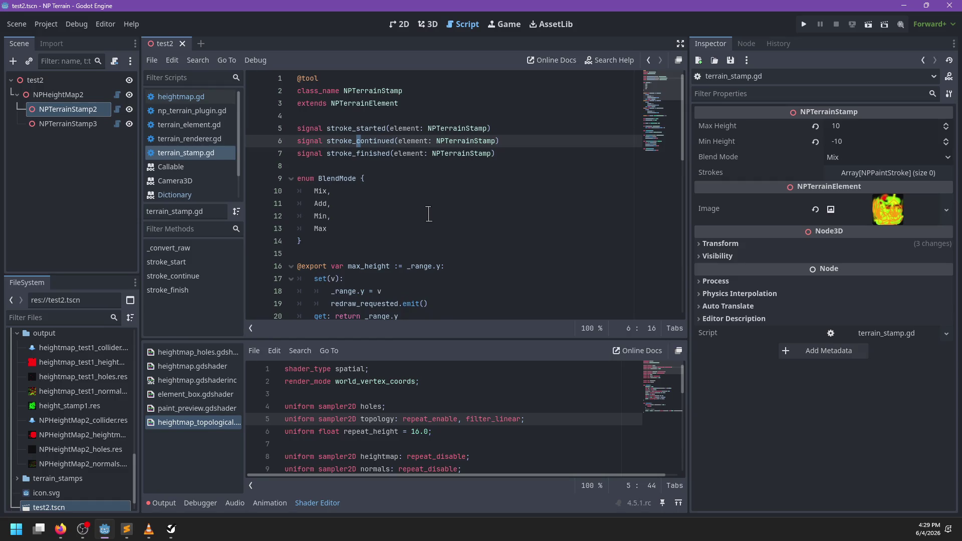
Scroll through terrain_stamp.gd, reviewing its stroke signals, BlendMode enum and the FORMAT_RGF line 42.
scroll(426, 213, "down", 2)
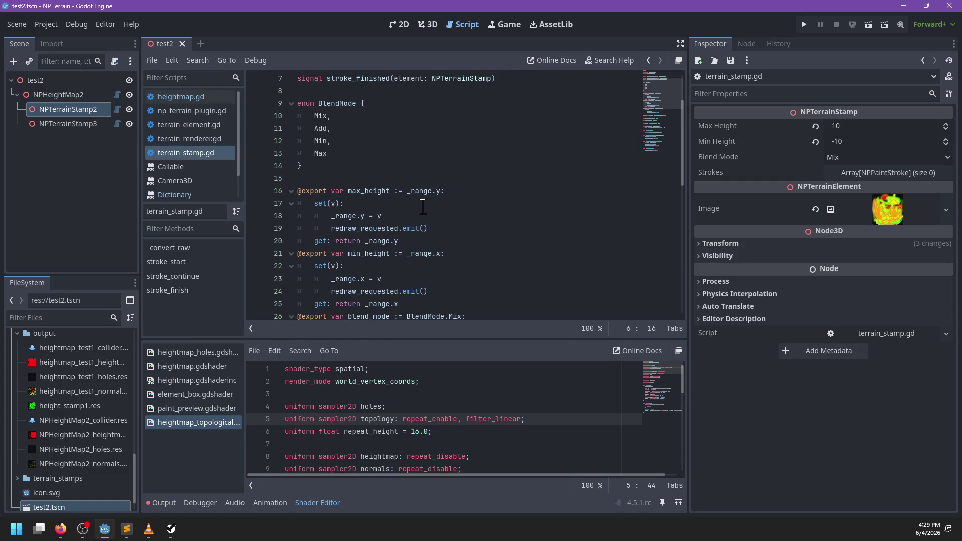
scroll(458, 196, "up", 2)
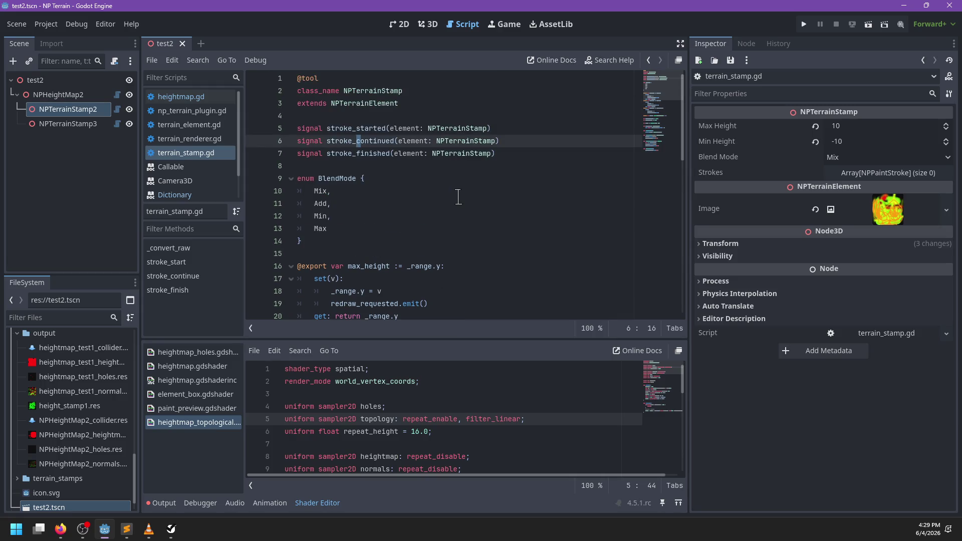
scroll(458, 197, "down", 8)
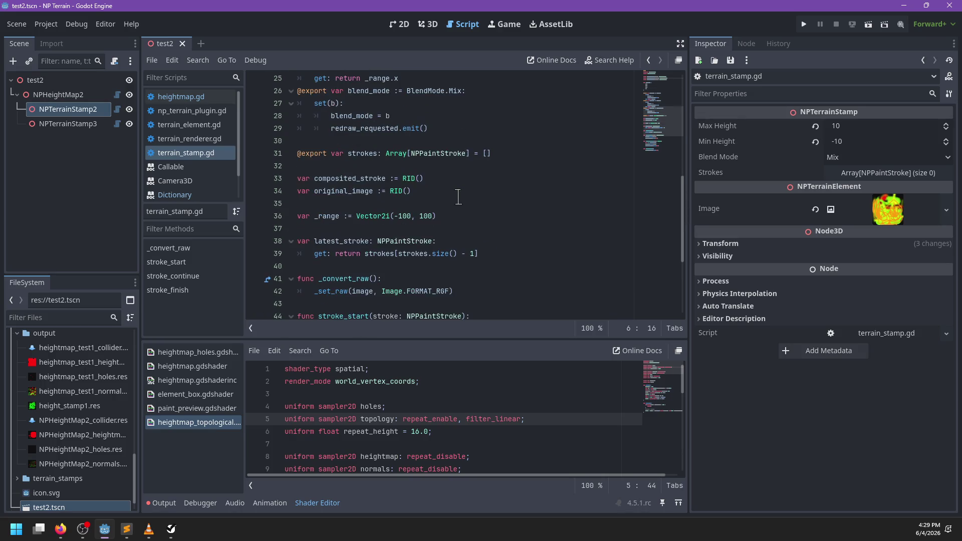
scroll(458, 196, "down", 2)
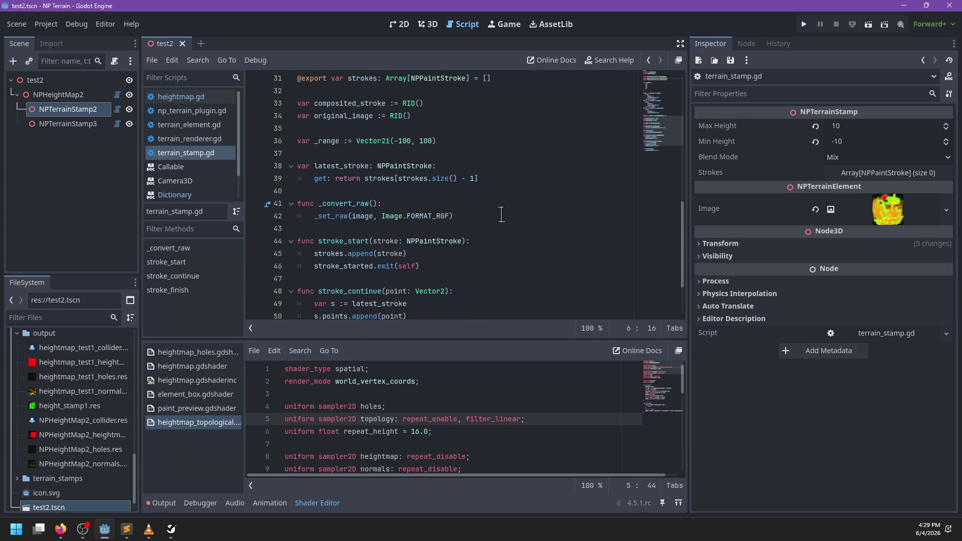
scroll(500, 215, "down", 2)
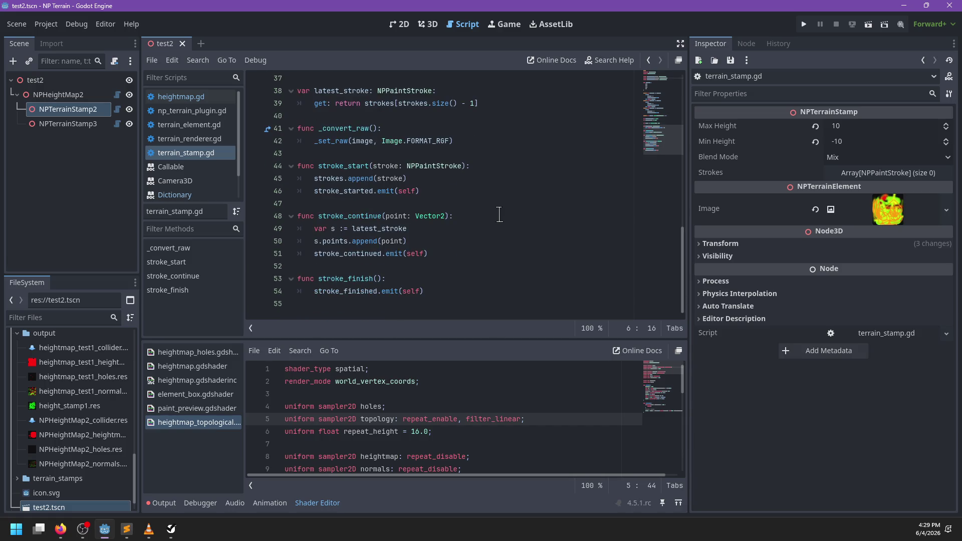
scroll(499, 215, "up", 12)
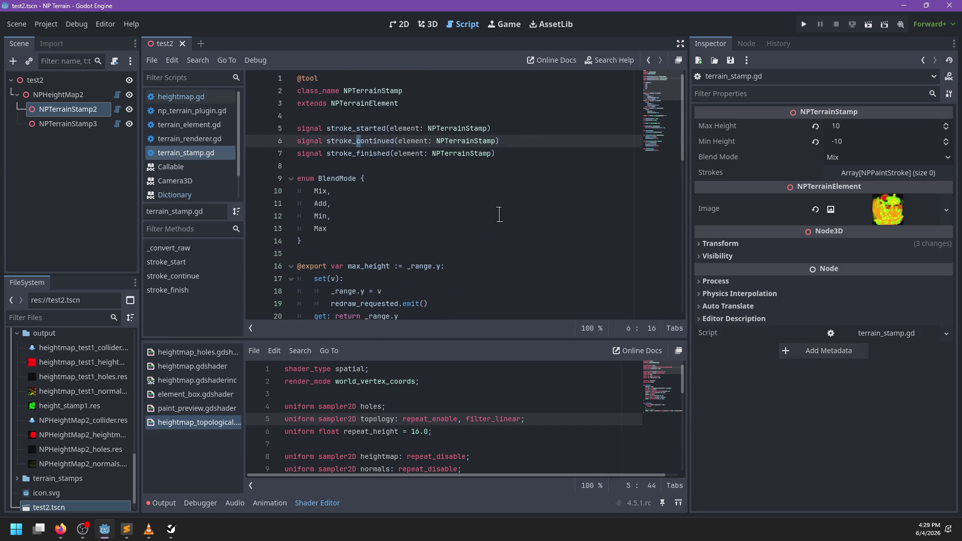
scroll(499, 215, "down", 10)
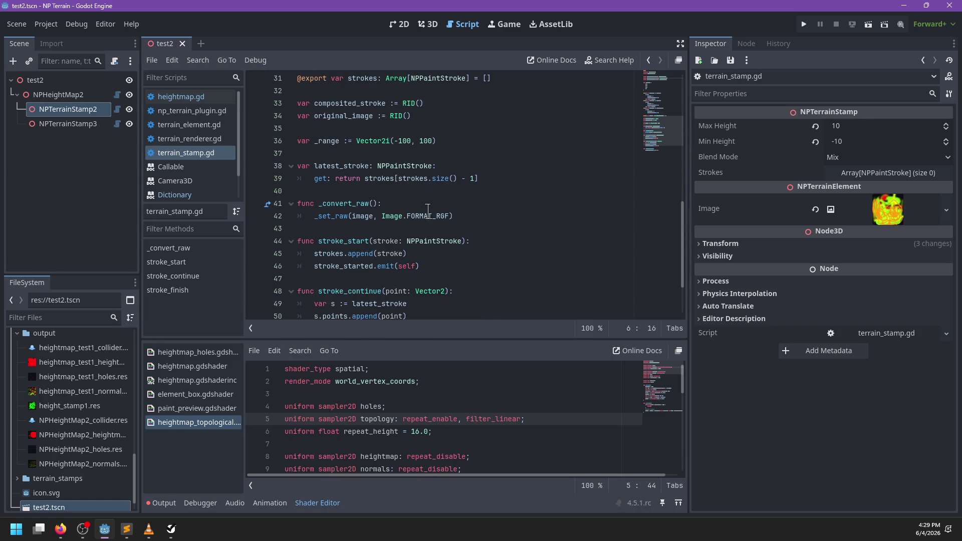
double_click(435, 216)
left_click(483, 218)
scroll(482, 216, "down", 2)
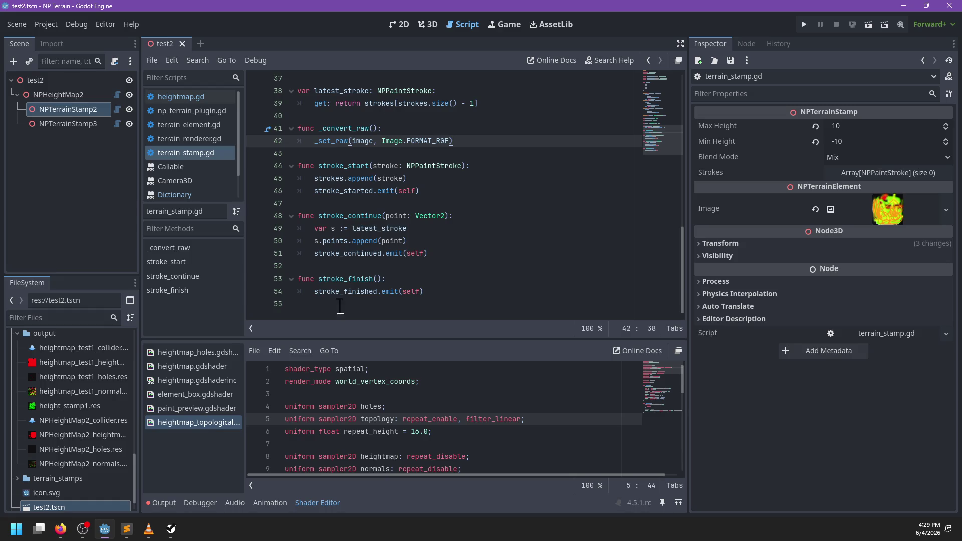
scroll(507, 216, "up", 3)
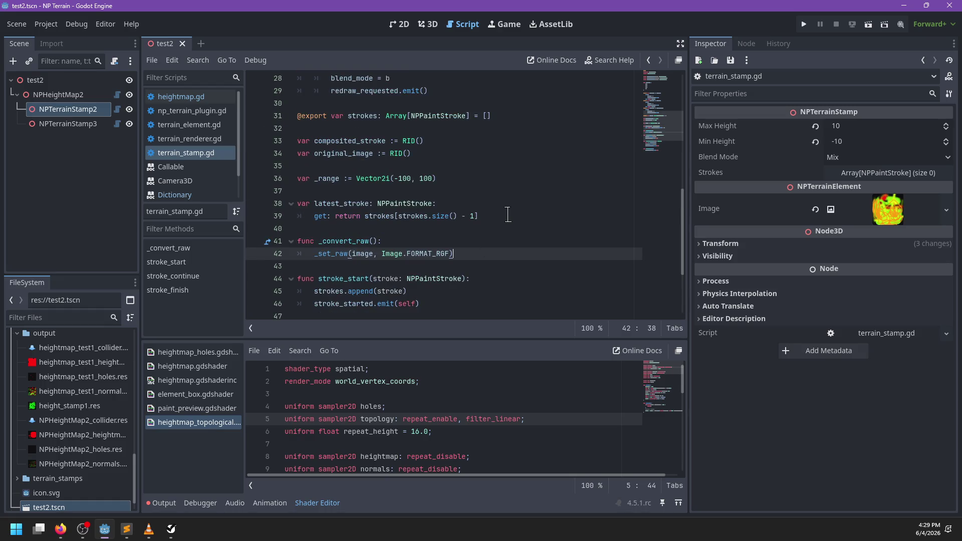
scroll(507, 214, "up", 9)
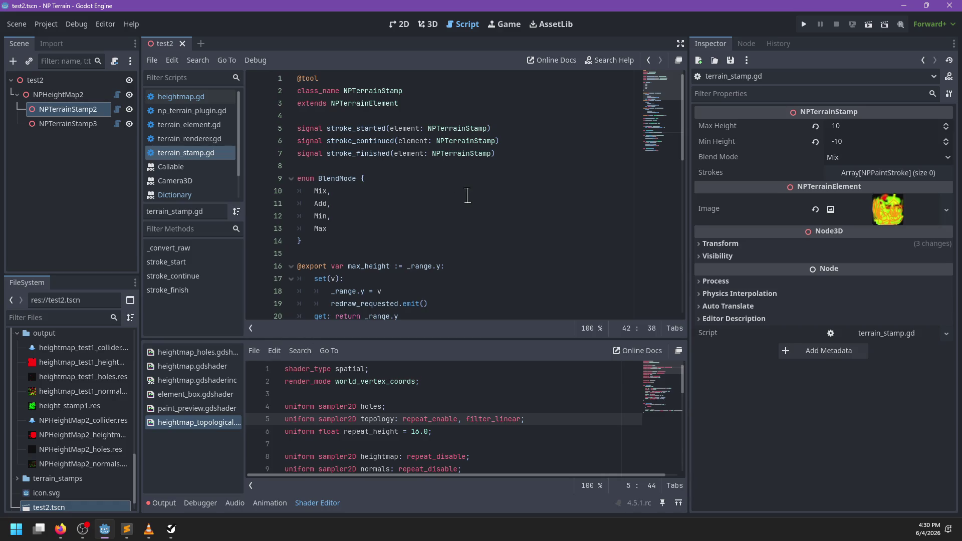
scroll(73, 403, "up", 15)
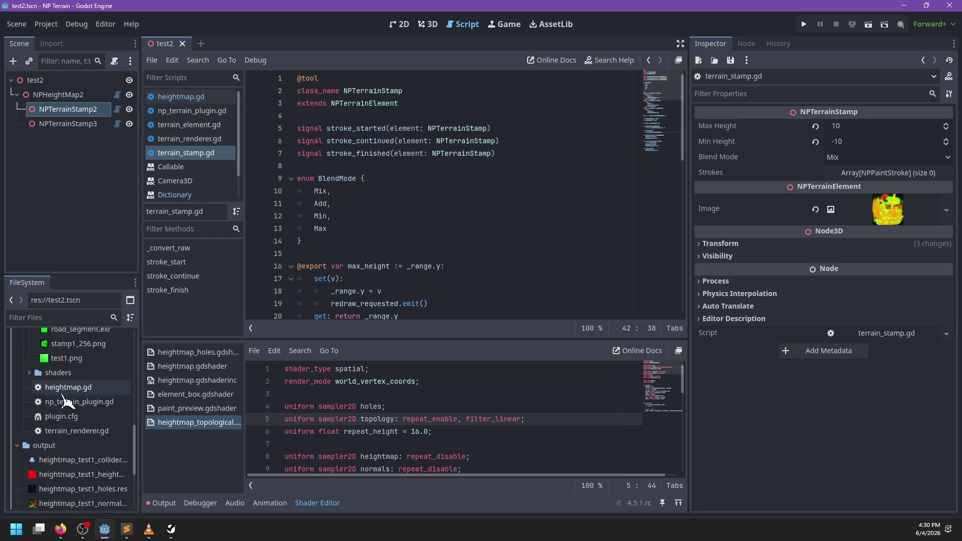
scroll(100, 421, "down", 5)
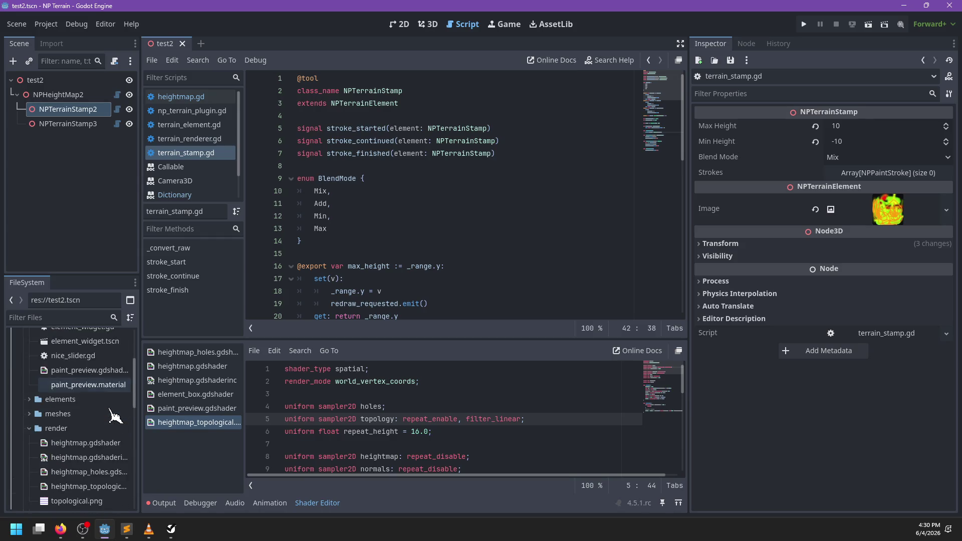
left_click(29, 406)
scroll(37, 410, "up", 5)
left_click(29, 395)
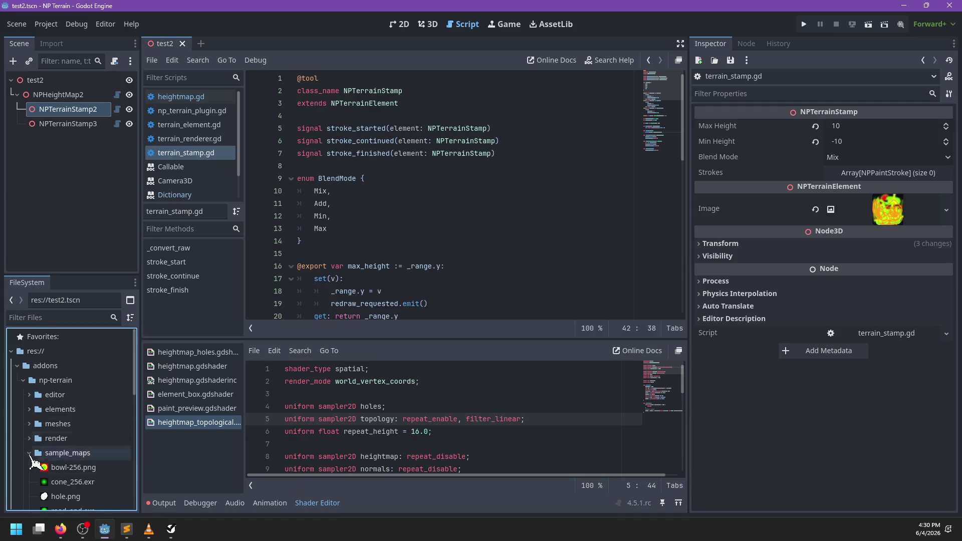
scroll(69, 443, "down", 1)
scroll(68, 443, "down", 2)
scroll(414, 253, "down", 9)
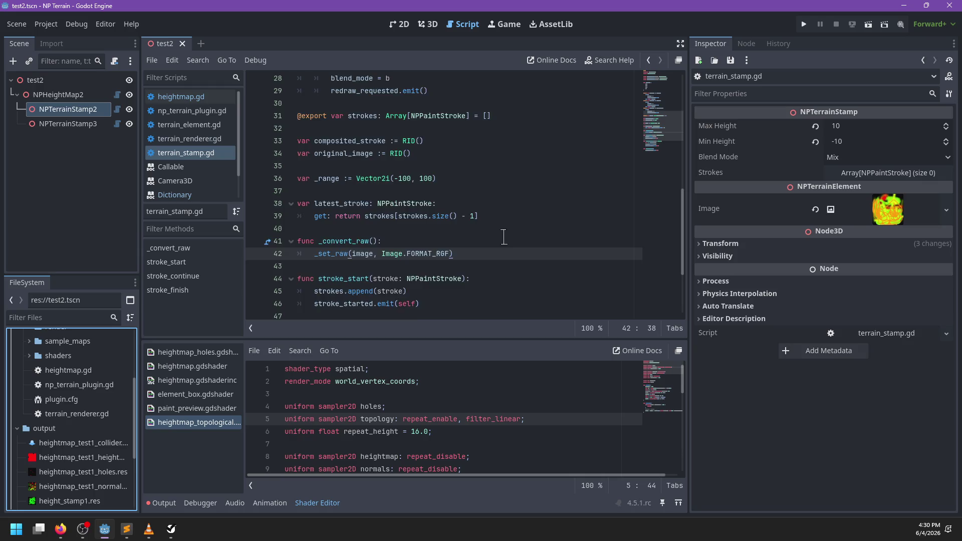
scroll(504, 237, "up", 9)
scroll(65, 416, "up", 2)
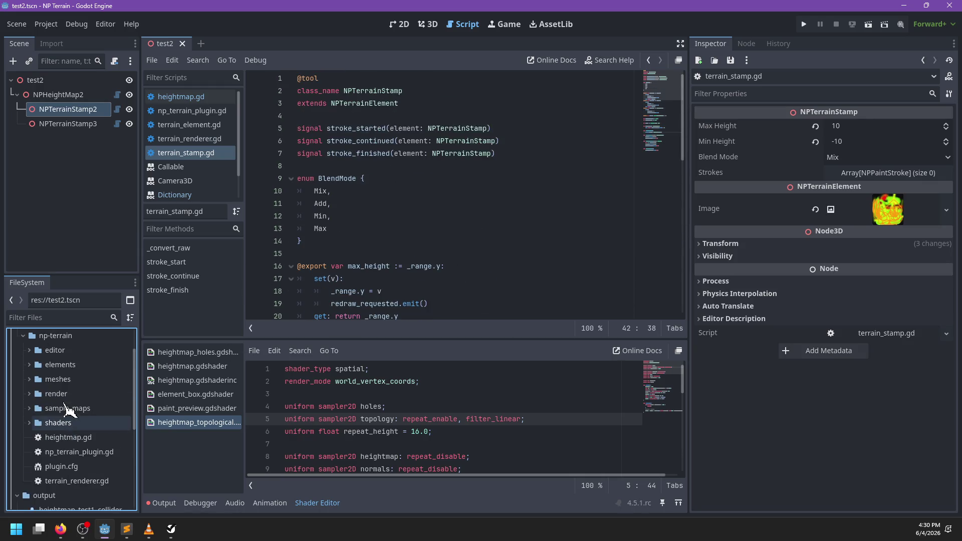
scroll(64, 406, "up", 1)
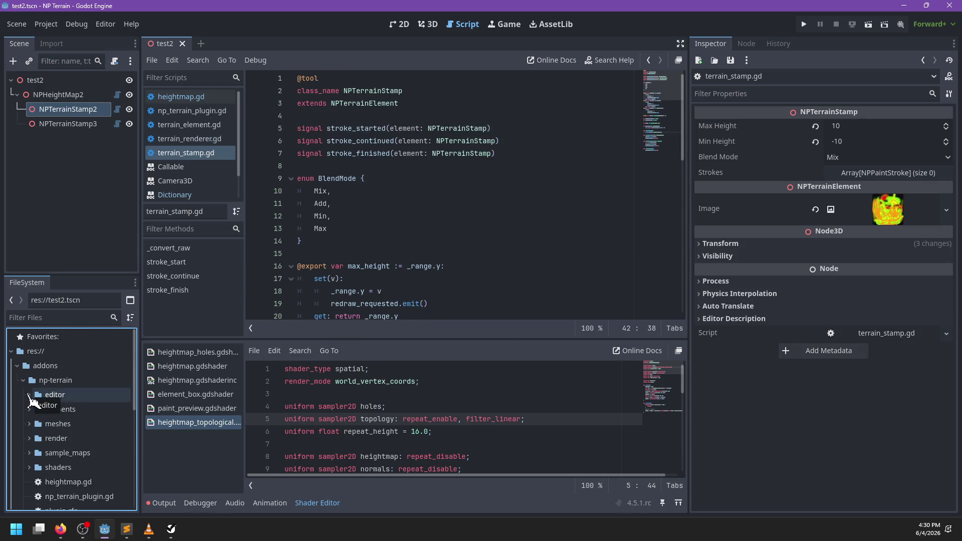
left_click(29, 395)
scroll(107, 394, "down", 1)
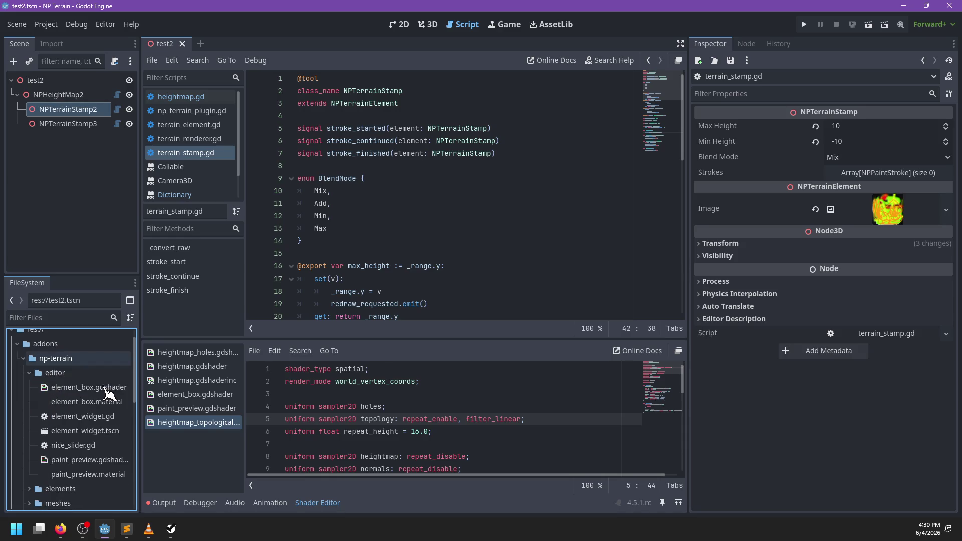
left_click(29, 373)
left_click(29, 388)
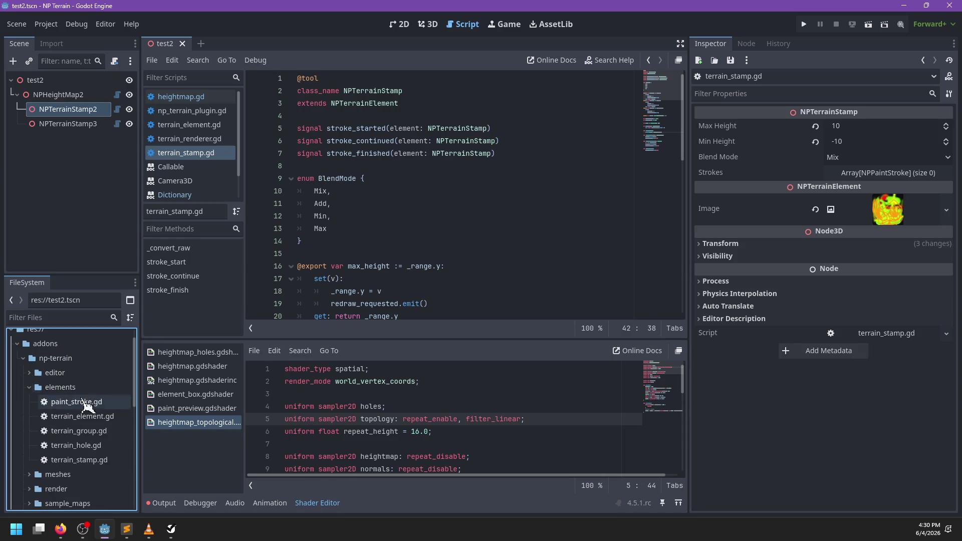
right_click(74, 459)
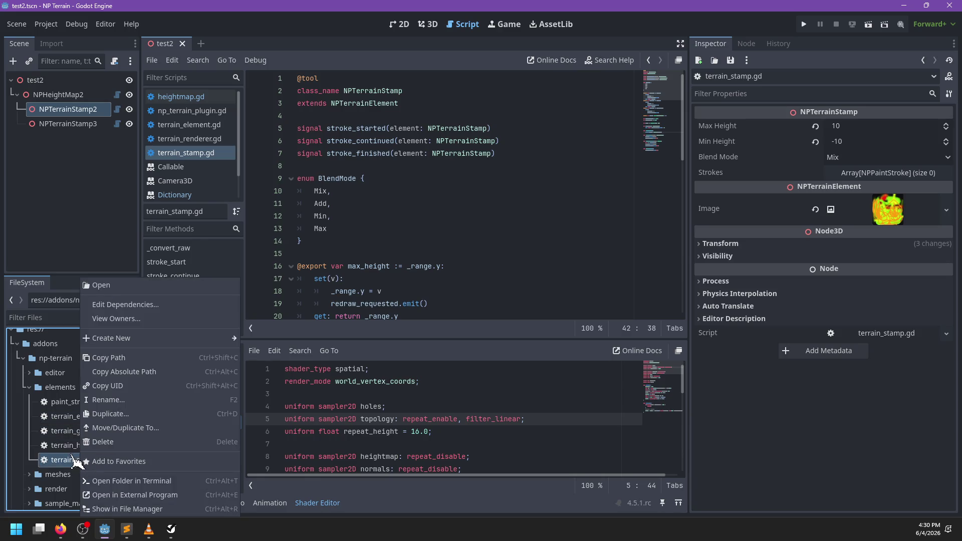
left_click(73, 460)
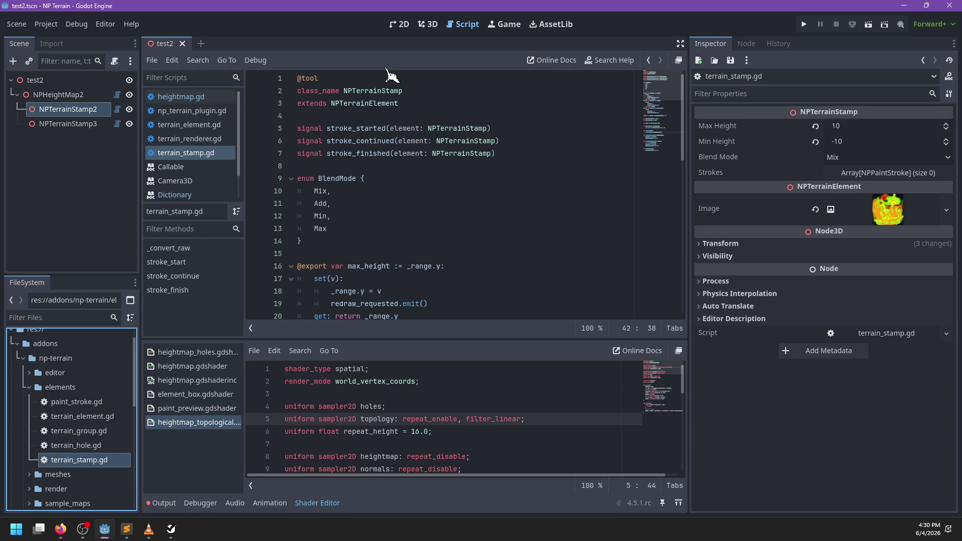
scroll(369, 127, "down", 7)
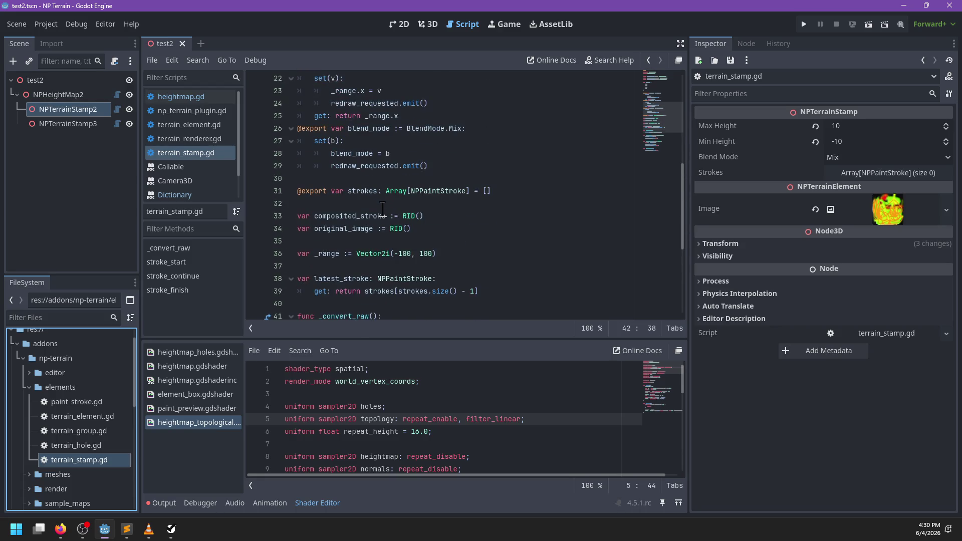
left_click(453, 234)
key("Return")
type("var")
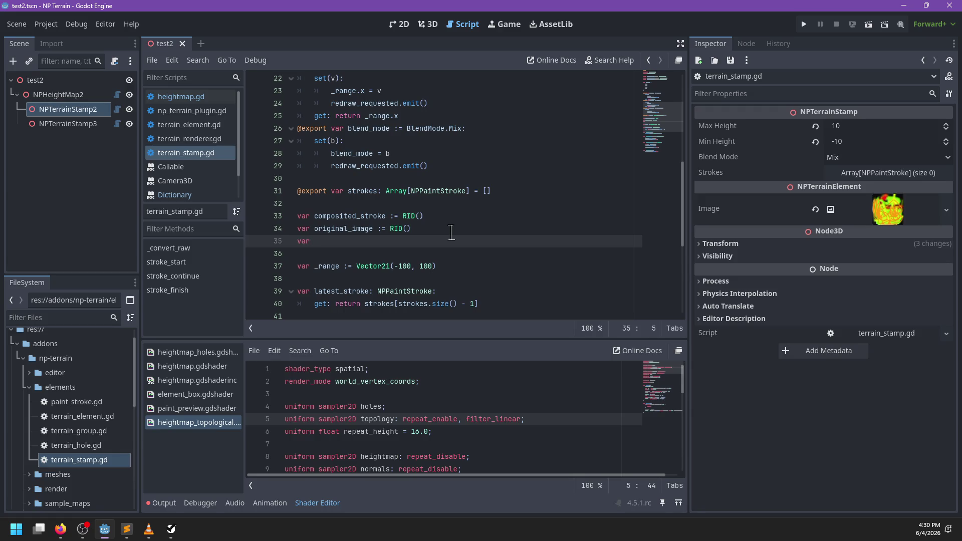
key("BackSpace")
key("BackSpace")
key("BackSpace")
type("=")
scroll(451, 232, "down", 3)
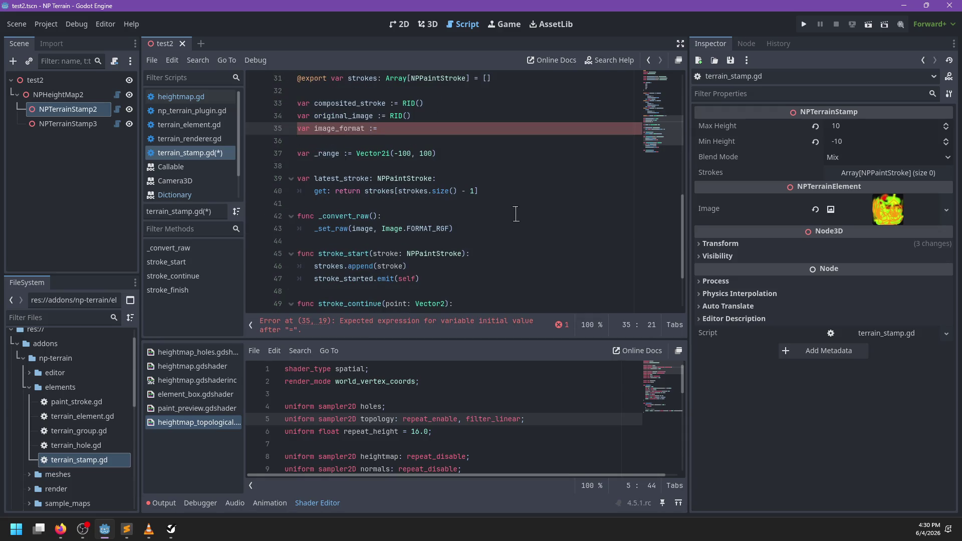
key("shift+Home")
key("BackSpace")
key("BackSpace")
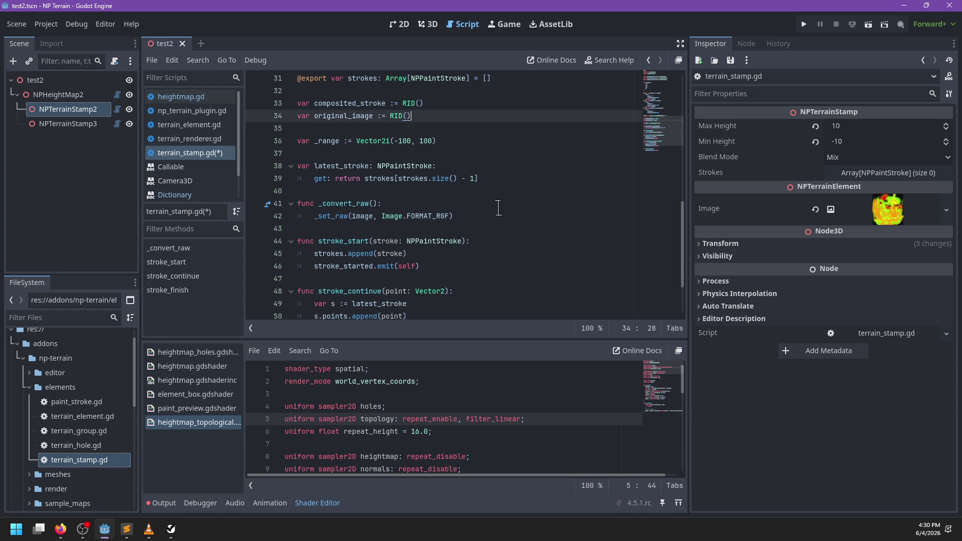
scroll(481, 201, "down", 2)
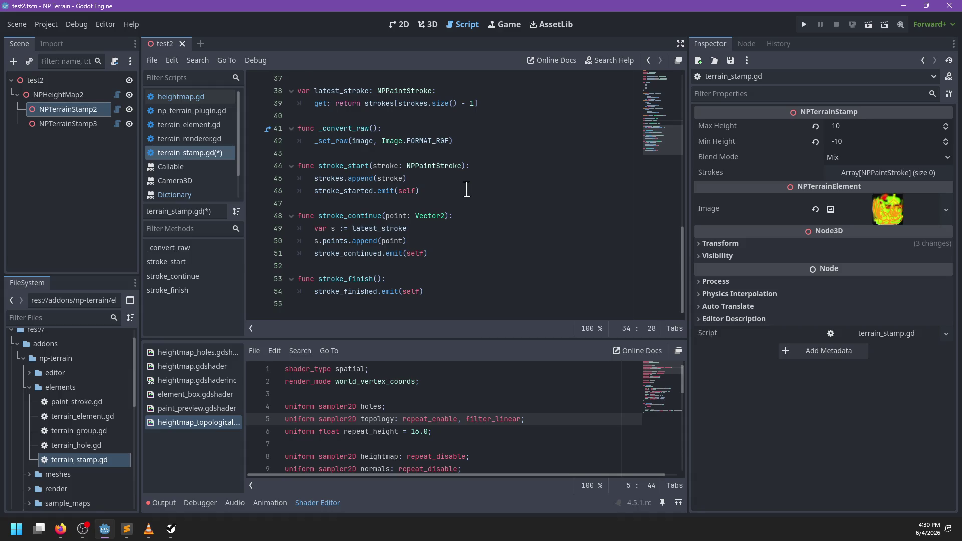
scroll(467, 190, "up", 8)
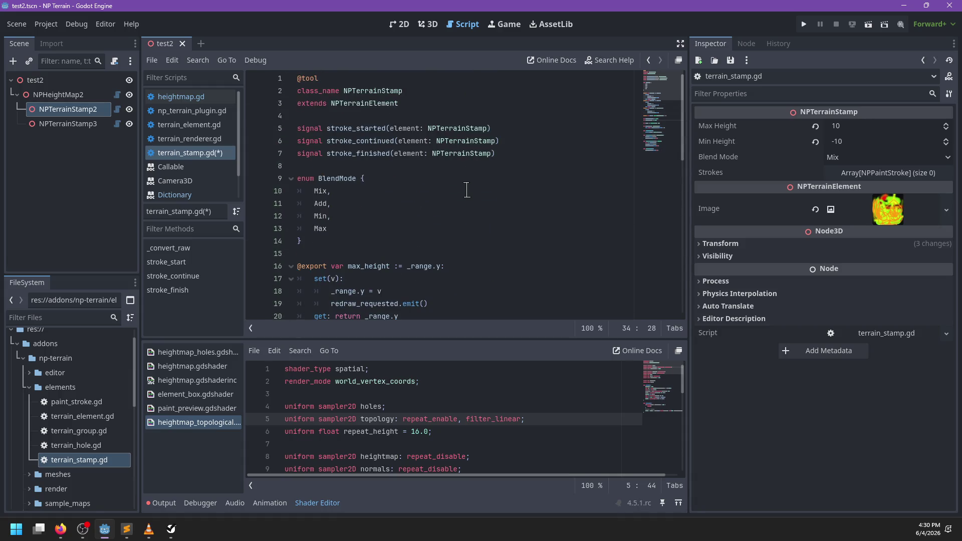
scroll(466, 189, "down", 8)
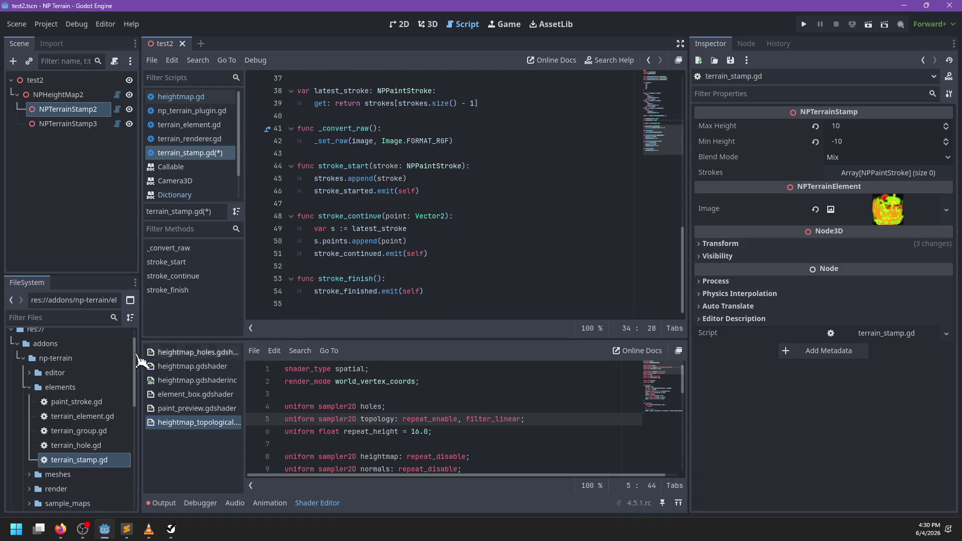
Create a new script attribute_stamp.gd in the elements folder and open it.
right_click(74, 389)
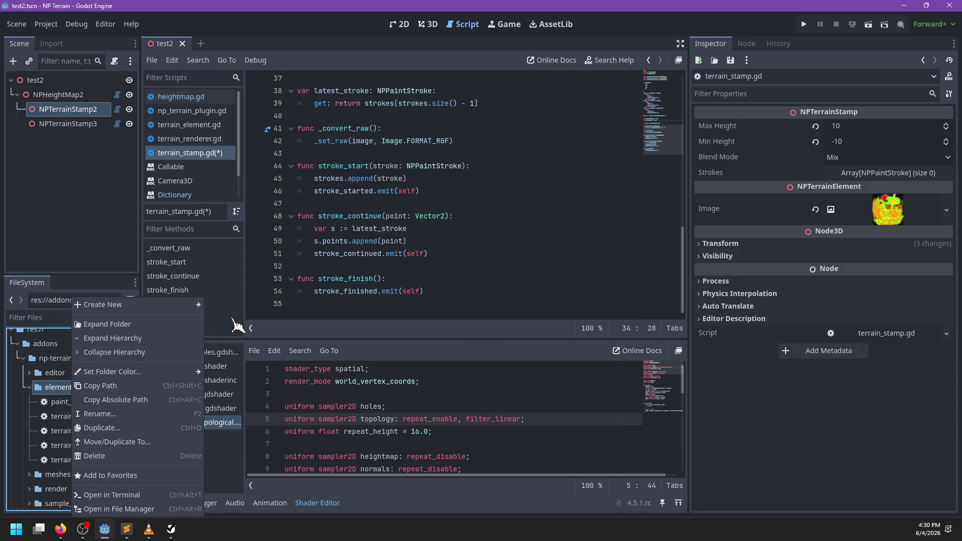
mouse_move(172, 309)
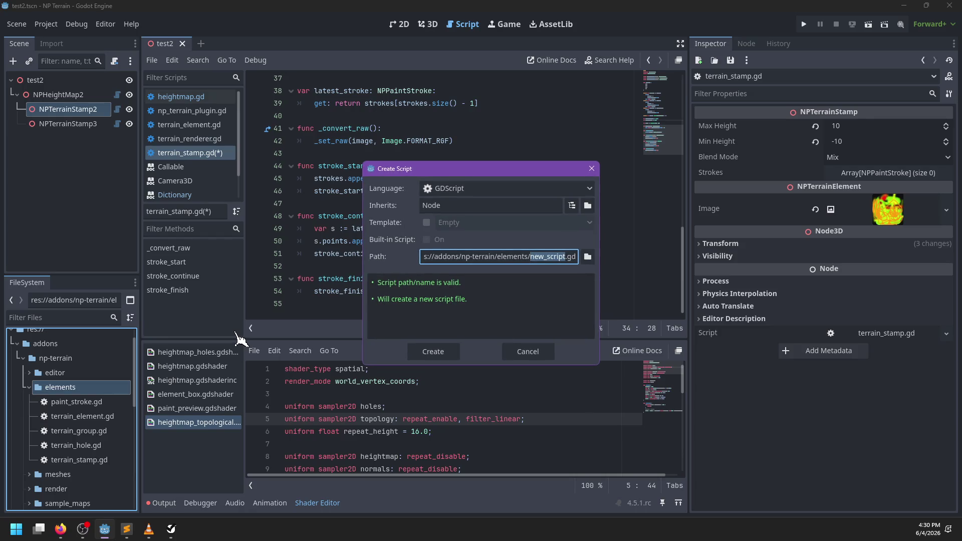
type("attr")
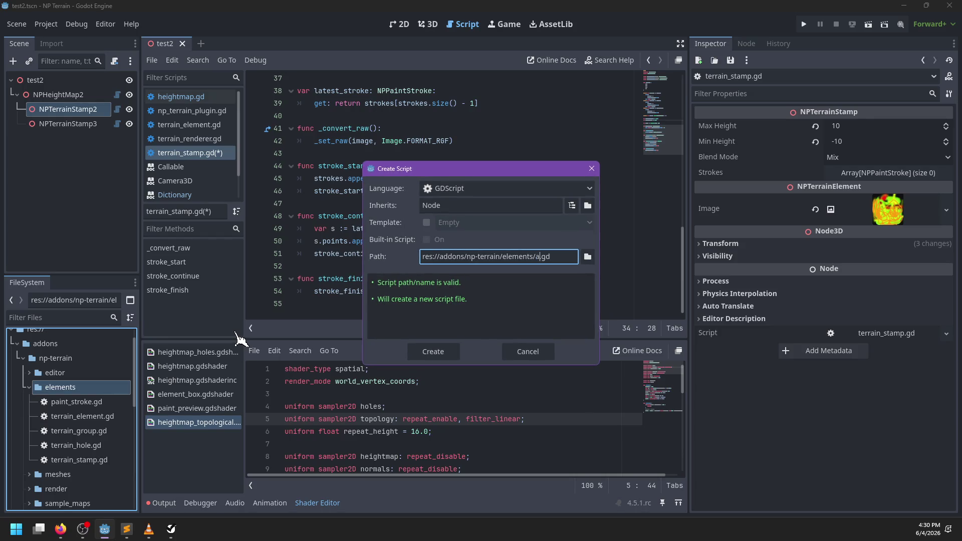
type("ibute_stamp")
key("Return")
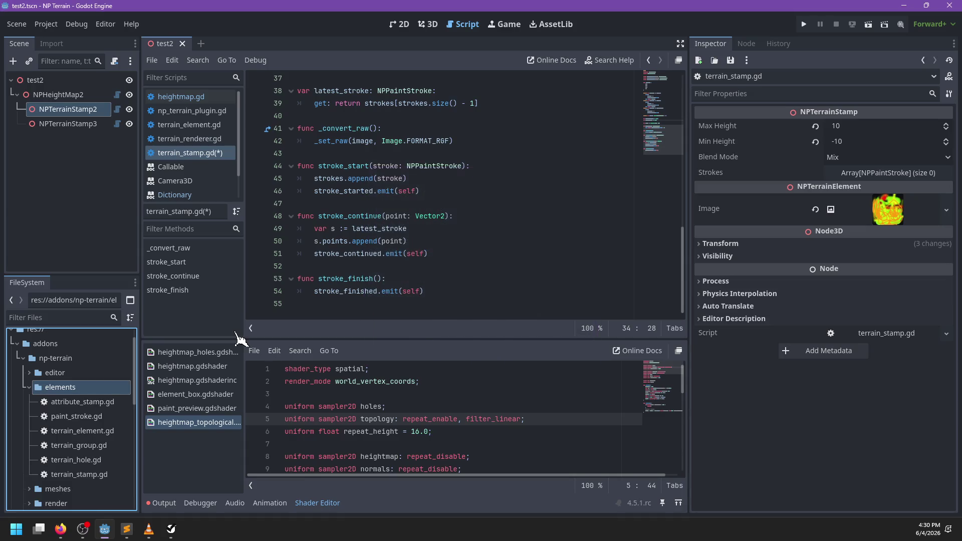
double_click(120, 401)
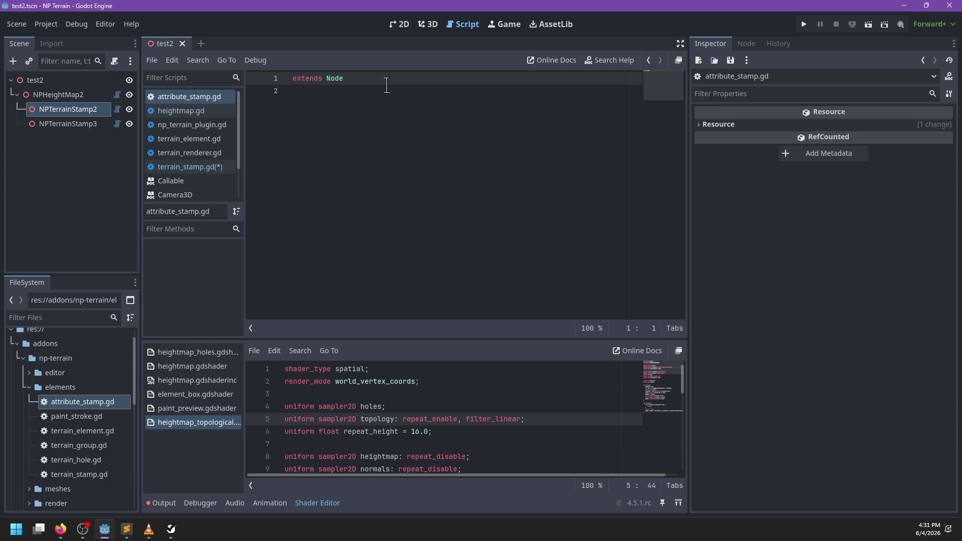
key("Right")
key("ctrl+Delete")
type("TErrainS")
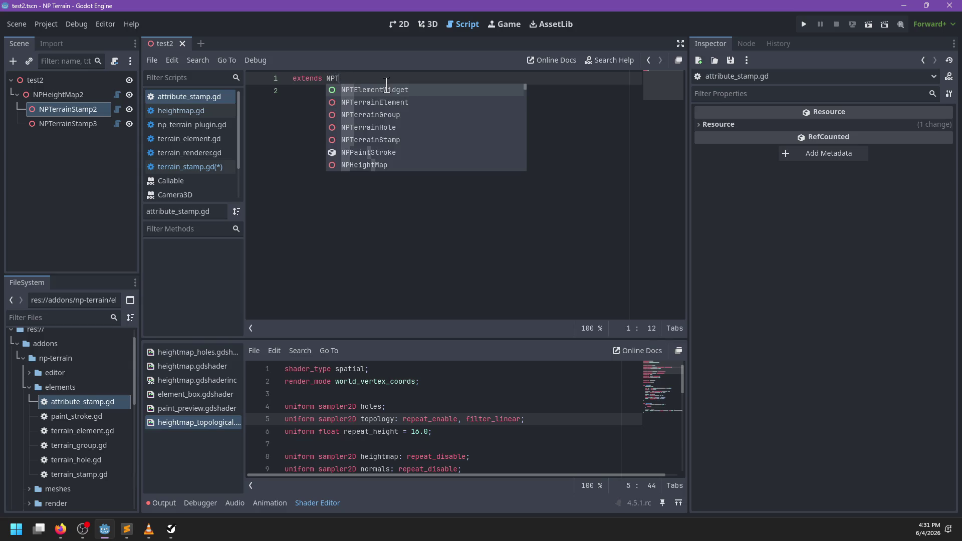
type("tamp")
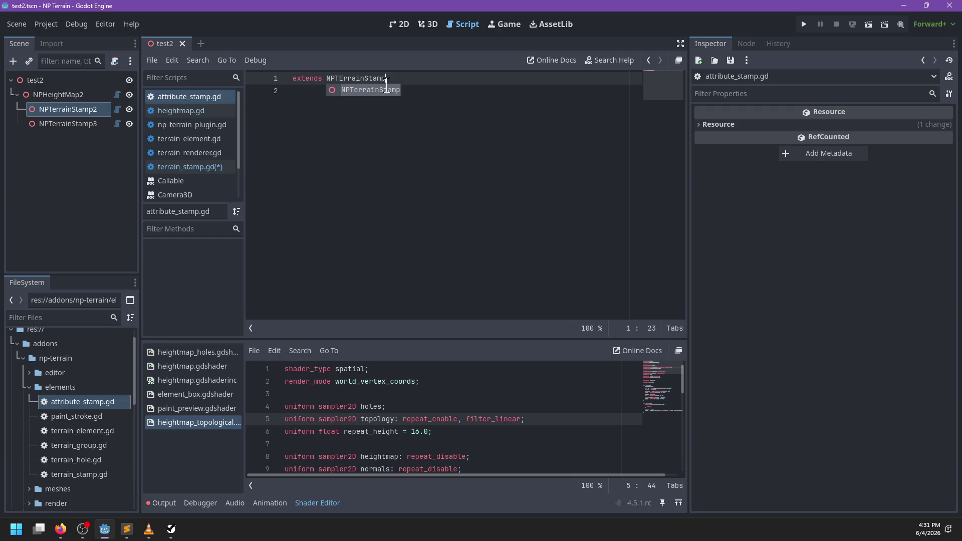
key("Home")
key("Return")
key("Up")
type("@tool")
key("Return")
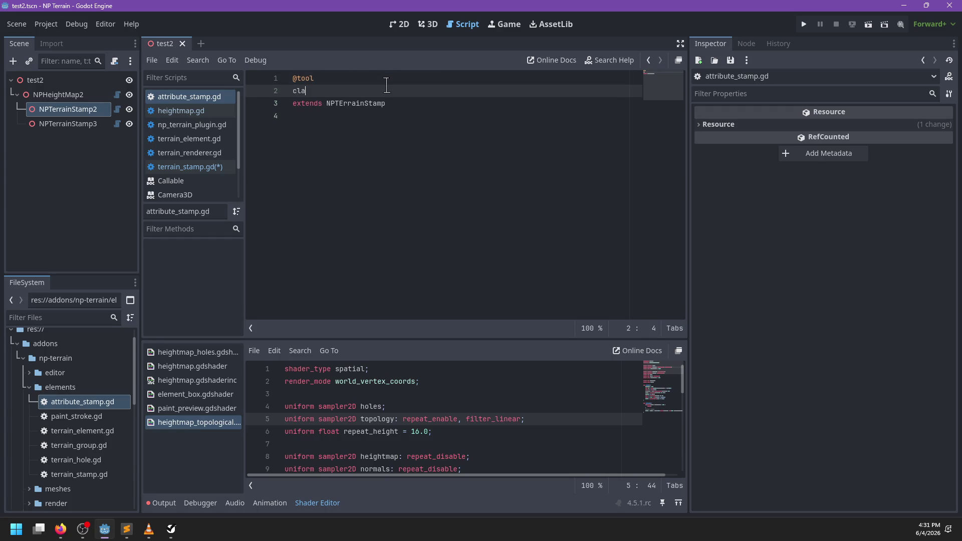
Add class_name NPAttributeStamp and fix the base class spelling to NPTerrainStamp.
type("name")
key("ctrl+BackSpace")
key("Down")
key("Left")
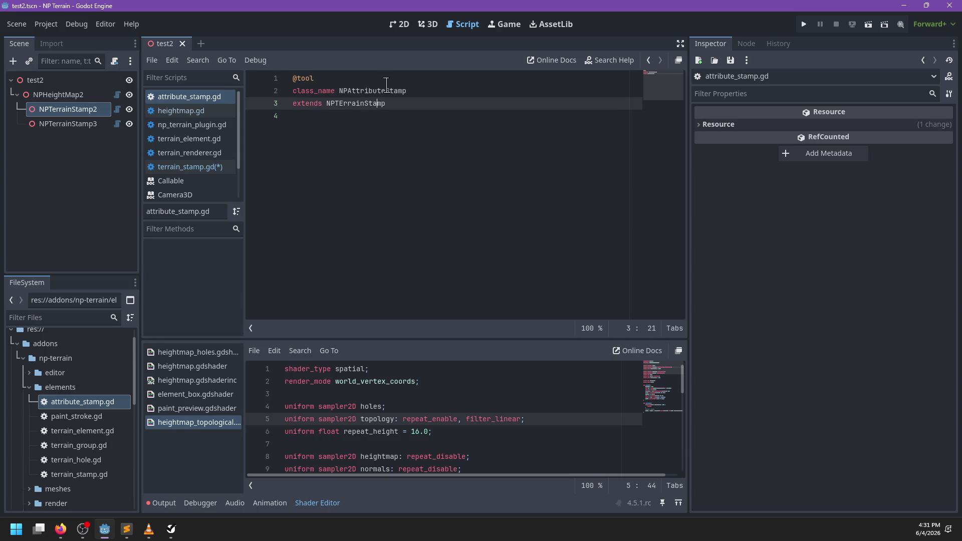
key("Left")
key("Left")
key("Left")
key("BackSpace")
type("e")
left_click(369, 152)
Copy _convert_raw from terrain_stamp.gd into attribute_stamp.gd, switch it to FORMAT_RGBAF, and save.
left_click(205, 167)
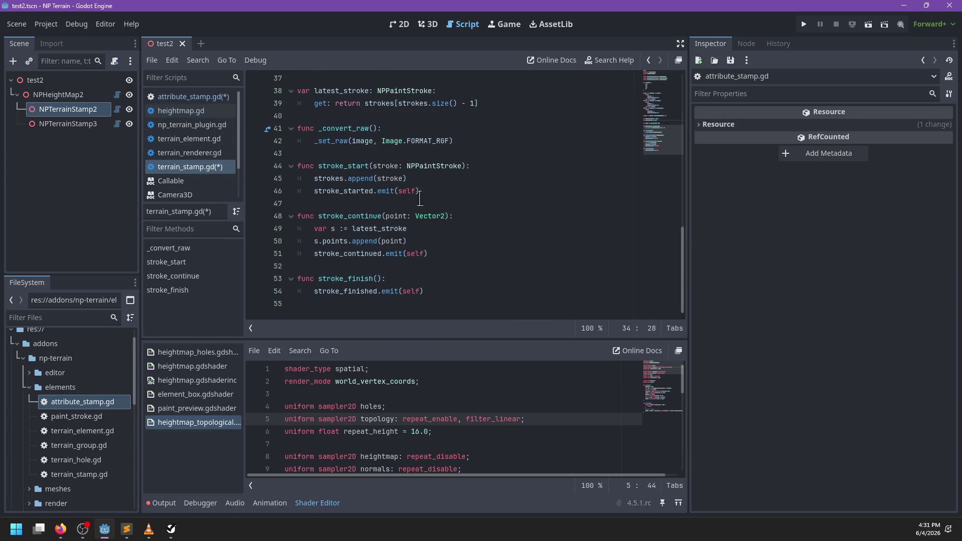
left_click_drag(467, 143, 464, 118)
key("ctrl+c")
left_click(213, 101)
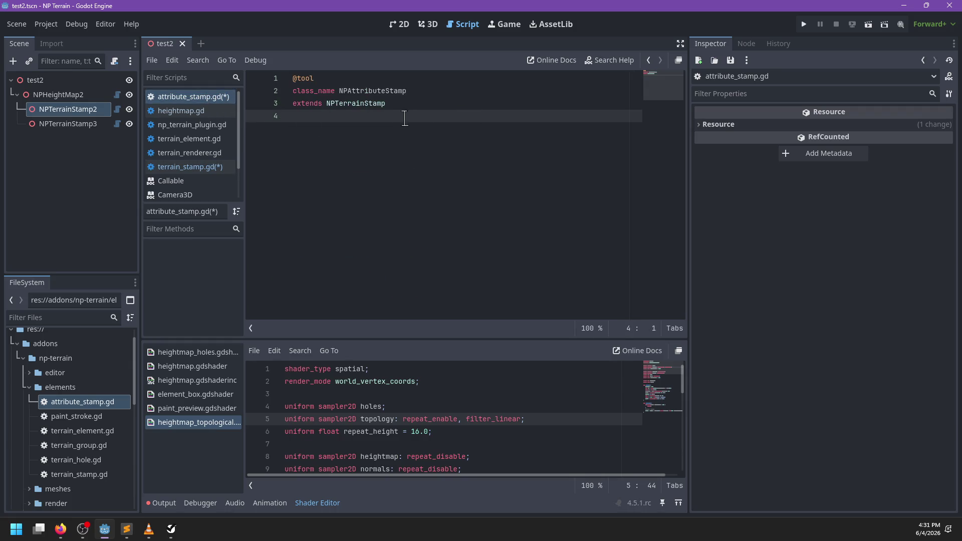
key("ctrl+v")
key("Left")
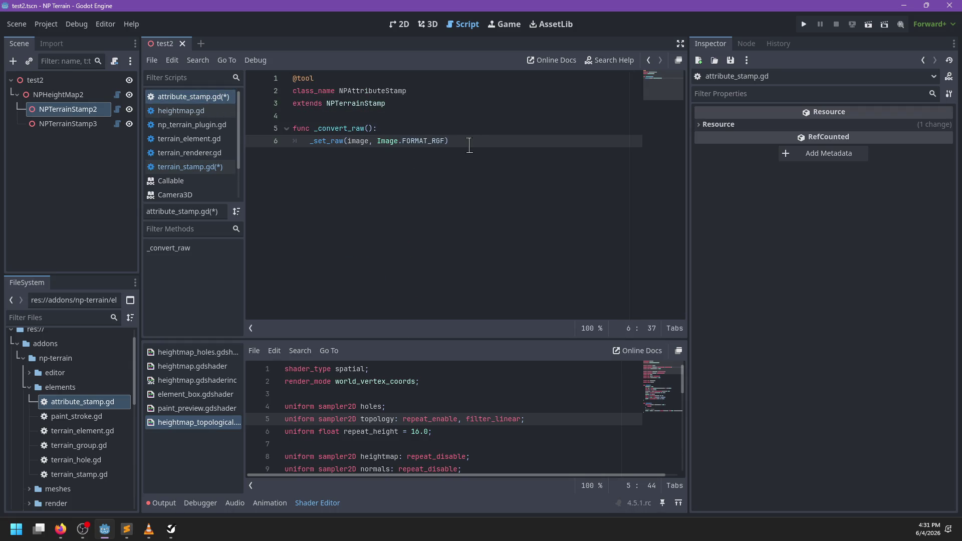
type("BAF")
left_click(470, 146)
key("ctrl+s")
left_click(216, 169)
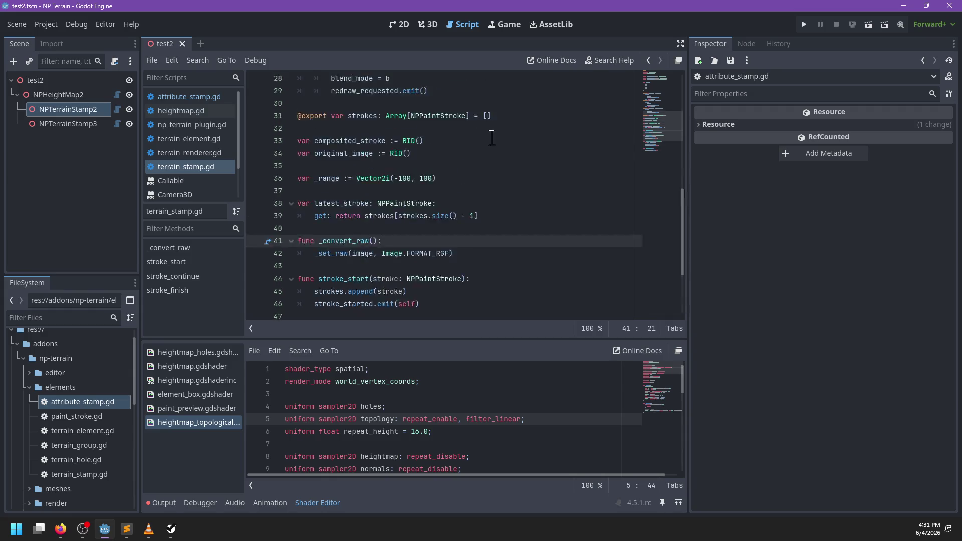
scroll(493, 137, "up", 8)
scroll(490, 144, "up", 1)
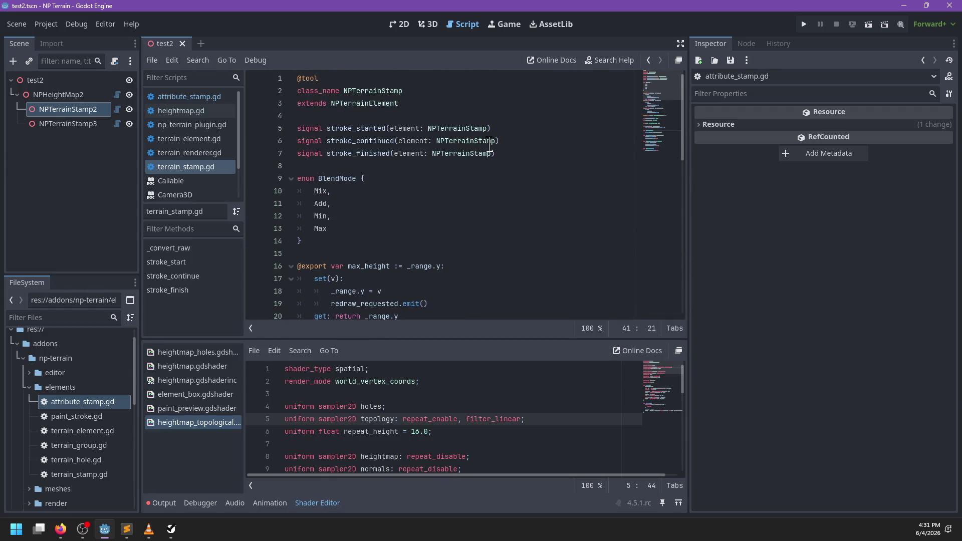
scroll(401, 211, "down", 4)
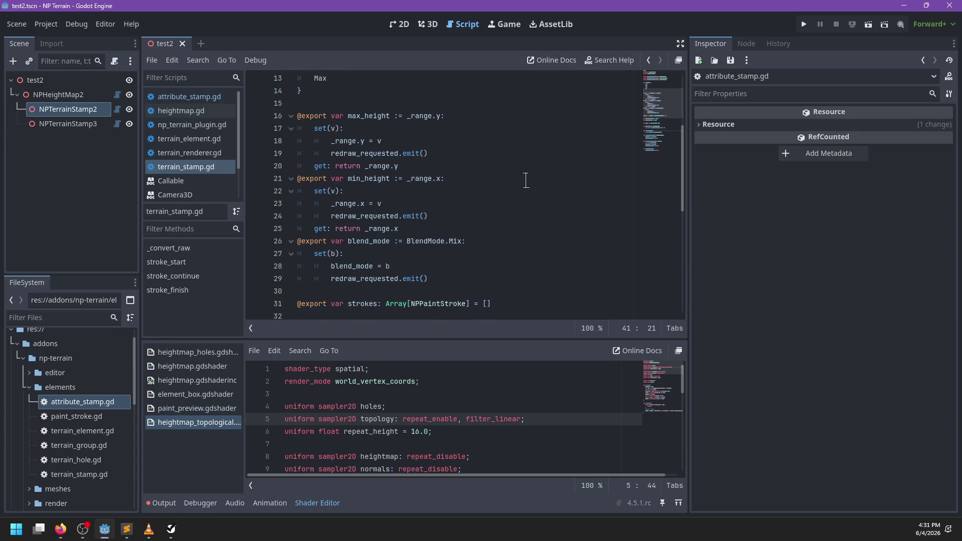
scroll(476, 218, "down", 4)
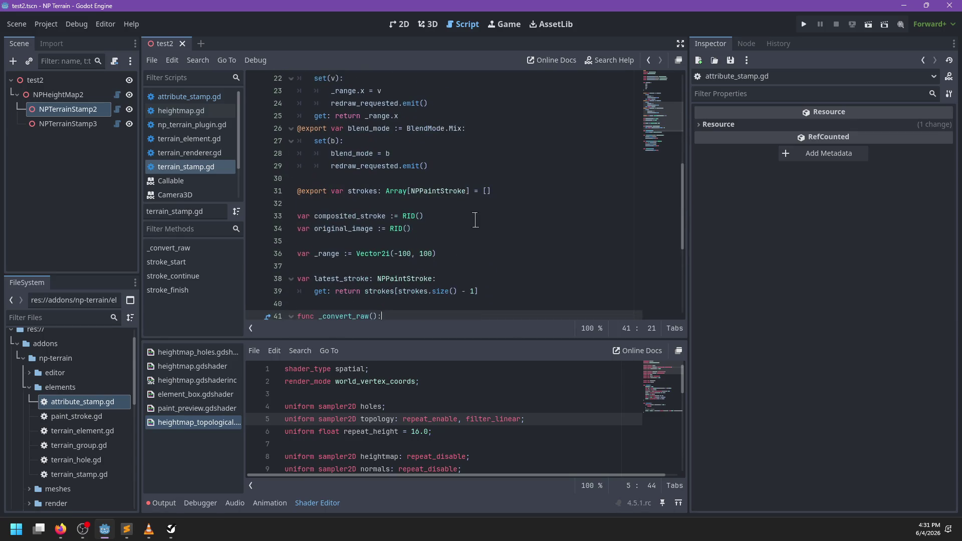
scroll(476, 220, "down", 2)
scroll(476, 220, "up", 10)
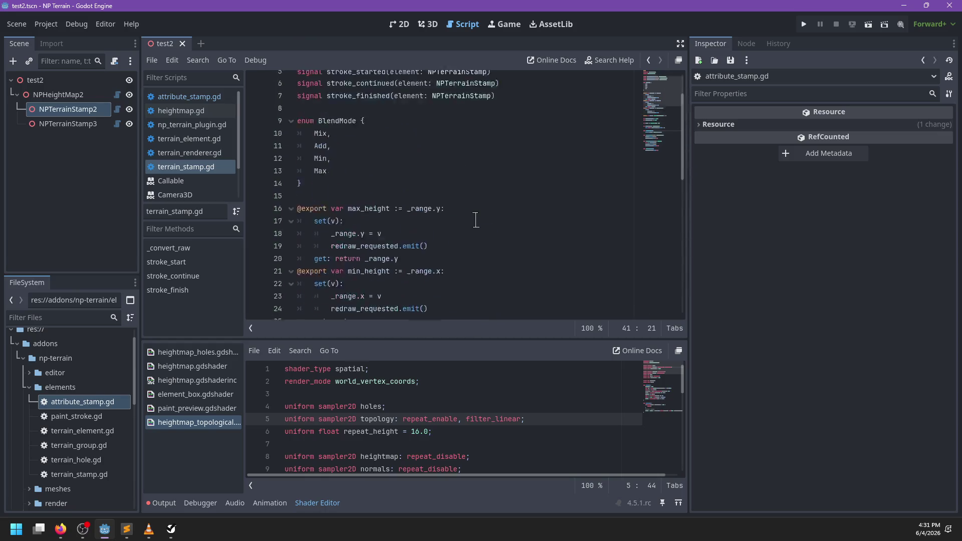
left_click(336, 179)
mouse_move(335, 254)
left_mouse_down()
mouse_move(369, 158)
mouse_move(444, 163)
left_mouse_up()
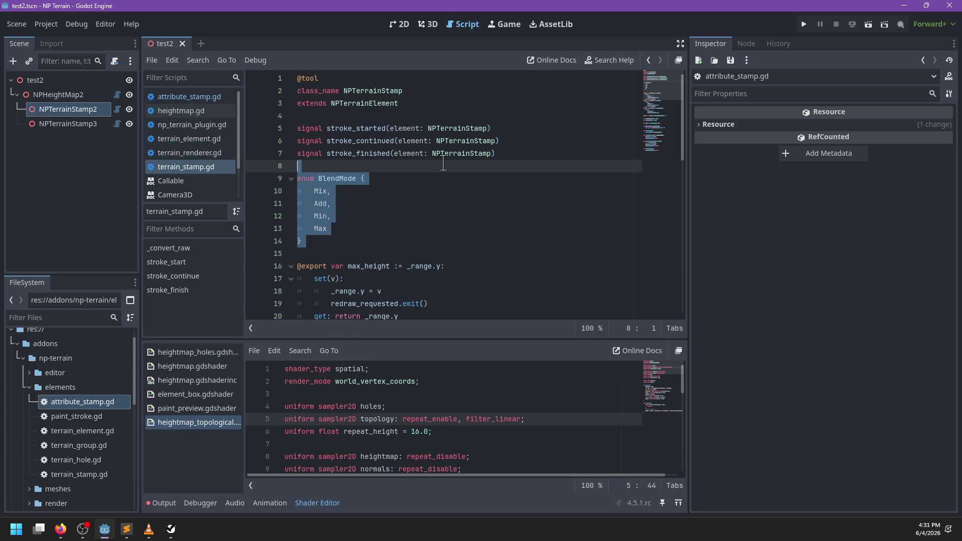
scroll(105, 441, "down", 5)
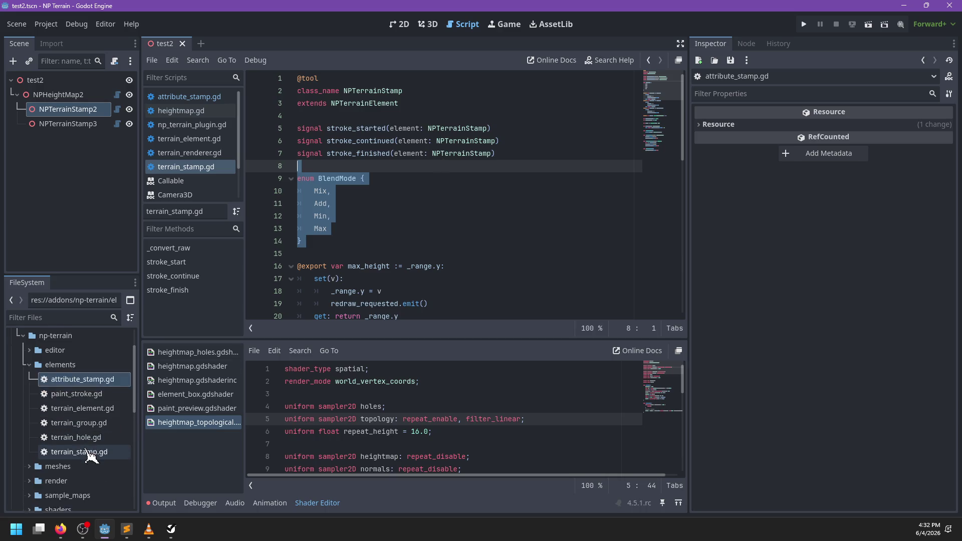
double_click(95, 449)
scroll(483, 213, "up", 10)
scroll(482, 213, "up", 20)
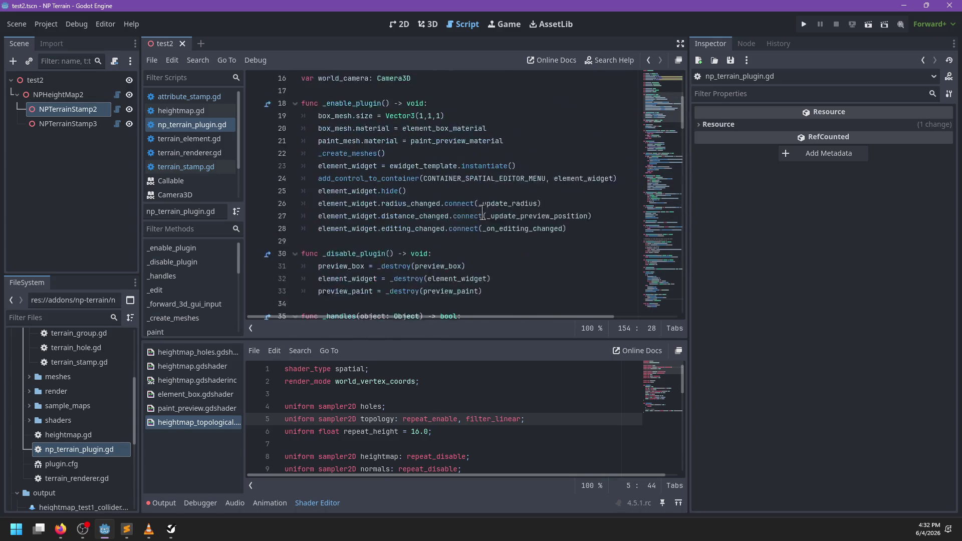
left_click(357, 79)
key("Return")
type("ss_name NPTerrain")
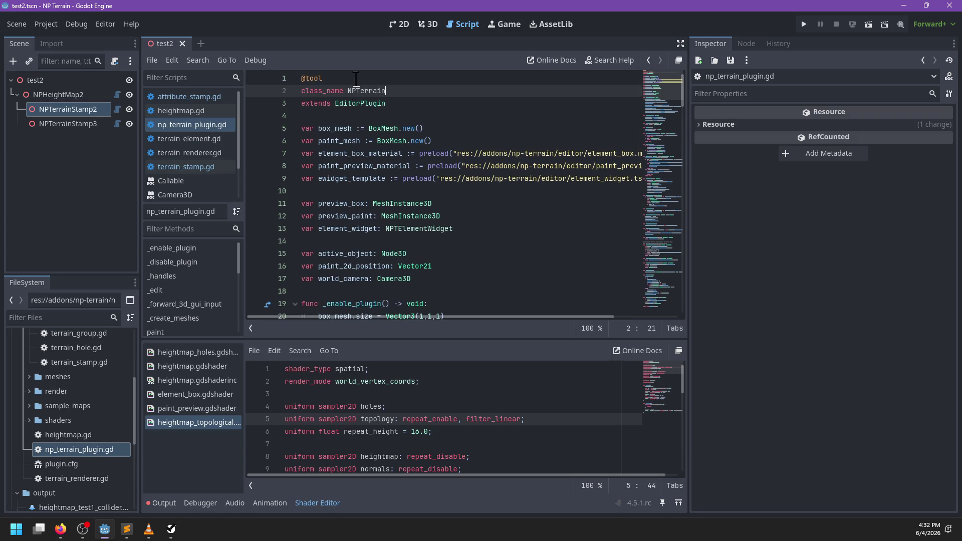
key("ctrl+s")
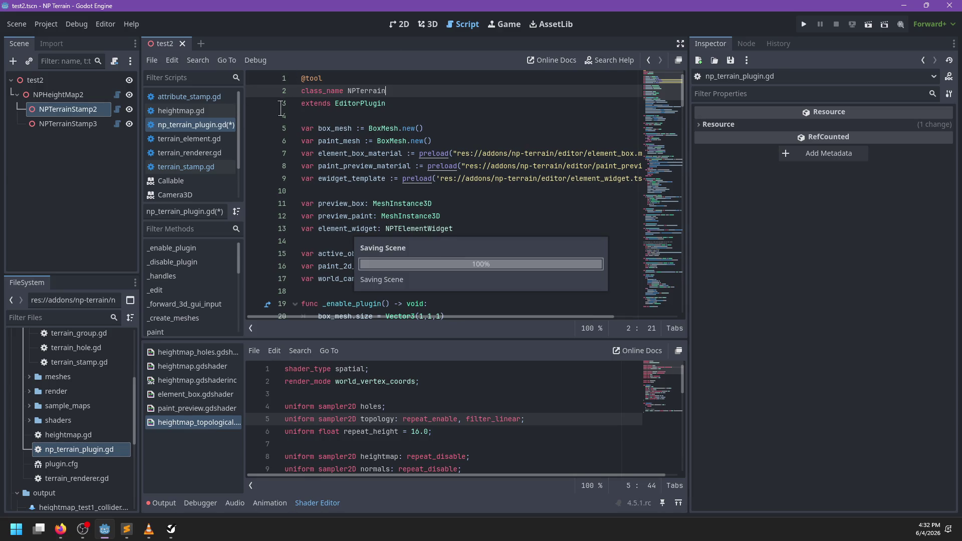
Toggle the NP Terrain plugin in Project Settings to reload it, then show the Output panel.
left_click(46, 24)
left_click(50, 39)
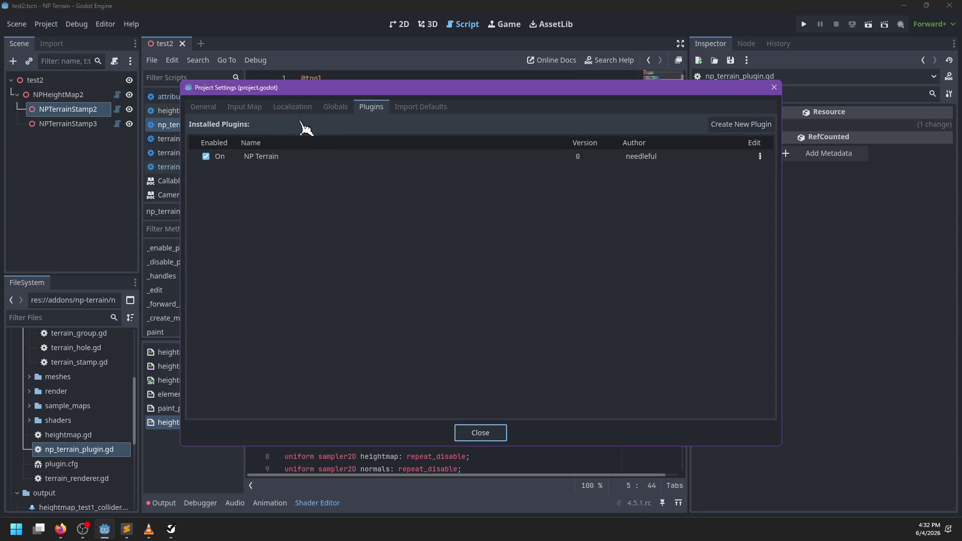
left_click(206, 157)
left_click(480, 433)
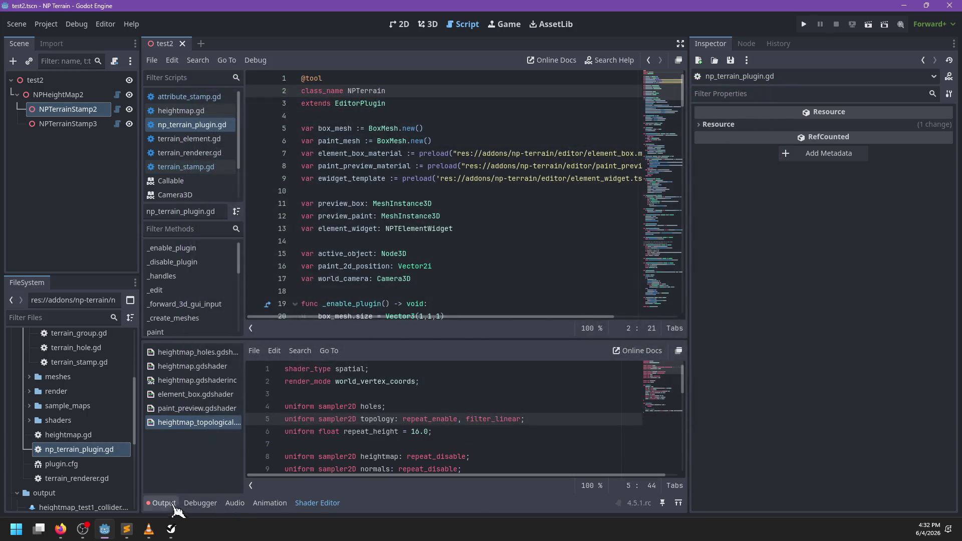
left_click(161, 503)
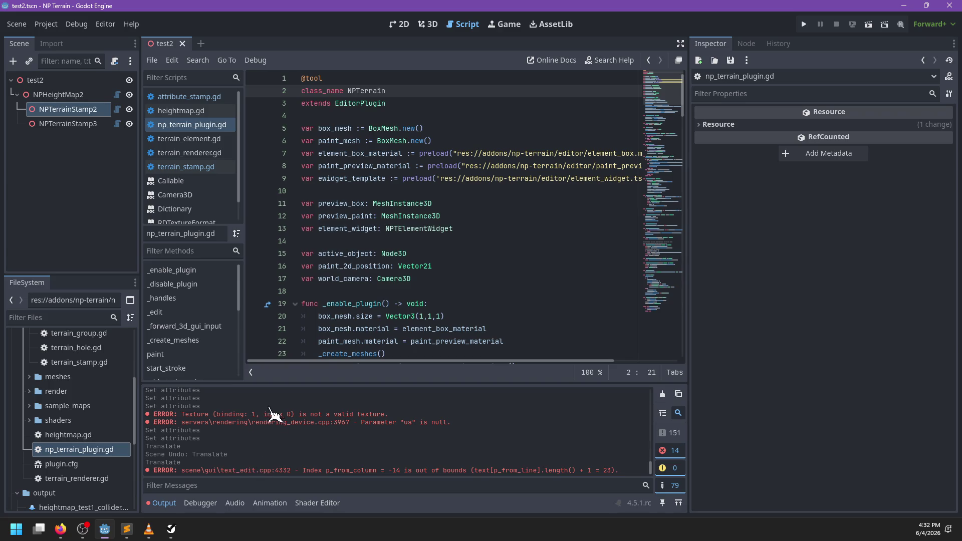
Clear the output log and look over terrain_stamp.gd, heightmap.gd and np_terrain_plugin.gd.
left_click(662, 393)
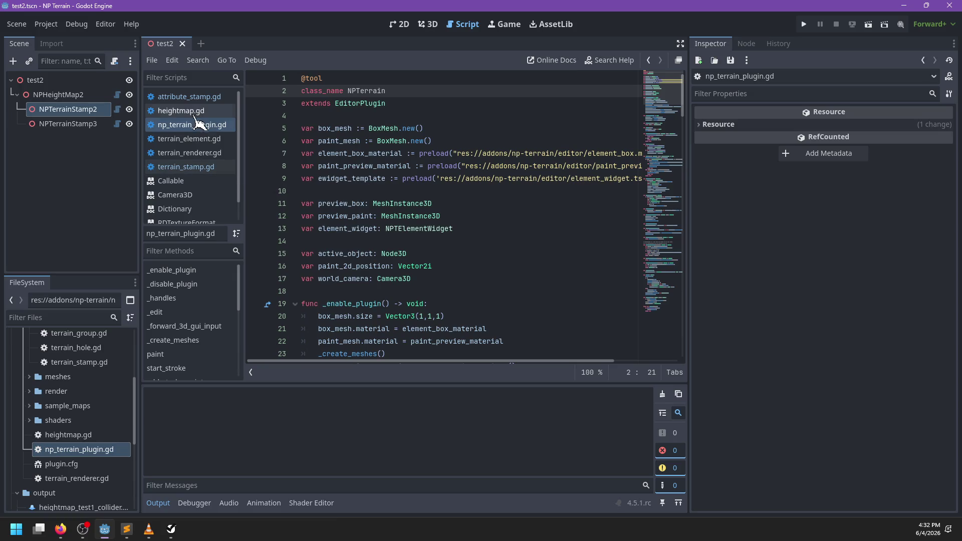
left_click(188, 167)
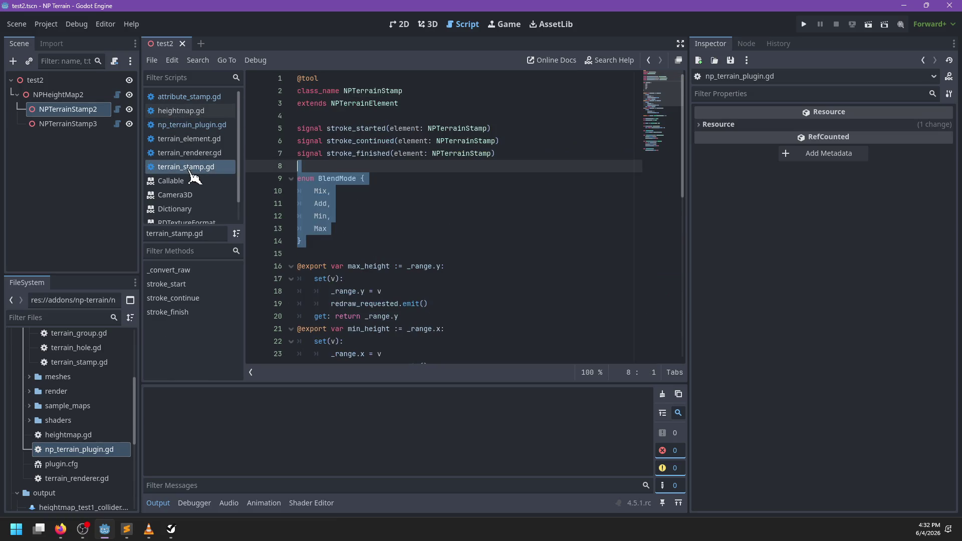
left_click(227, 112)
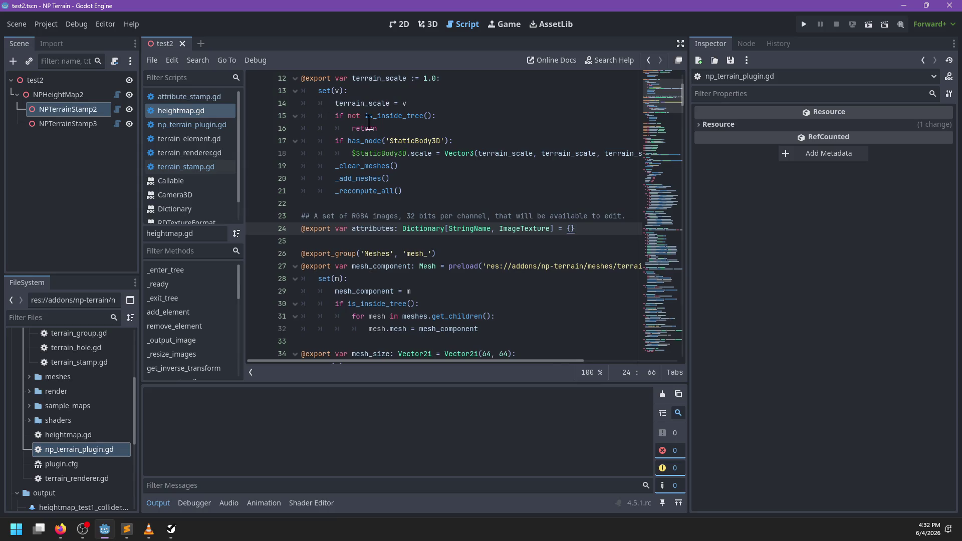
left_click(203, 124)
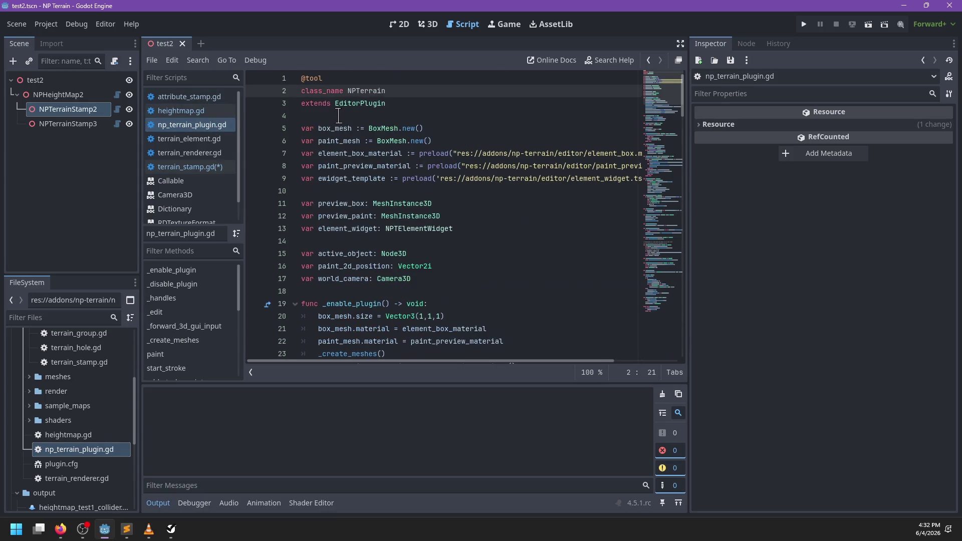
left_click(205, 168)
Prefix BlendMode on line 19 of terrain_stamp.gd with NPTerrain. and save.
left_click(408, 304)
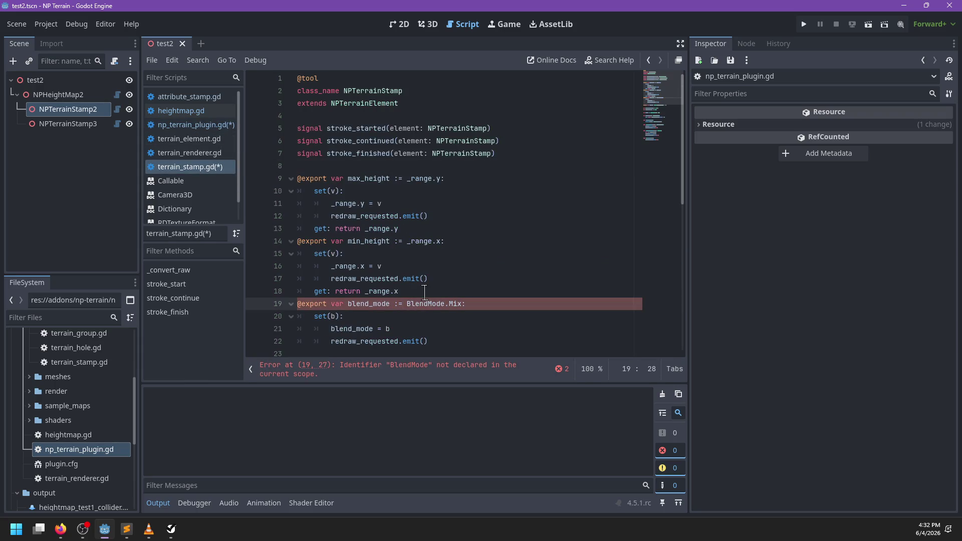
type("NPTErrain.")
key("Right")
key("Right")
key("BackSpace")
type("e")
key("ctrl+shift+Left")
key("ctrl+shift+Left")
scroll(398, 371, "down", 2)
key("Right")
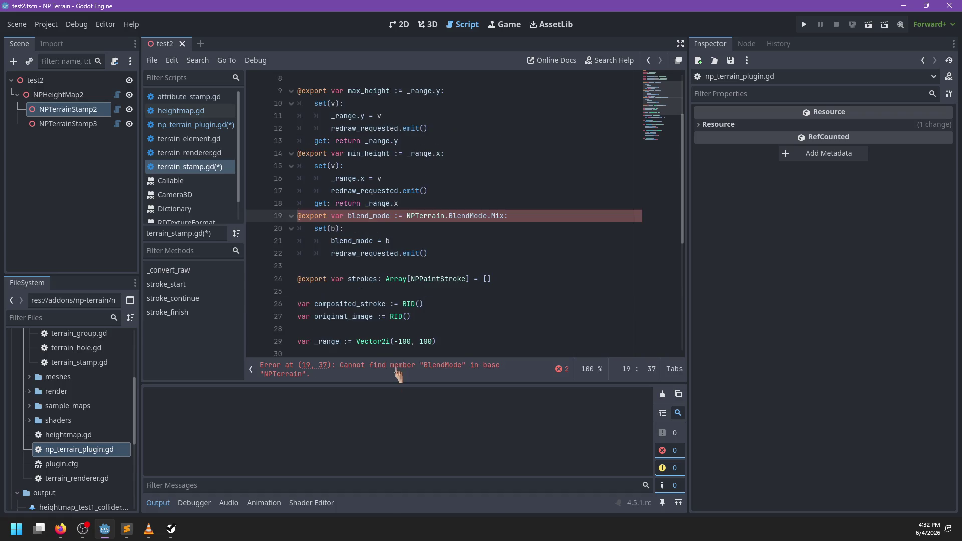
left_click(408, 216)
left_click_drag(448, 216, 407, 216)
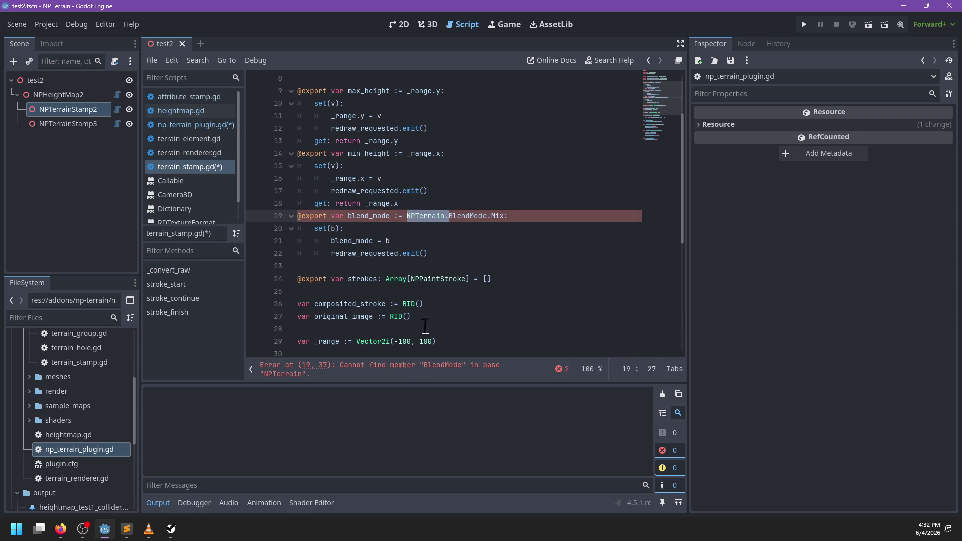
key("ctrl+s")
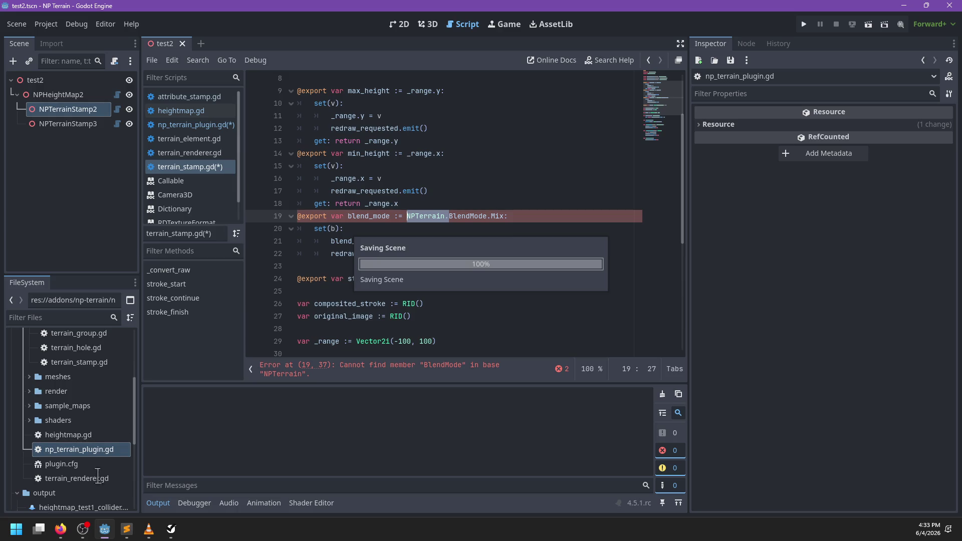
Scroll through terrain_stamp.gd to check the blend_mode setter and the code below it.
mouse_move(148, 529)
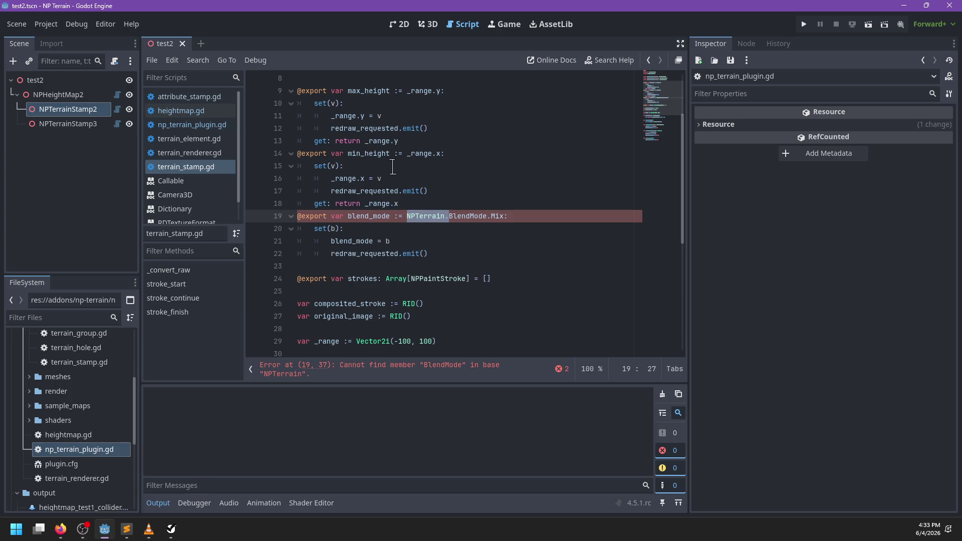
left_click(438, 243)
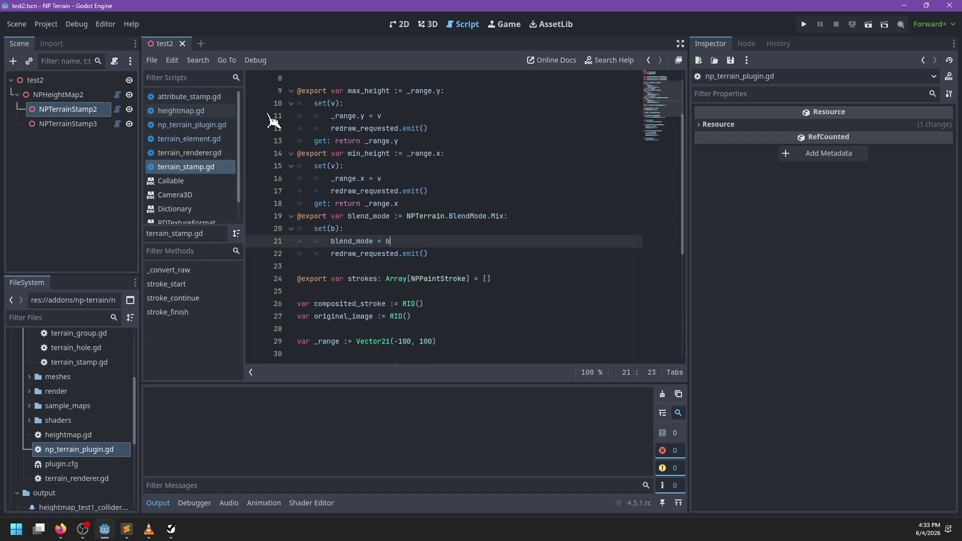
scroll(467, 234, "down", 2)
scroll(467, 234, "down", 4)
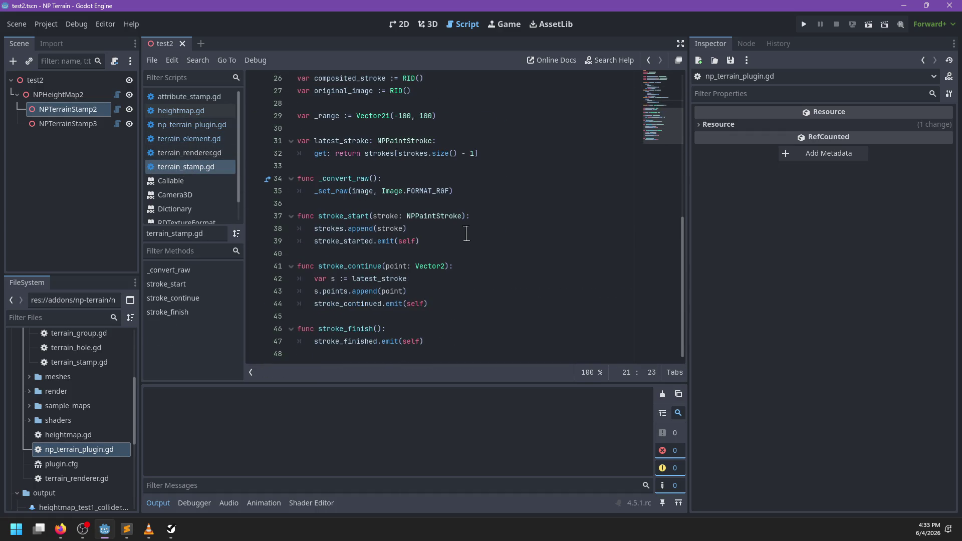
scroll(466, 233, "up", 8)
scroll(466, 233, "down", 8)
Open terrain_renderer.gd and search it for "blend" to find the hole-blending code.
left_click(192, 113)
left_click(210, 154)
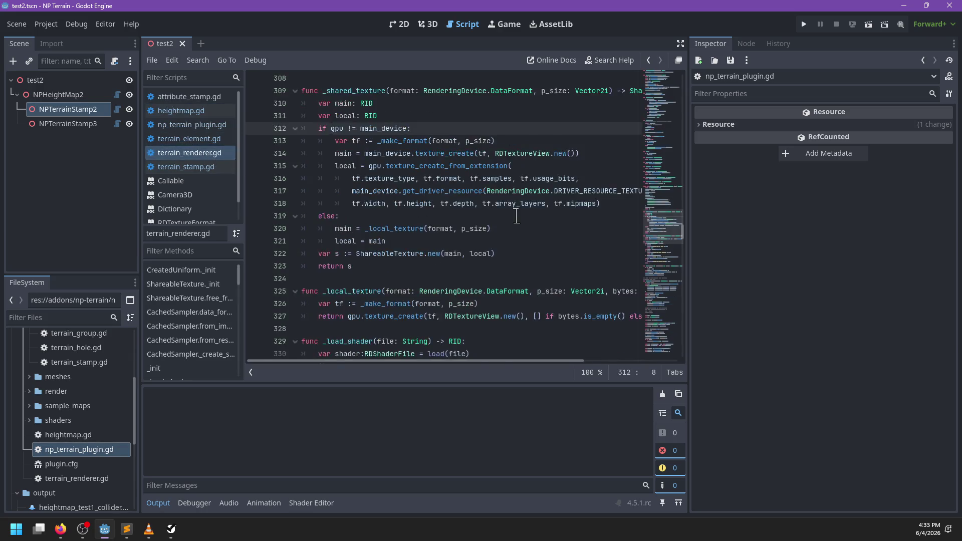
scroll(525, 221, "down", 2)
left_click(526, 228)
key("ctrl+f")
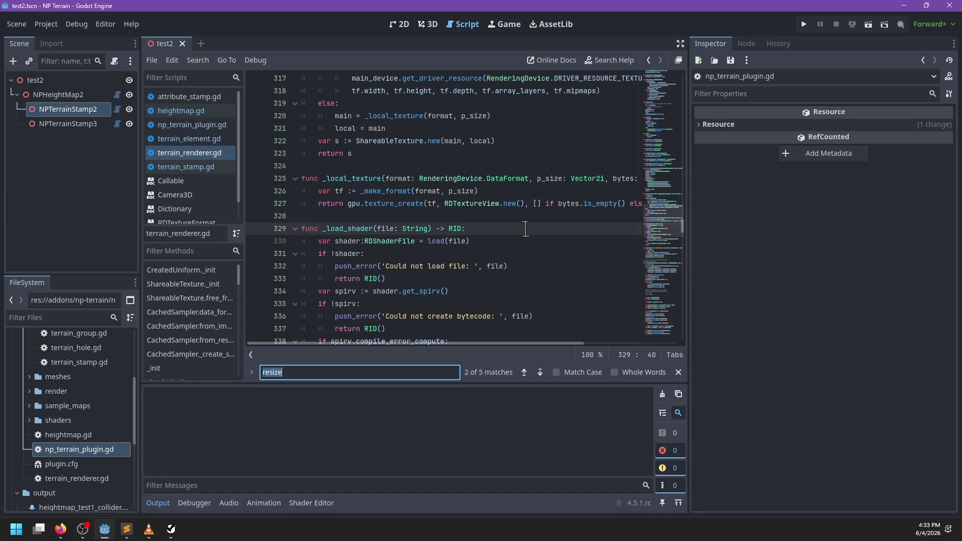
type("BlendMode")
key("ctrl+a")
type("blend")
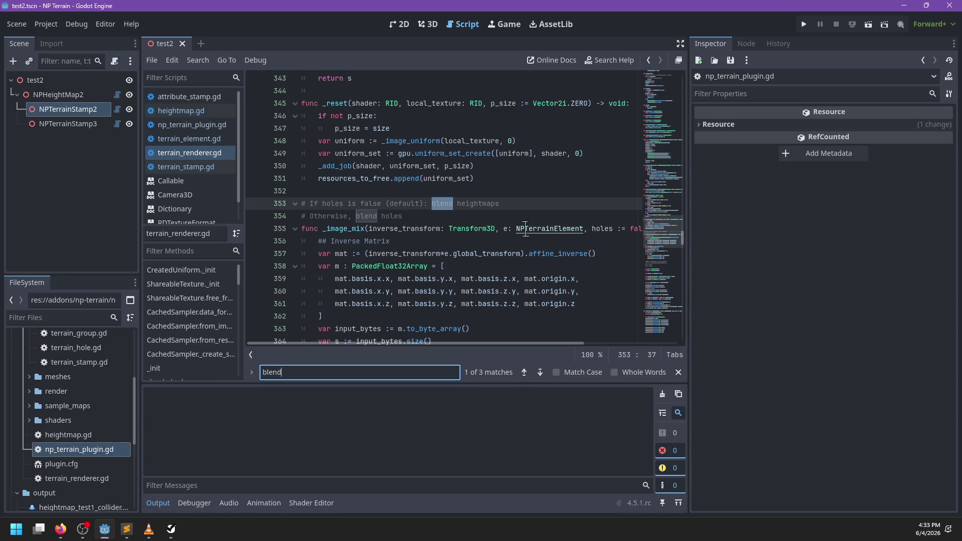
left_click(433, 216)
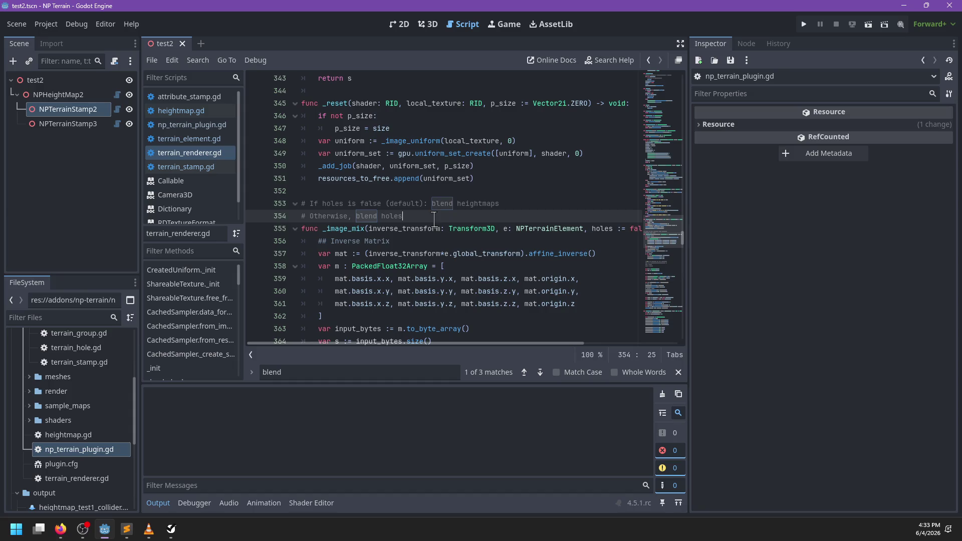
scroll(424, 223, "down", 1)
key("Escape")
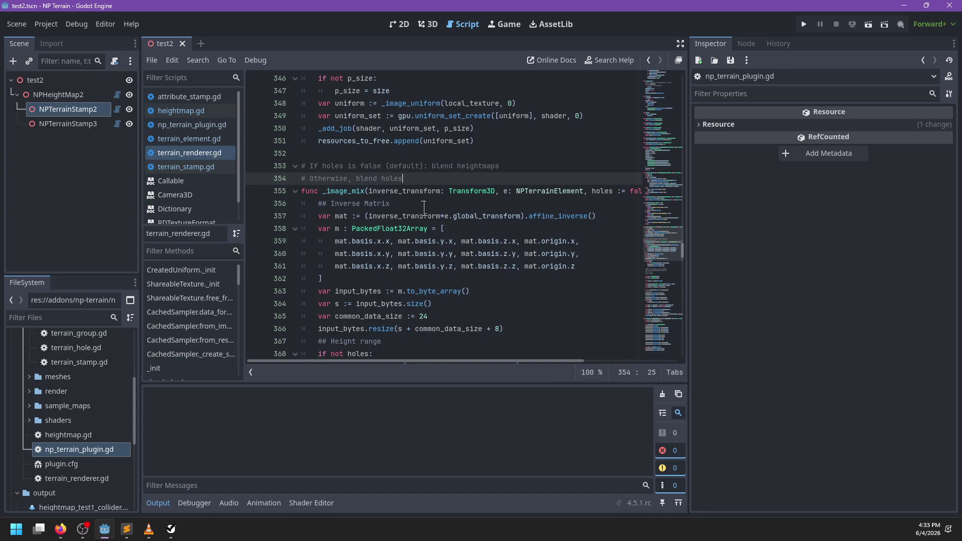
Scroll through _image_mix to review heightmap and hole blending, then return to the 3D view.
scroll(424, 208, "right", 5)
scroll(424, 208, "left", 5)
scroll(424, 208, "down", 4)
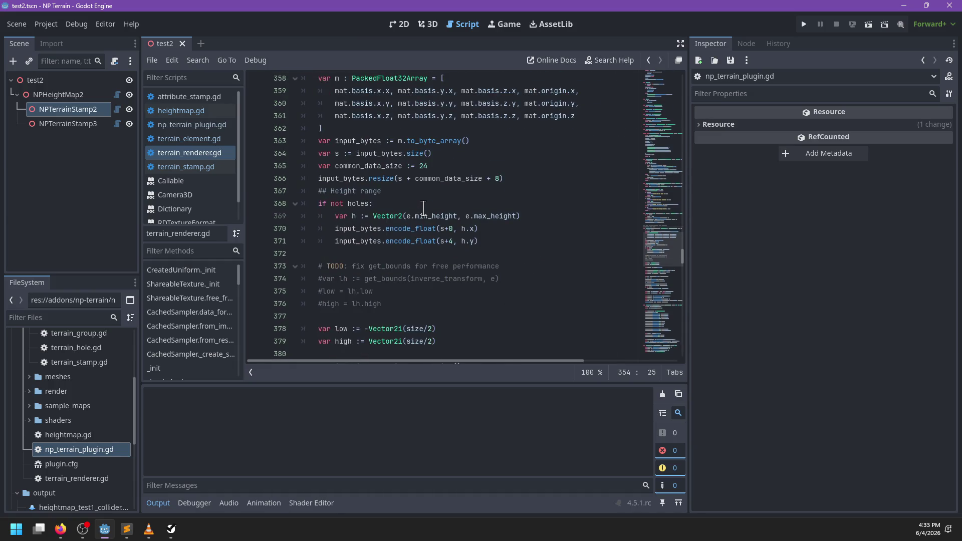
scroll(424, 208, "up", 3)
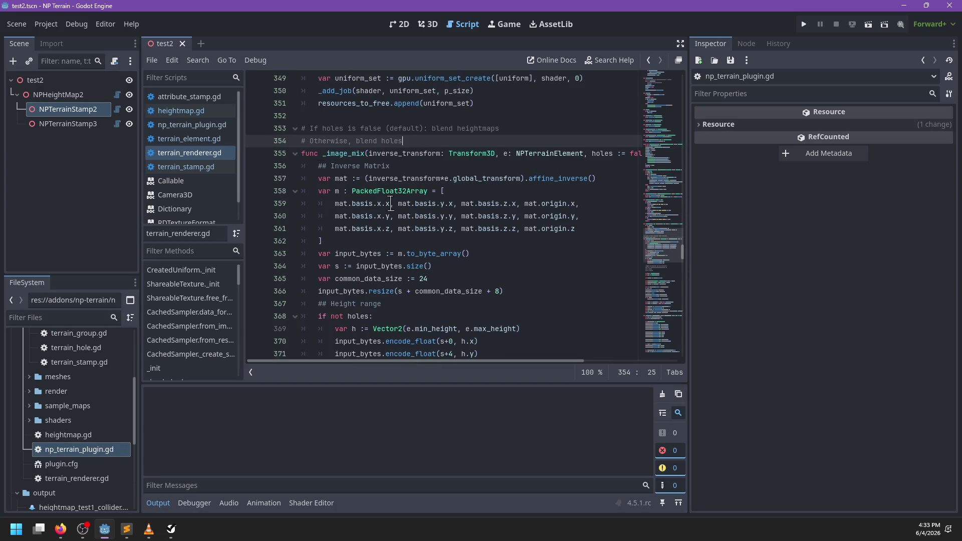
scroll(405, 227, "down", 2)
scroll(405, 227, "right", 3)
scroll(405, 226, "up", 2)
scroll(405, 227, "left", 3)
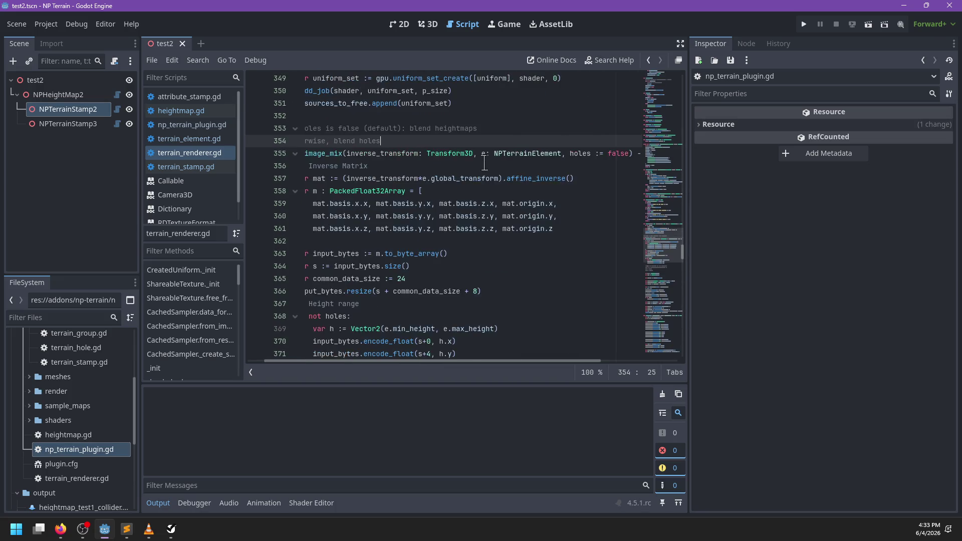
scroll(484, 162, "down", 3)
scroll(483, 206, "down", 2)
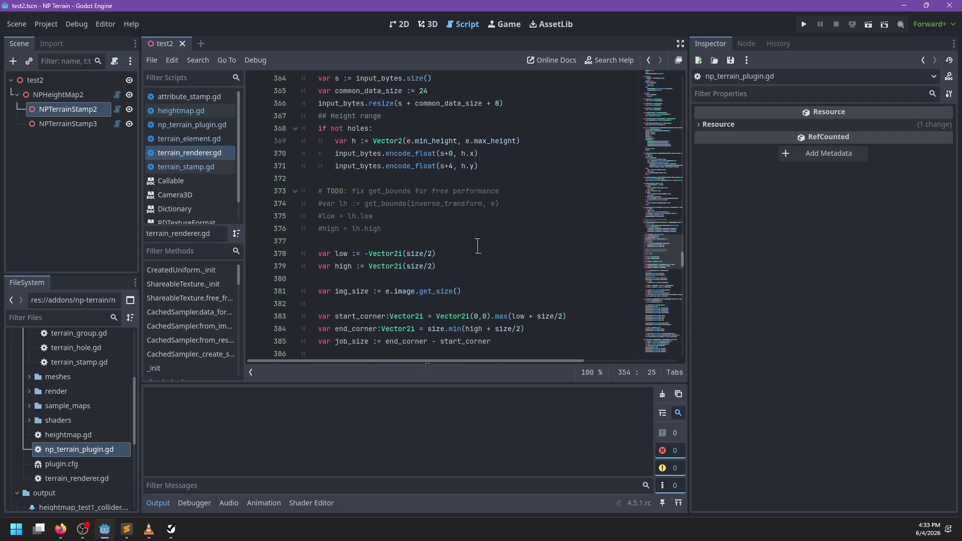
scroll(481, 243, "down", 4)
scroll(481, 242, "down", 5)
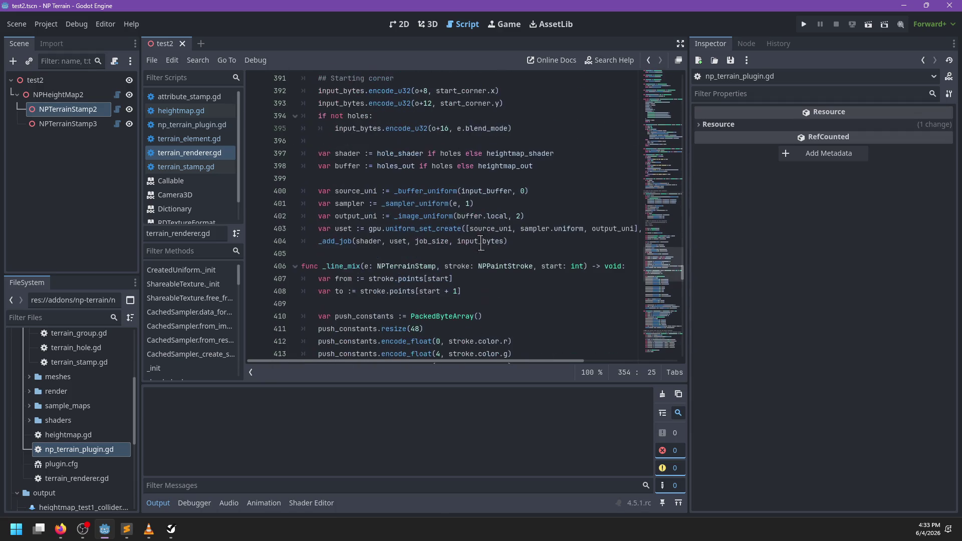
scroll(544, 203, "up", 9)
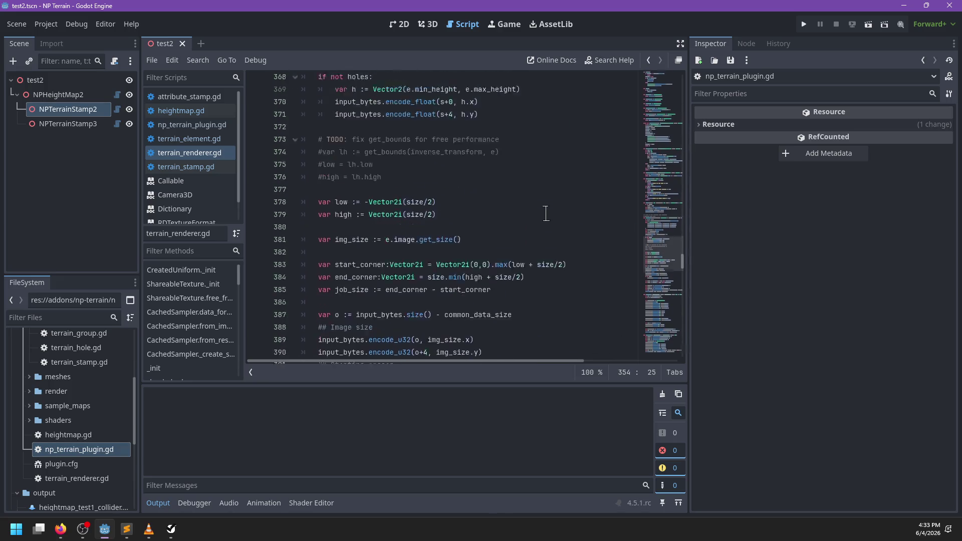
scroll(546, 214, "down", 3)
scroll(546, 215, "up", 7)
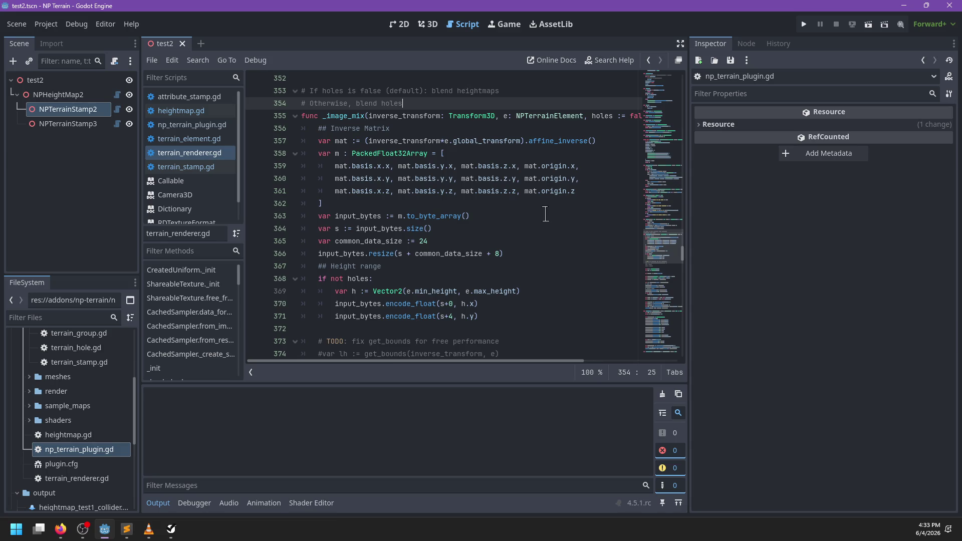
left_click(427, 24)
Drag NPTerrainStamp2 across the terrain and orbit in to watch the terrain reshape.
mouse_move(426, 245)
left_mouse_down()
mouse_move(378, 245)
mouse_move(430, 206)
left_mouse_up()
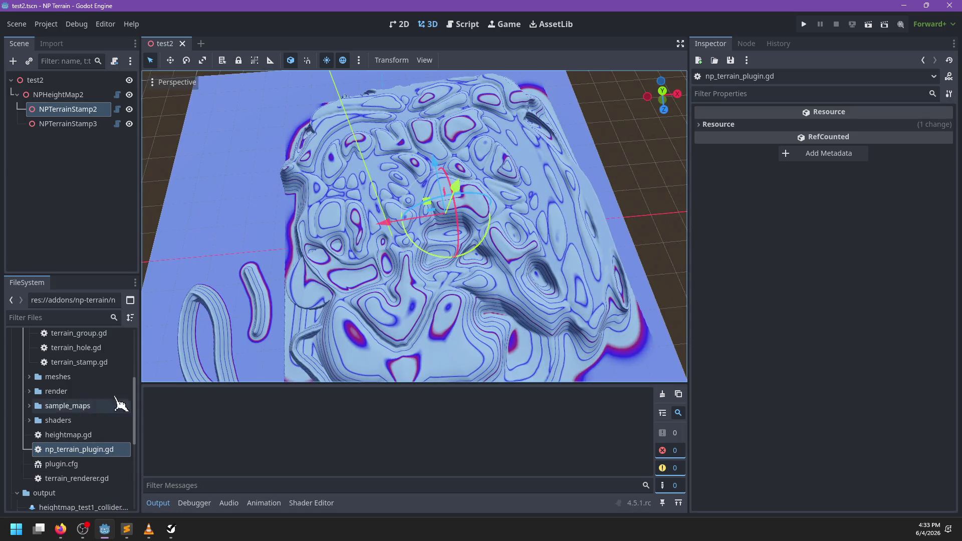
left_click(73, 94)
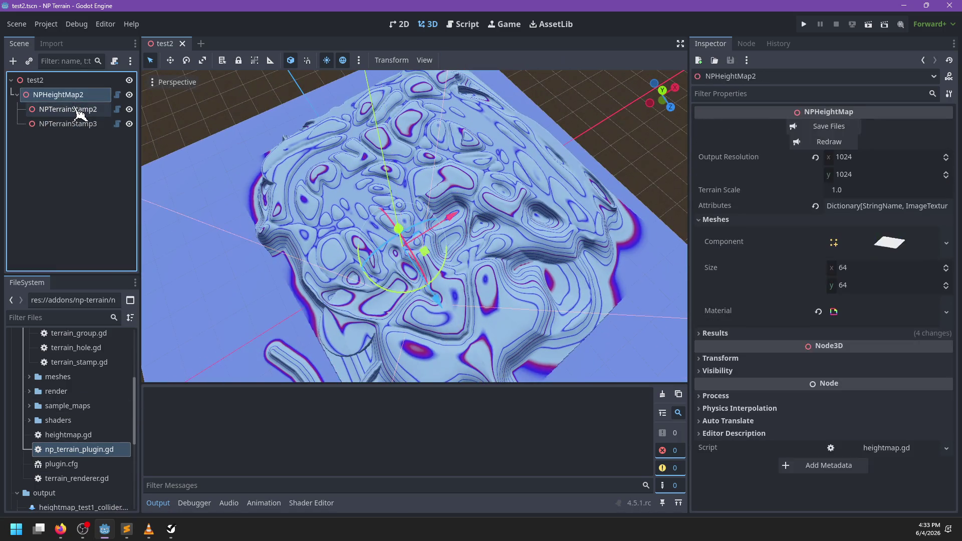
left_click(80, 110)
mouse_move(427, 203)
left_mouse_down()
mouse_move(258, 175)
mouse_move(387, 211)
left_mouse_up()
left_click(555, 61)
mouse_move(516, 97)
left_mouse_down()
mouse_move(361, 247)
mouse_move(361, 293)
mouse_move(322, 240)
mouse_move(351, 215)
mouse_move(501, 276)
mouse_move(386, 269)
left_mouse_up()
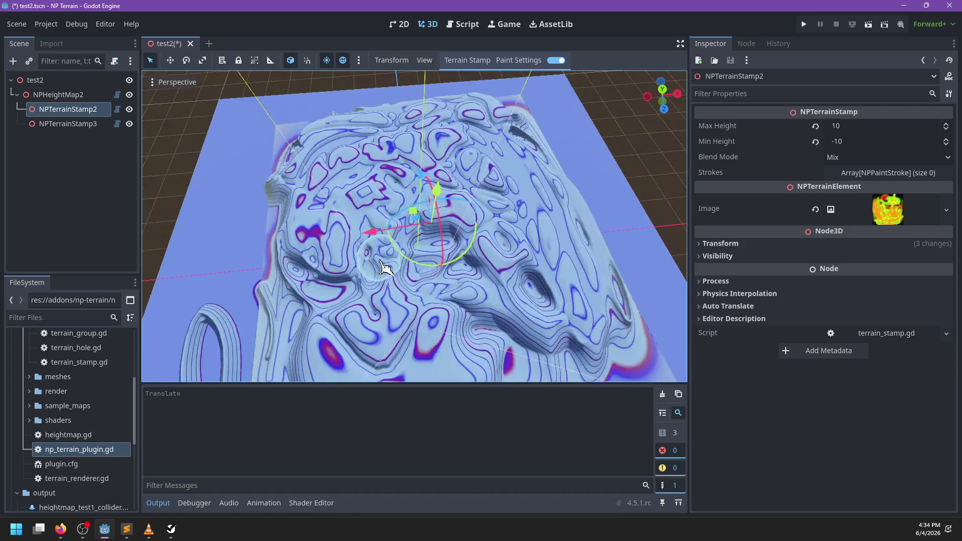
Return to the script editor and bring up np_terrain_plugin.gd.
left_click(556, 60)
left_click(117, 95)
left_click(488, 156)
left_click(213, 126)
Open terrain_renderer.gd from the script list.
scroll(458, 190, "down", 6)
key("ctrl+f")
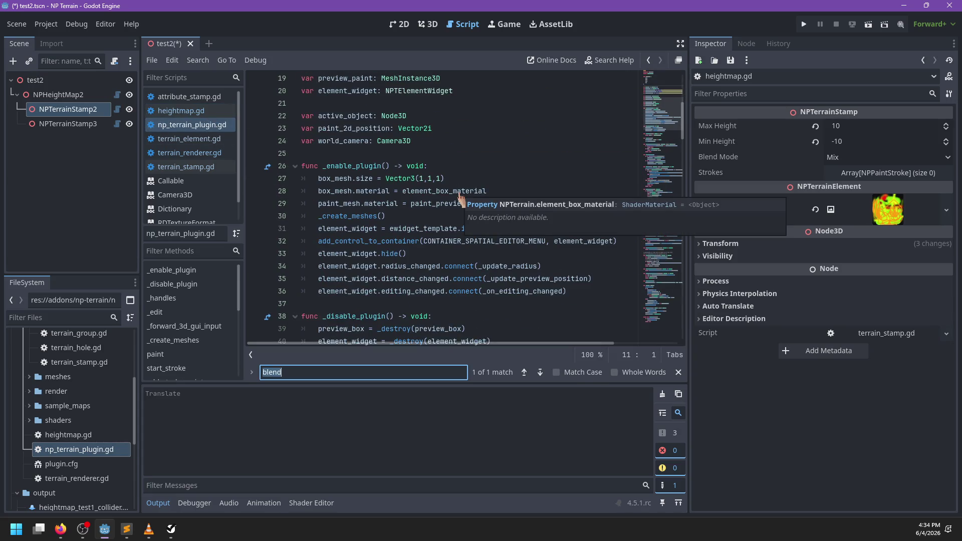
type("np")
type("rain")
key("ctrl+BackSpace")
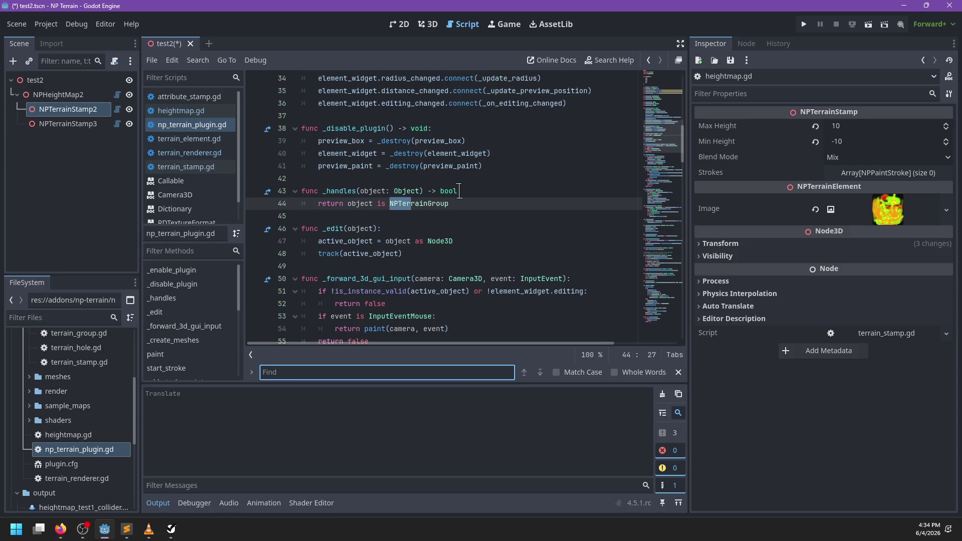
left_click(185, 153)
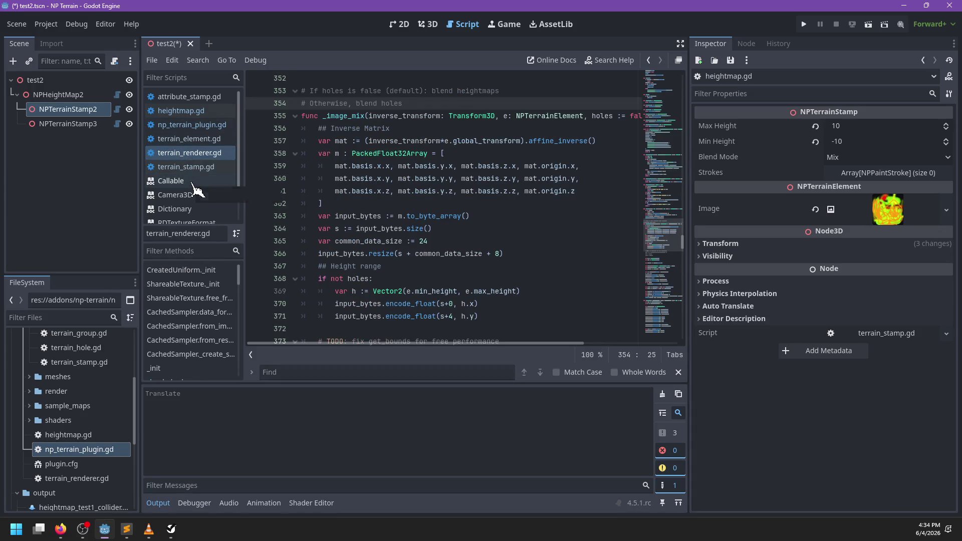
Declare 'var attributes_rendering: Dictionary[StringName, bool] = {}' on line 53 after submitted, and save.
scroll(406, 193, "up", 2)
scroll(406, 194, "up", 20)
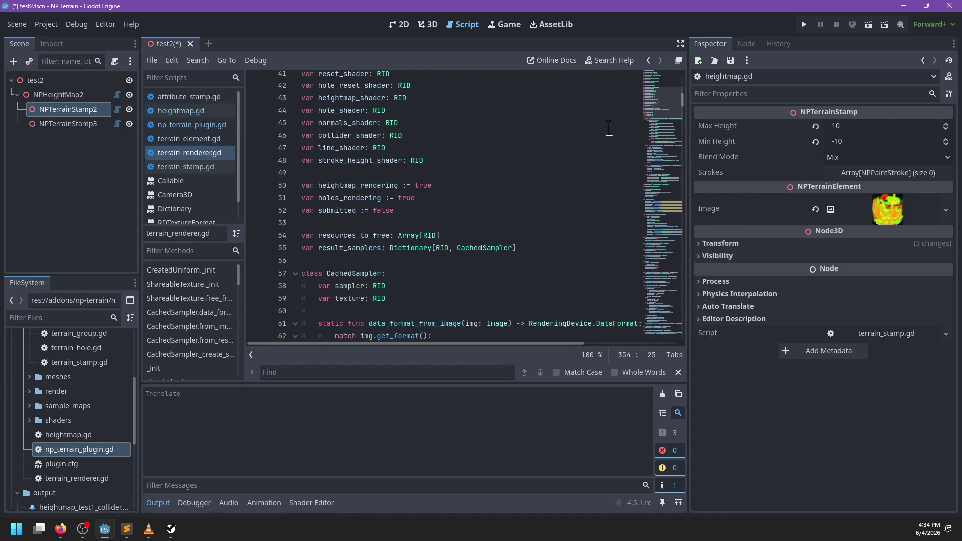
left_click(441, 211)
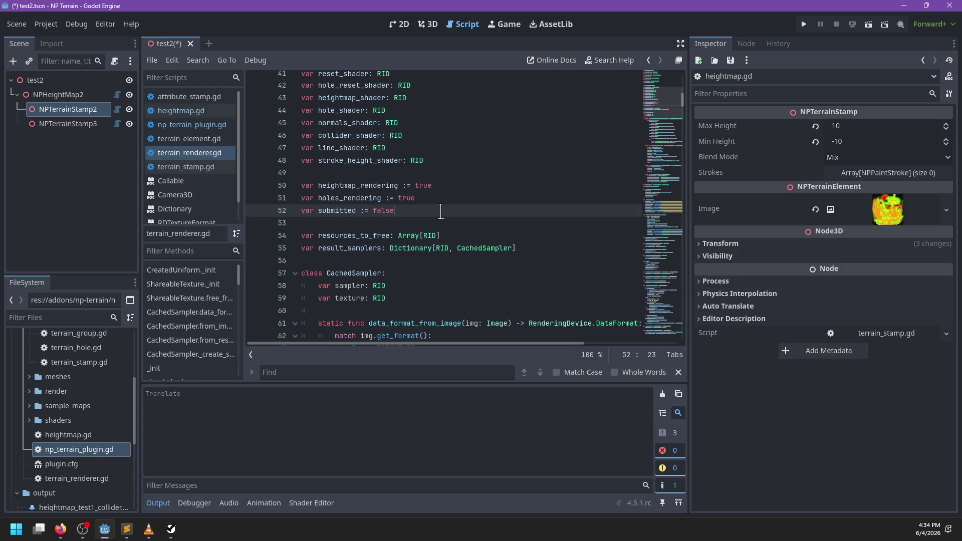
key("Return")
type("var")
type("tributes")
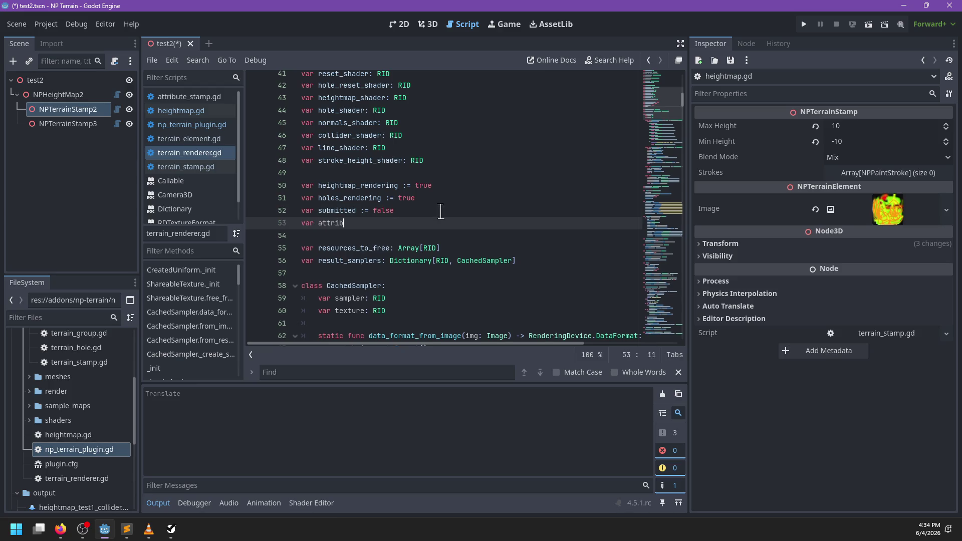
type("nderin")
type("} Dictionary[St")
type("ringName, bool")
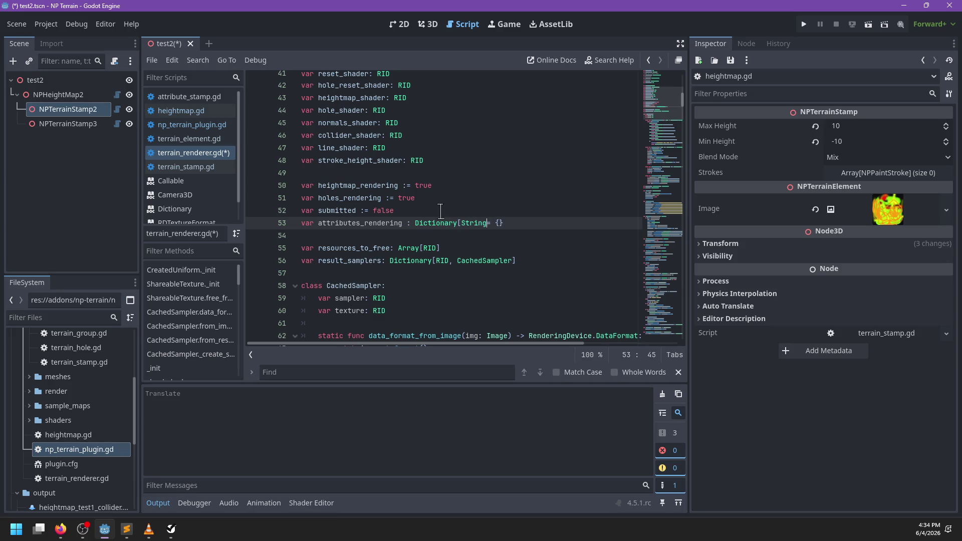
type("]")
key("ctrl+Left")
key("ctrl+Left")
key("ctrl+Left")
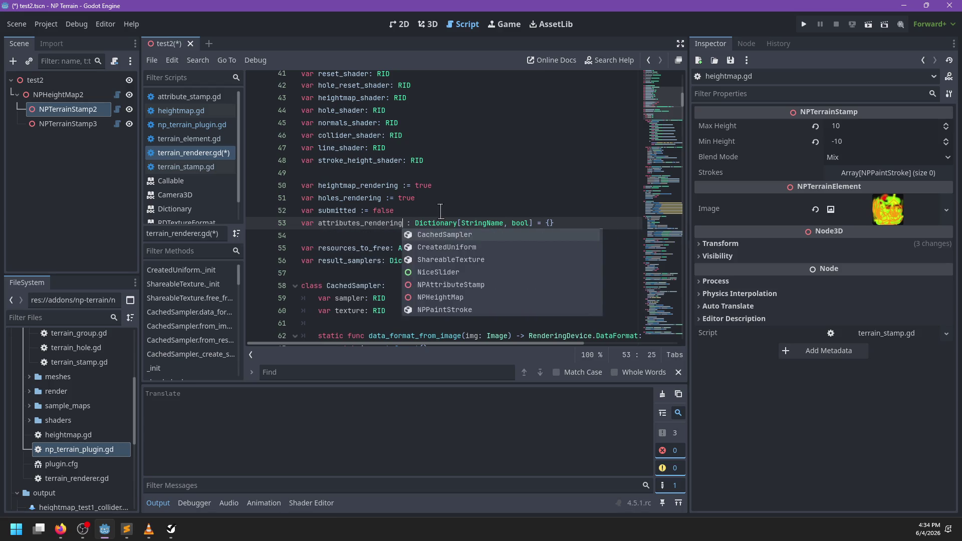
key("BackSpace")
key("Left")
key("BackSpace")
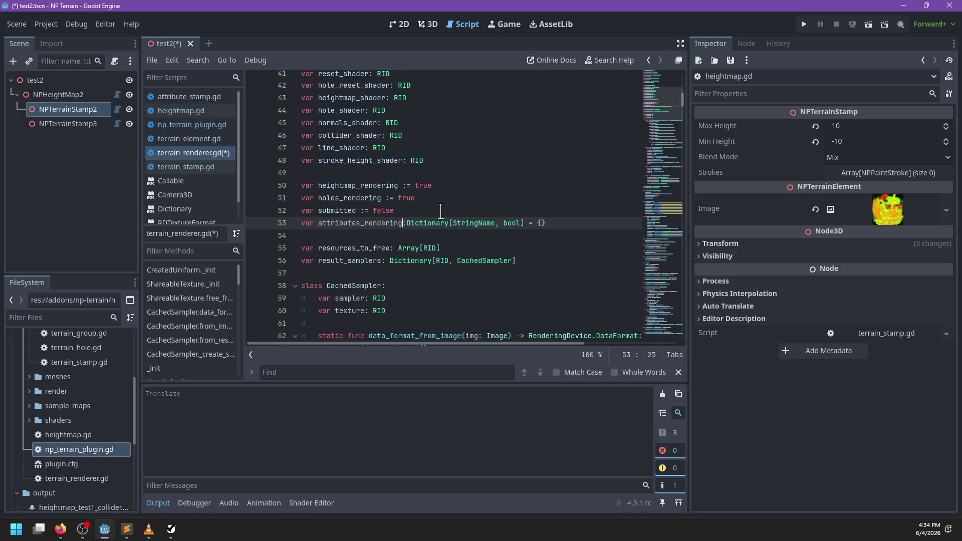
key("ctrl+s")
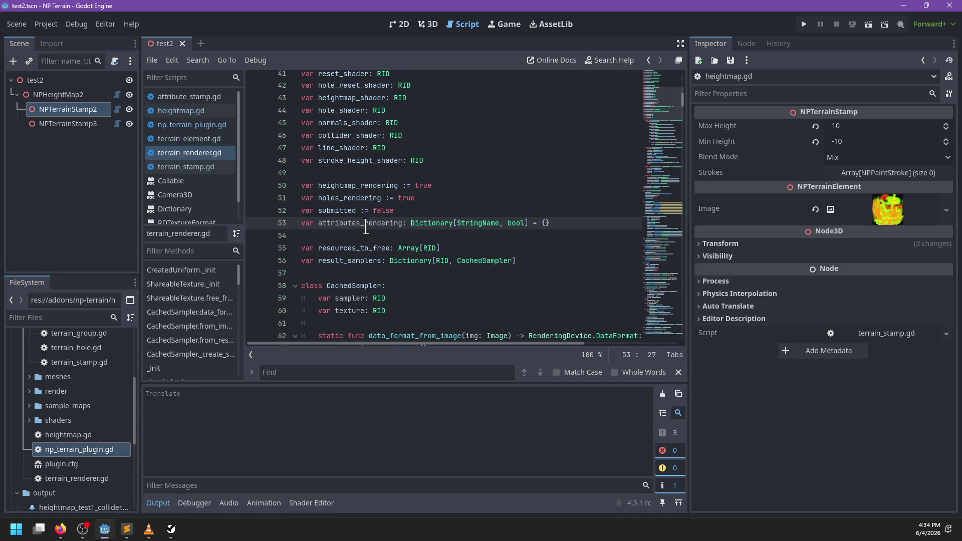
Check np_terrain_plugin.gd and terrain_renderer.gd briefly, then return to heightmap.gd.
left_click(187, 111)
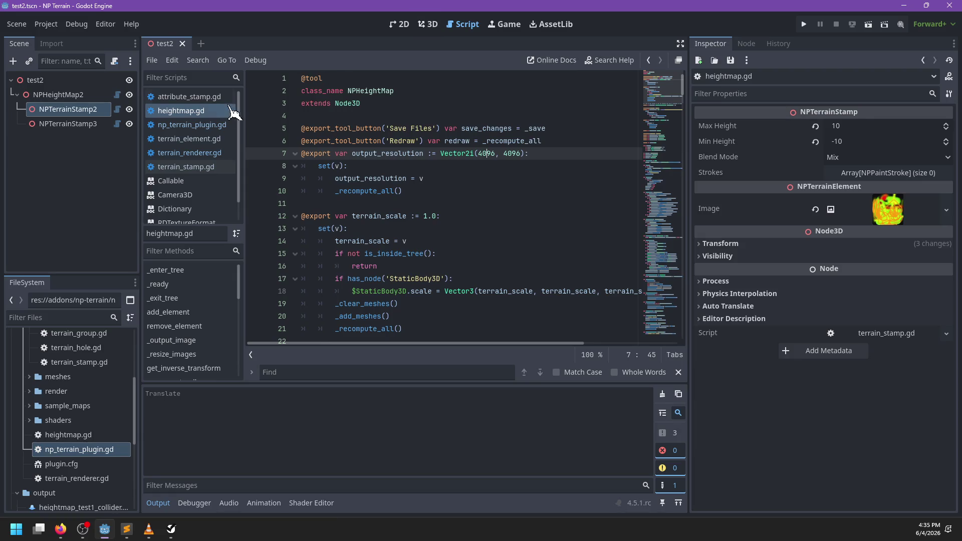
left_click(193, 125)
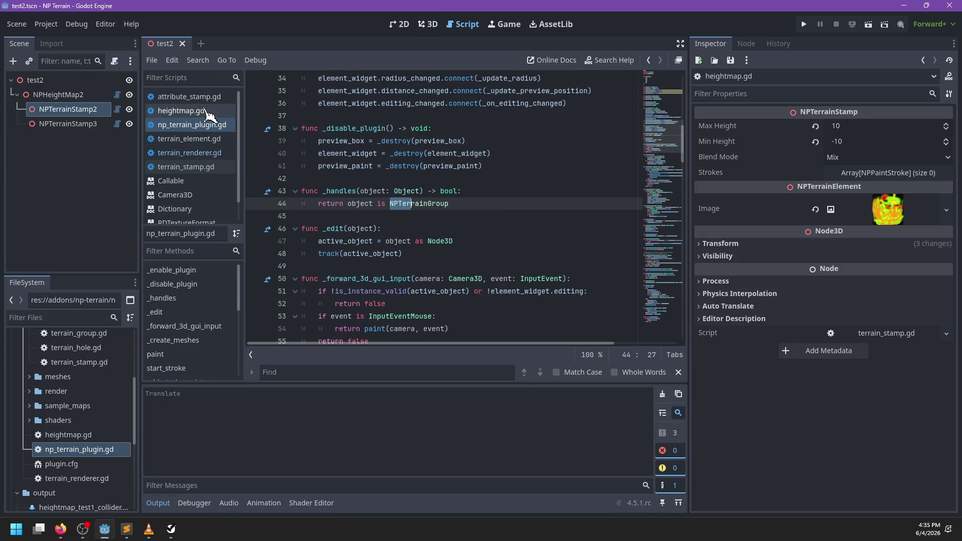
left_click(196, 157)
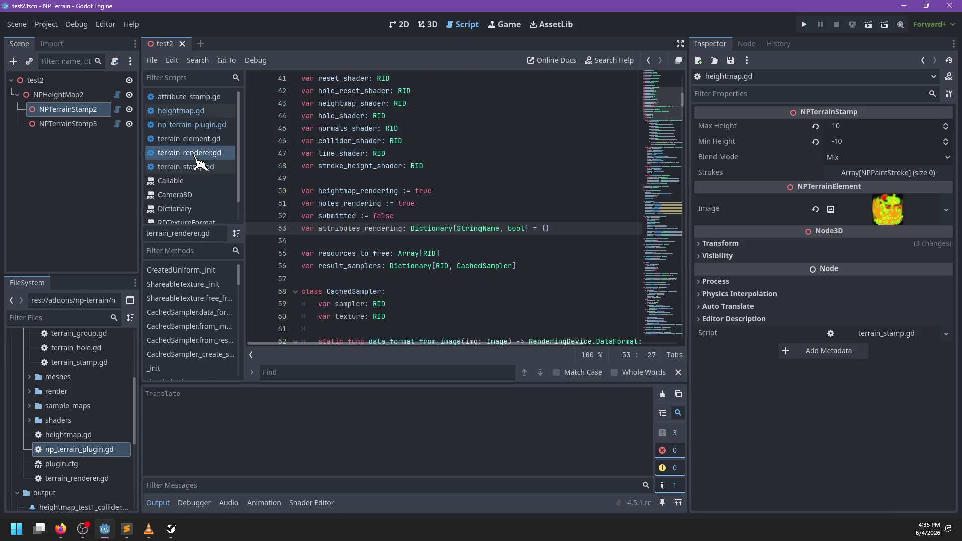
left_click(195, 111)
Scroll heightmap.gd down to add_element and its 'elif t is NPTerrainStamp' branch.
scroll(450, 217, "down", 10)
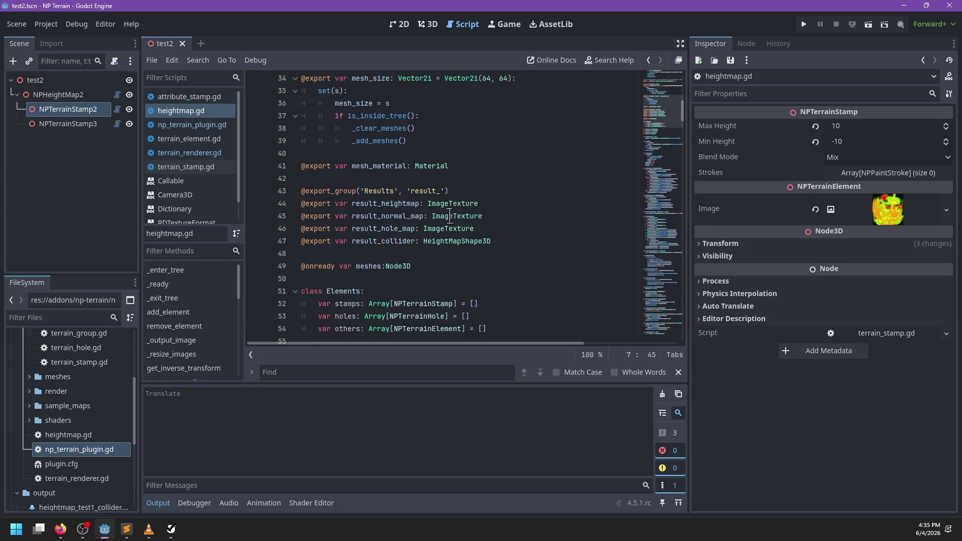
scroll(450, 217, "down", 3)
left_click(431, 210)
scroll(431, 210, "down", 6)
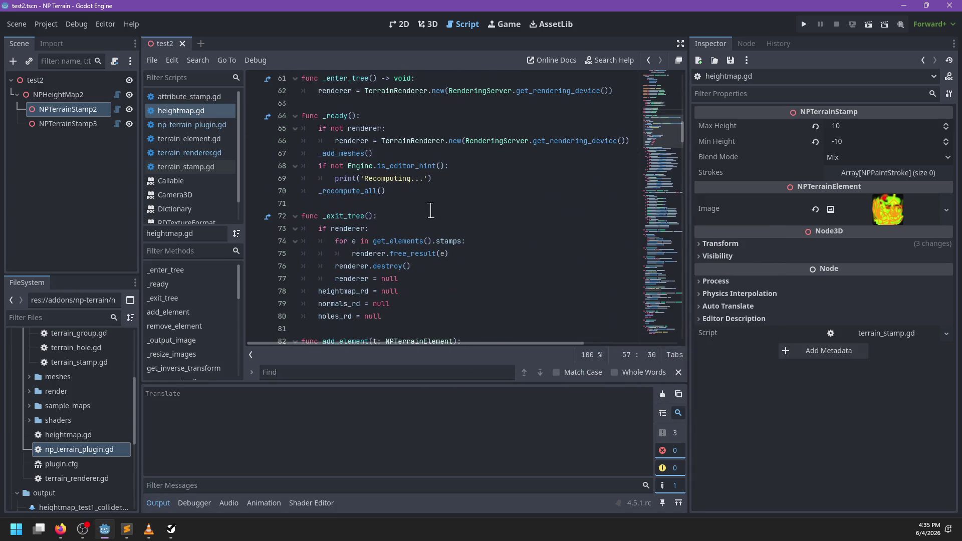
left_click(435, 203)
key("Escape")
scroll(437, 206, "down", 4)
scroll(437, 205, "down", 1)
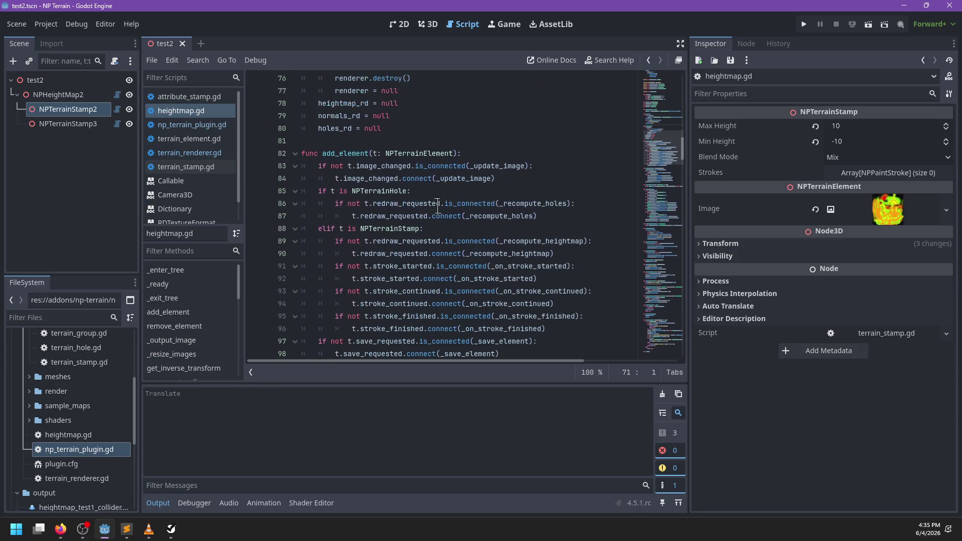
double_click(349, 153)
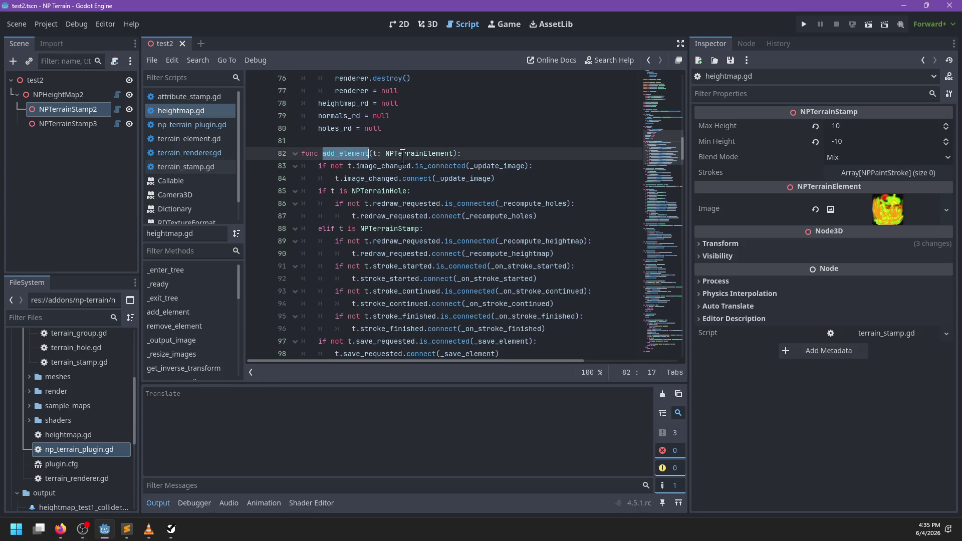
scroll(439, 213, "down", 2)
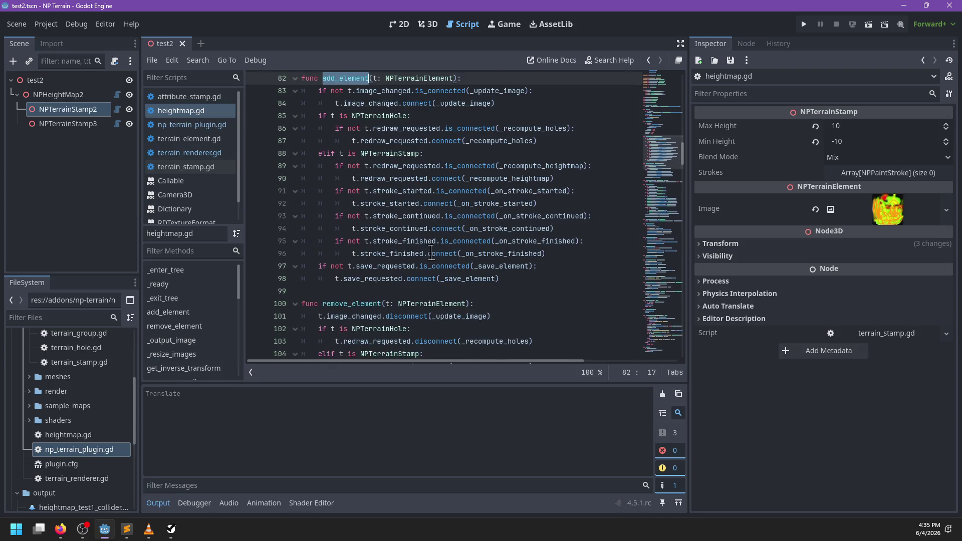
left_click(347, 153)
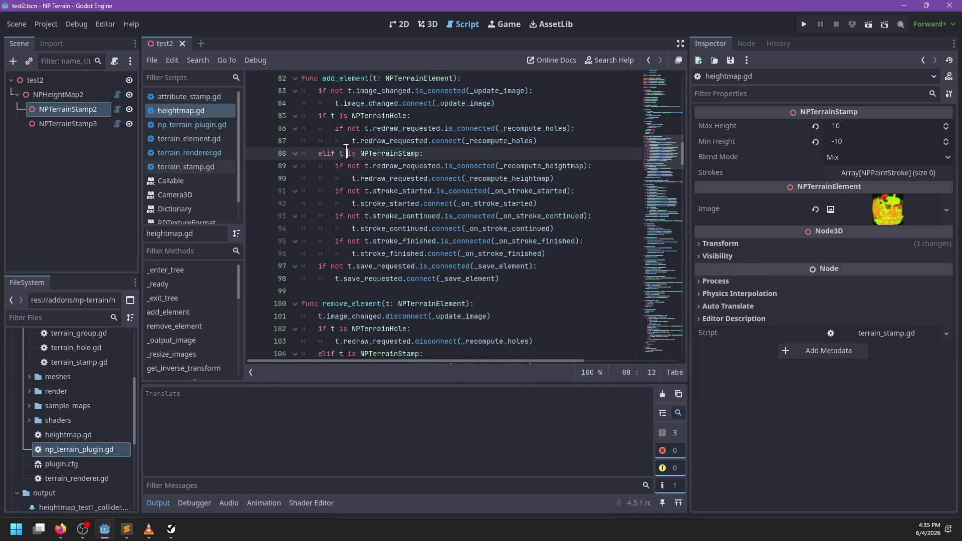
Add an 'if t is NPAttributeStamp' branch checking whether redraw_requested is_connected.
left_click(563, 178)
left_click(474, 153)
key("Return")
type("is NP_")
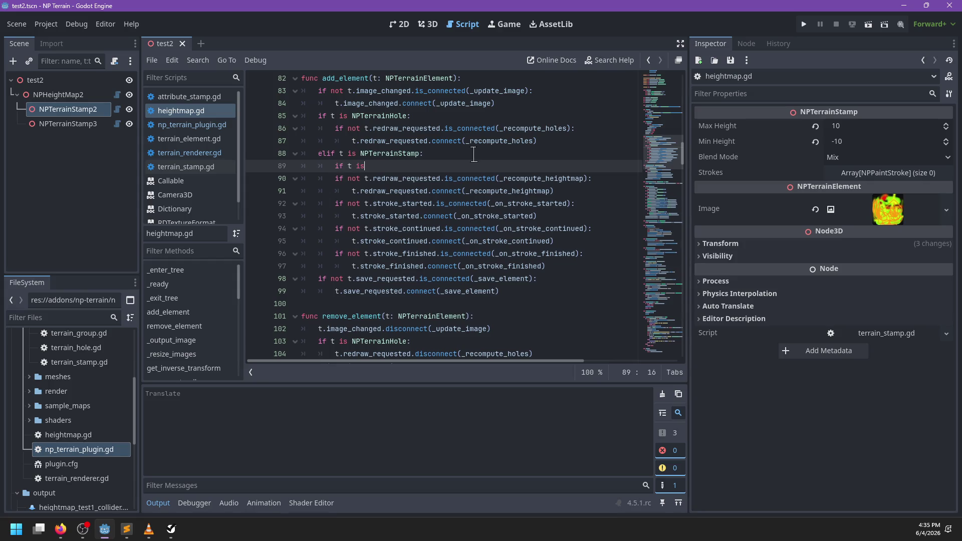
key("Escape")
type("At")
key("Return")
key("Return")
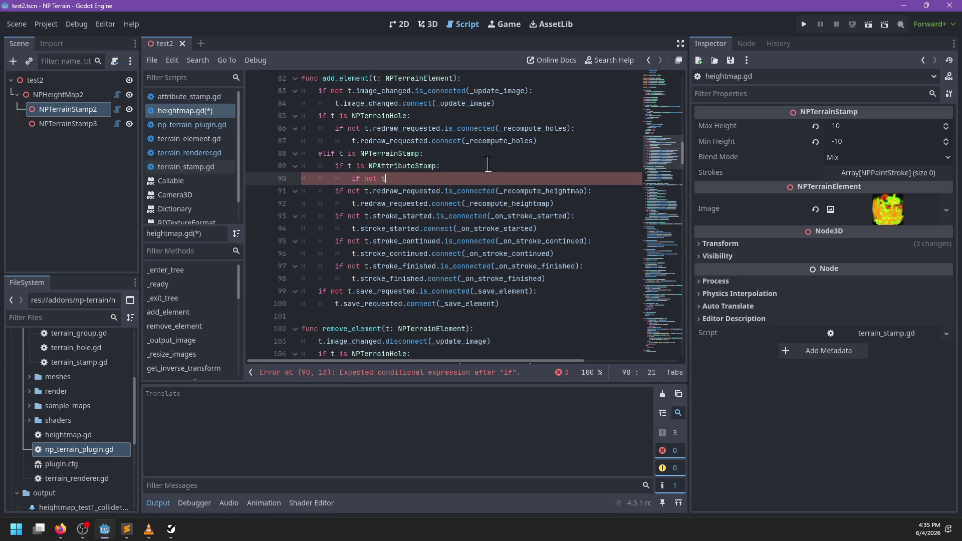
type(".re")
key("Return")
type("is_connected(")
key("Return")
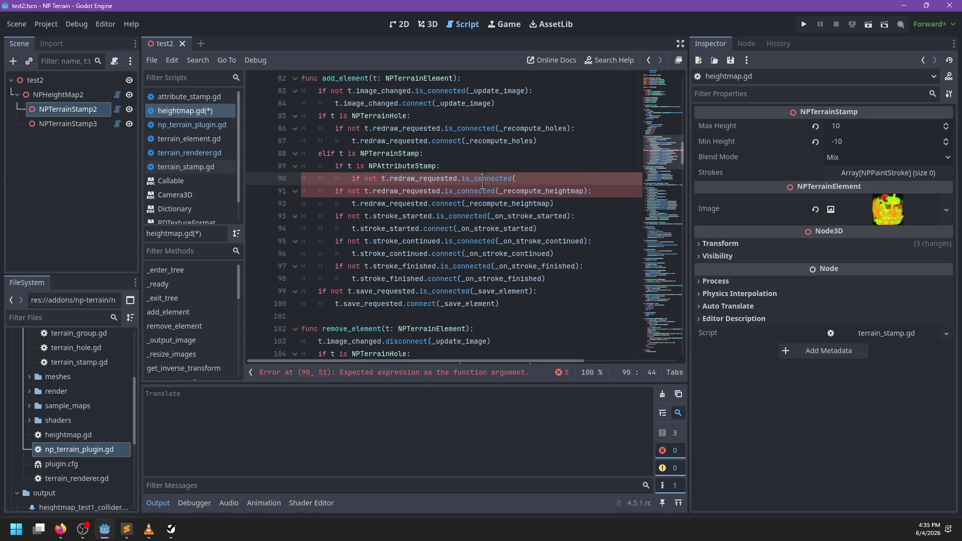
Check against _recompute_attribute and connect redraw_requested to _recompute_attribute when not connected.
double_click(444, 204)
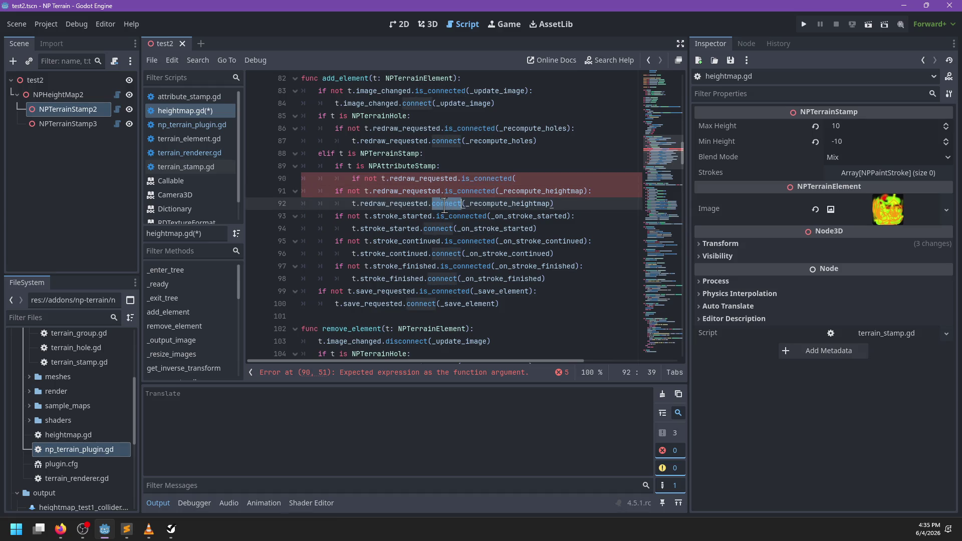
left_click(540, 176)
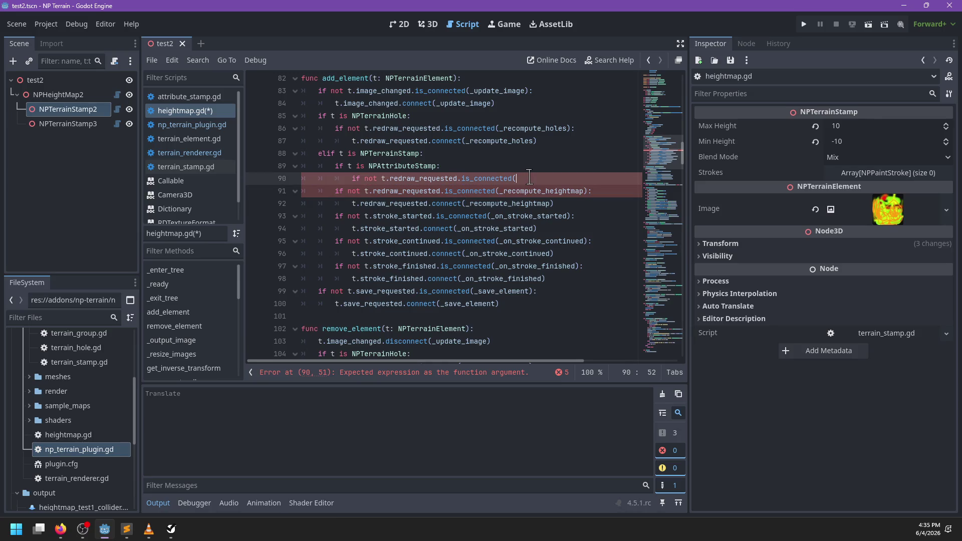
type("_recompute_")
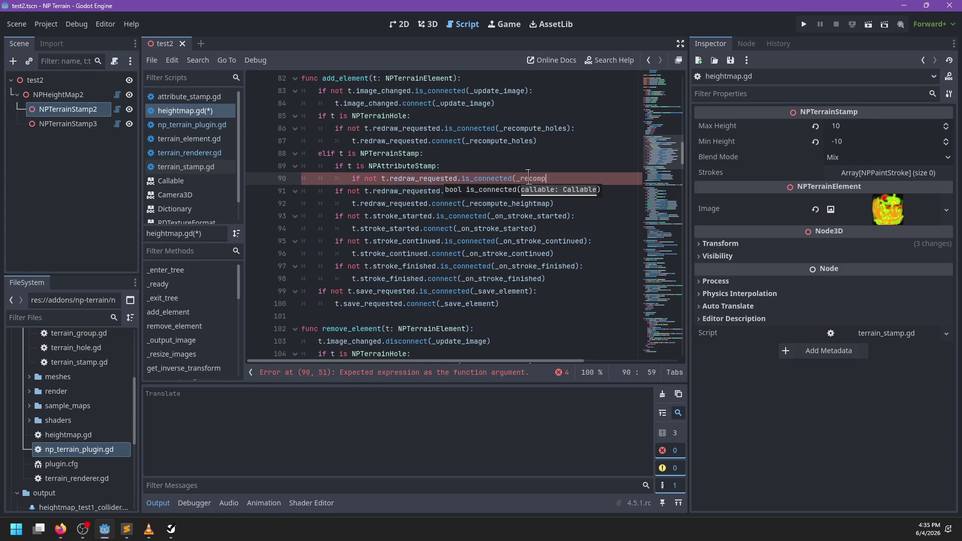
type("attribute")
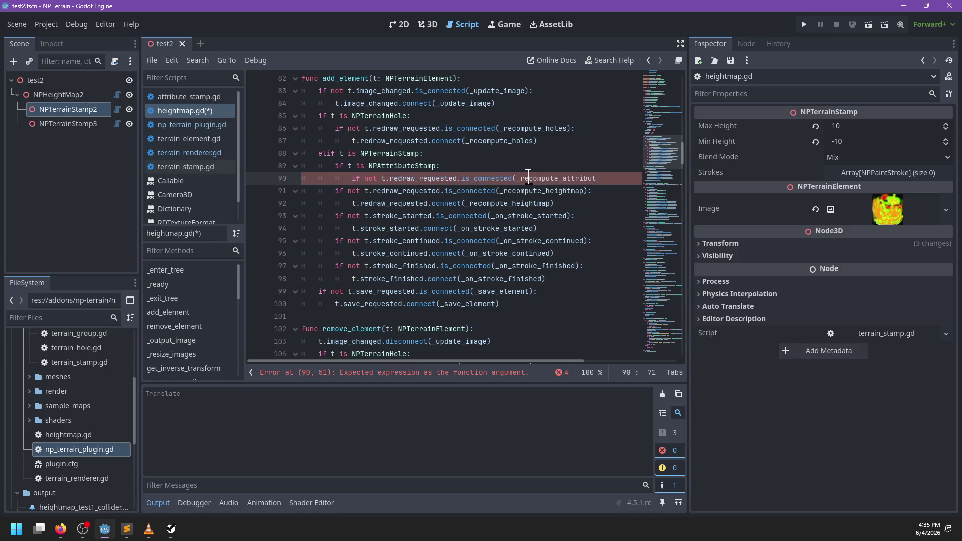
type("):")
key("Return")
type("redraw_requested.co")
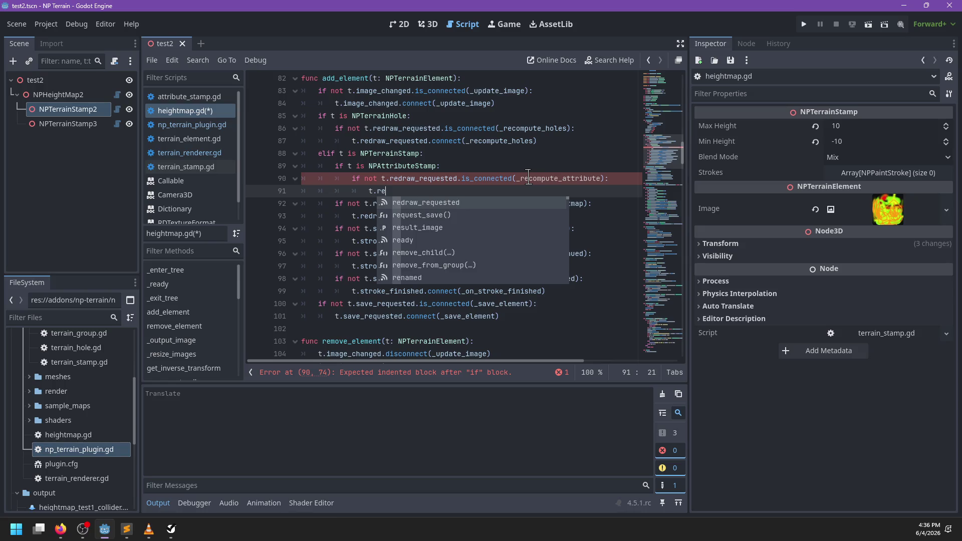
key("Return")
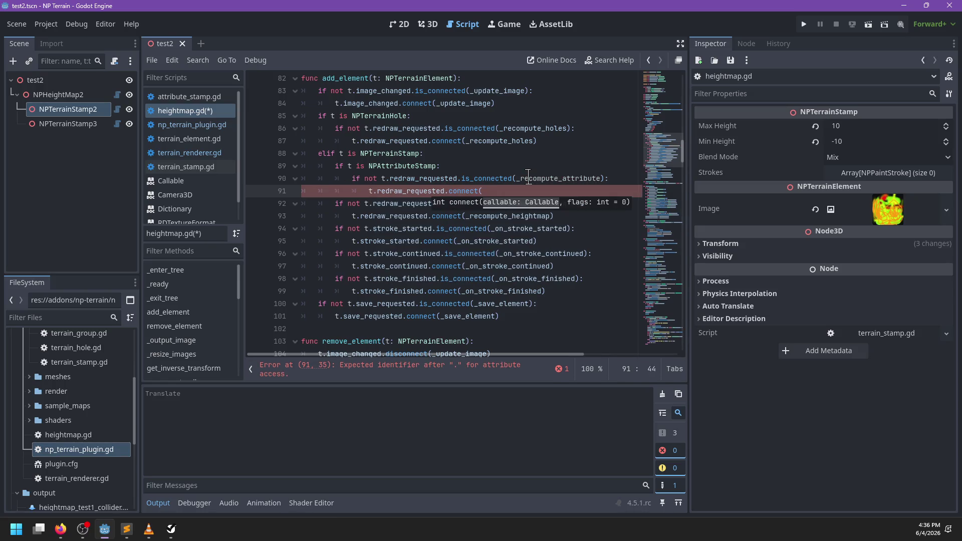
type("recompute_attrr")
type("ribute")
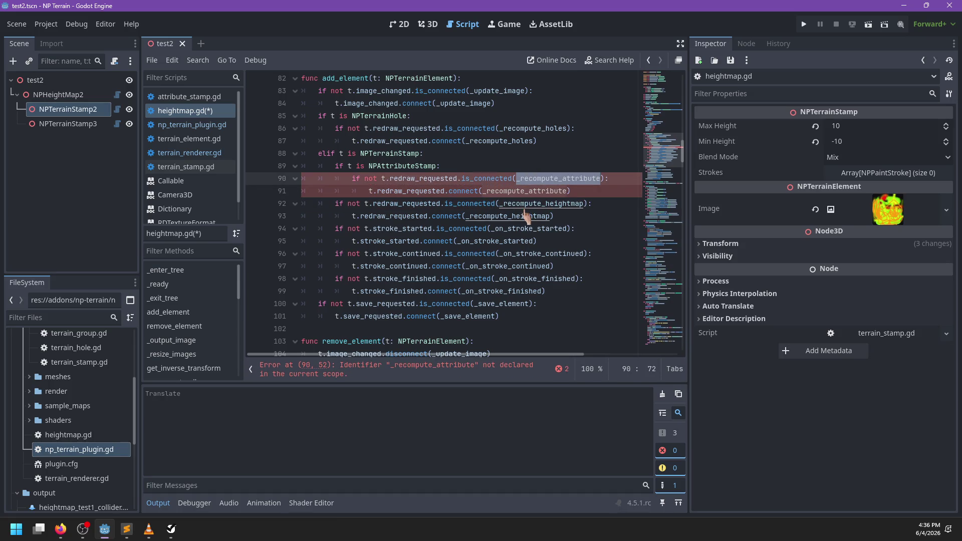
left_click(501, 216, "ctrl")
key("Up")
key("Return")
key("Return")
Add func _recompute_attribute(attr: StringName) with body print_debug('Compute ', attr) above _recompute_heightmap, and save.
key("Up")
type("func _recompute_attribute():")
key("Return")
type("pass")
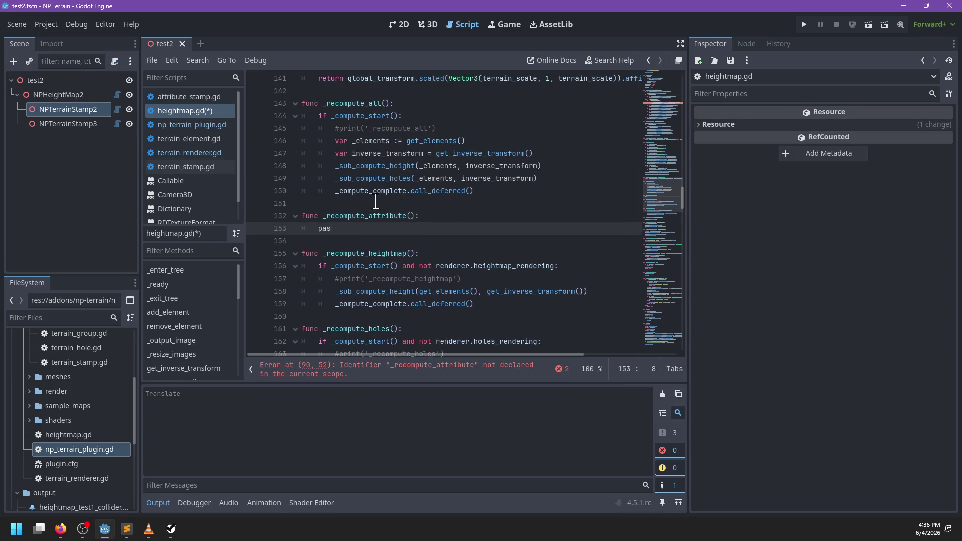
left_click(411, 216)
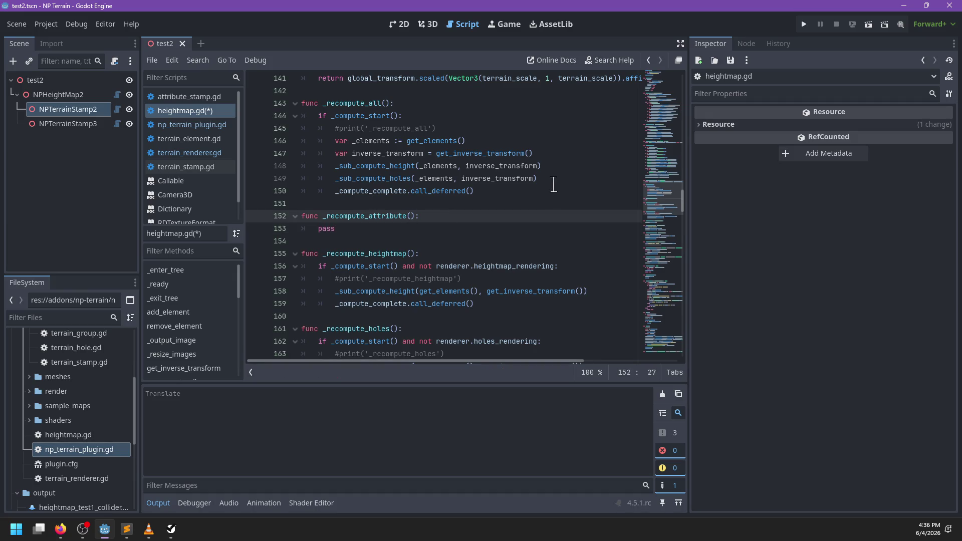
type("ttr: StringNam")
type("e")
key("Down")
key("BackSpace")
key("BackSpace")
key("BackSpace")
type("print_debug('Compute ")
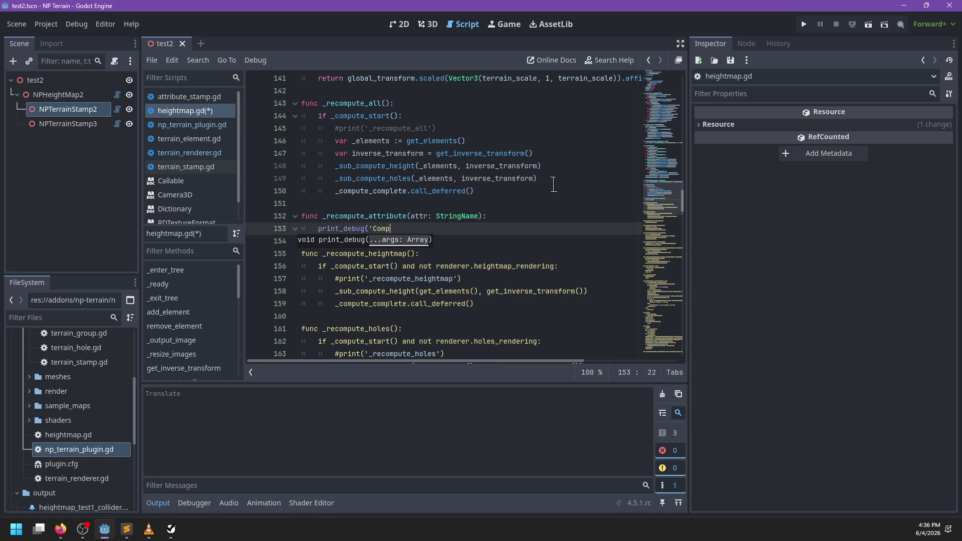
type("', at")
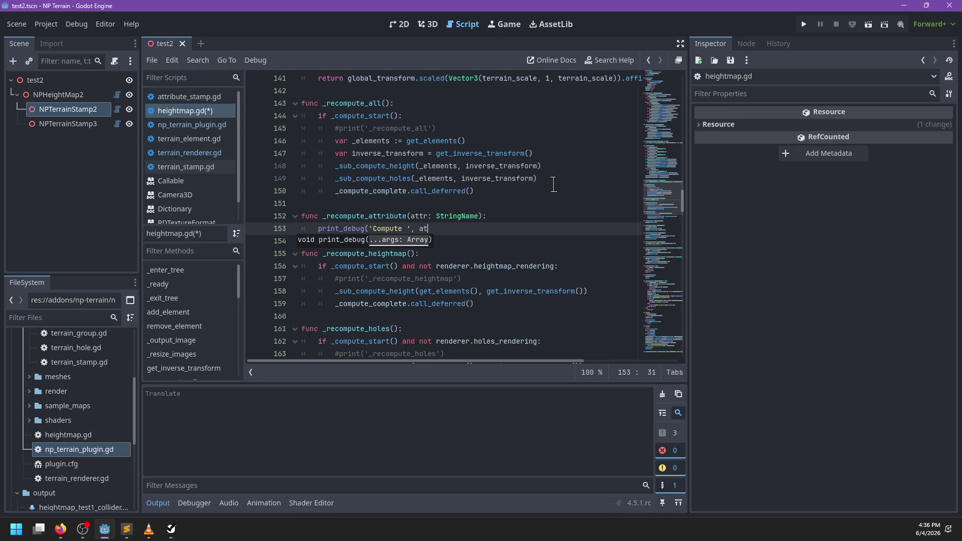
type("tr)")
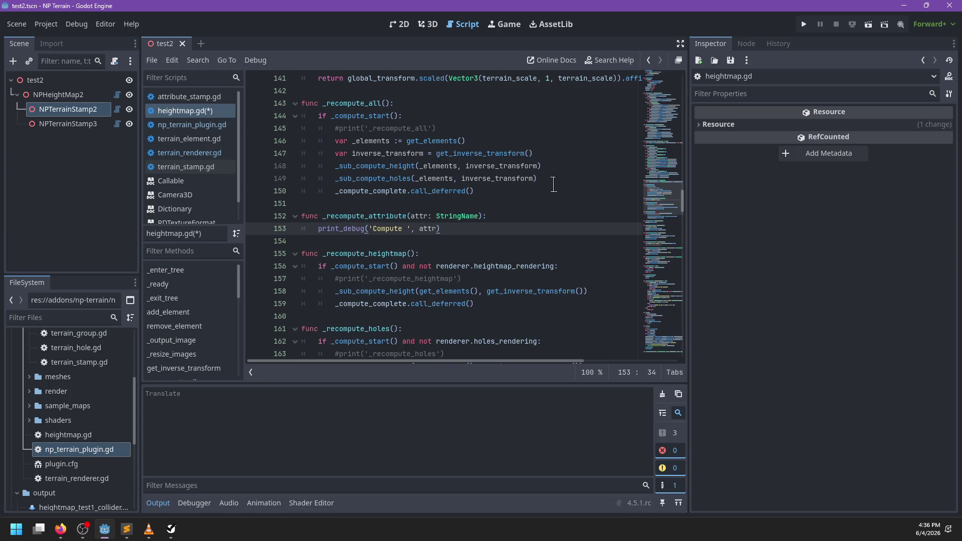
key("ctrl+s")
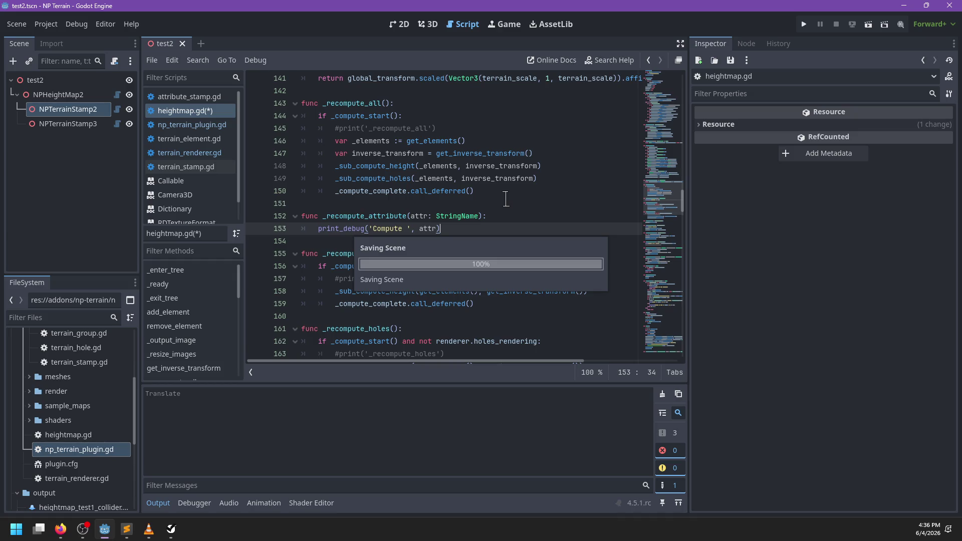
key("ctrl+f")
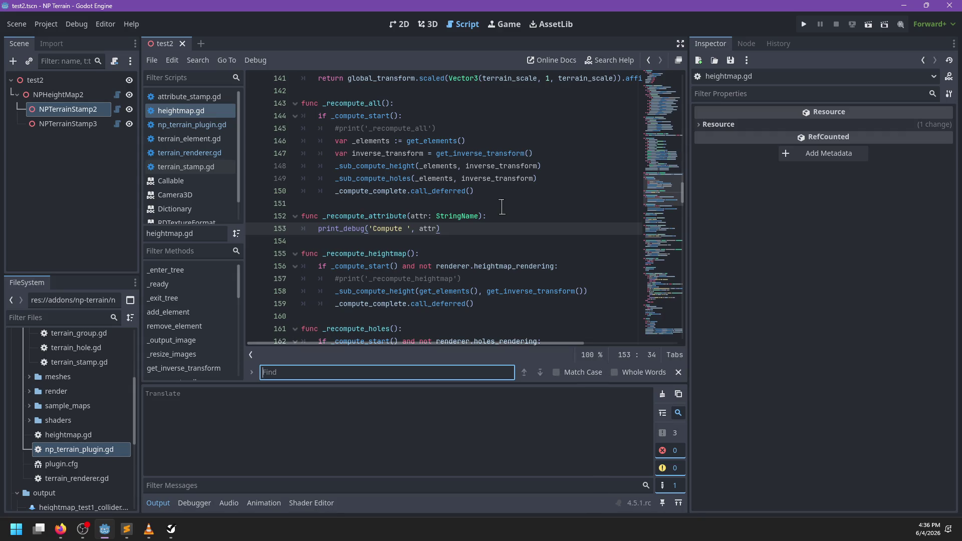
Add 'else:' after the attribute connection and indent the _recompute_heightmap hookup lines beneath it.
type("recompute_attri")
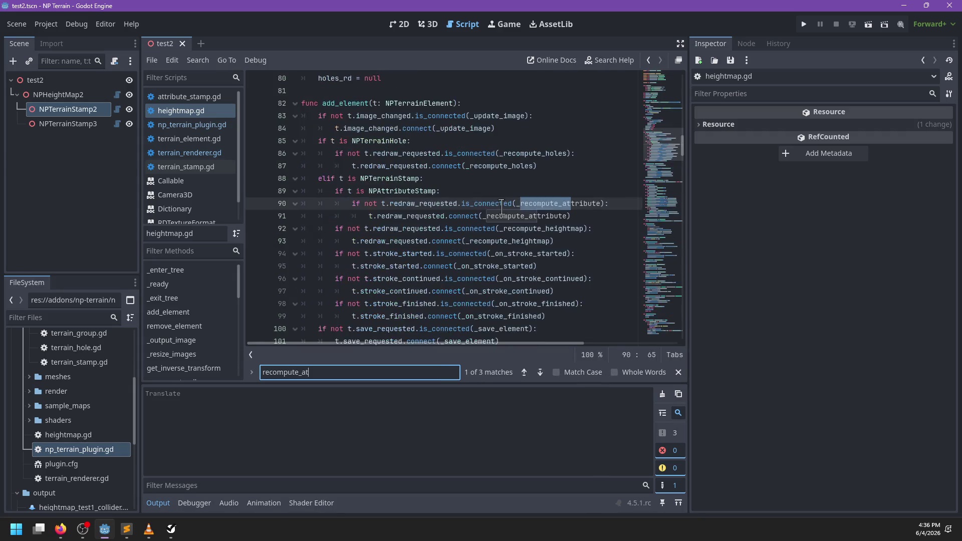
key("Escape")
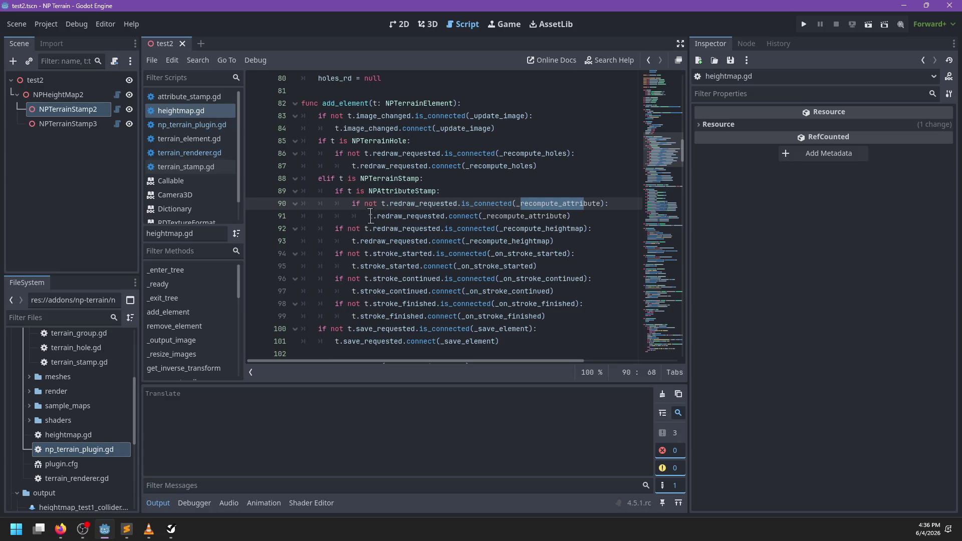
left_click_drag(369, 216, 610, 221)
left_click(585, 215)
key("Return")
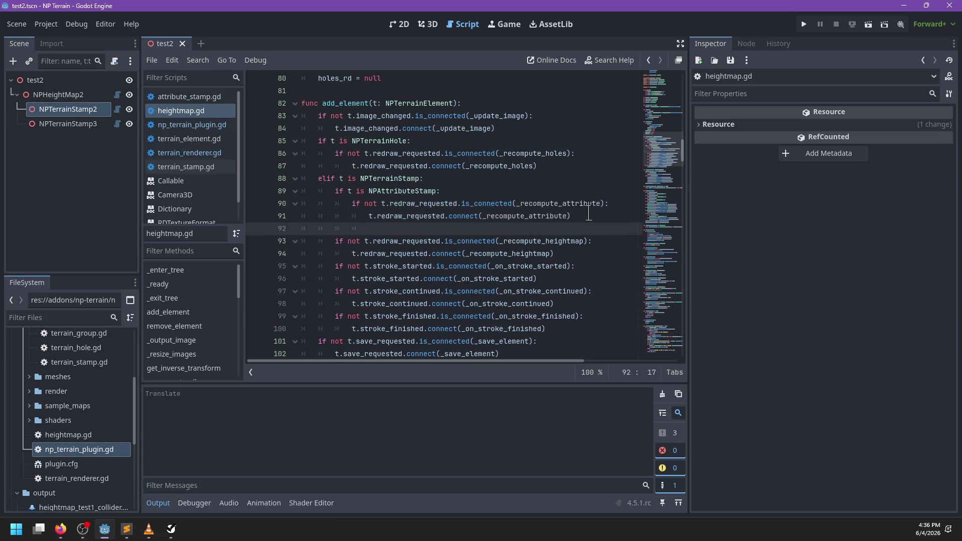
type("else:")
left_click_drag(331, 241, 352, 250)
key("Tab")
left_click(429, 229)
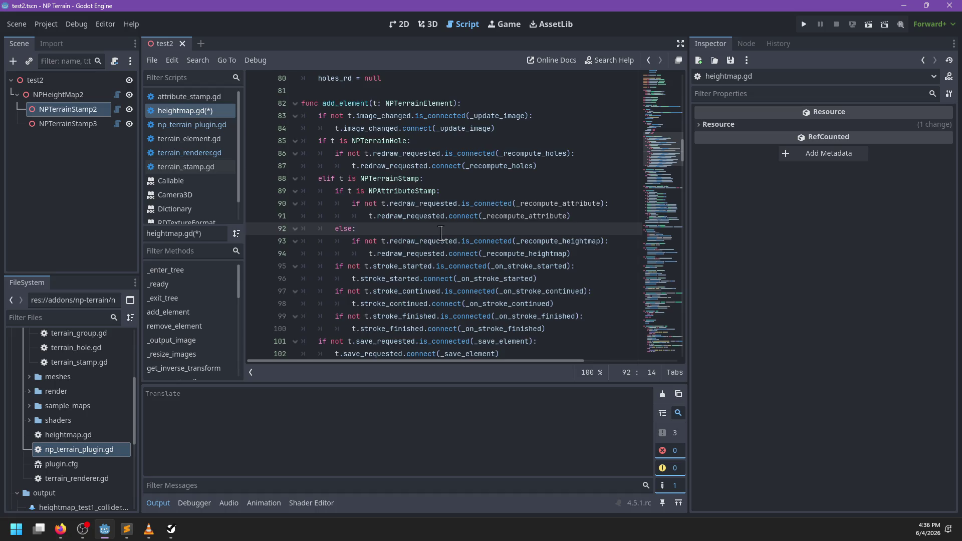
scroll(431, 233, "down", 2)
left_click(365, 293)
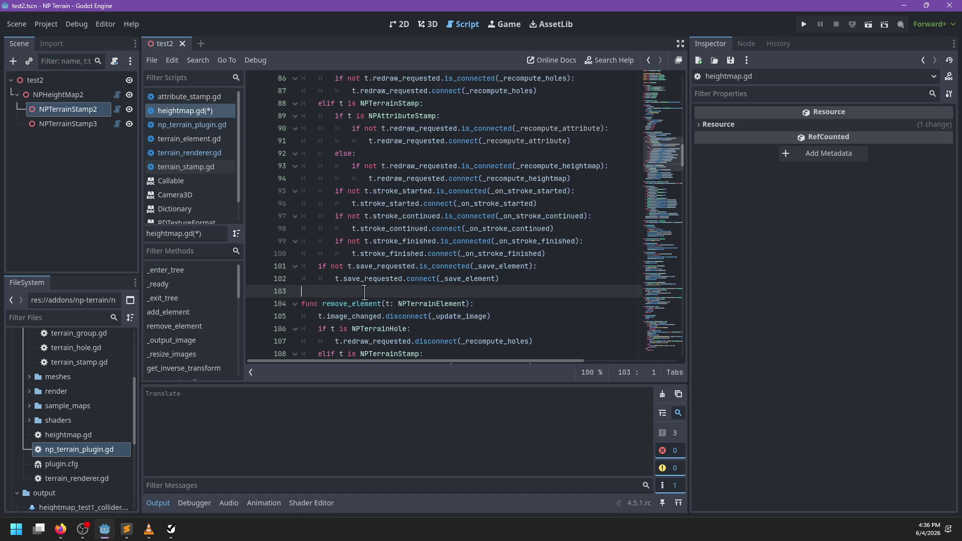
Declare 'static func _con(s: Signal, c: Callable):' below add_element.
key("Return")
key("Up")
key("Return")
type("func")
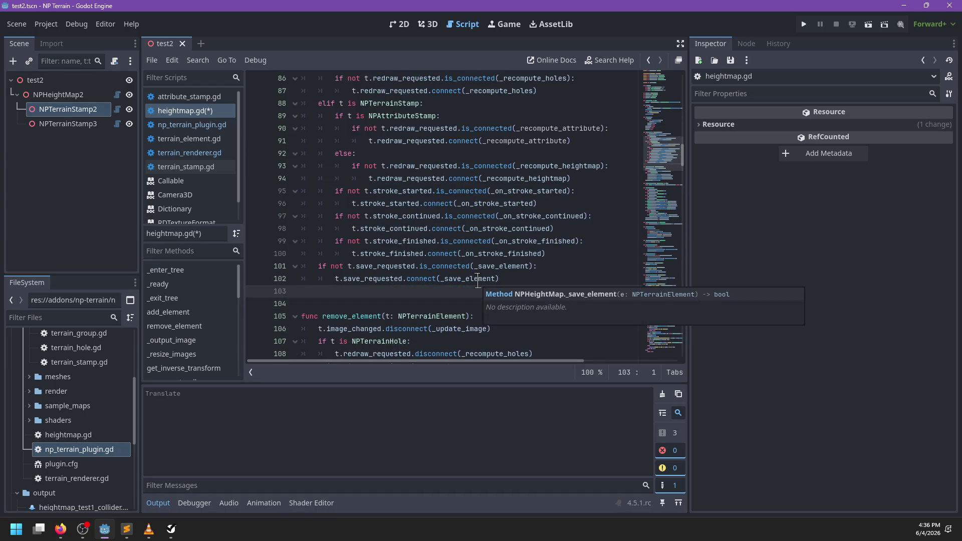
key("Home")
type("static")
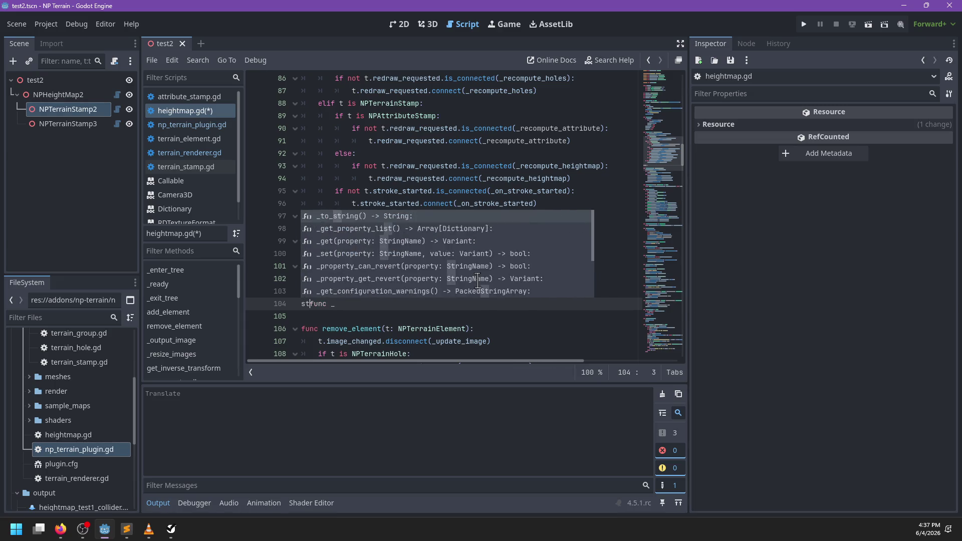
key("End")
type("con(s: ")
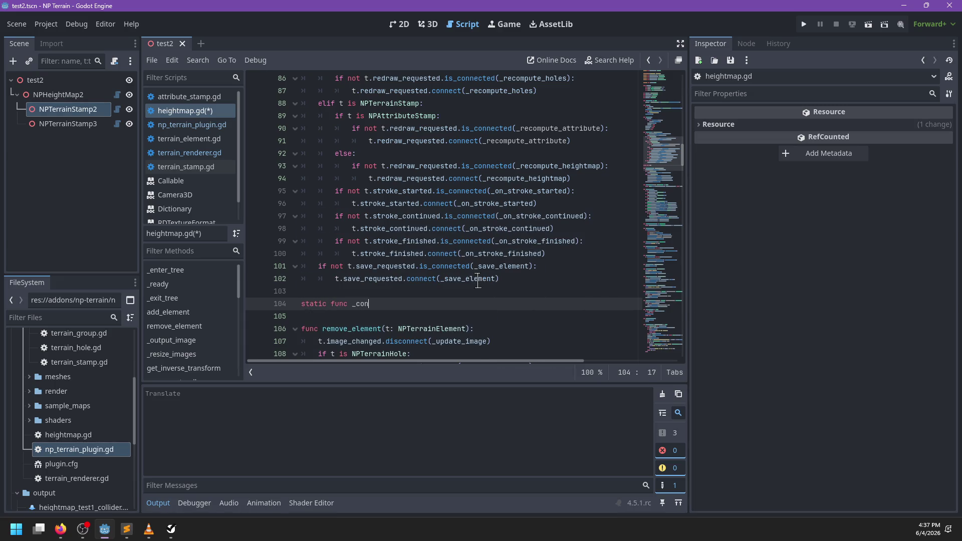
type("Signal, c: Callable):")
key("Return")
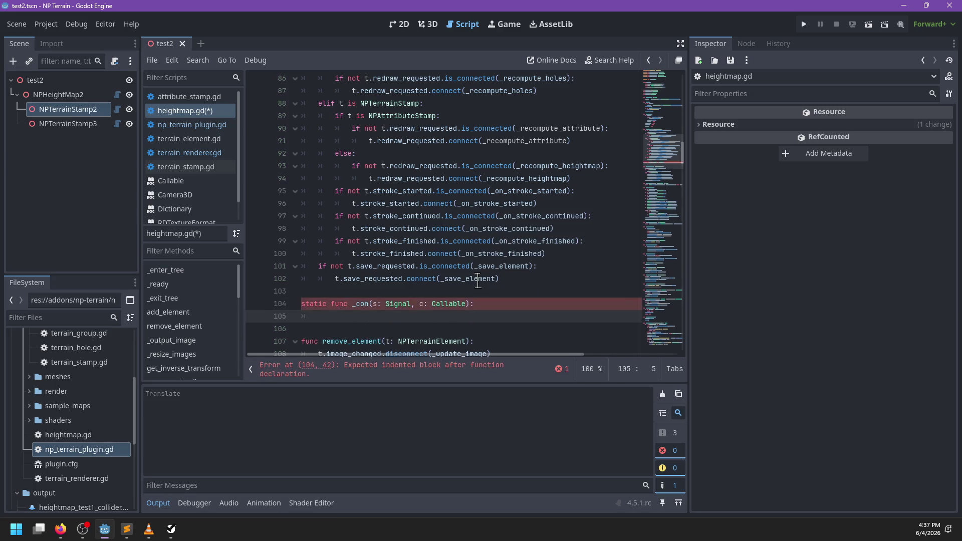
Give _con the body 'if not s.is_connected(c):' followed by 's.connect(c)'.
type("if")
key("BackSpace")
key("BackSpace")
type("not is.is")
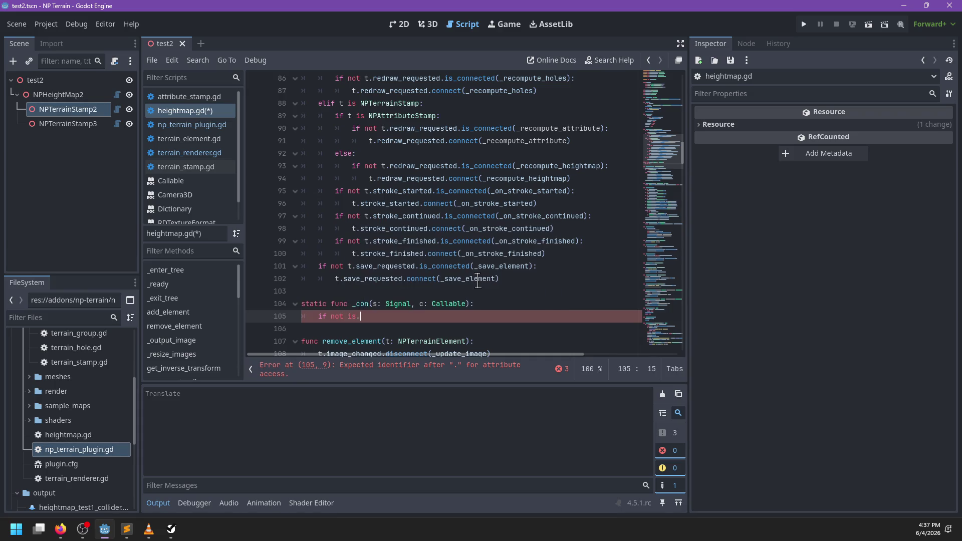
key("BackSpace")
key("BackSpace")
key("BackSpace")
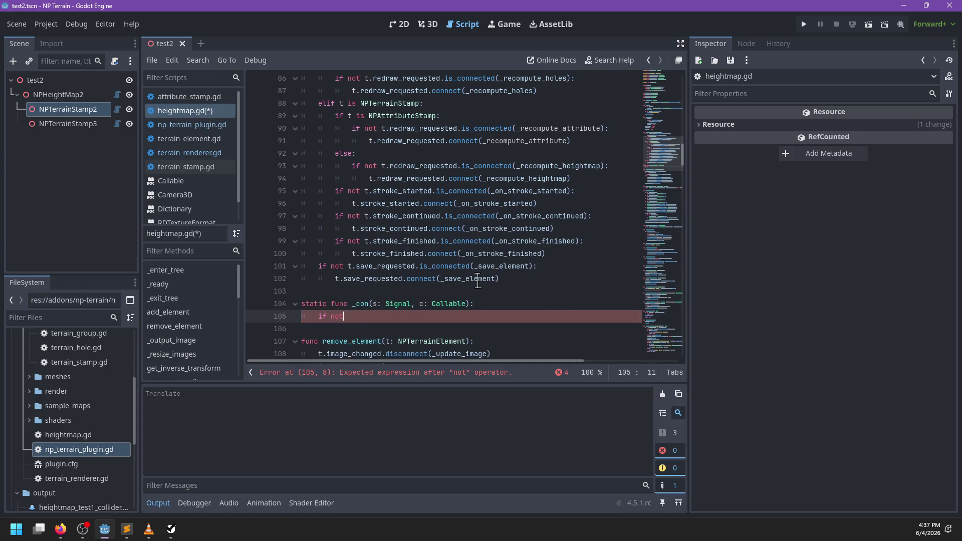
type("is_")
key("Return")
type("c):")
key("Return")
type("s.connect")
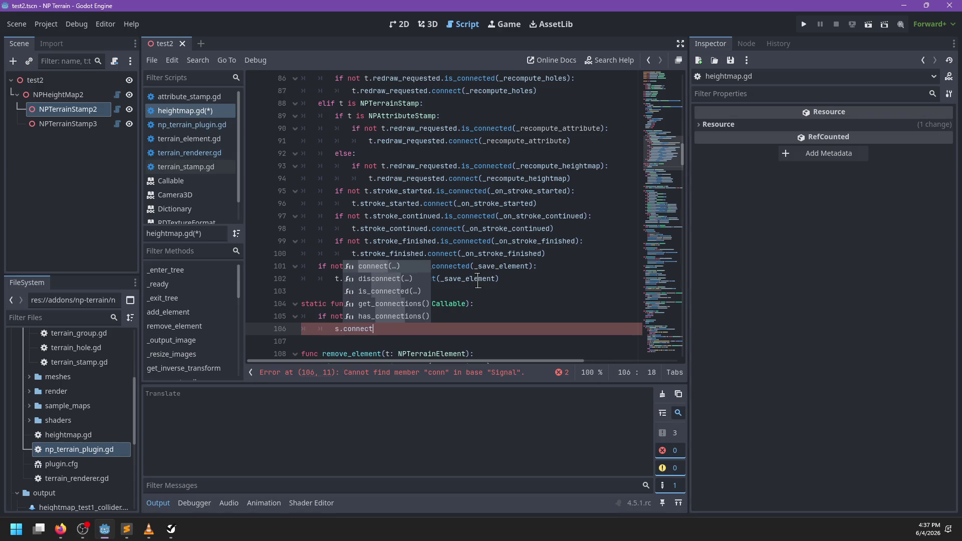
key("Return")
type("c)")
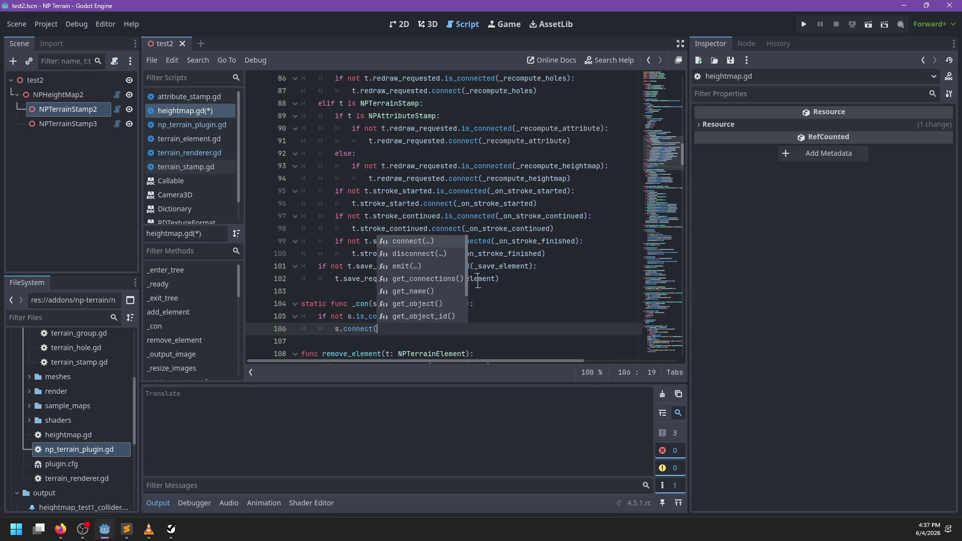
scroll(384, 176, "up", 2)
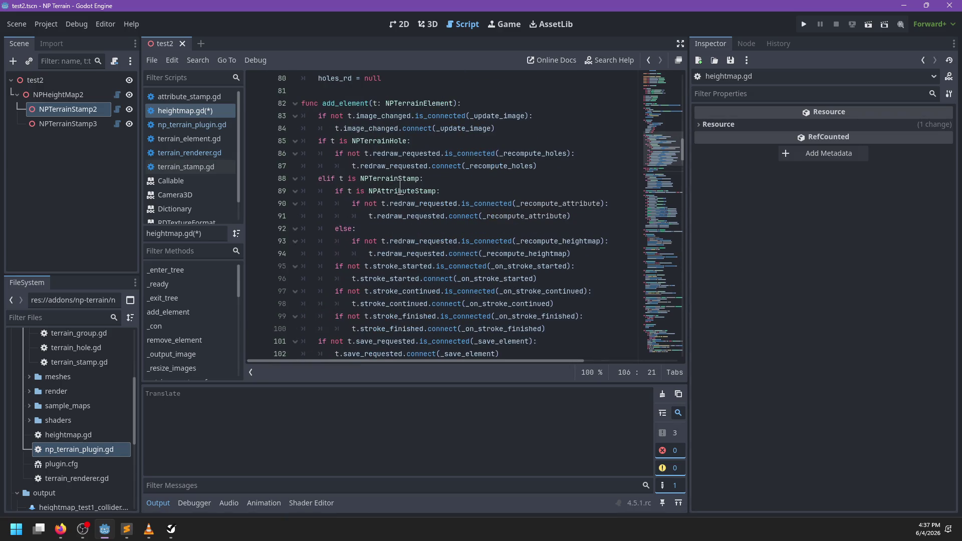
Delete every 'if not … is_connected' check in add_element and unindent the connect lines.
left_click_drag(364, 154, 336, 153)
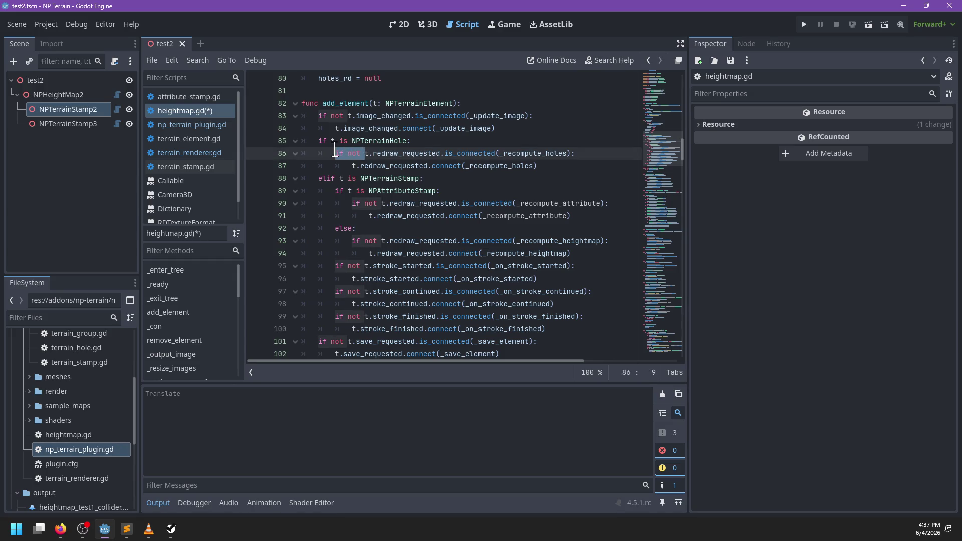
key("ctrl+d")
key("ctrl+d")
key("ctrl+d")
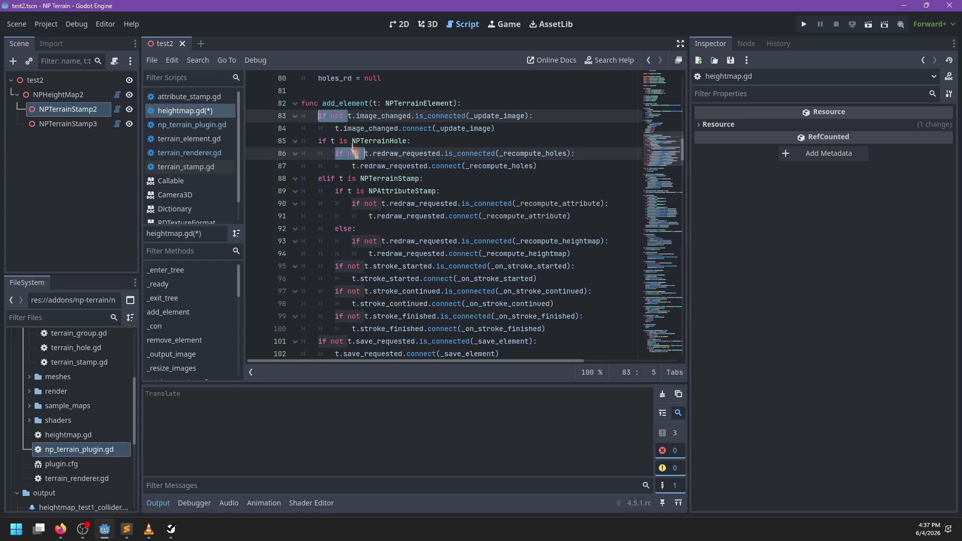
key("ctrl+d")
key("ctrl+d")
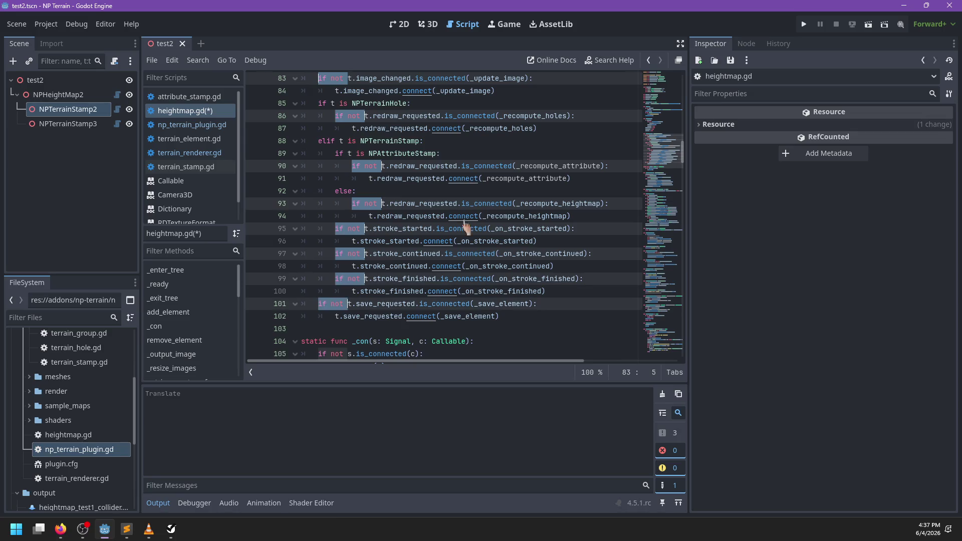
scroll(471, 216, "up", 1)
key("BackSpace")
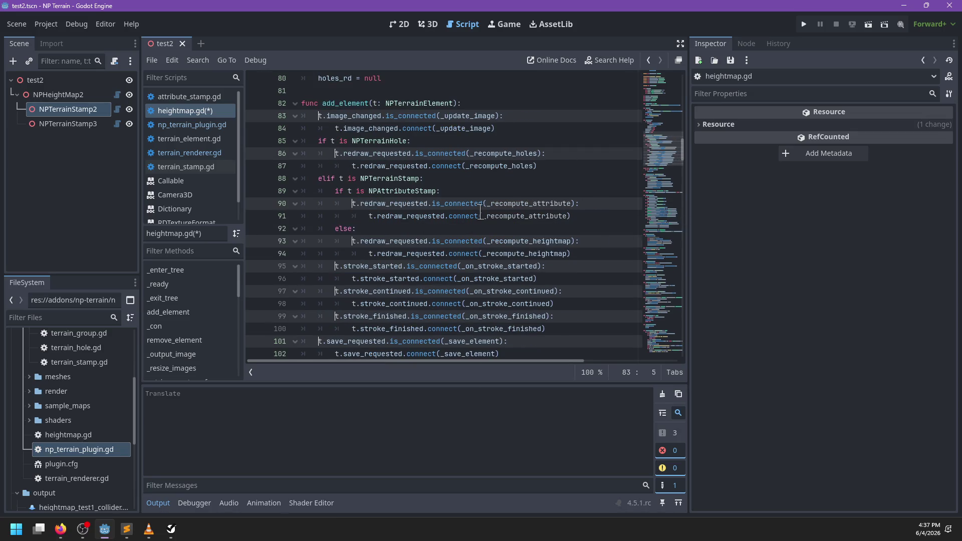
key("shift+End")
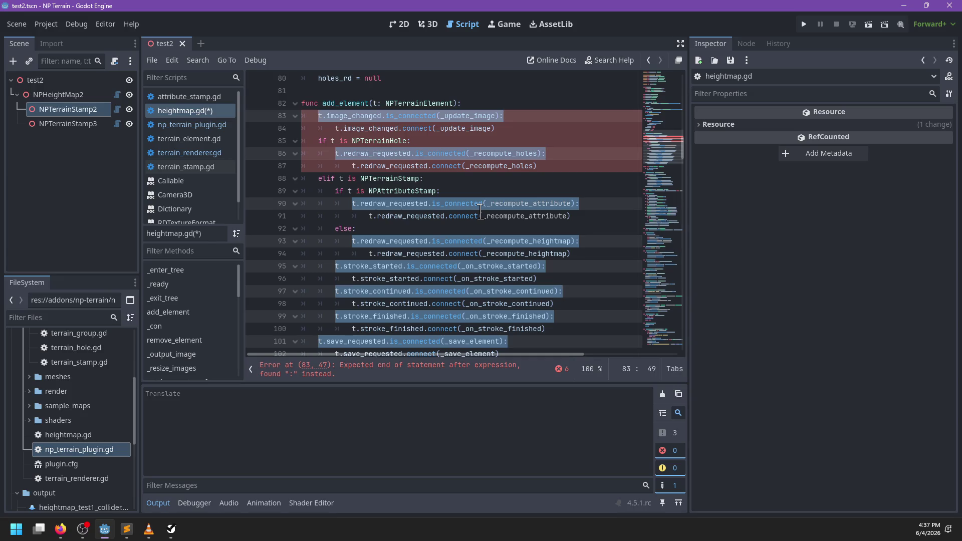
key("BackSpace")
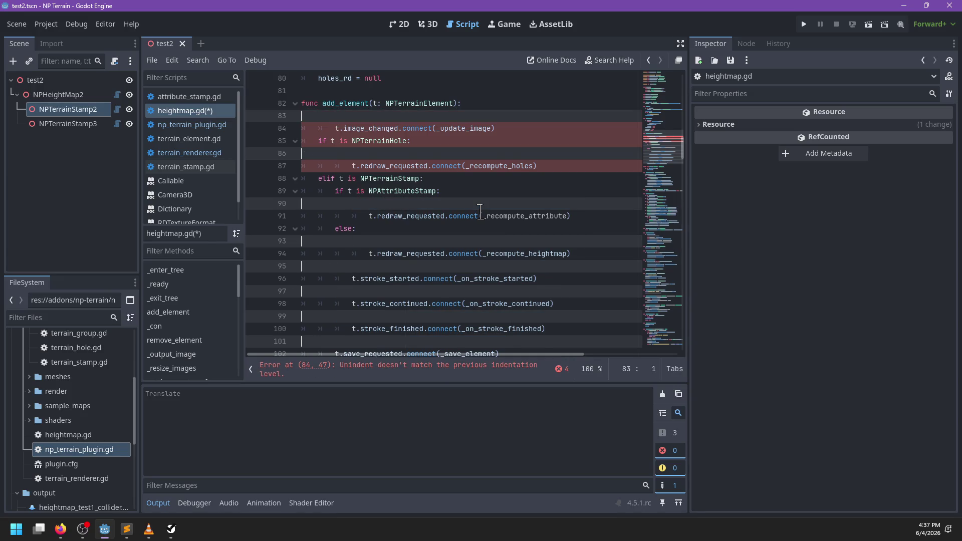
key("Delete")
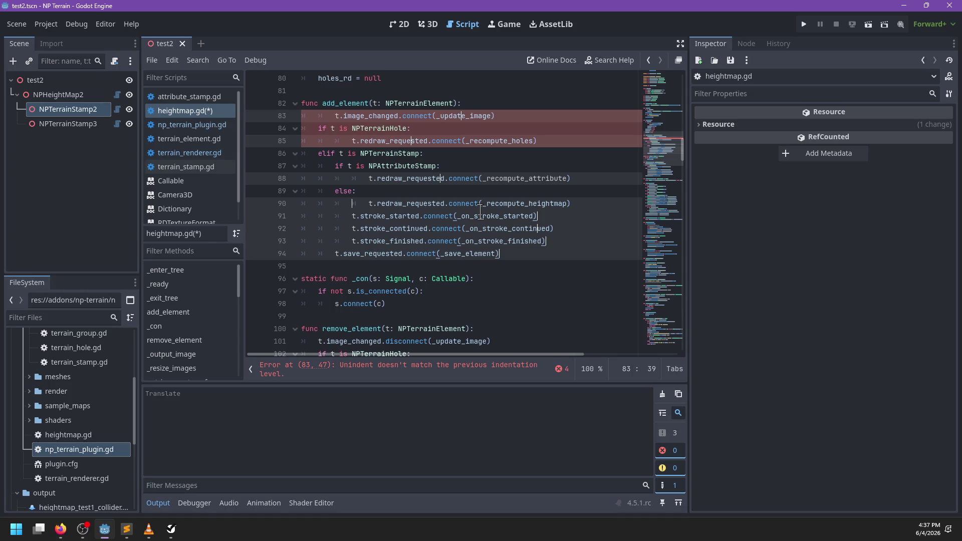
key("shift+Tab")
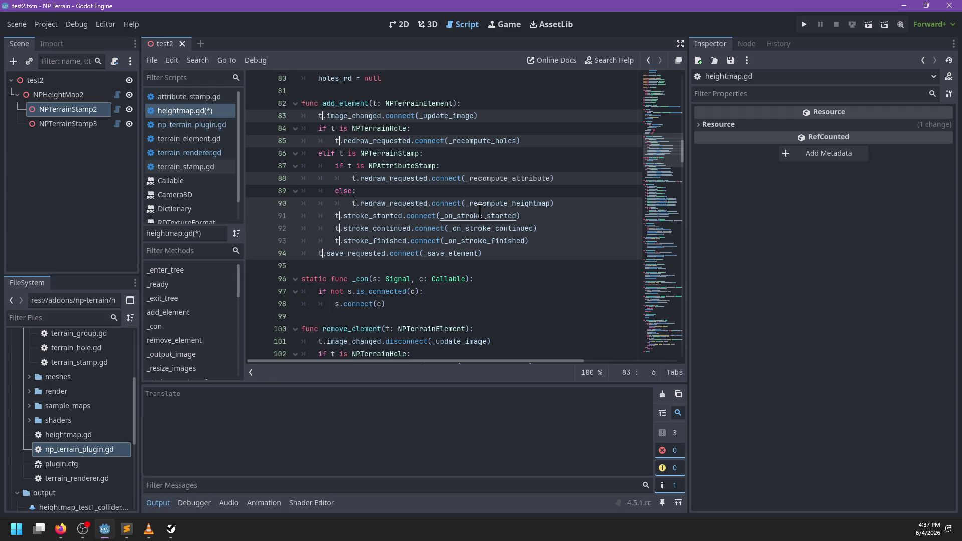
Rewrite each '.connect(' hookup as a _con(t.signal, handler) call and save.
key("ctrl+shift+Right")
key("shift+Right")
key("BackSpace")
type(", ")
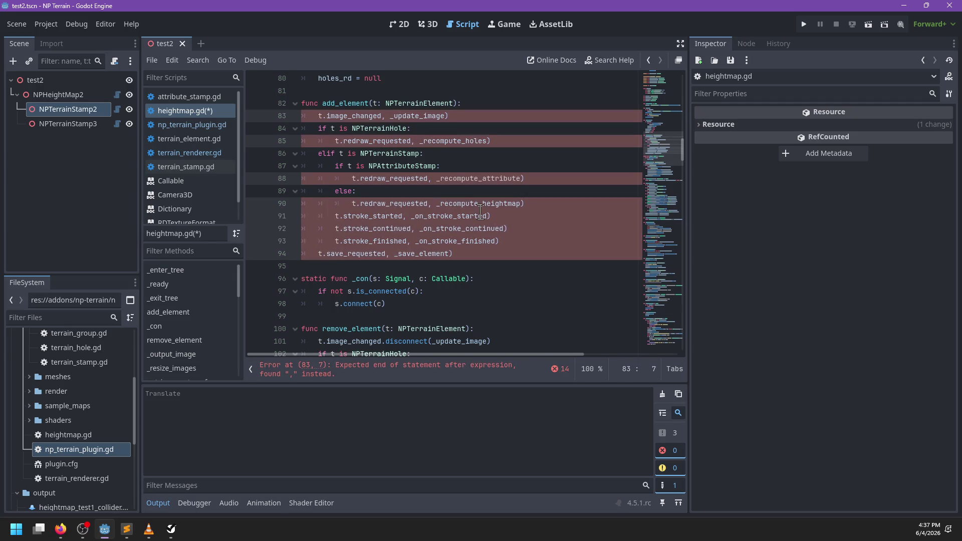
type("_con(")
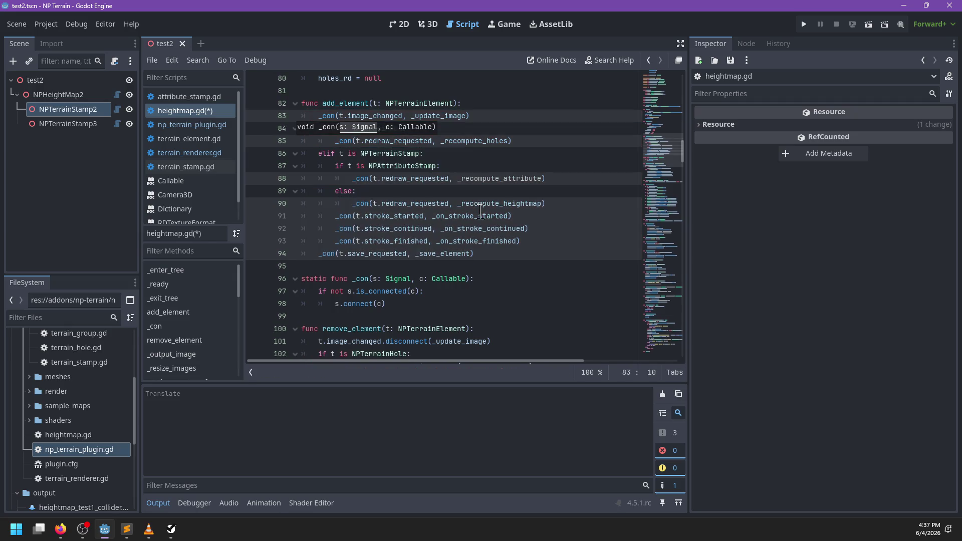
key("Escape")
left_click(517, 257)
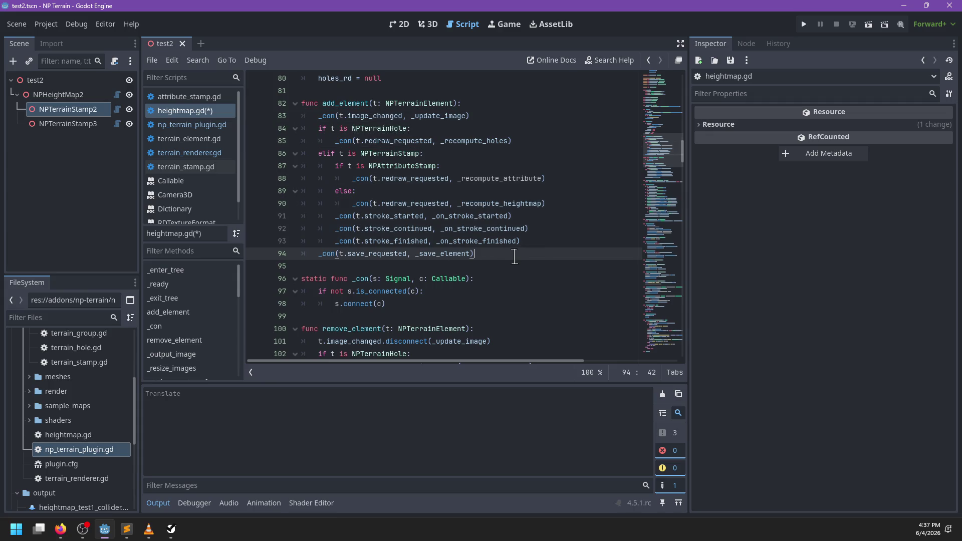
key("ctrl+s")
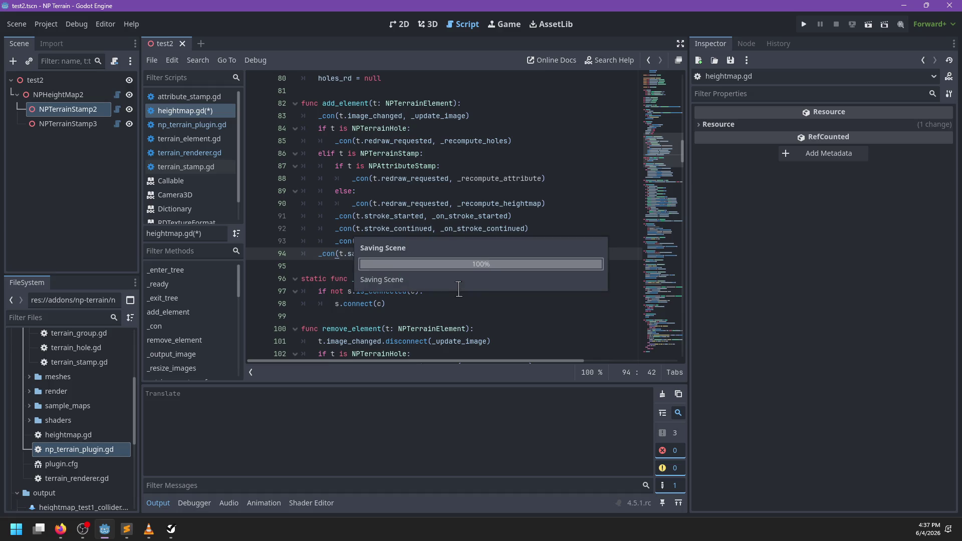
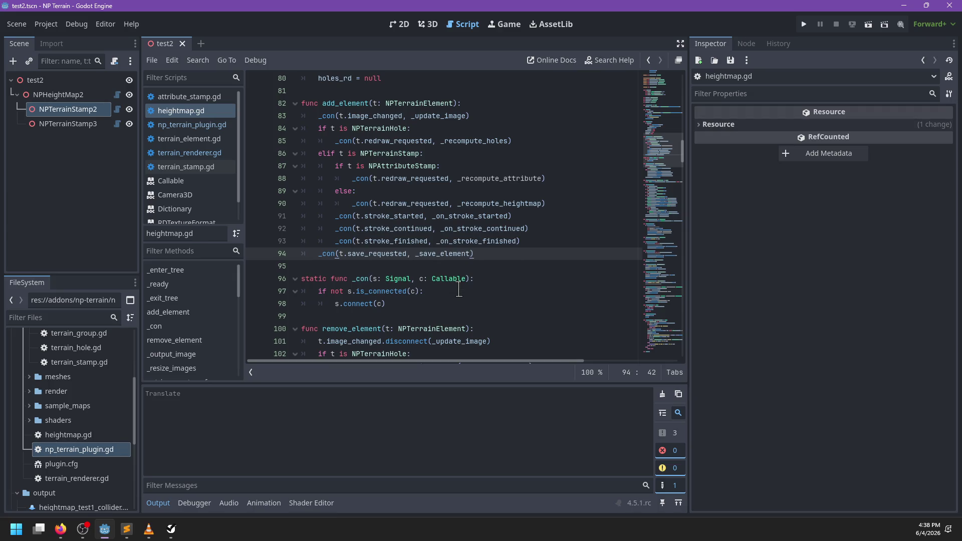
Select NPHeightMap2, switch to the 3D view, and select the NPTerrainStamp2 stamp node.
left_click(75, 94)
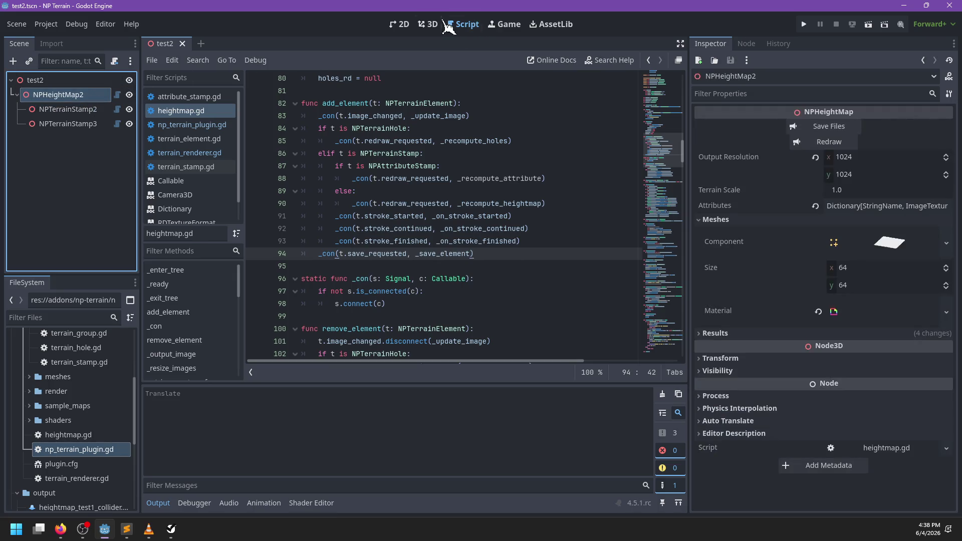
left_click(428, 24)
left_click(68, 109)
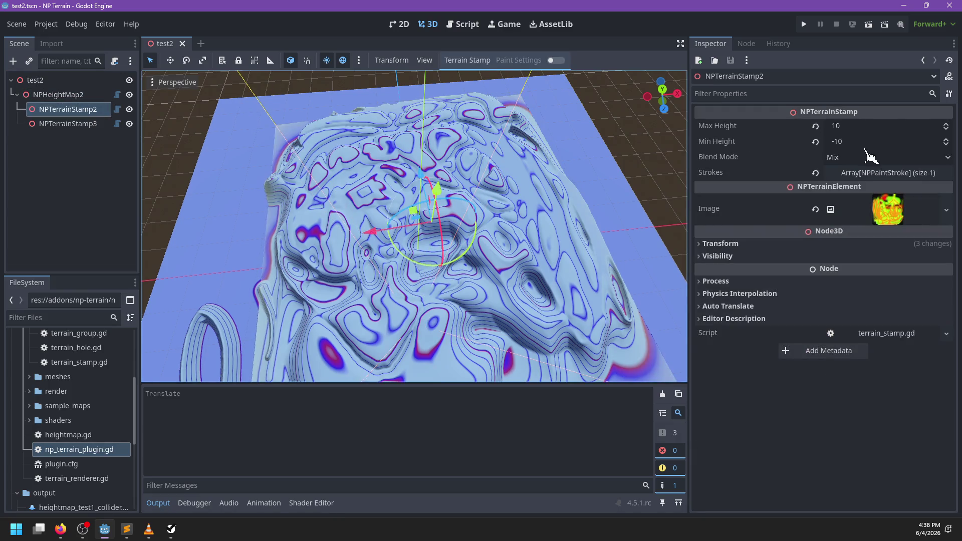
Expand the stamp's Strokes, first paint stroke and Points list to inspect them, then collapse them.
left_click(882, 173)
left_click(892, 208)
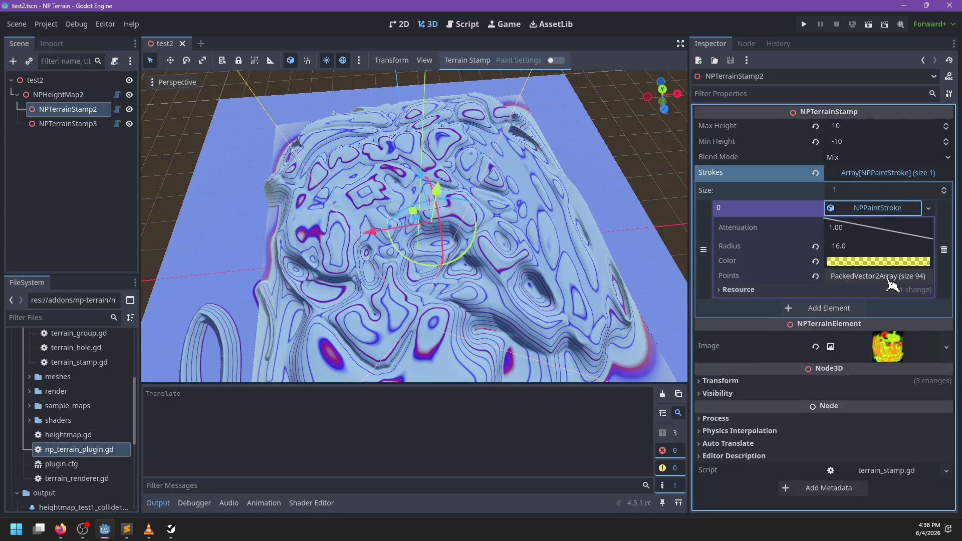
left_click(891, 276)
scroll(827, 331, "down", 10)
scroll(858, 339, "up", 10)
left_click(870, 277)
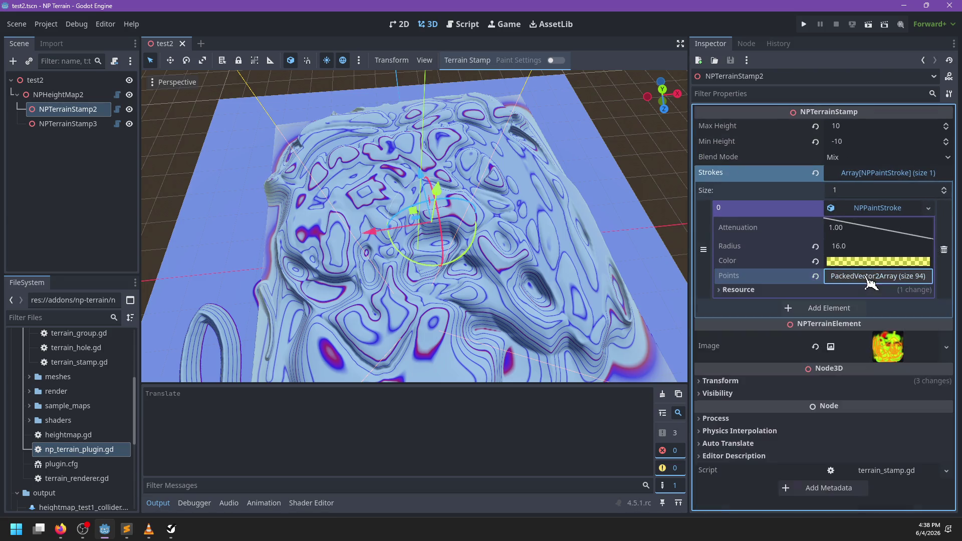
left_click(865, 209)
left_click(864, 210)
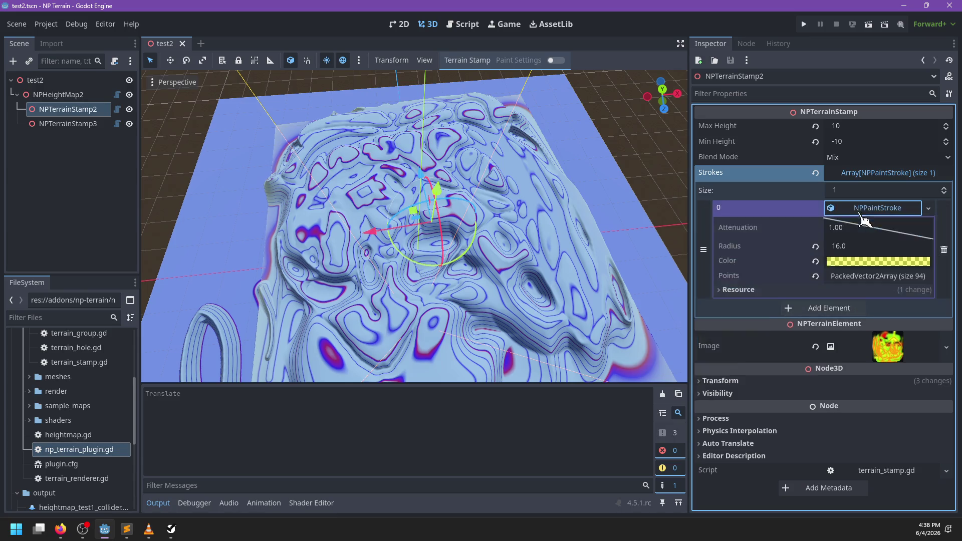
left_click(865, 277)
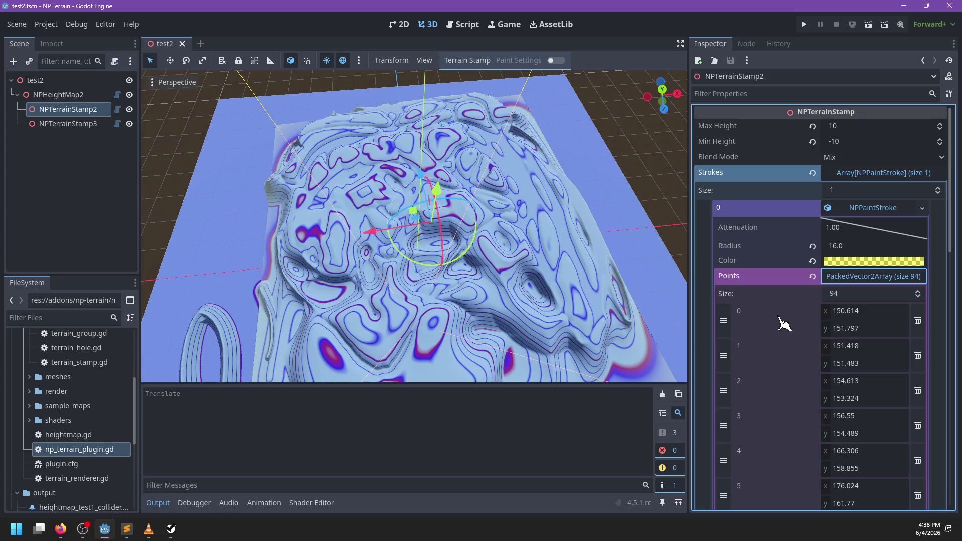
left_click(874, 210)
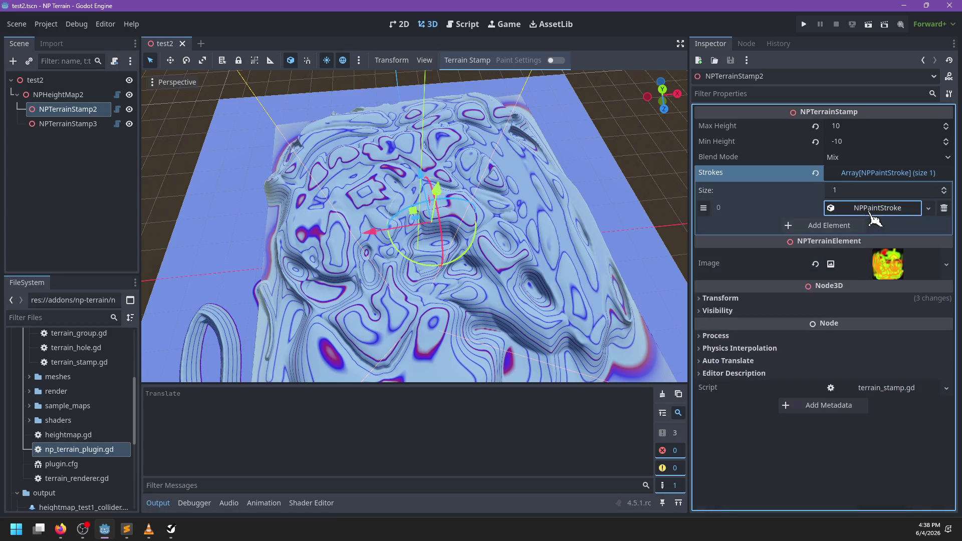
Save the stamp via Terrain Stamp > Save Stamp, then save the test2 scene.
left_click(466, 60)
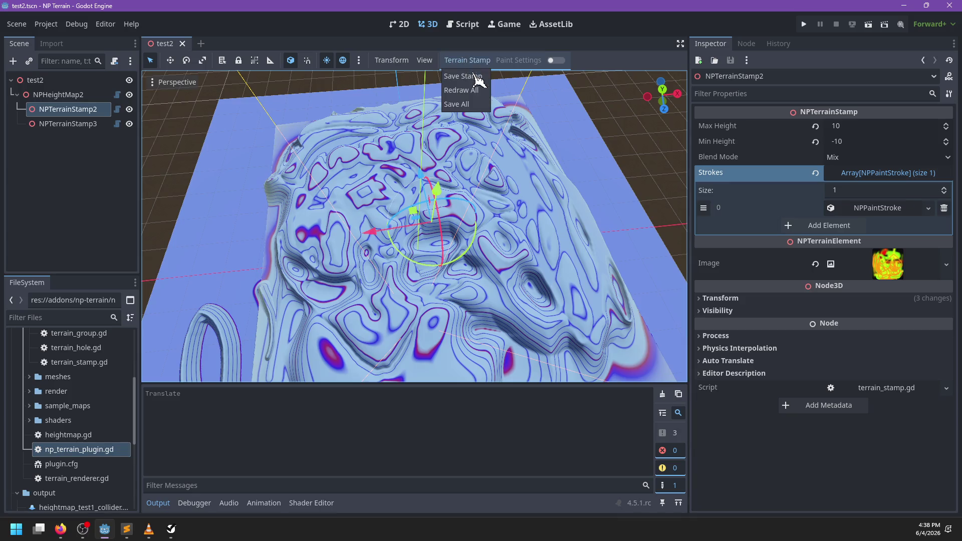
left_click(469, 95)
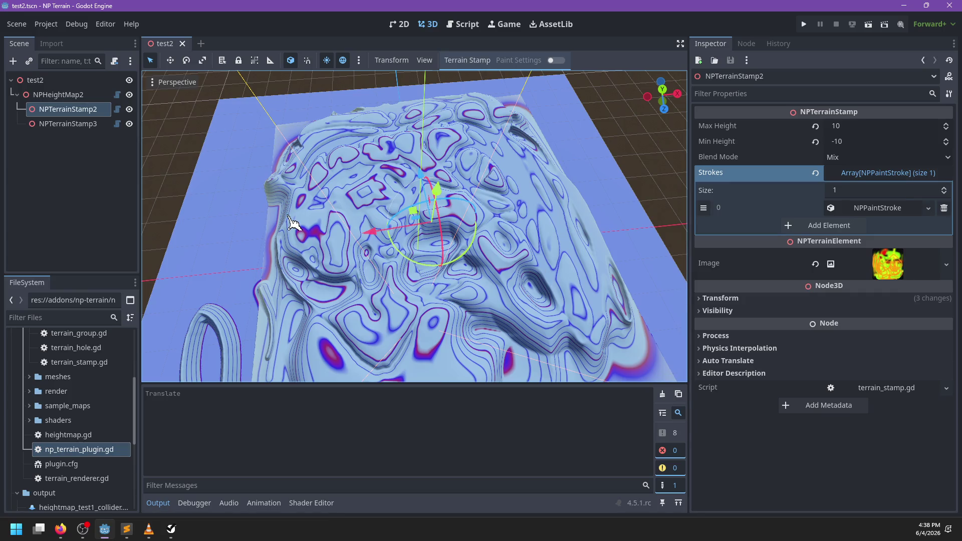
key("ctrl+s")
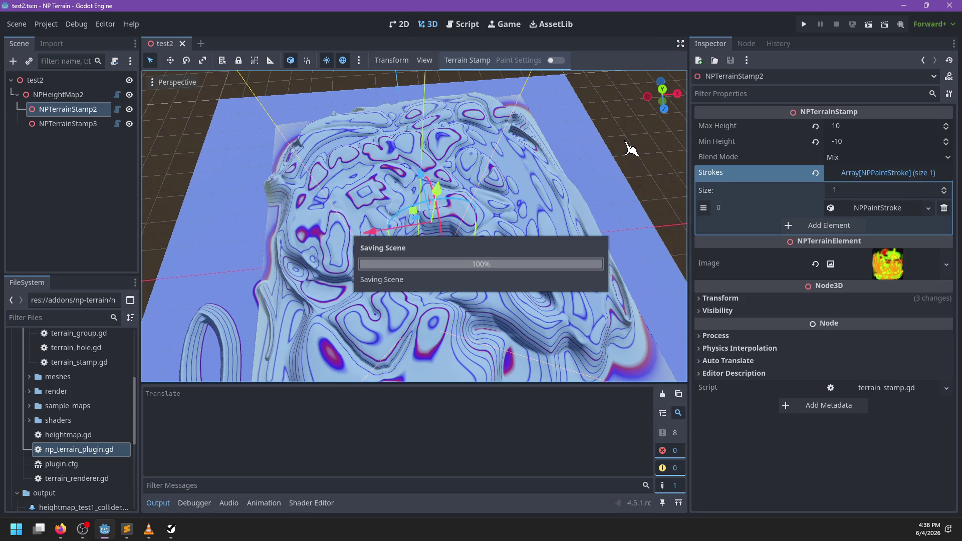
Return to the script editor showing heightmap.gd's add_element code.
left_click(475, 62)
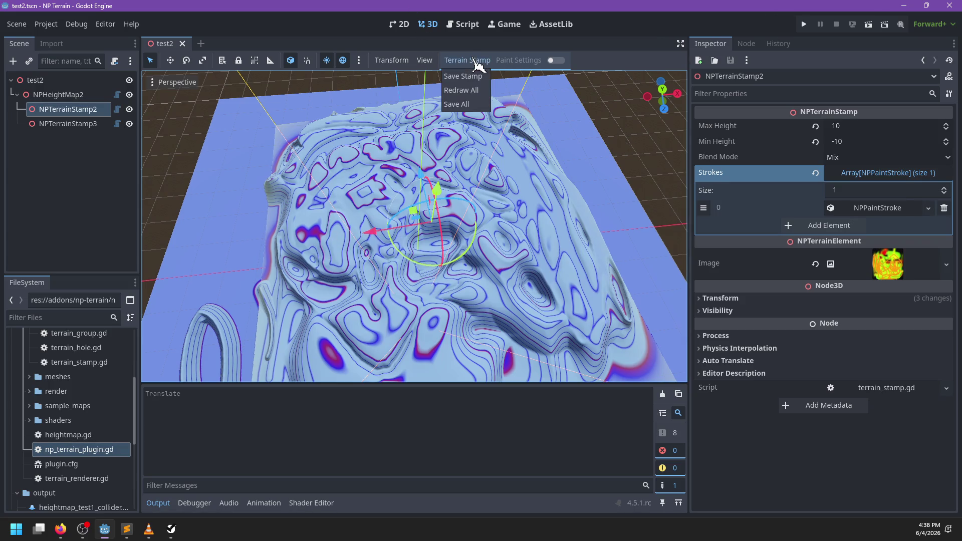
left_click(463, 26)
left_click(463, 25)
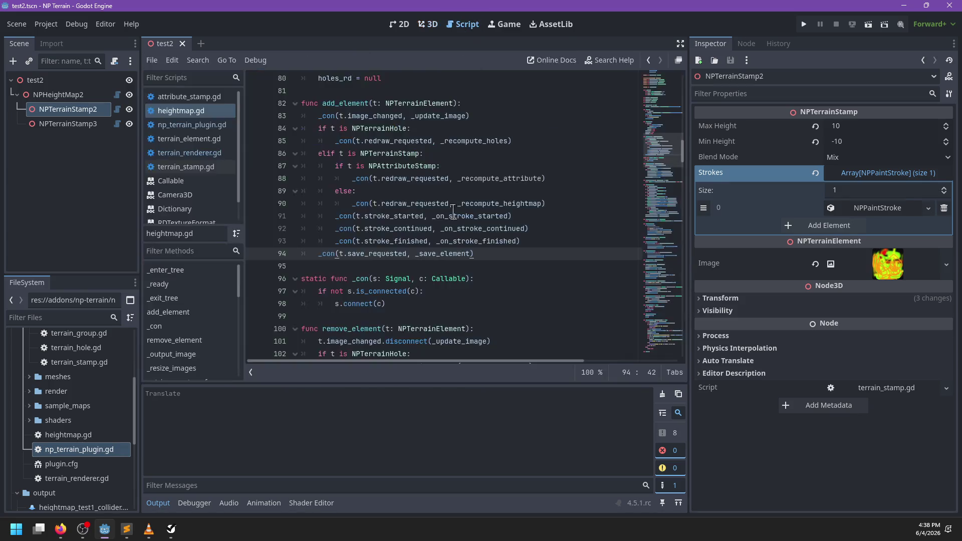
In remove_element, add an 'if t is NPAttributeStamp:' branch disconnecting redraw_requested from _recompute_attribute.
scroll(516, 256, "down", 5)
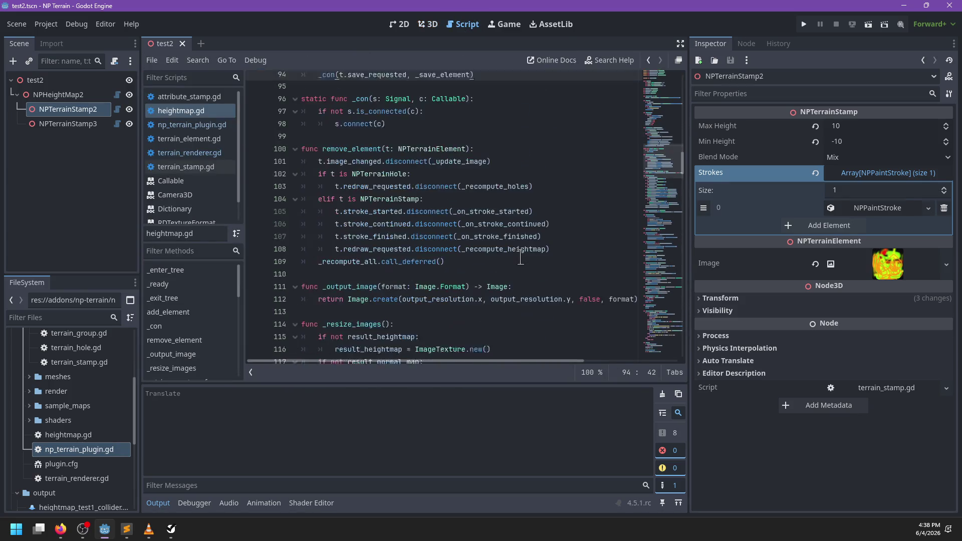
left_click(548, 176)
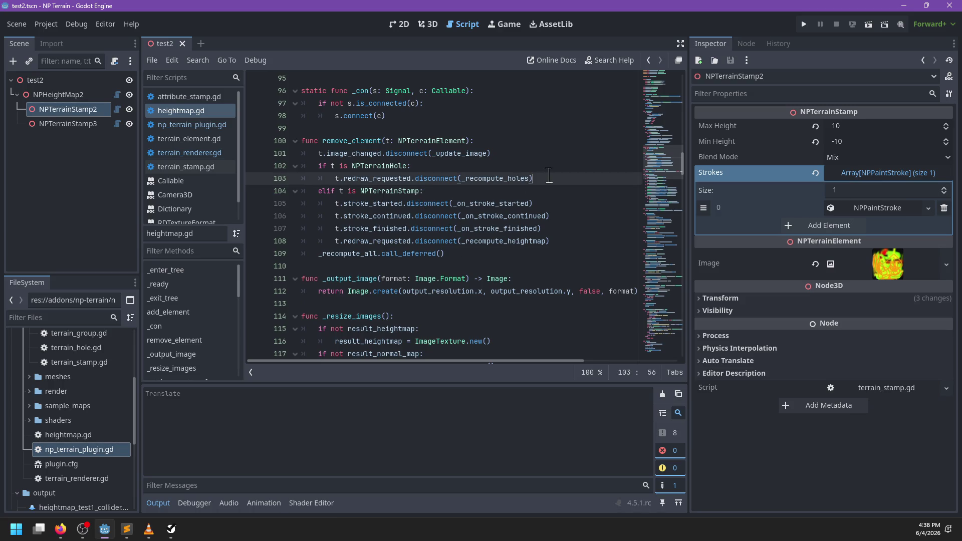
left_click(541, 191)
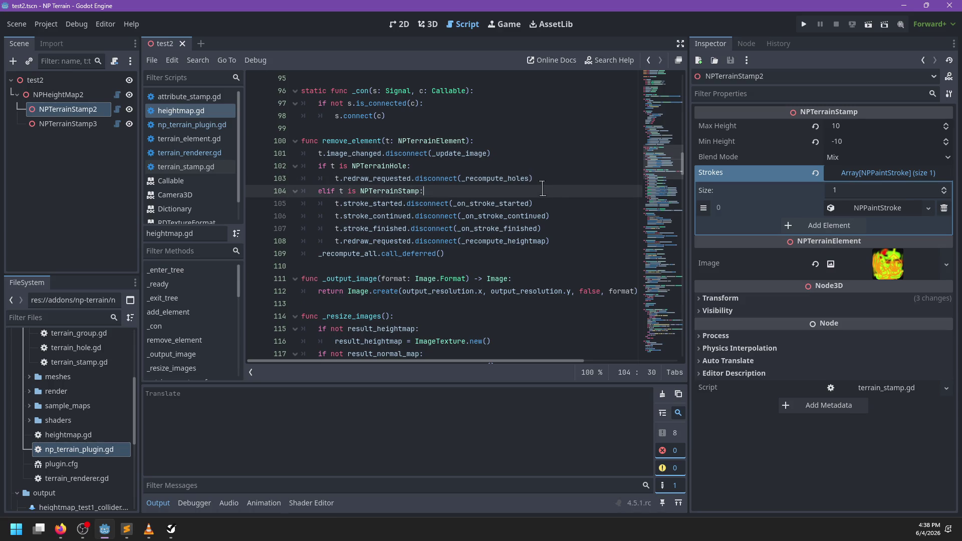
key("Return")
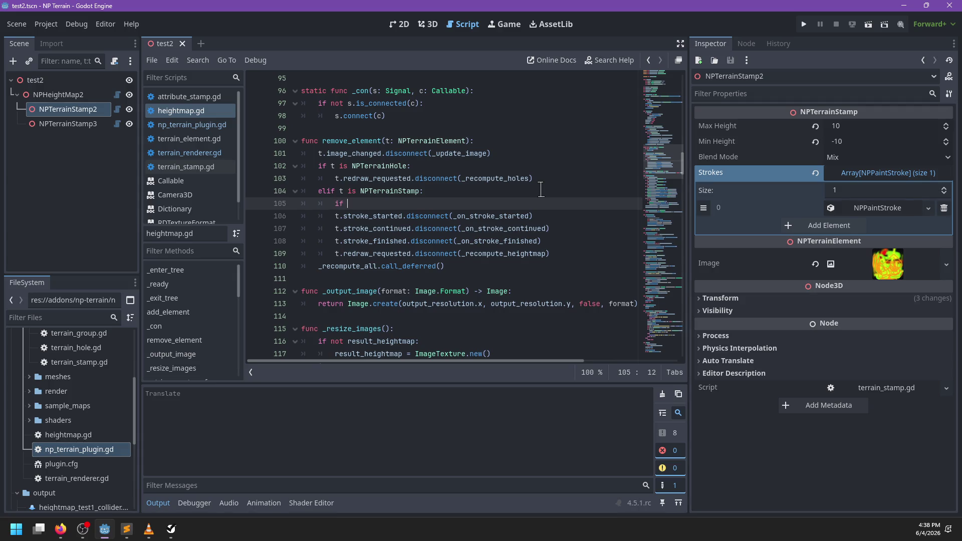
type("is ")
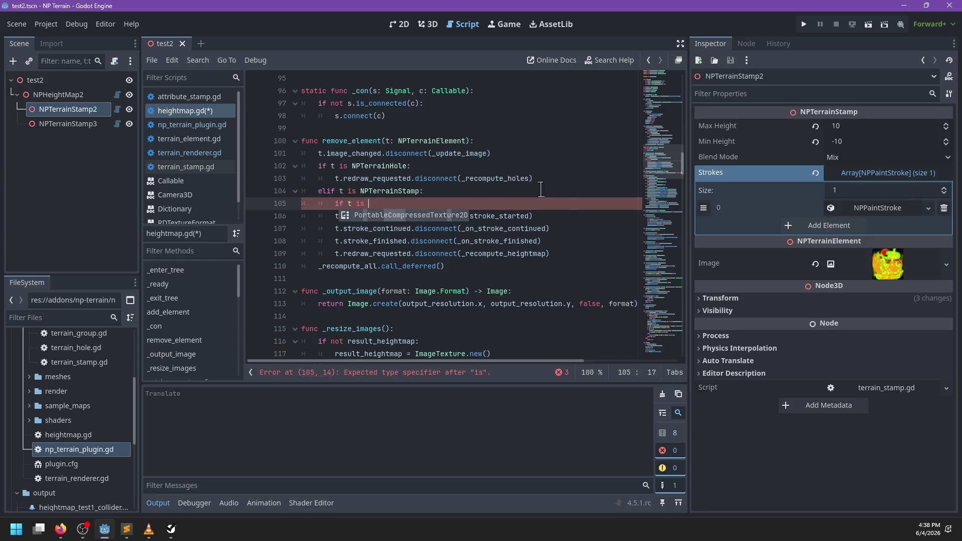
type("NPA")
key("Return")
type(":")
key("Return")
type("t.redraw_requested.")
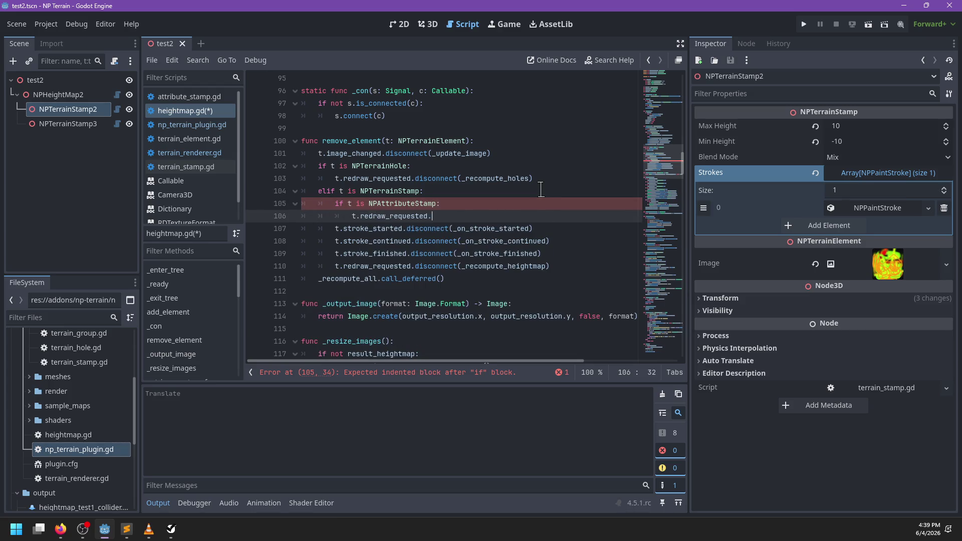
type("disconnect(_re")
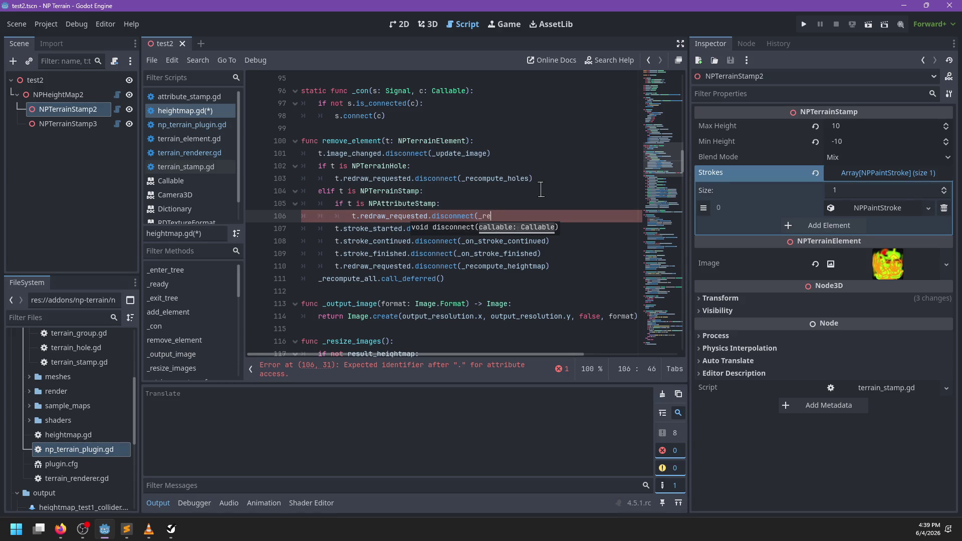
type("com")
key("Down")
key("Return")
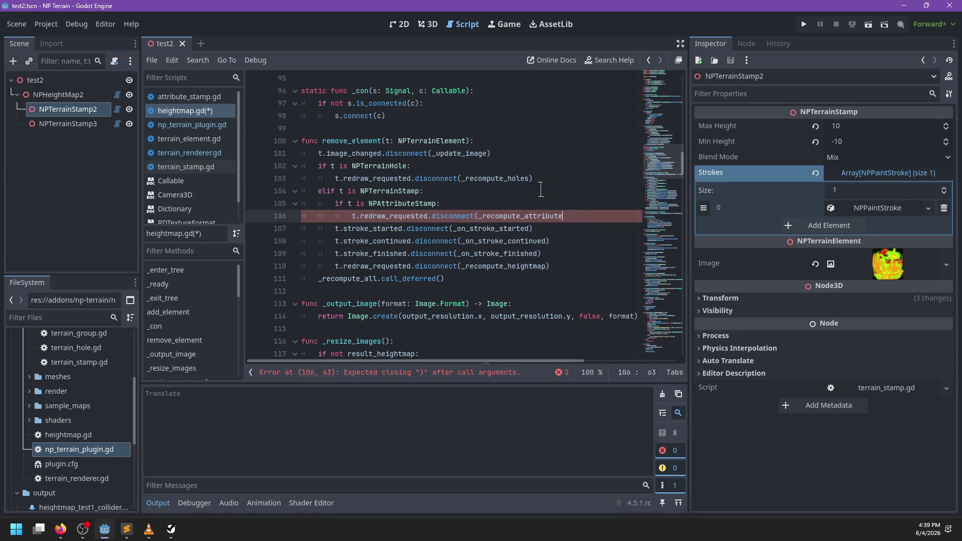
Move the _recompute_heightmap disconnect into a new else branch and save heightmap.gd.
triple_click(580, 267)
key("ctrl+c")
key("Delete")
left_click(579, 216)
key("Return")
type("se:")
key("Return")
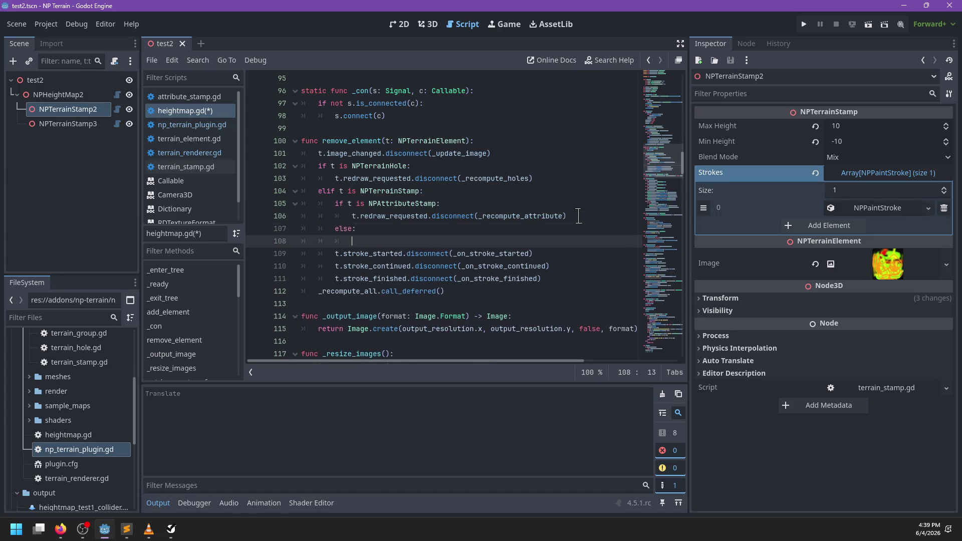
key("ctrl+v")
left_click(335, 253)
key("shift+Up")
key("BackSpace")
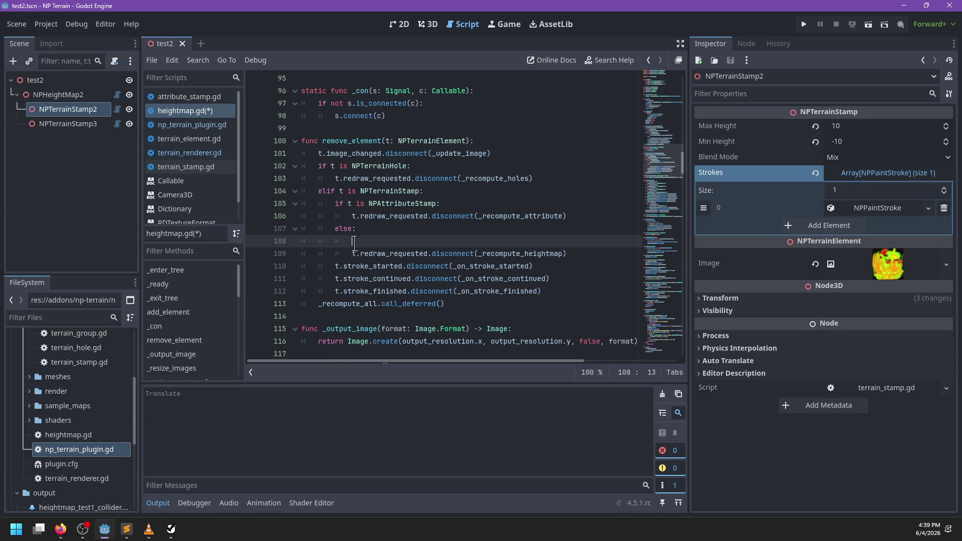
key("Up")
key("End")
key("ctrl+s")
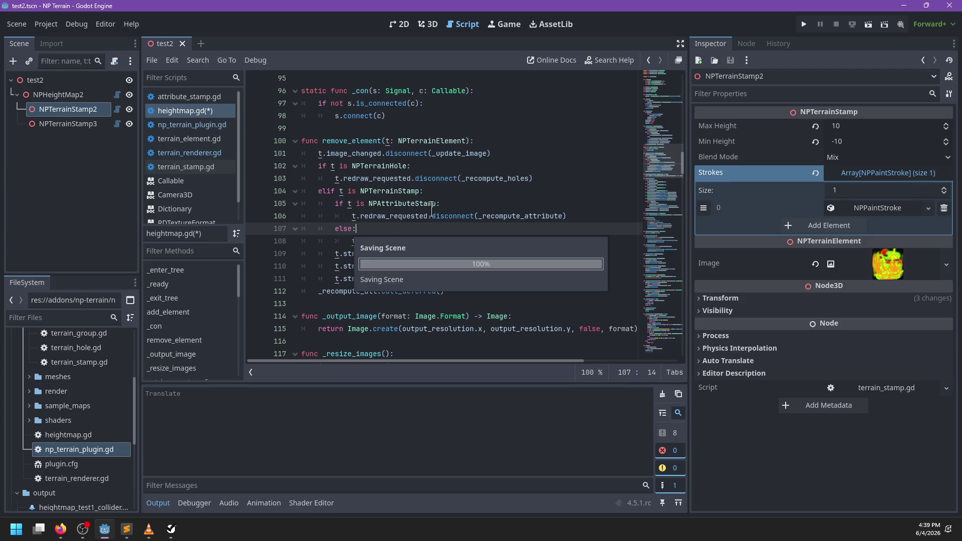
left_click(849, 175)
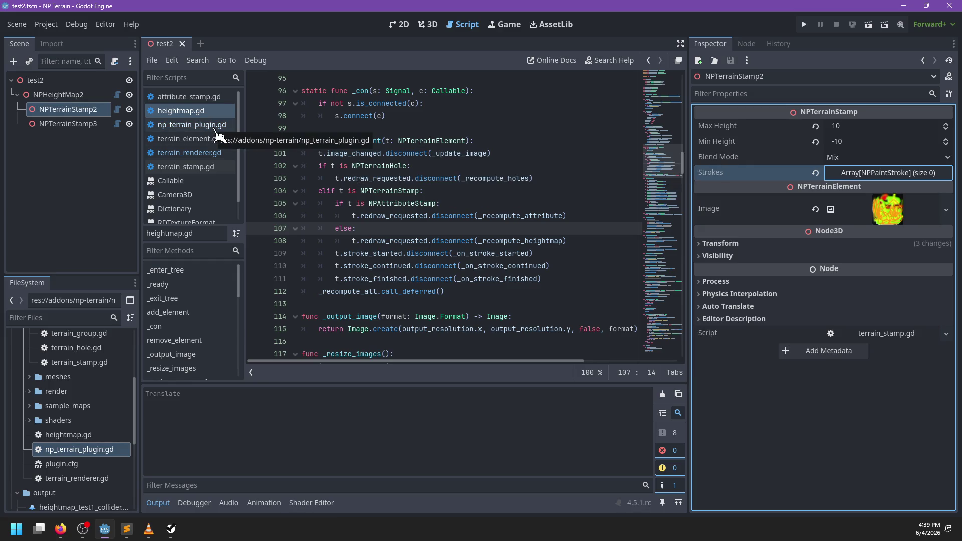
Open attribute_stamp.gd from the script list and scroll to its top.
left_click(202, 91)
left_click(206, 95)
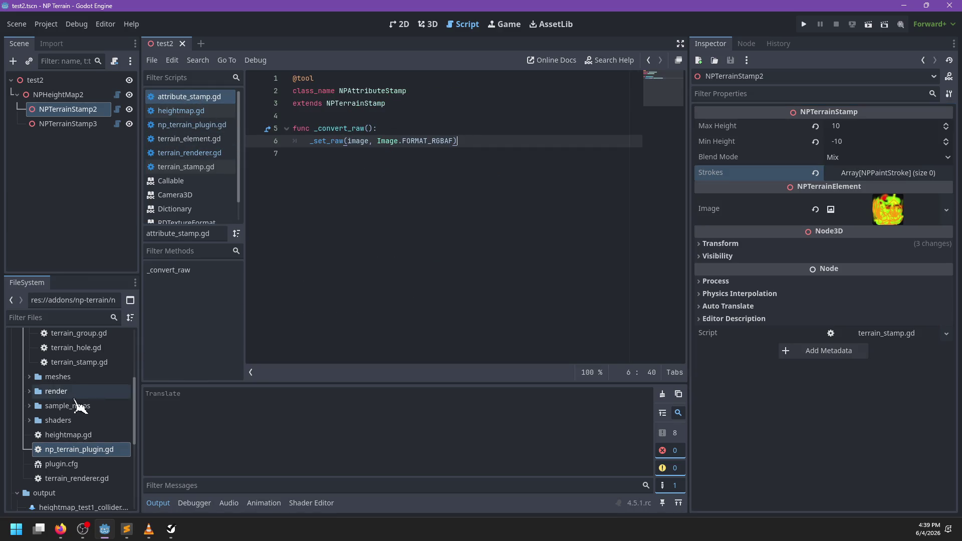
scroll(82, 402, "up", 3)
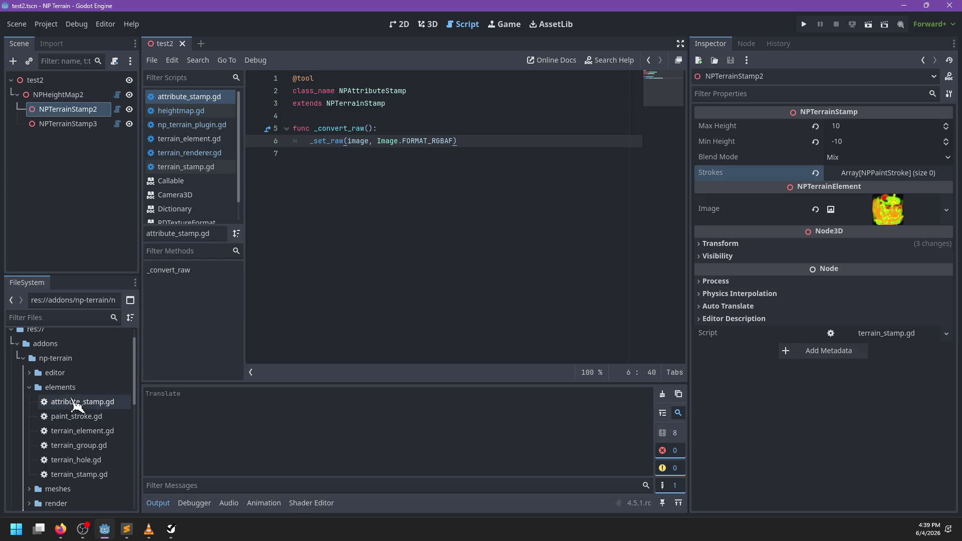
right_click(74, 477)
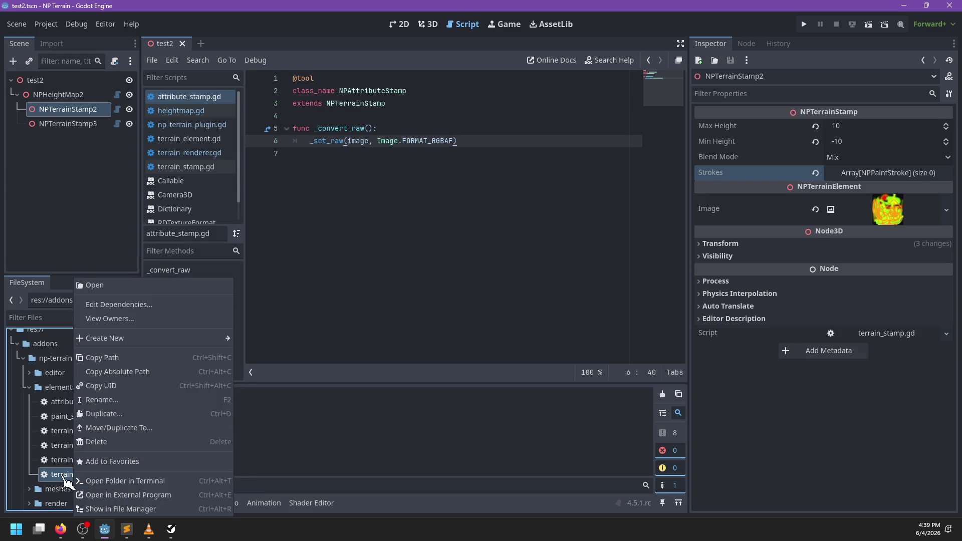
left_click(65, 481)
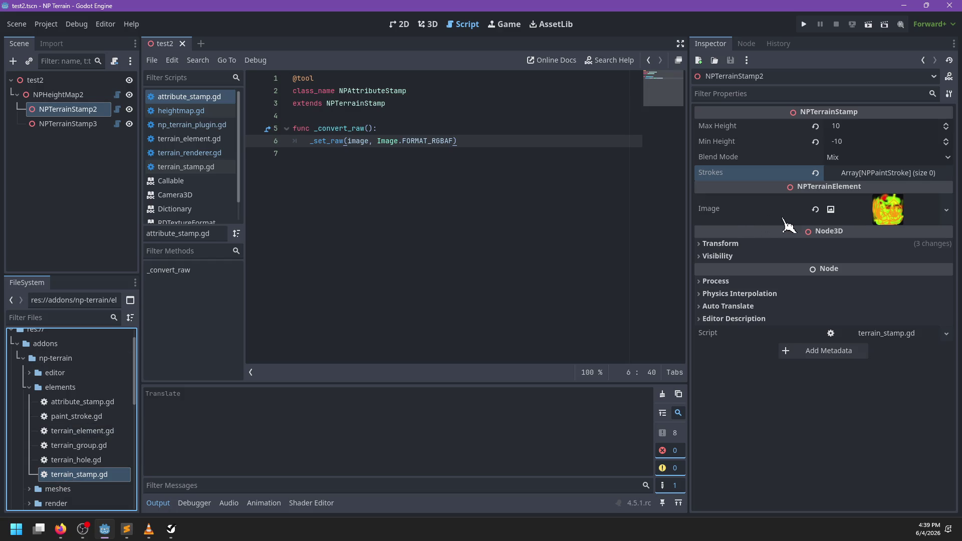
Check that the stamp's Strokes list is empty, then go to the 3D terrain view.
left_click(900, 173)
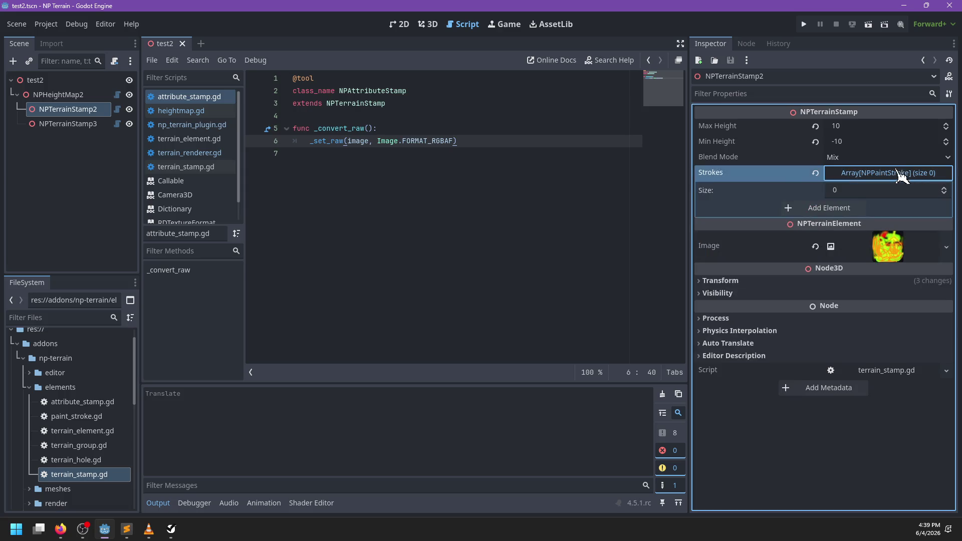
left_click(899, 173)
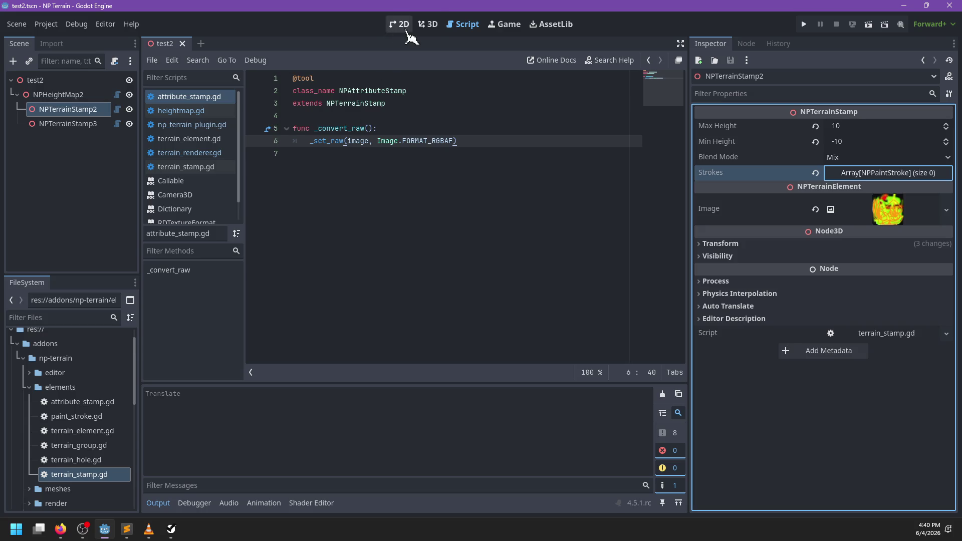
left_click(428, 25)
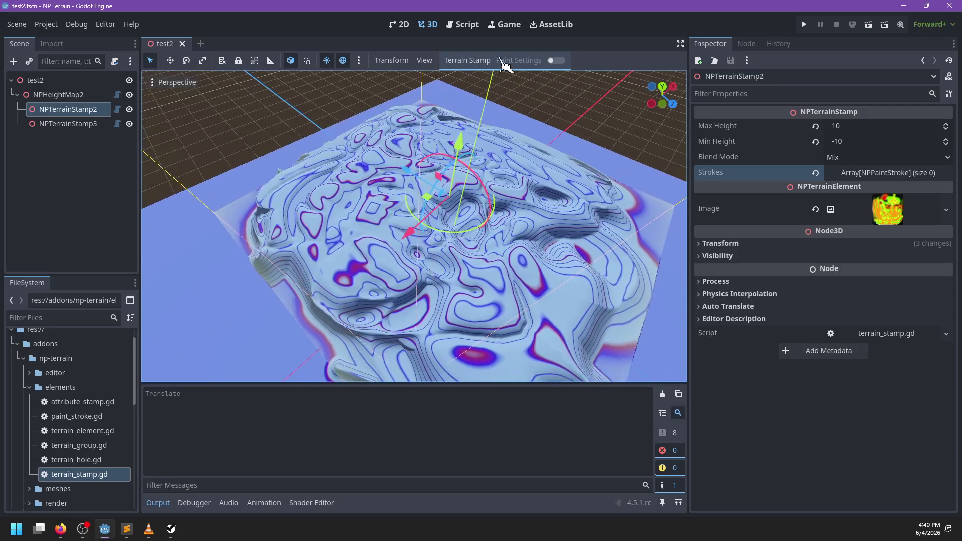
Open heightmap.gd and jump to the _on_stroke_started handler definition.
left_click(461, 24)
left_click(193, 111)
left_click(450, 204)
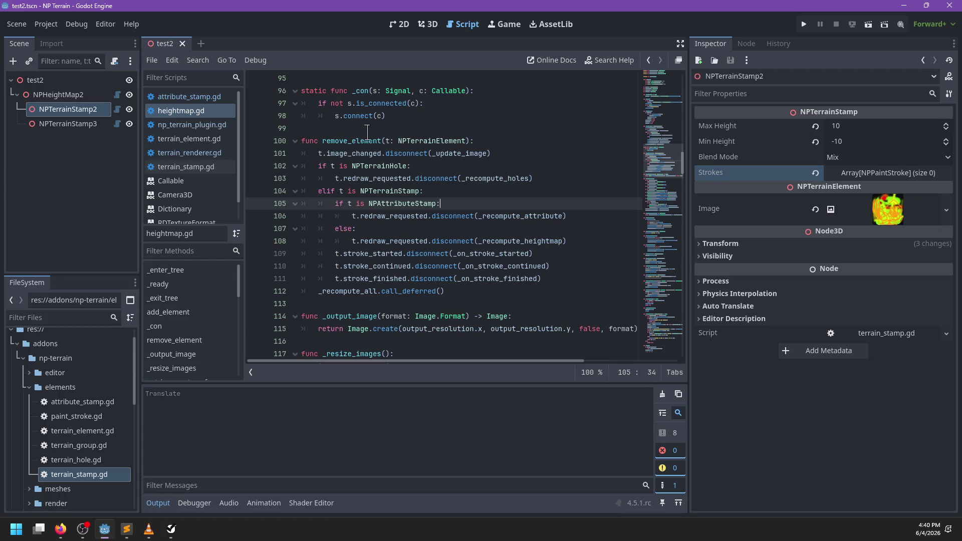
scroll(469, 226, "up", 6)
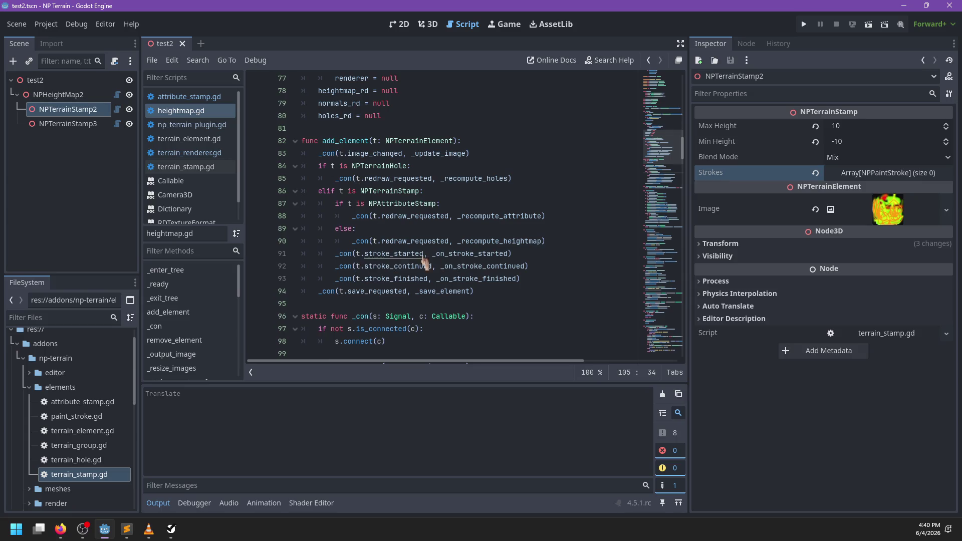
left_click(449, 254, "ctrl")
Highlight latest_stroke to review its uses in _on_stroke_started and _on_stroke_continued.
double_click(400, 241)
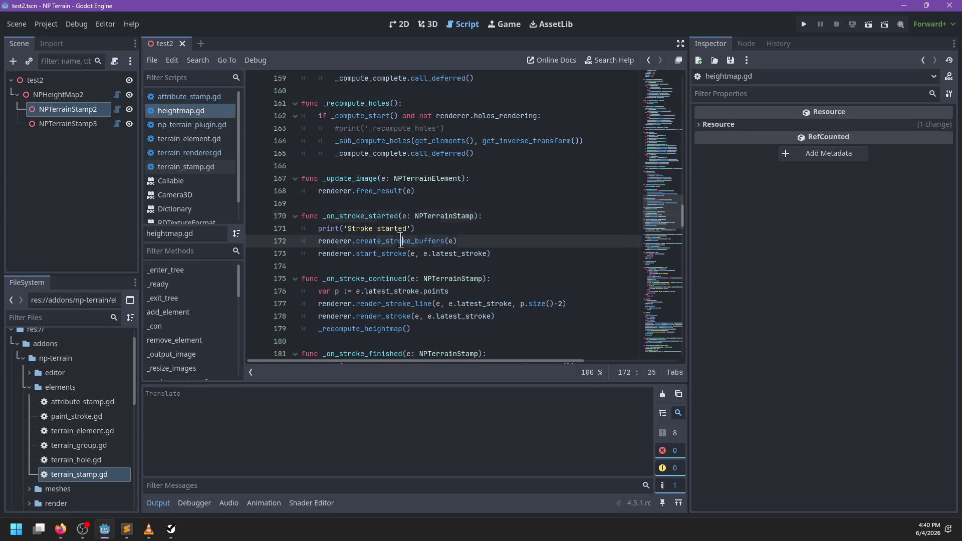
double_click(392, 254)
double_click(459, 254)
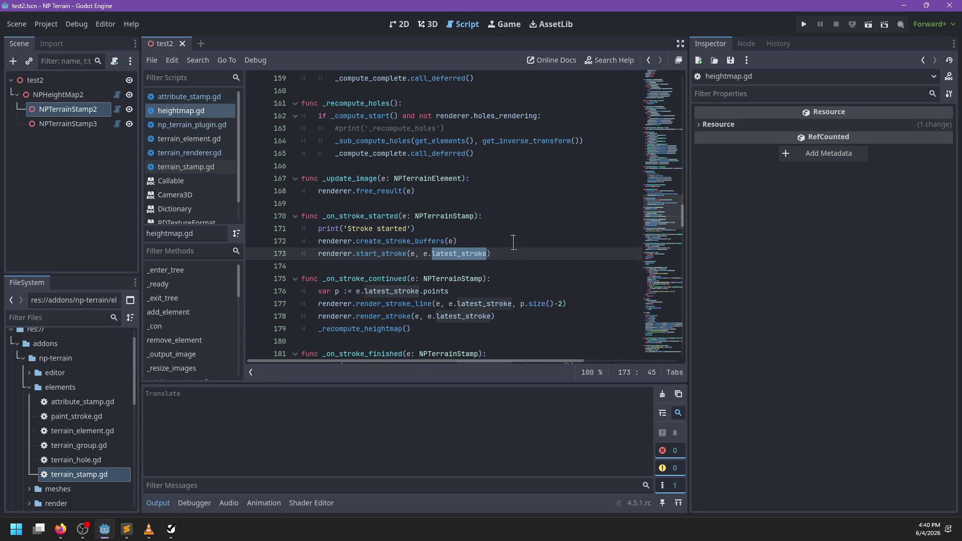
scroll(511, 244, "down", 2)
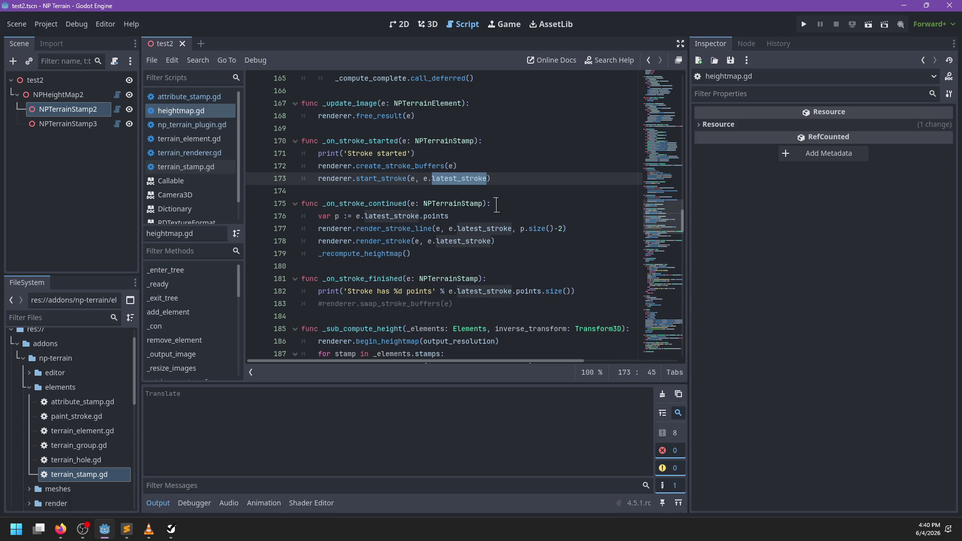
Add an NPAttributeStamp child under NPHeightMap2 by searching 'attr', and open its attribute_stamp.gd script.
left_click(57, 94)
left_click(427, 24)
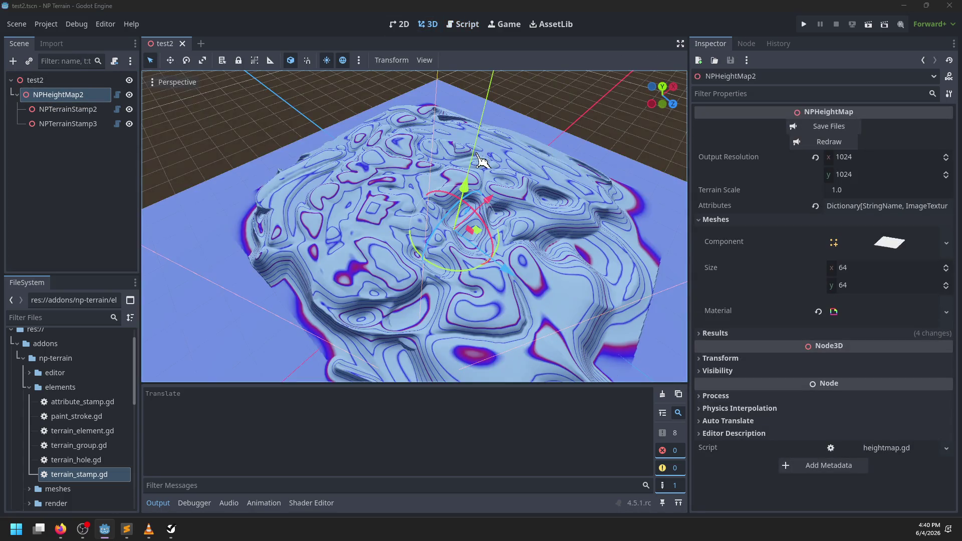
key("ctrl+a")
type("attr")
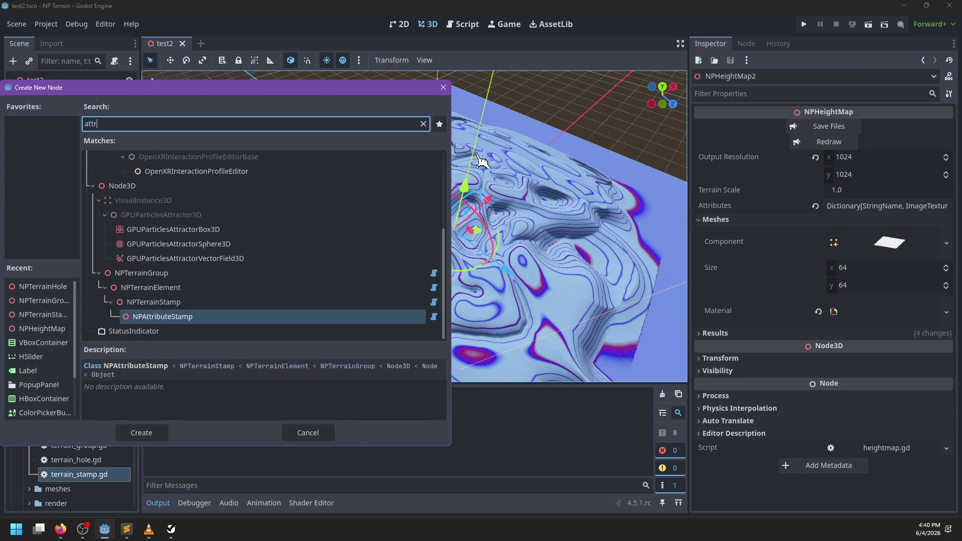
key("Return")
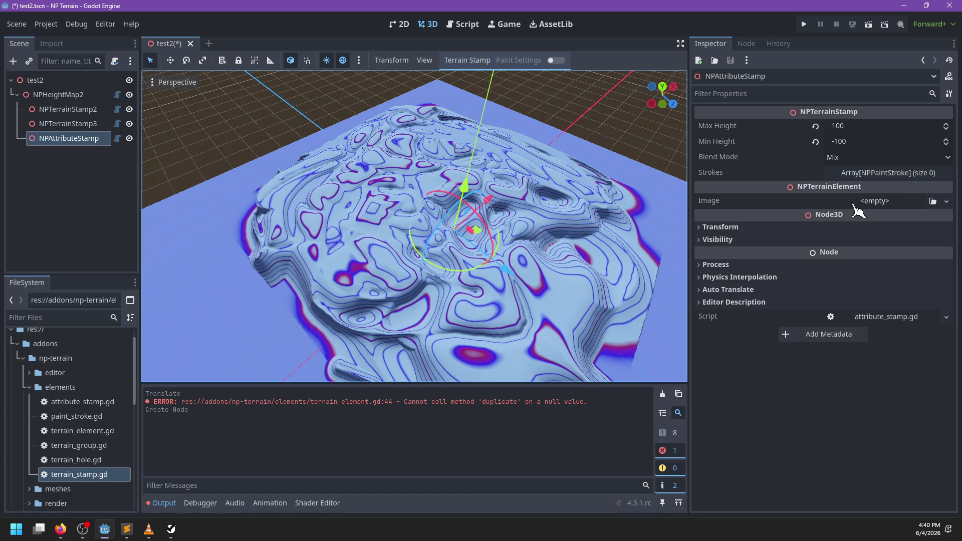
left_click(117, 138)
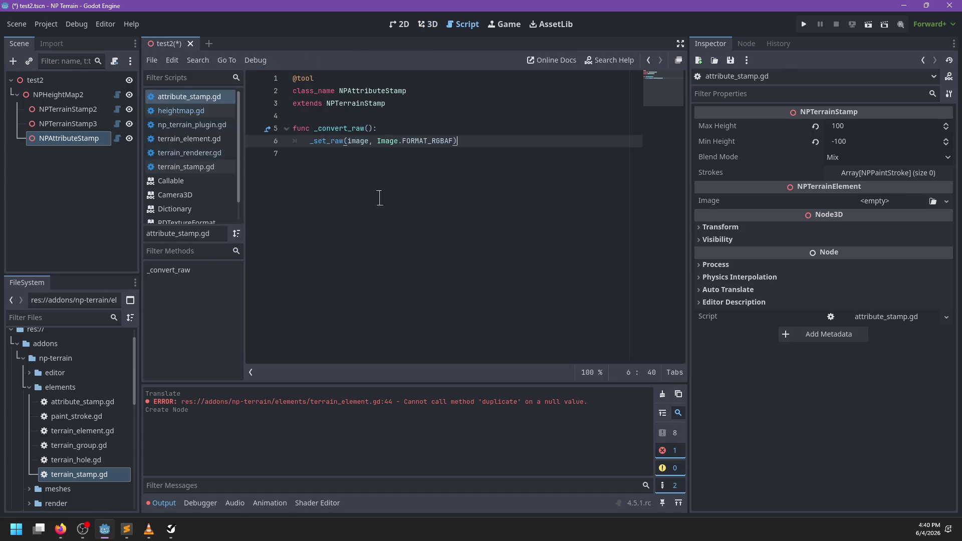
left_click(354, 103, "ctrl")
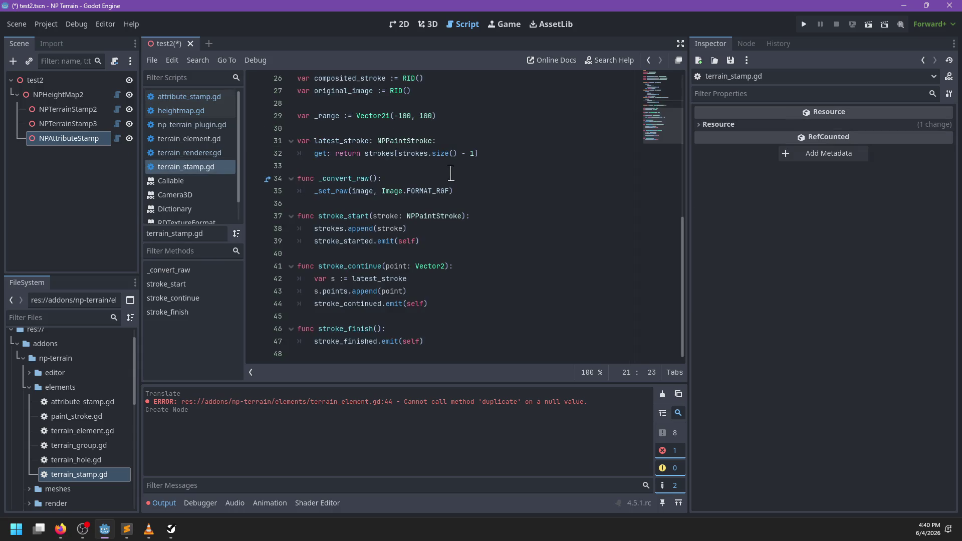
scroll(443, 178, "down", 2)
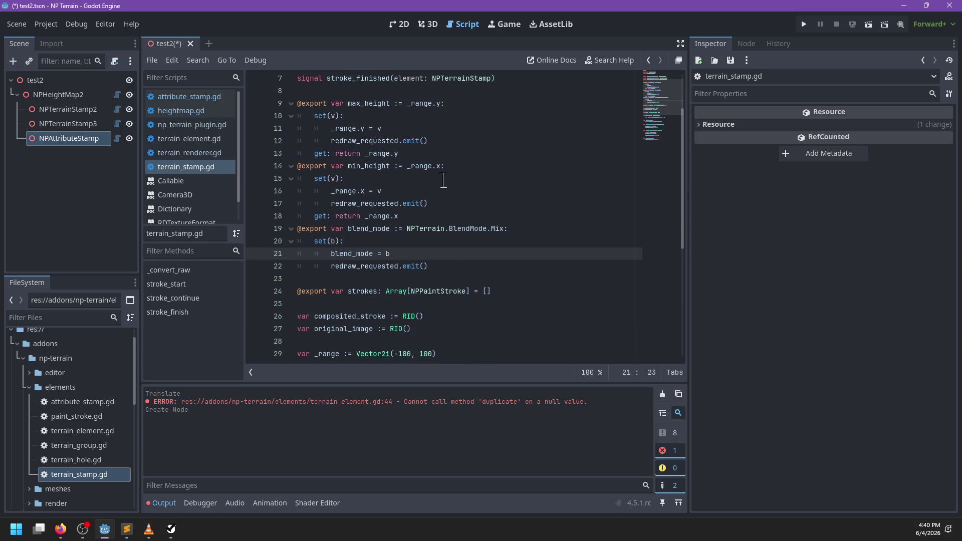
key("Down")
key("Down")
key("Return")
key("Up")
key("Return")
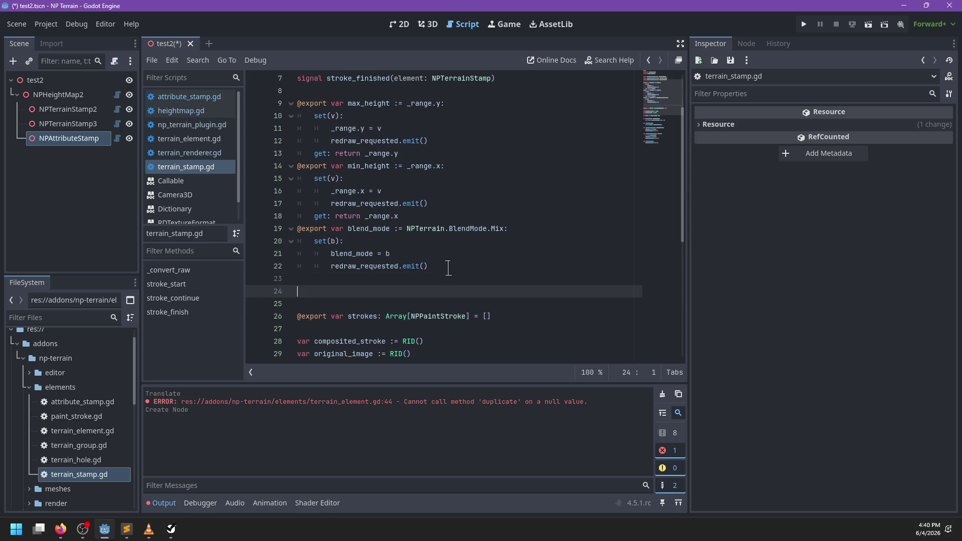
type("ex")
type("ar size")
type(" := Vector2i")
key("End")
type("ZERO")
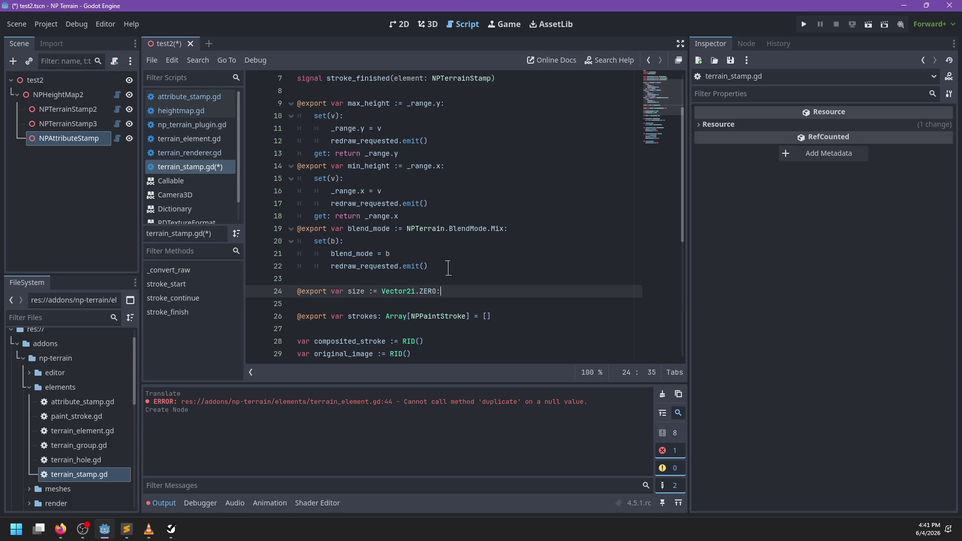
key("Return")
type("set(s):")
key("Return")
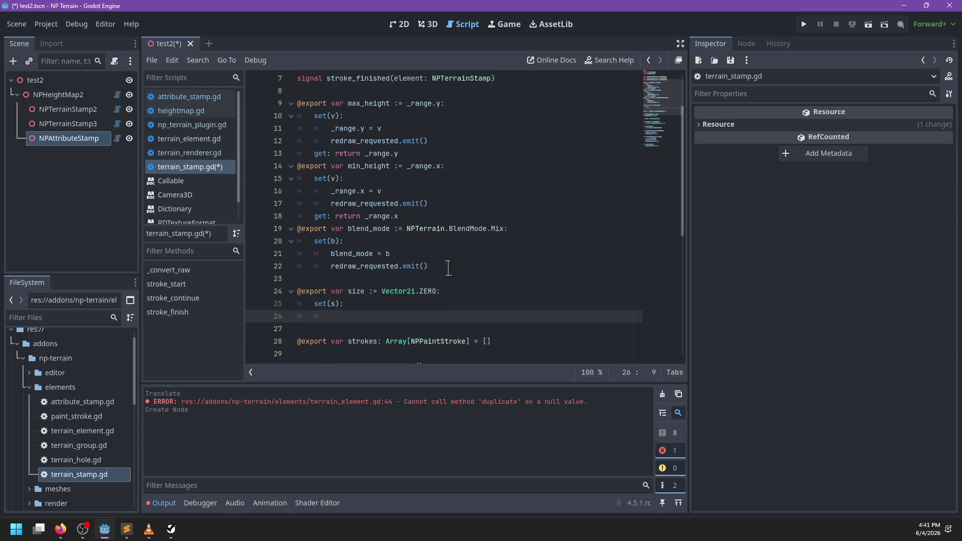
Start the setter body with 'if not image:' and 'image = Image'.
type("if i")
type("mage.si")
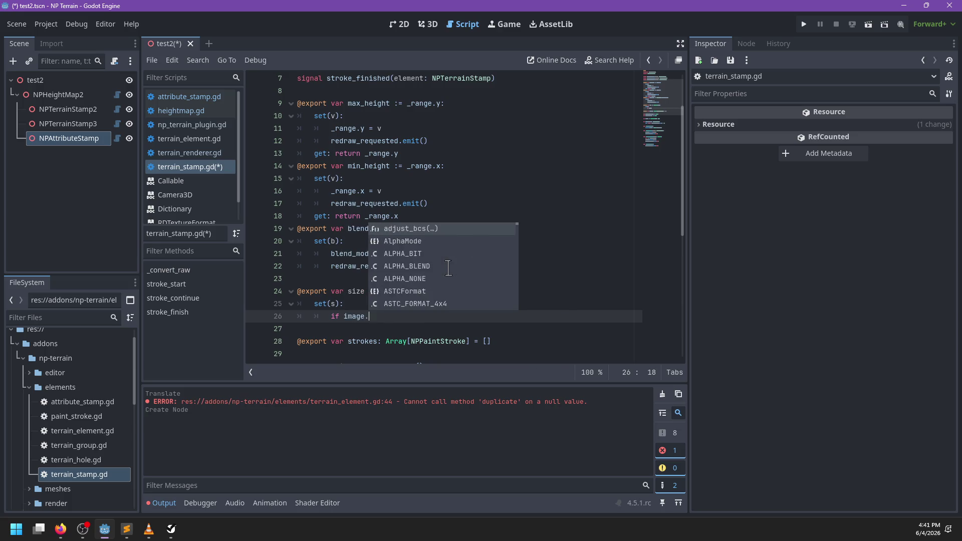
key("BackSpace")
key("BackSpace")
key("BackSpace")
key("ctrl+Left")
type("not")
key("End")
type(":")
key("Return")
type("image = ")
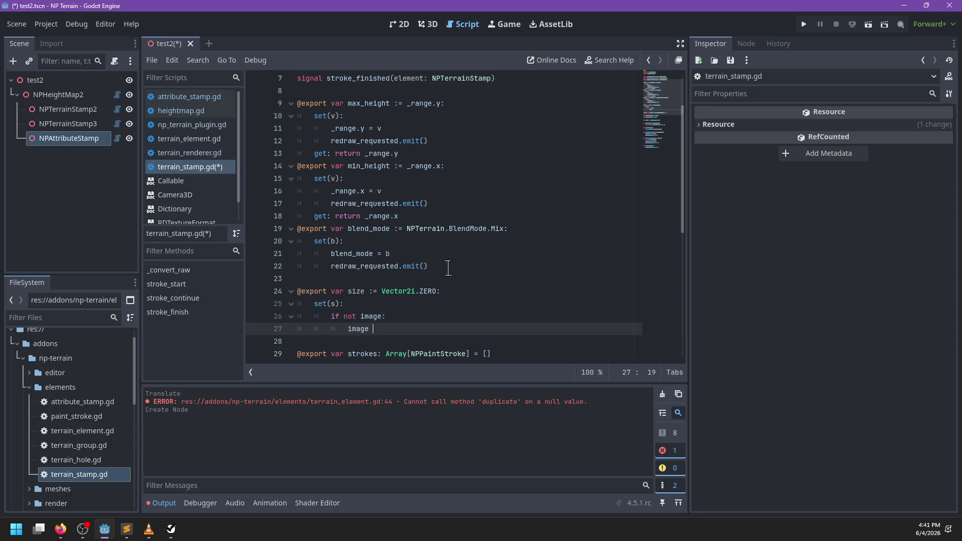
type("ImageT")
key("BackSpace")
key("Escape")
Look at the parent NPTerrainElement and attribute_stamp.gd scripts, then return to terrain_stamp.gd.
scroll(415, 142, "up", 2)
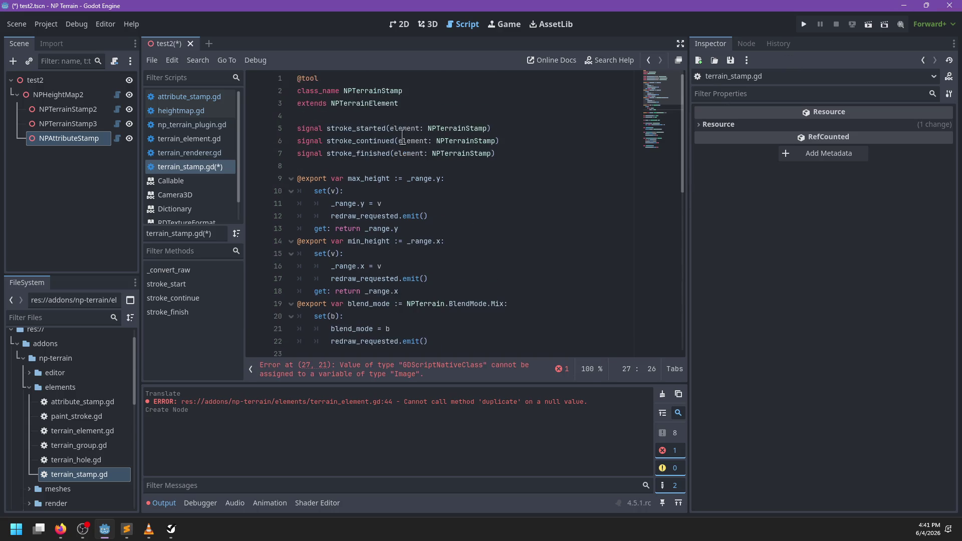
left_click(355, 103, "ctrl")
scroll(392, 205, "up", 5)
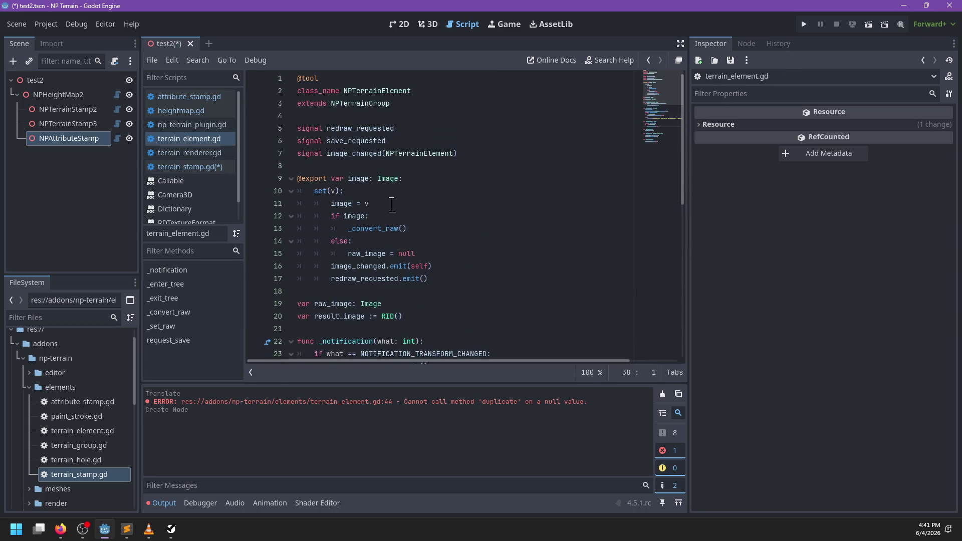
left_click(116, 138)
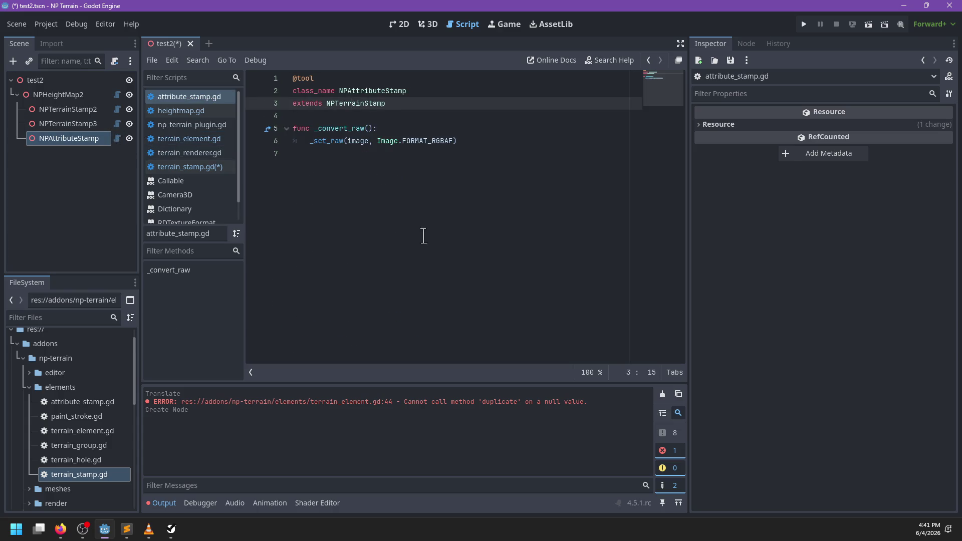
left_click(217, 169)
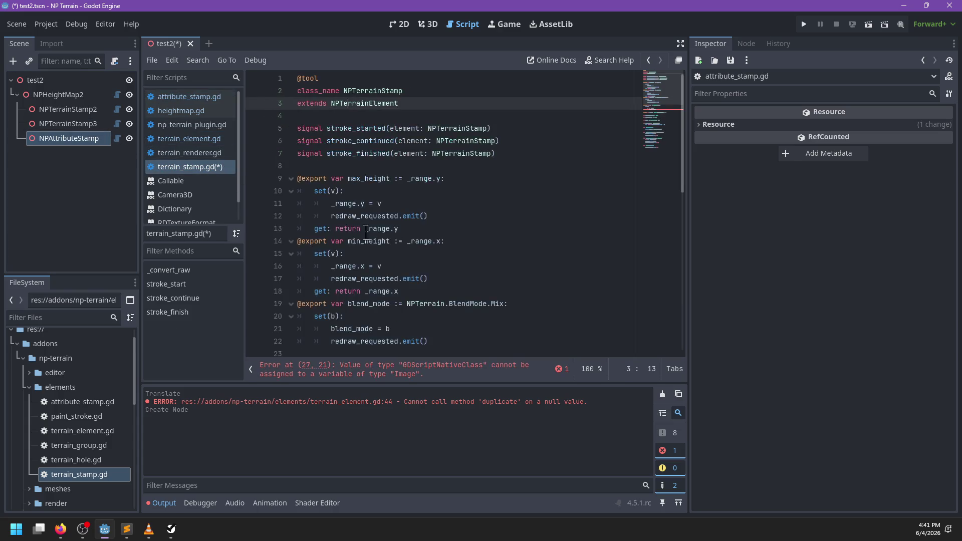
Begin the image assignment with 'new(' and look up the image format used in _convert_raw.
scroll(324, 217, "down", 6)
left_click(429, 178)
type("new(")
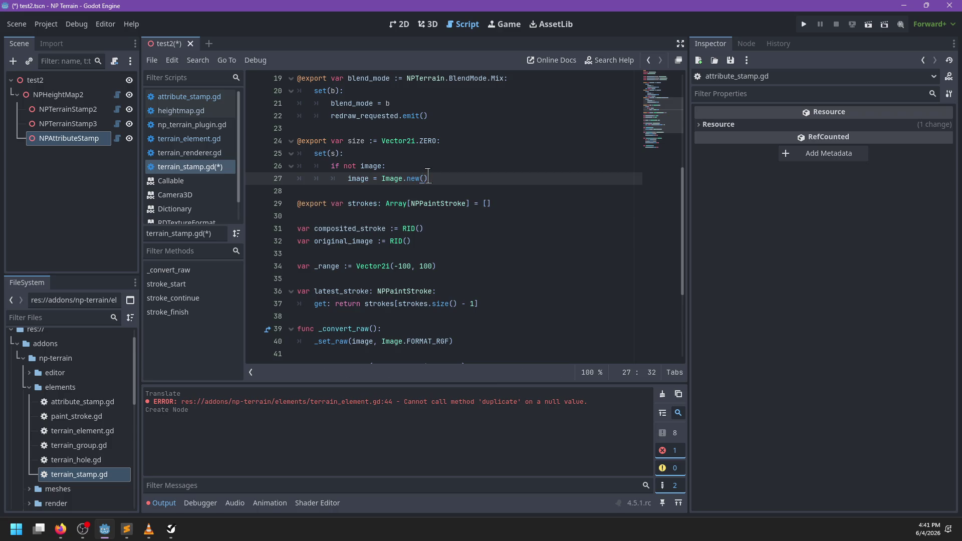
double_click(433, 342)
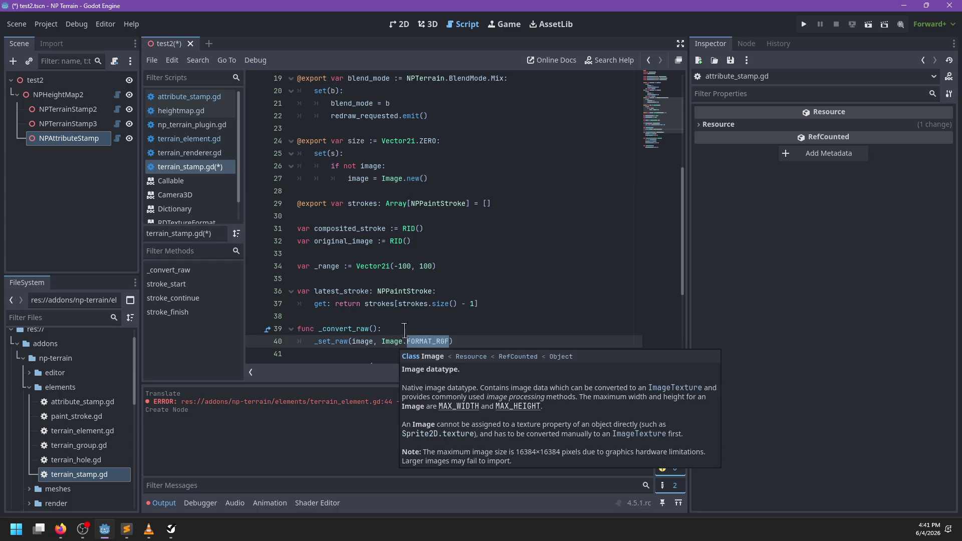
scroll(440, 286, "up", 1)
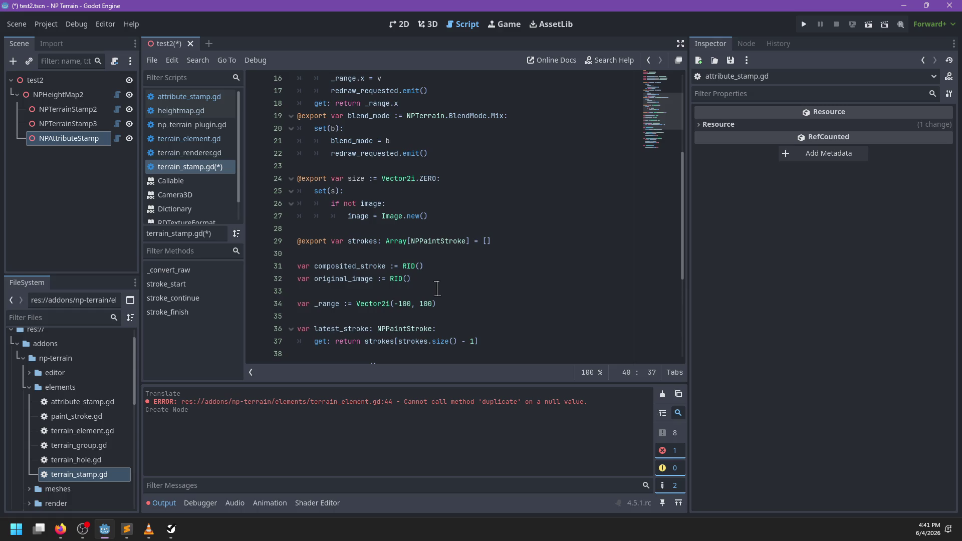
scroll(436, 288, "down", 3)
double_click(353, 267)
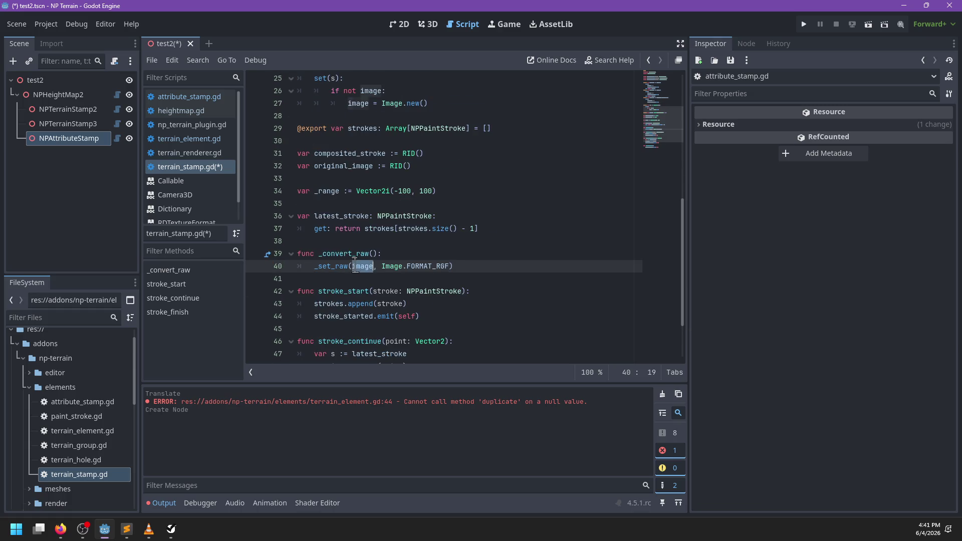
scroll(423, 251, "up", 3)
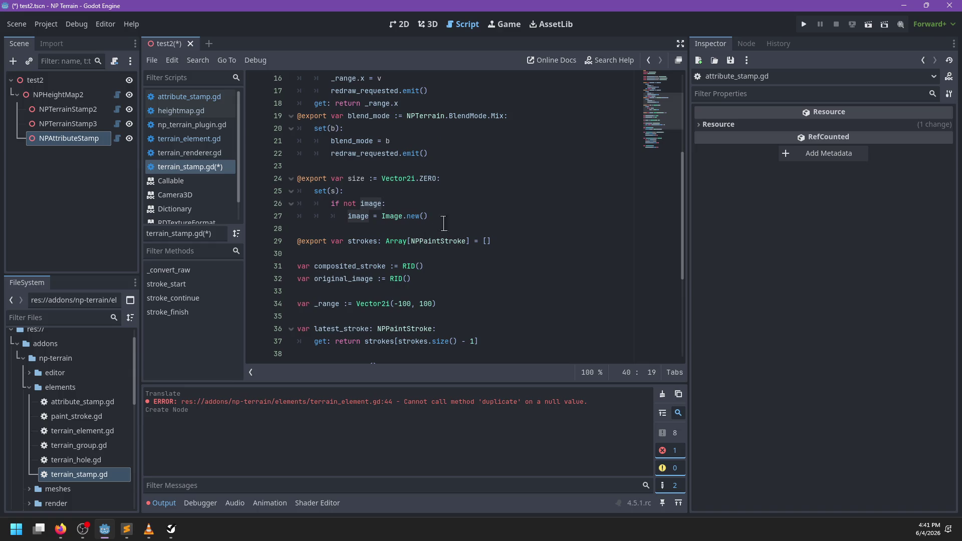
Make the assignment 'Image.create(s.x, s.y, false, Image.FORMAT_RGBAF)', clearing the error.
left_click(434, 216)
key("BackSpace")
key("BackSpace")
key("BackSpace")
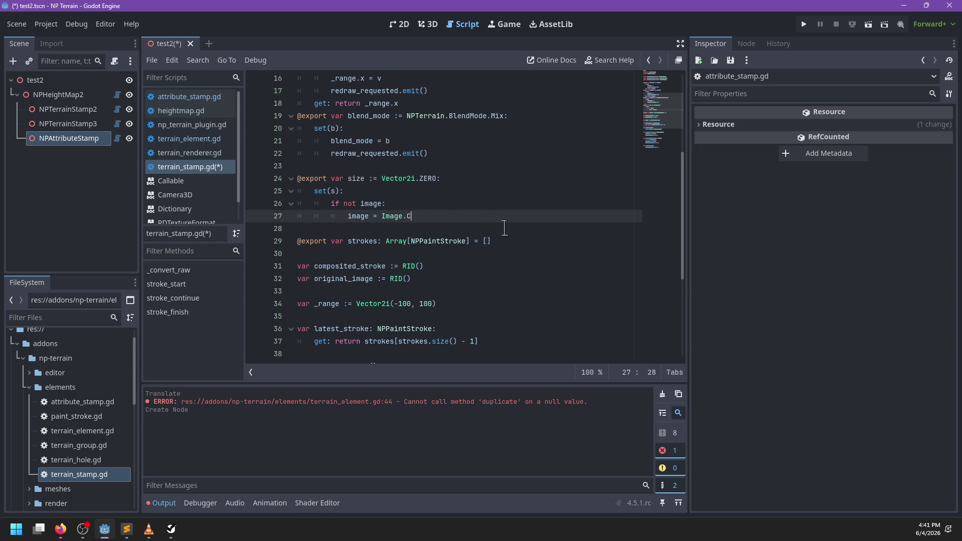
type("cre")
key("Return")
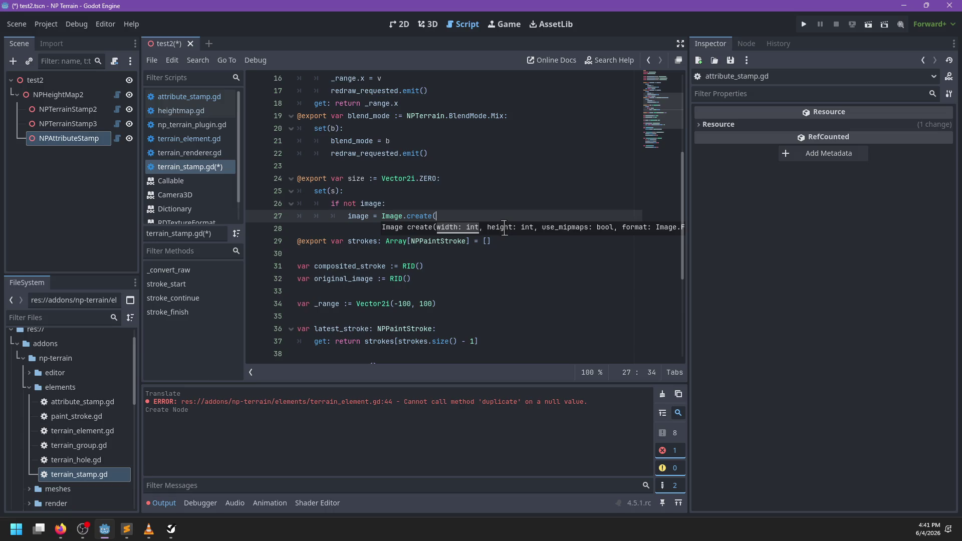
type(".x, s.y, ")
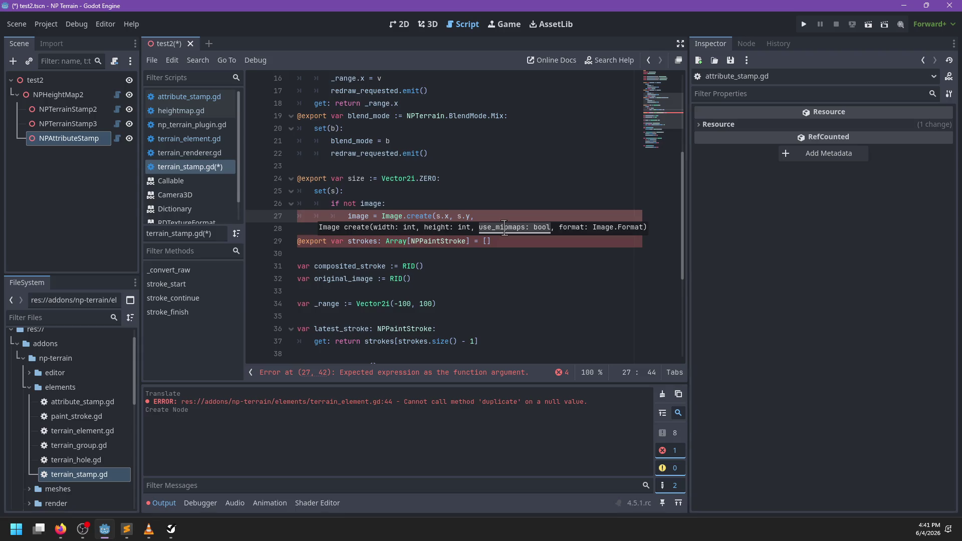
type("false, ")
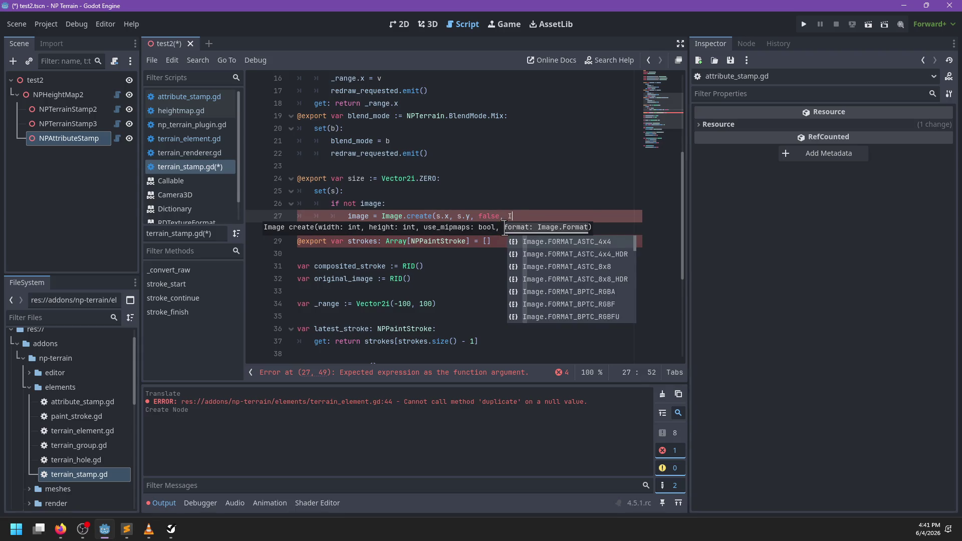
type("Image.FORMAT_RG")
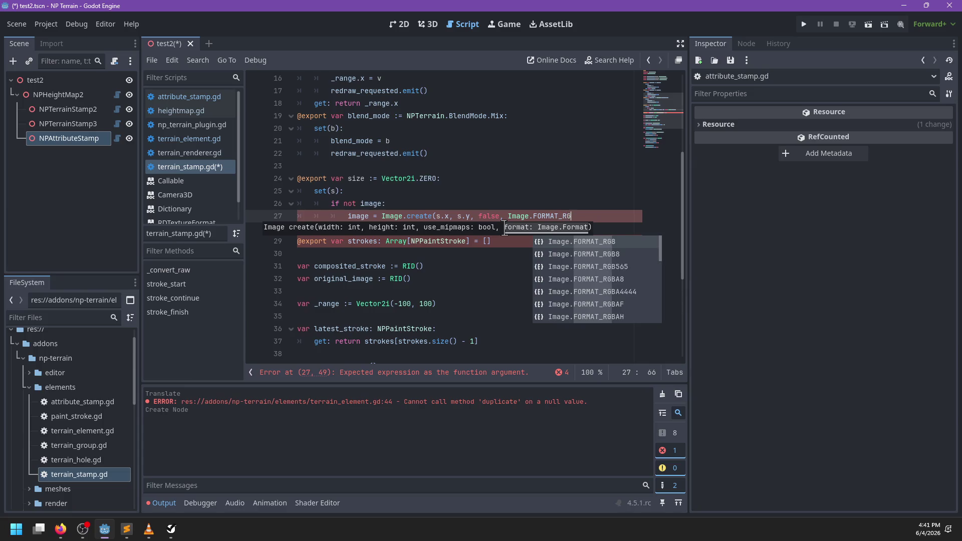
type("BA32")
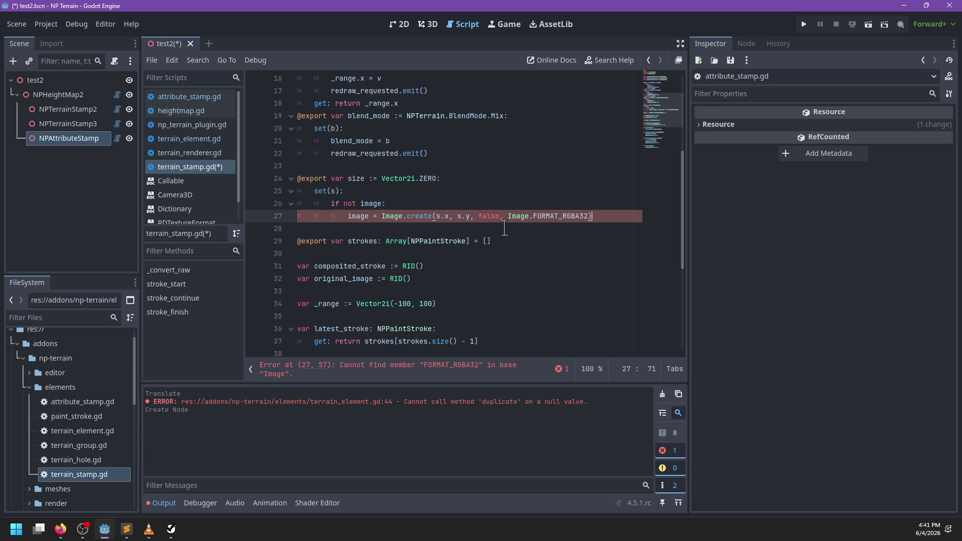
key("BackSpace")
key("BackSpace")
key("BackSpace")
type("F")
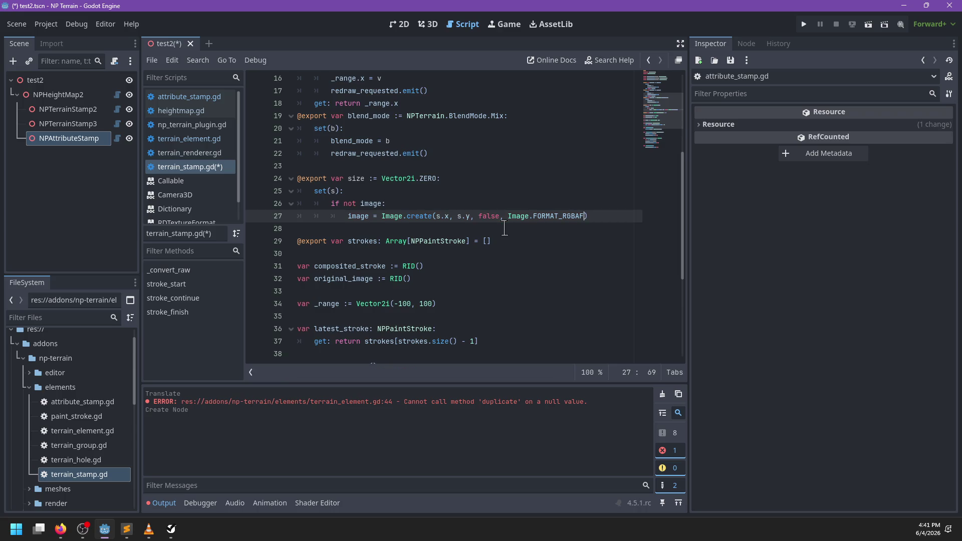
key("Left")
key("ctrl+shift+Left")
key("ctrl+shift+Left")
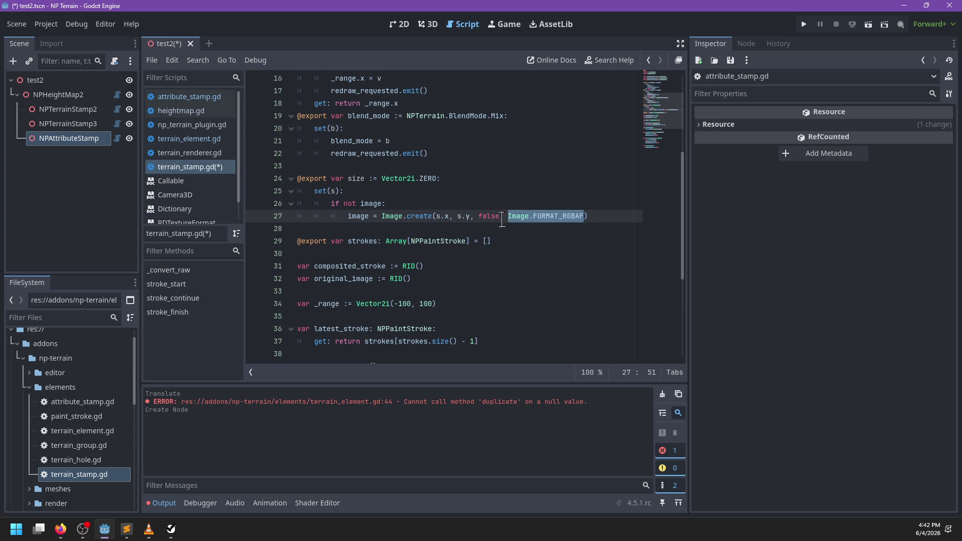
left_click(386, 254)
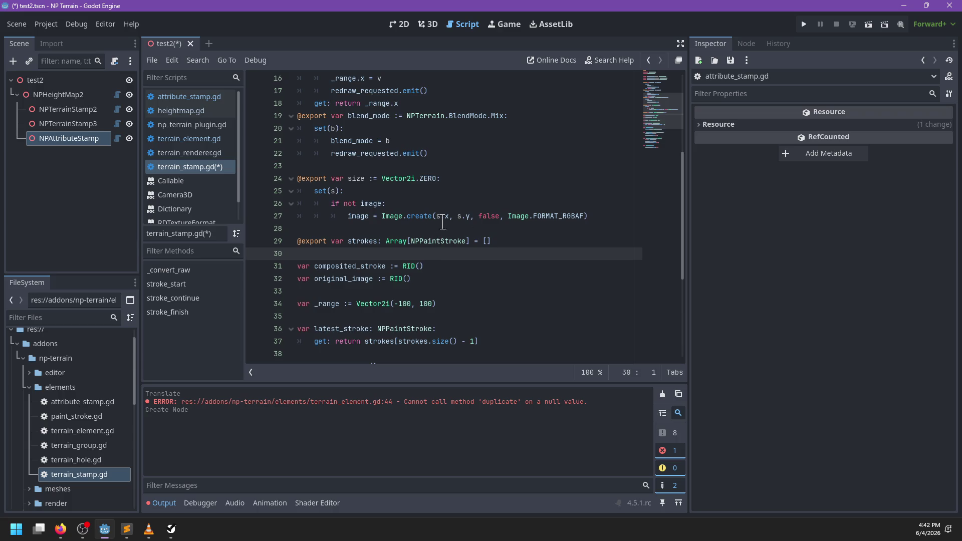
left_click_drag(601, 216, 382, 216)
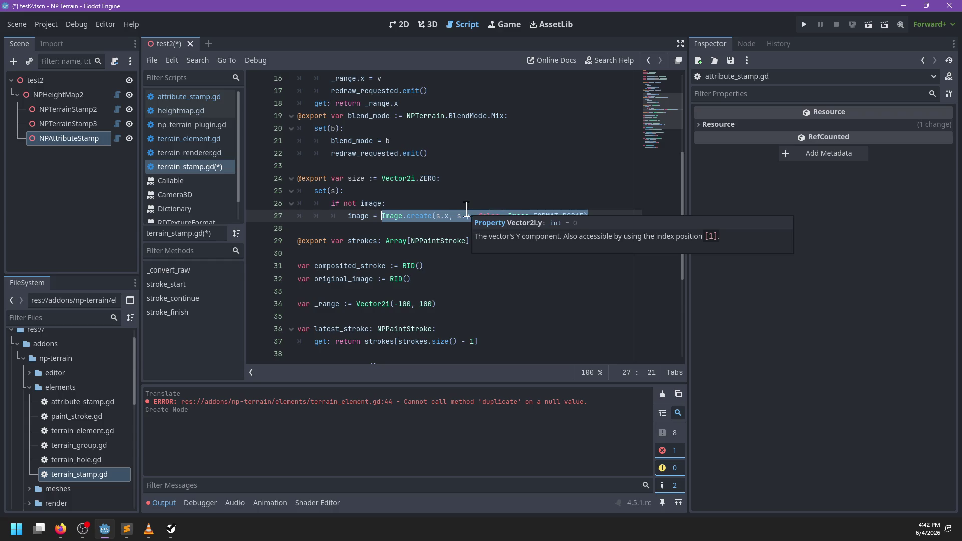
scroll(466, 210, "down", 1)
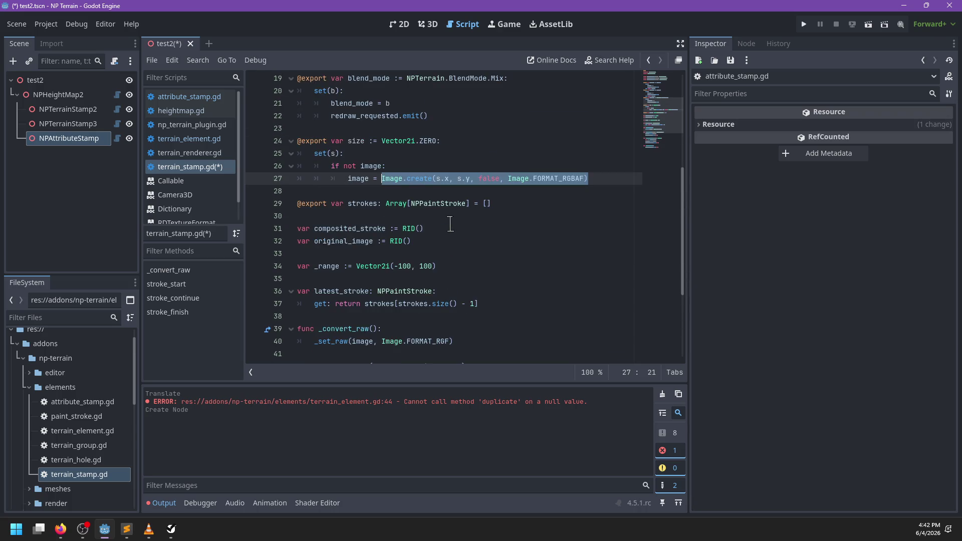
scroll(450, 224, "up", 4)
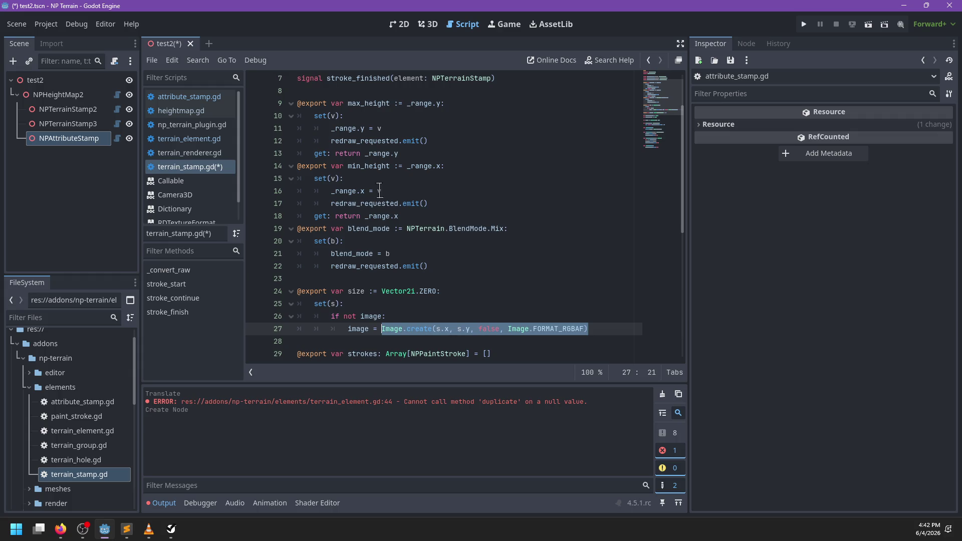
scroll(386, 256, "up", 2)
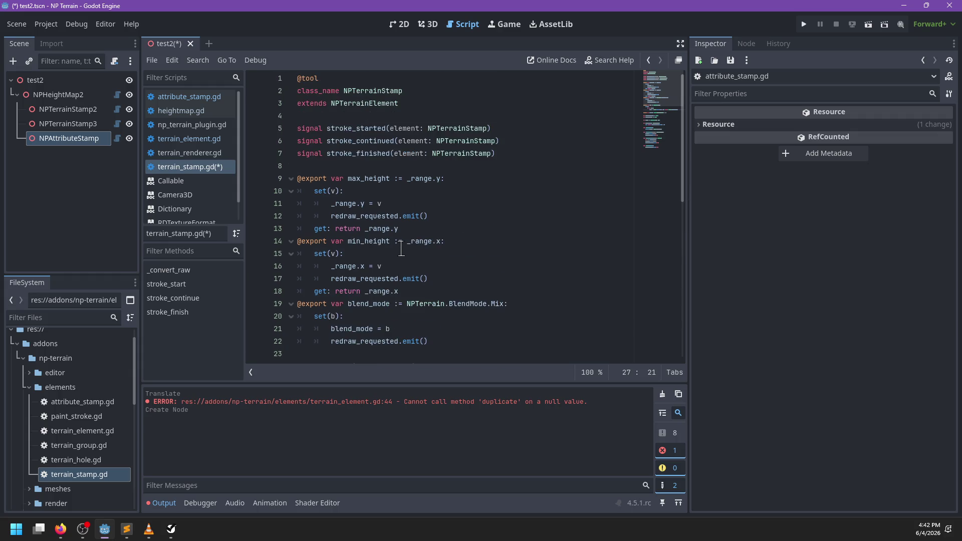
scroll(402, 249, "down", 4)
left_click_drag(607, 254, 597, 204)
key("ctrl+c")
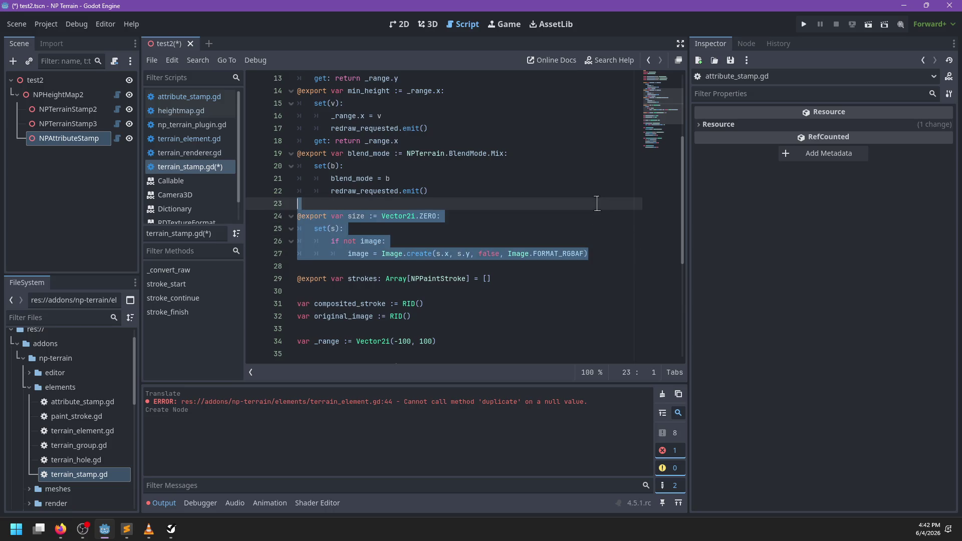
key("BackSpace")
key("BackSpace")
scroll(545, 212, "up", 4)
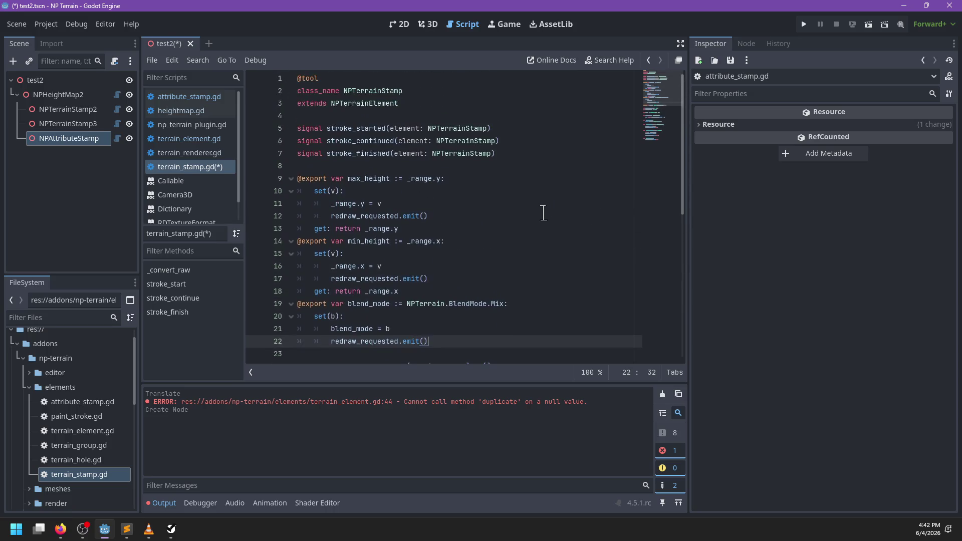
key("ctrl+s")
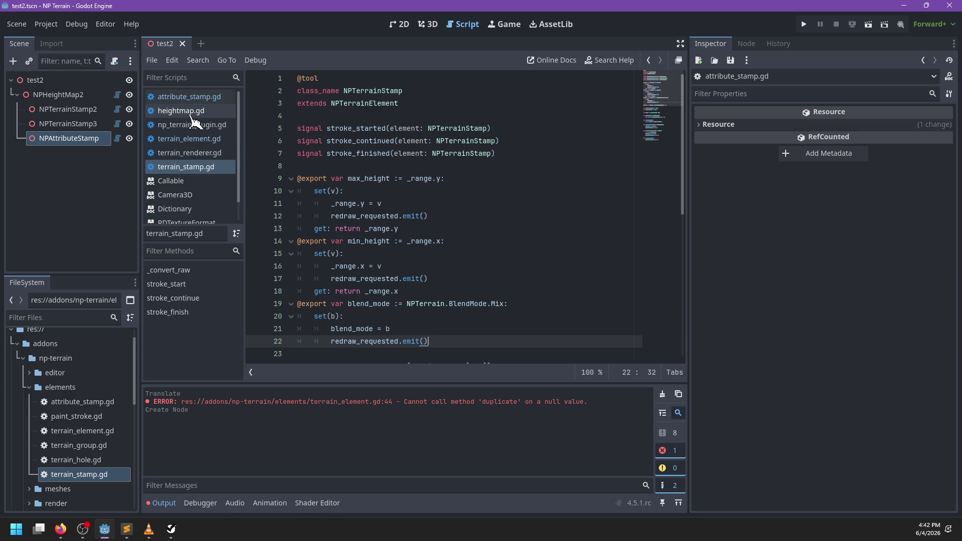
Paste the size property block below the image property in terrain_element.gd.
left_click(191, 142)
scroll(424, 225, "down", 1)
left_click(450, 242)
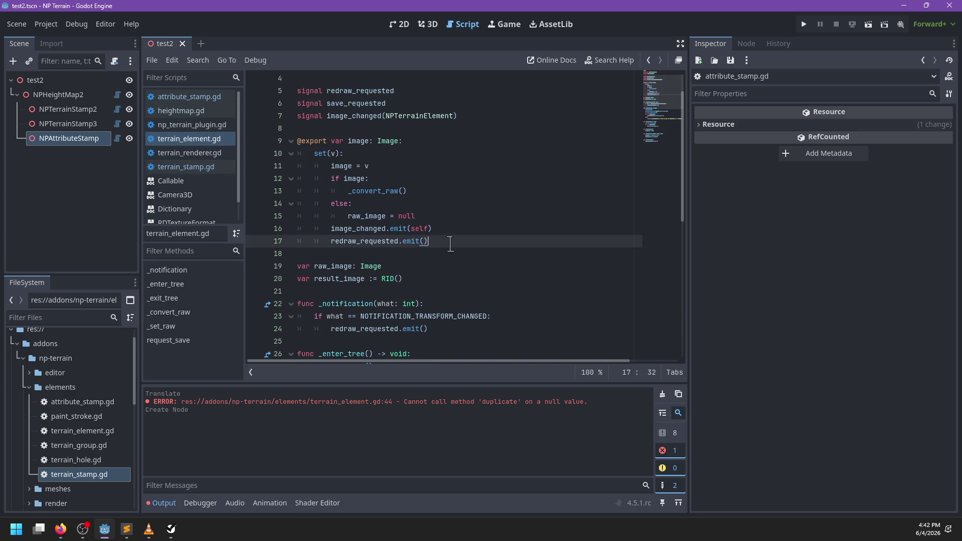
key("Return")
key("ctrl+v")
Declare a new func _blank_image() -> Image after _convert_raw.
scroll(426, 240, "down", 5)
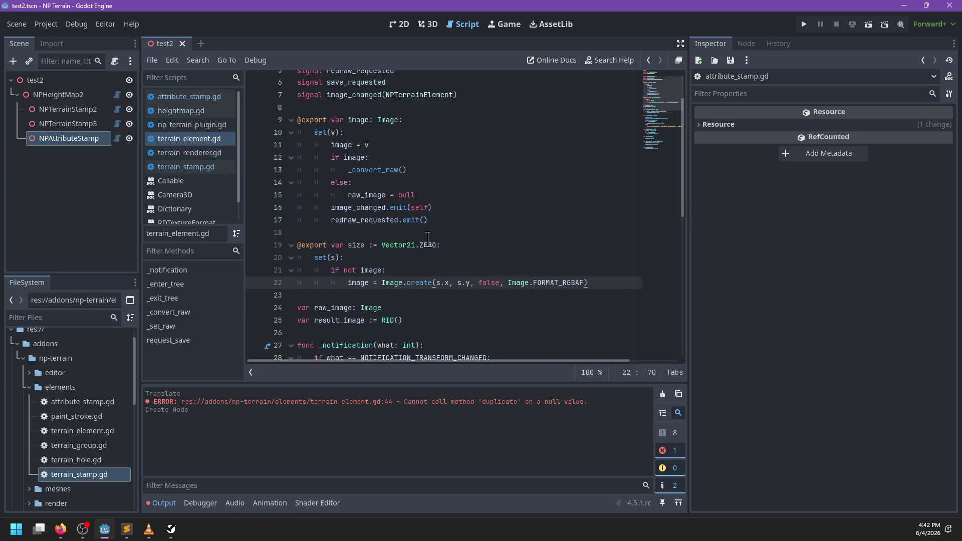
scroll(426, 240, "down", 3)
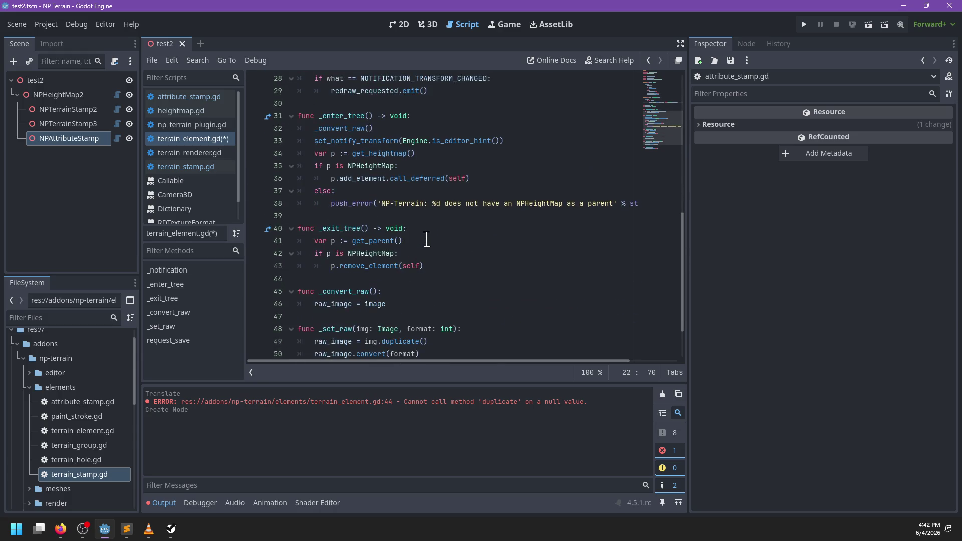
scroll(427, 239, "down", 2)
left_click(412, 243)
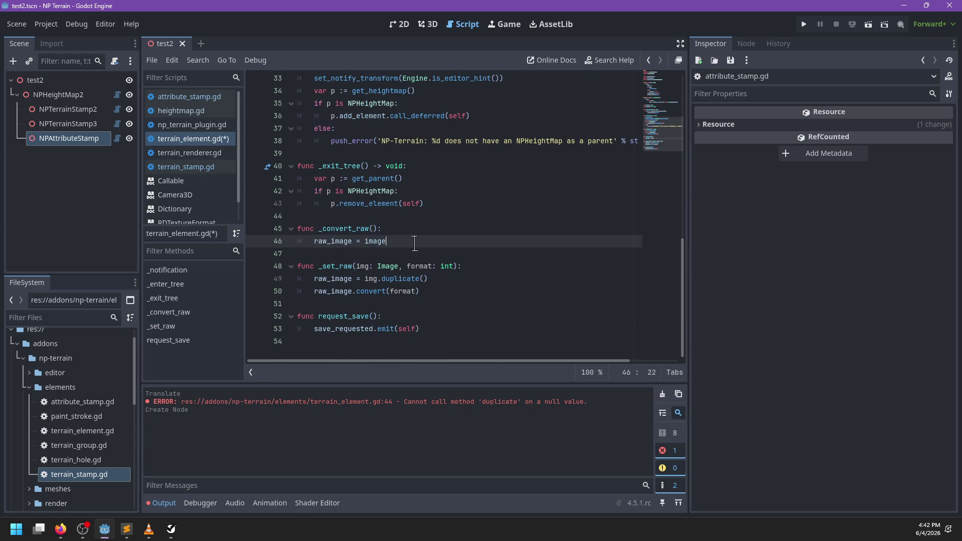
key("Return")
key("Return")
type("func _")
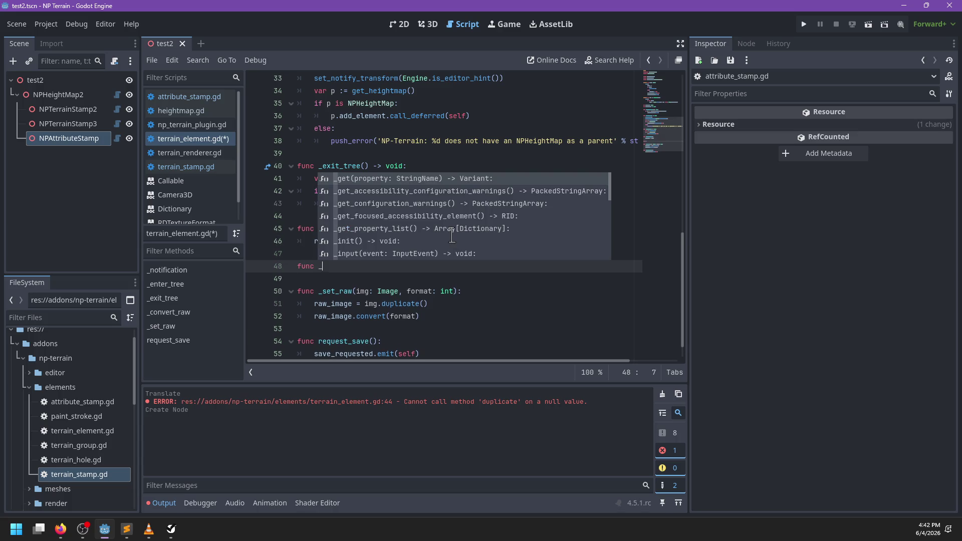
type("blank_image():")
key("Return")
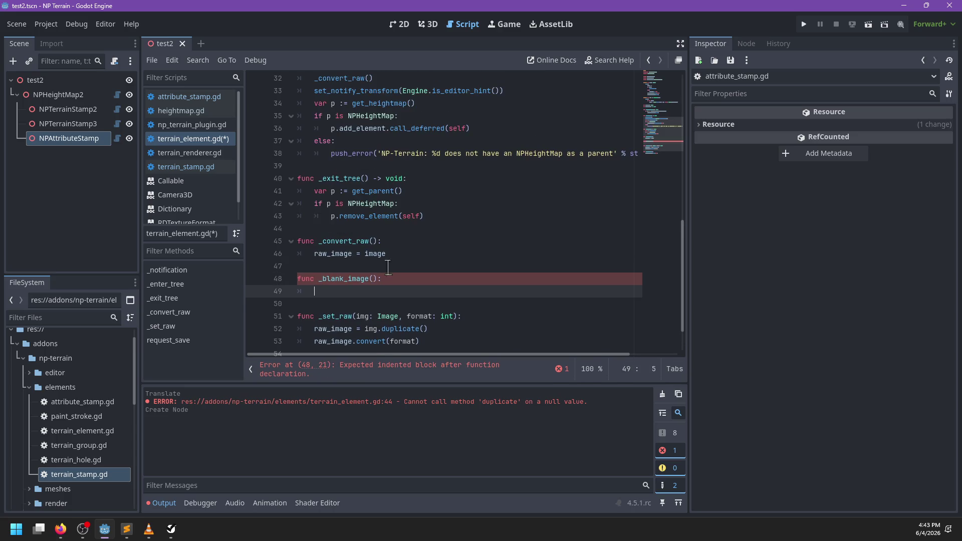
left_click(377, 279)
type("-> Ima")
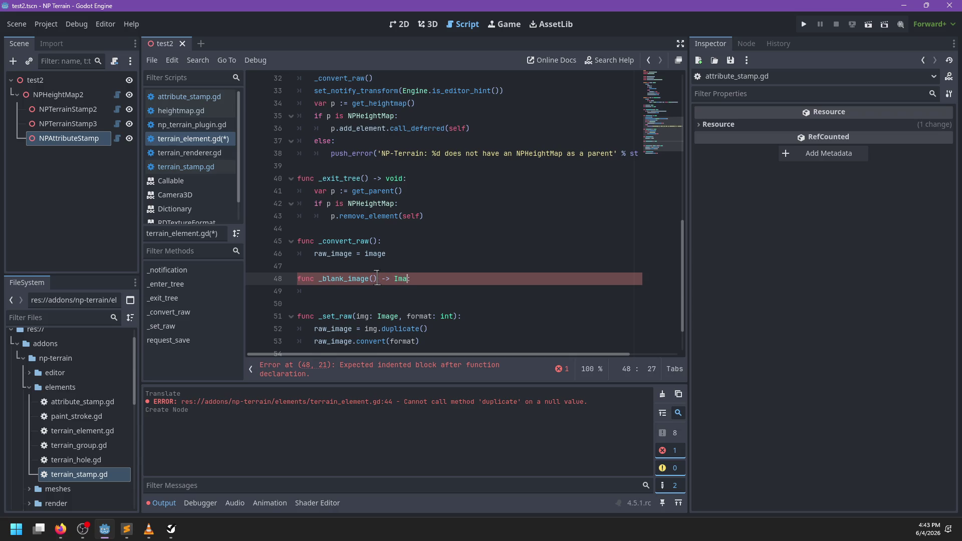
type("ge")
Move the Image.create call from the size setter into _blank_image, and call _blank_image() from the setter.
scroll(407, 197, "up", 5)
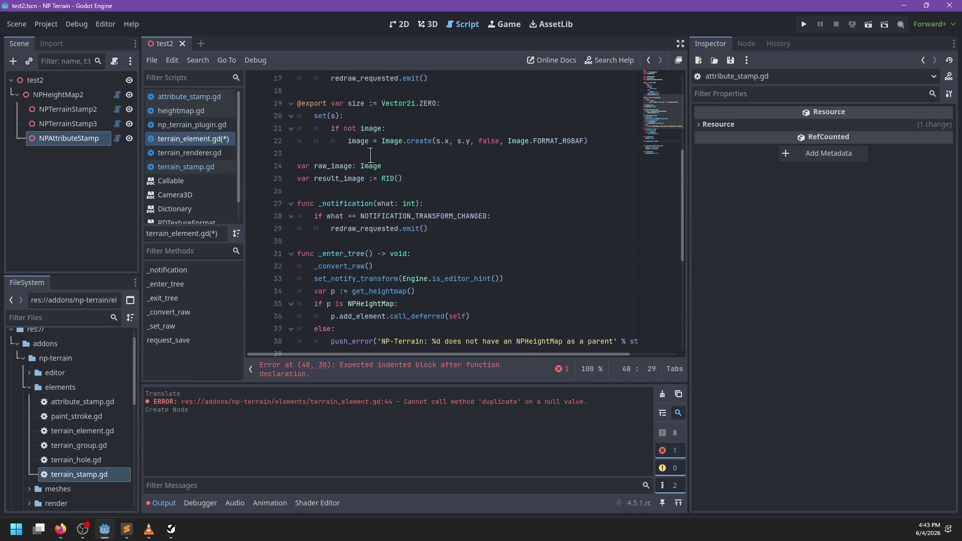
left_click_drag(382, 141, 595, 136)
key("ctrl+c")
key("BackSpace")
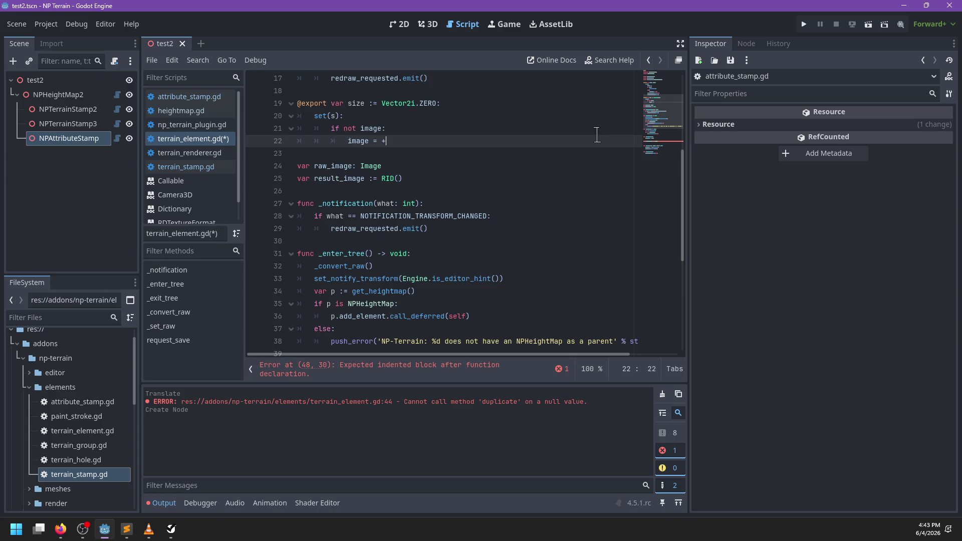
type("_bl")
key("Return")
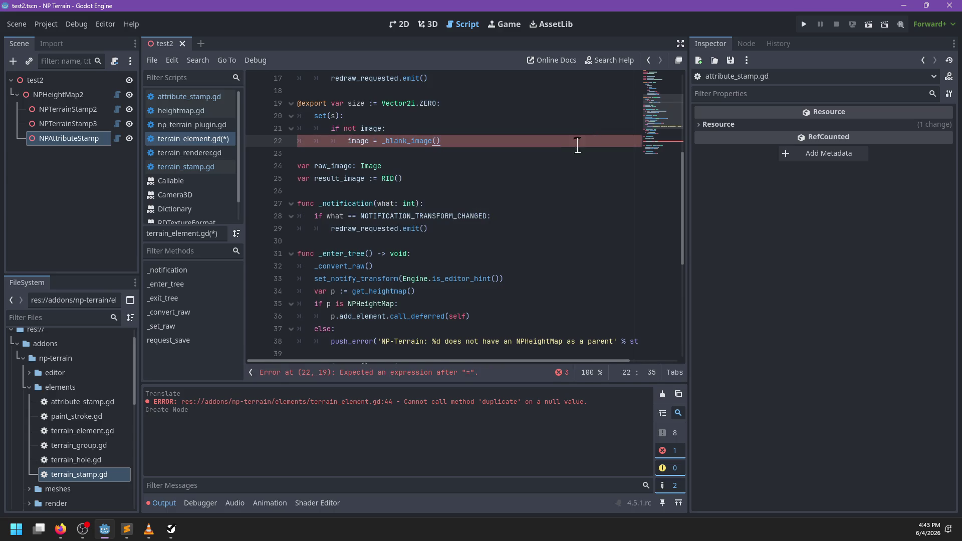
scroll(371, 285, "down", 4)
left_click(342, 328)
key("ctrl+v")
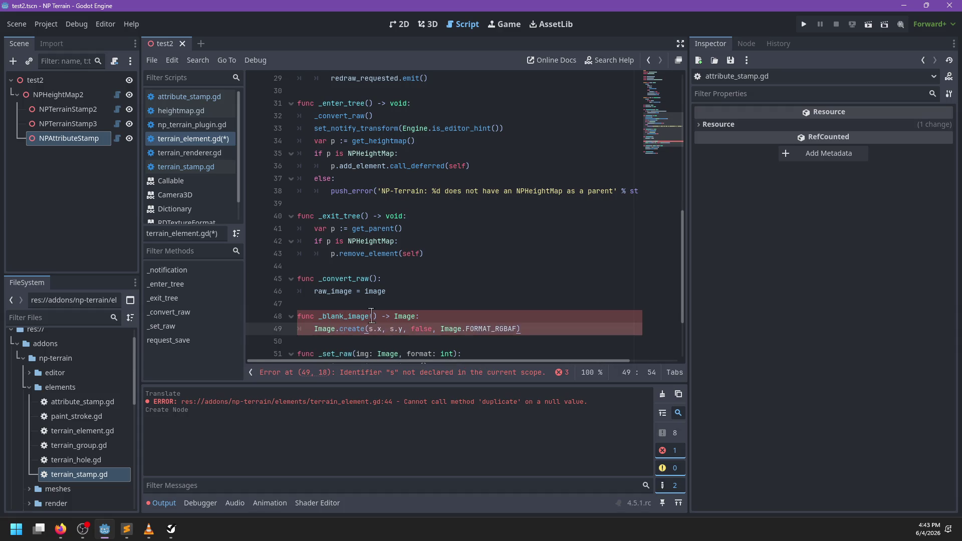
scroll(386, 311, "up", 3)
scroll(389, 309, "up", 4)
left_click(397, 231)
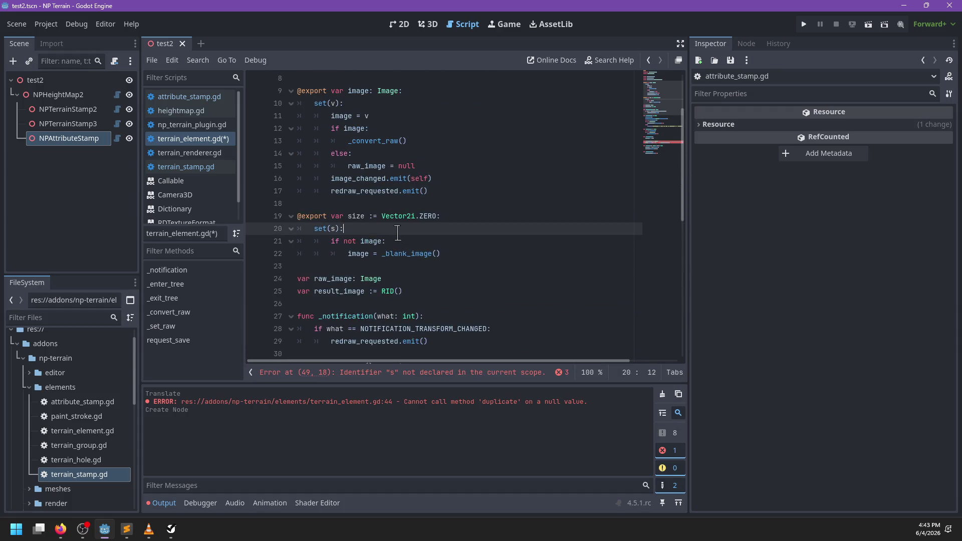
Add a 'size =' line atop the setter and an elif branch checking image.get_size() against size.
key("Return")
type("size = s")
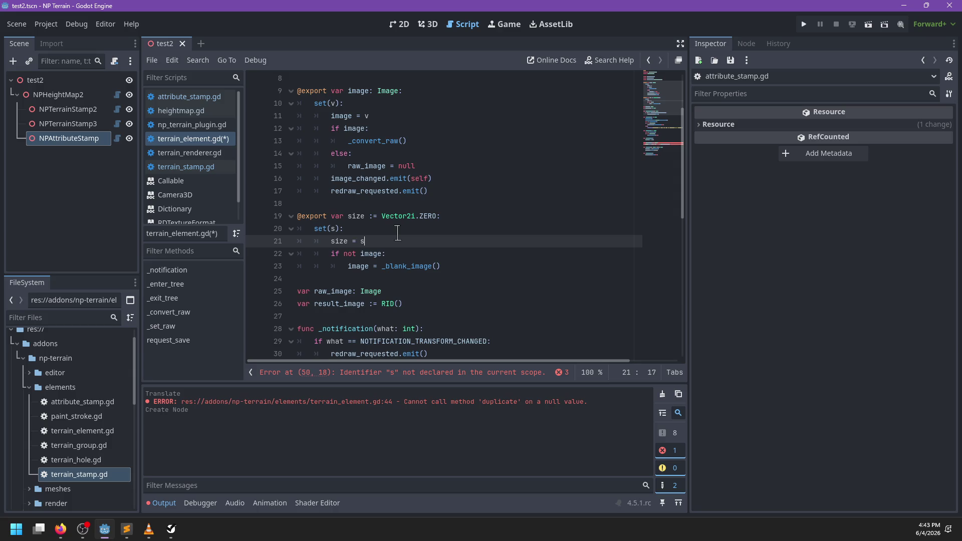
left_click(466, 264)
scroll(462, 261, "down", 1)
key("Return")
key("BackSpace")
type("elif image.s")
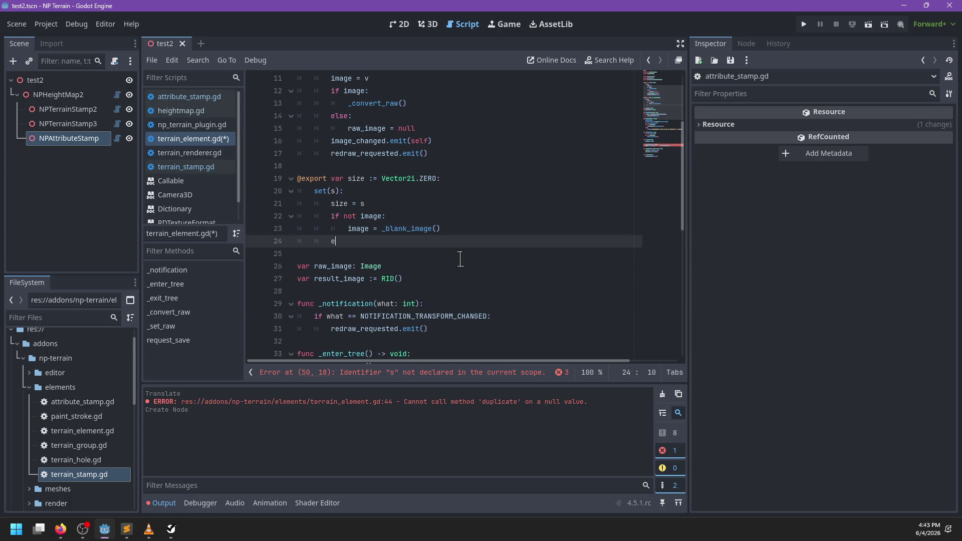
type("ize")
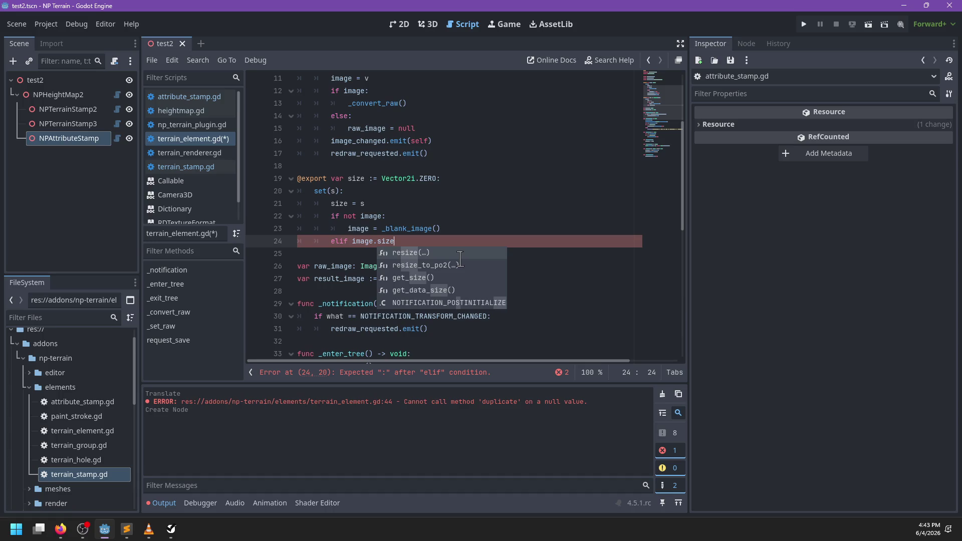
key("BackSpace")
key("BackSpace")
key("BackSpace")
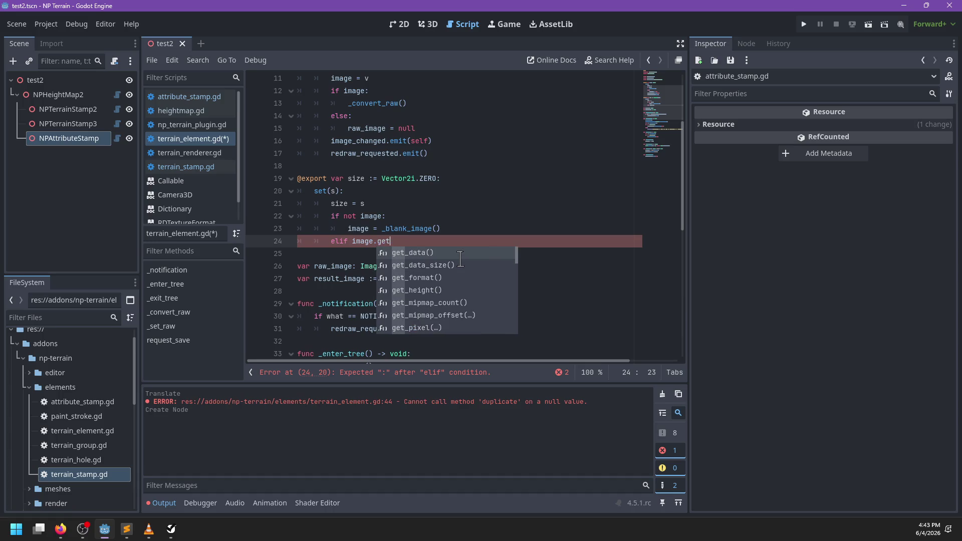
type("get_siz")
key("Return")
type("size:")
key("Return")
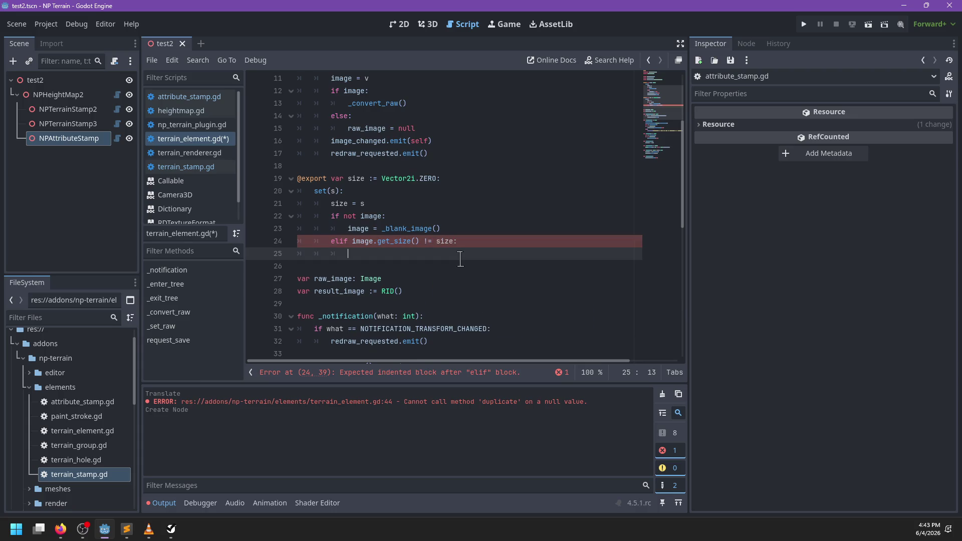
In the elif, call image.resize(size.x, size.y, Image.INTERPOLATE_CUBIC).
type("image.resize(size.x, size.y,")
key("Down")
key("Down")
key("Down")
key("Up")
key("Up")
key("Up")
key("Return")
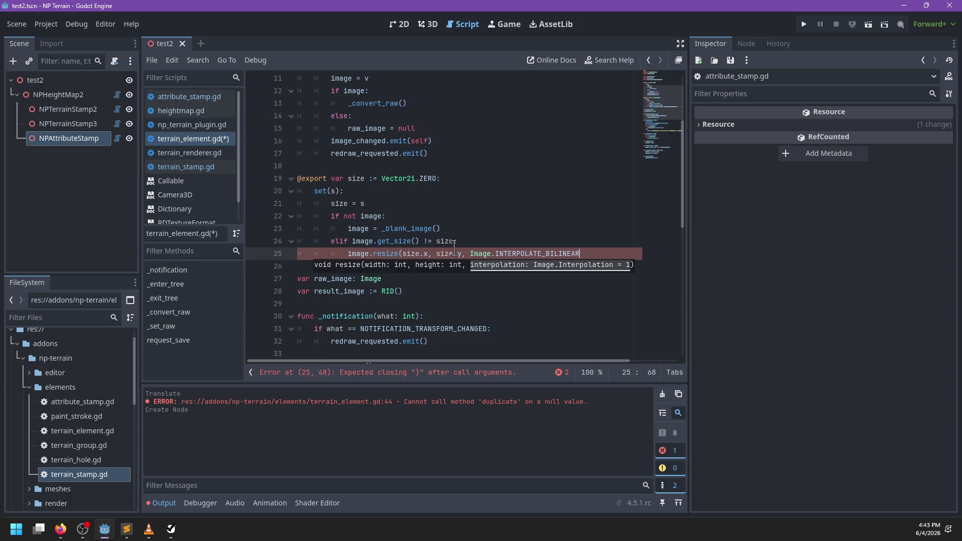
key("ctrl+z")
type("N")
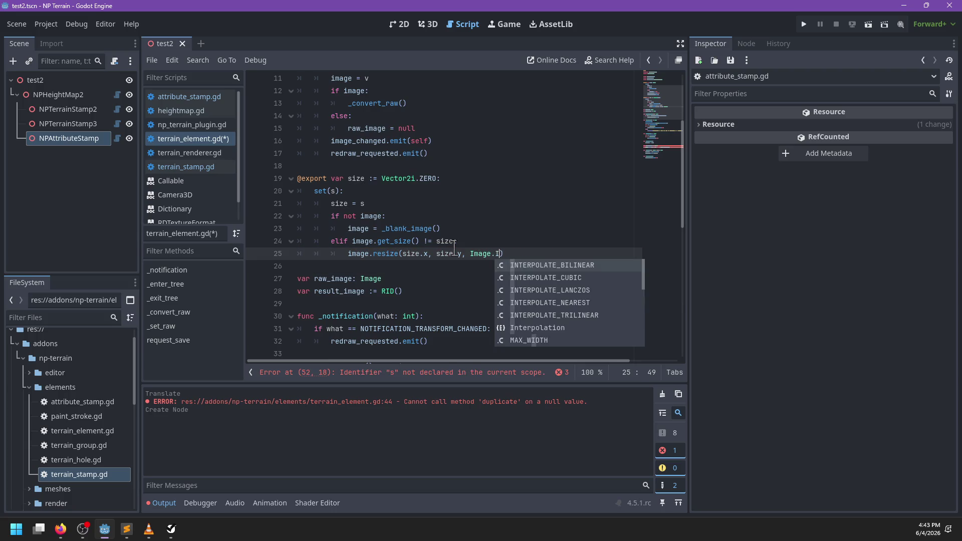
key("Down")
key("Return")
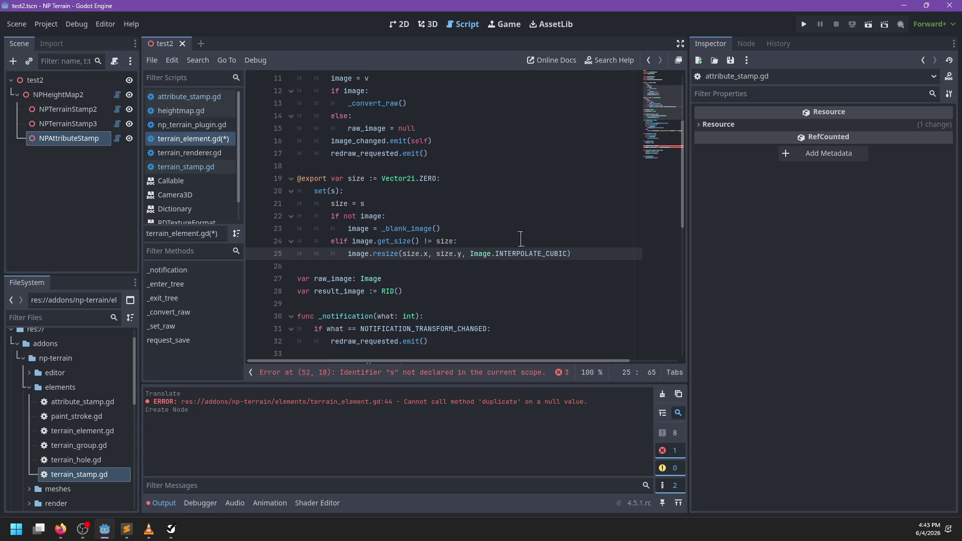
key("End")
scroll(429, 259, "down", 8)
Change s.x and s.y to size.x and size.y in _blank_image and prefix the Image.create line with return.
left_click(374, 259)
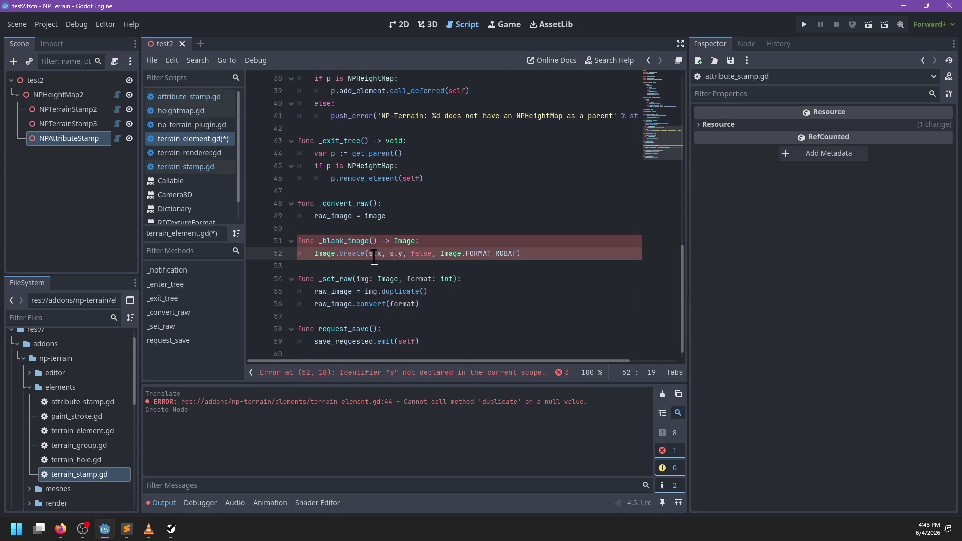
type("ize")
key("Right")
key("Right")
key("Right")
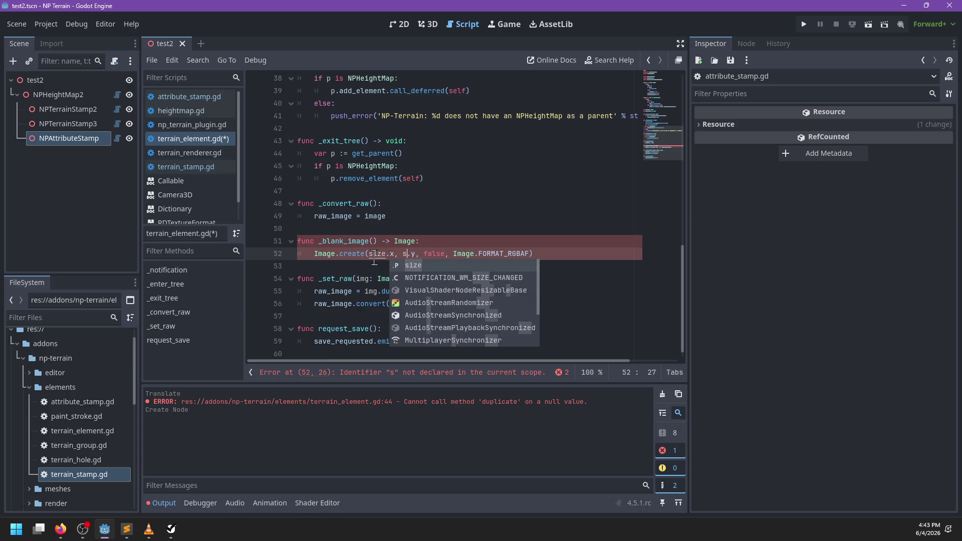
type("ize")
left_click(462, 229)
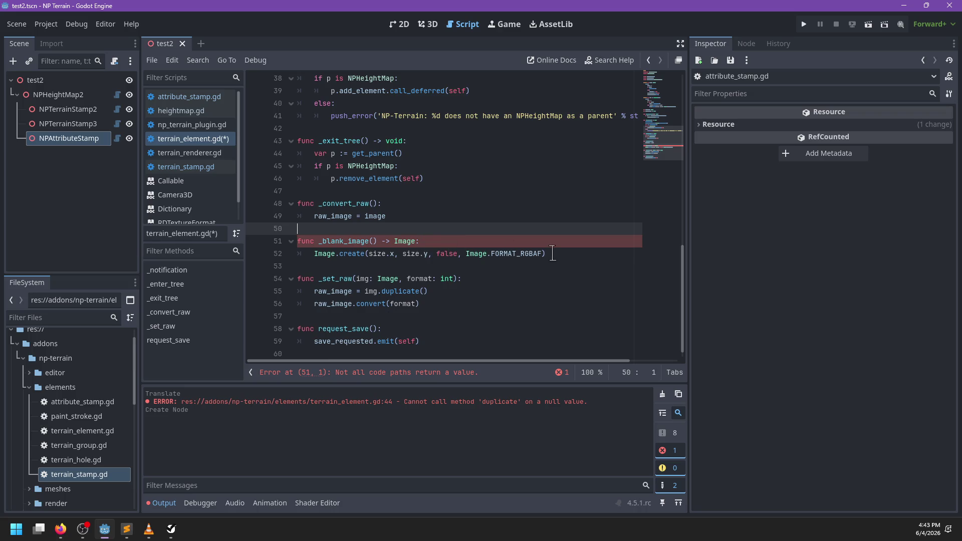
left_click(302, 256)
type("return")
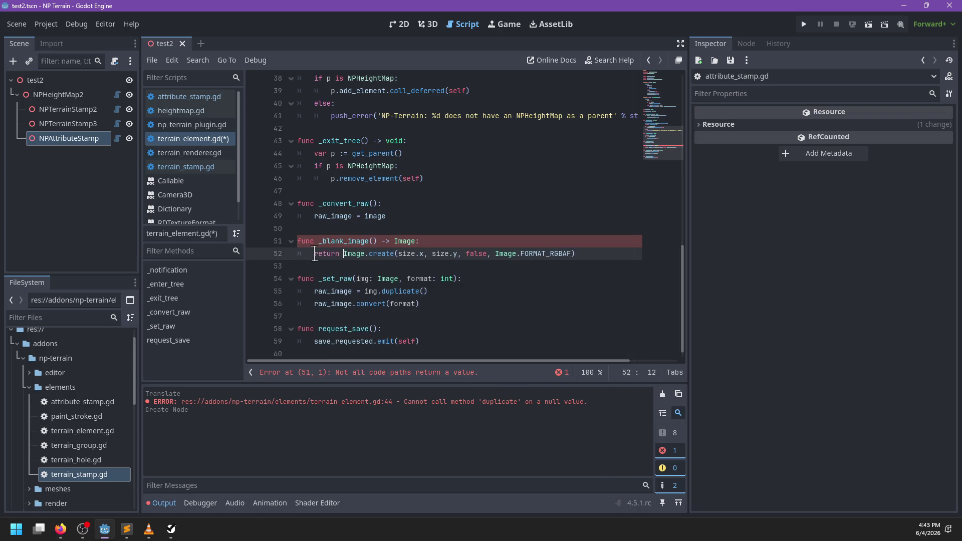
Trim the end of the Image.create line and save terrain_element.gd.
scroll(509, 262, "up", 2)
scroll(508, 263, "up", 10)
scroll(461, 282, "down", 10)
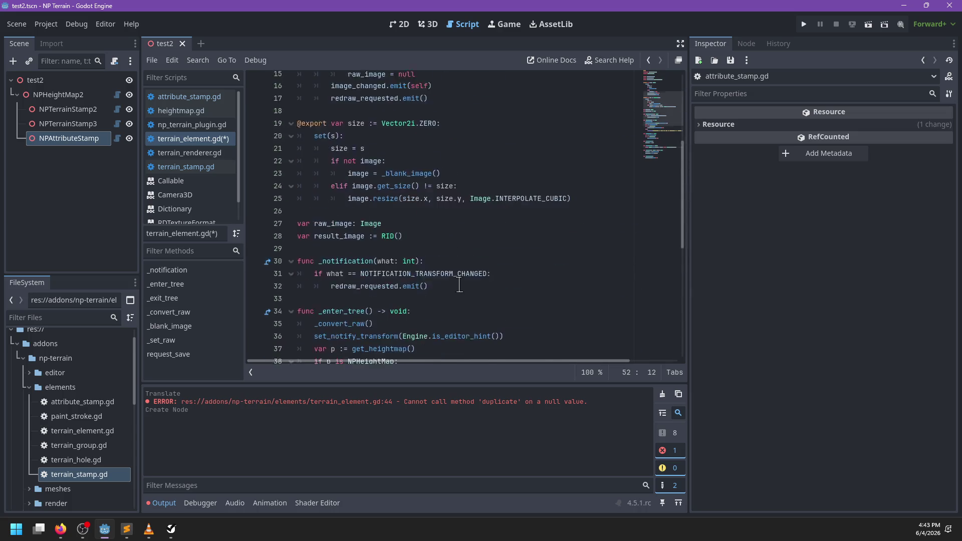
left_click(571, 266)
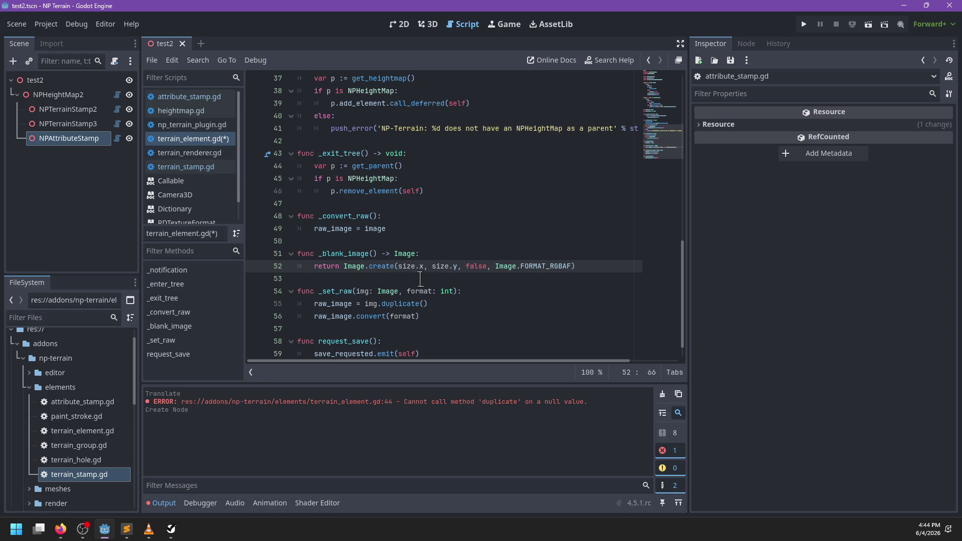
scroll(422, 282, "up", 6)
scroll(422, 282, "up", 7)
scroll(422, 282, "down", 5)
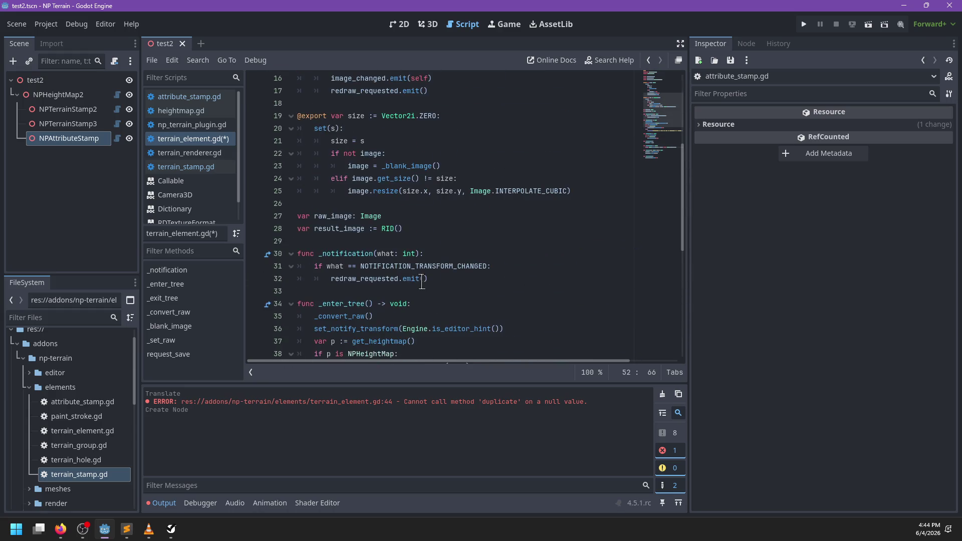
key("BackSpace")
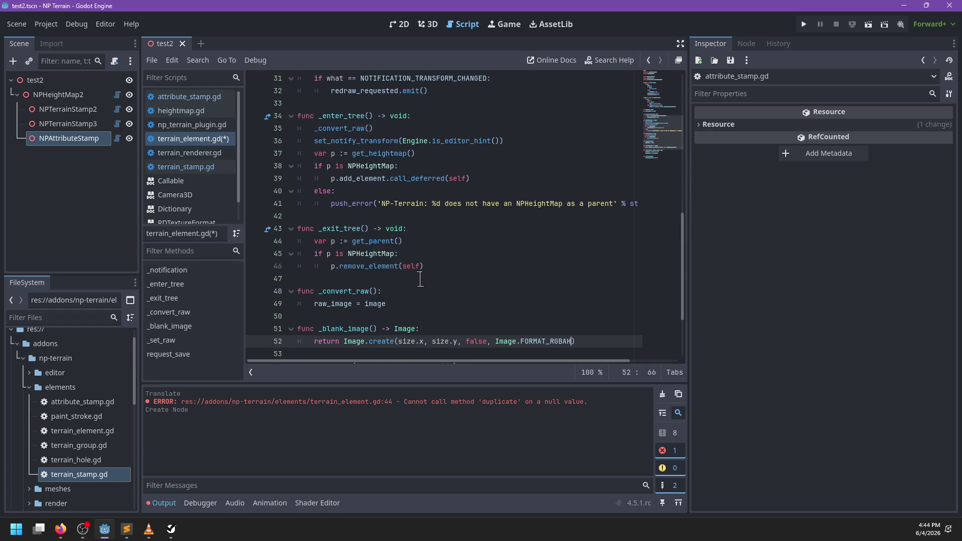
scroll(421, 279, "up", 8)
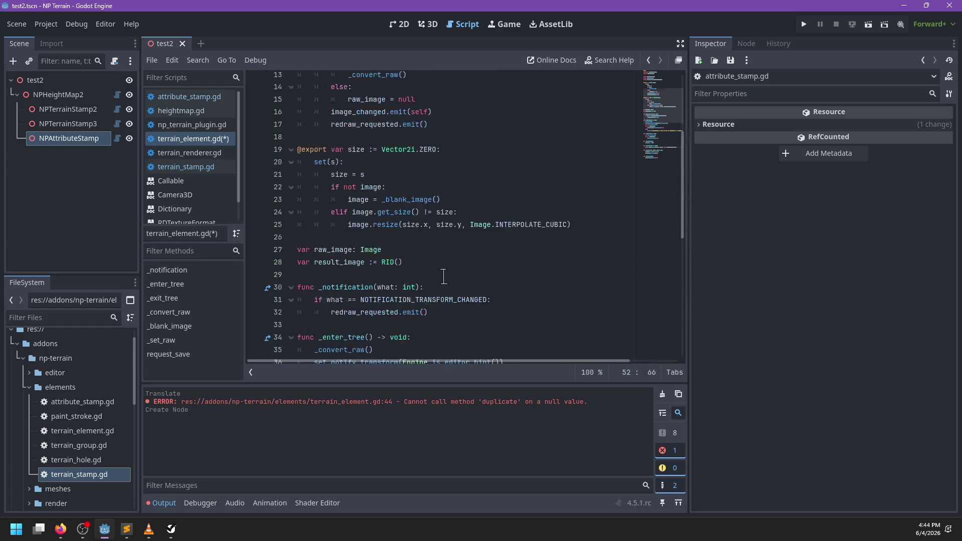
key("ctrl+s")
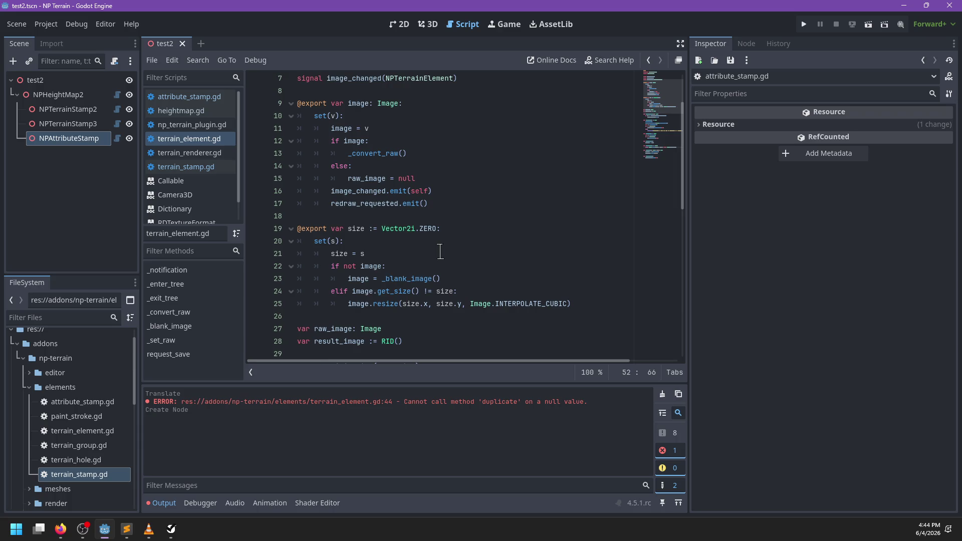
Try adding a get: block under the resize call, undo it, and save again.
left_click(592, 303)
key("Return")
type("get:")
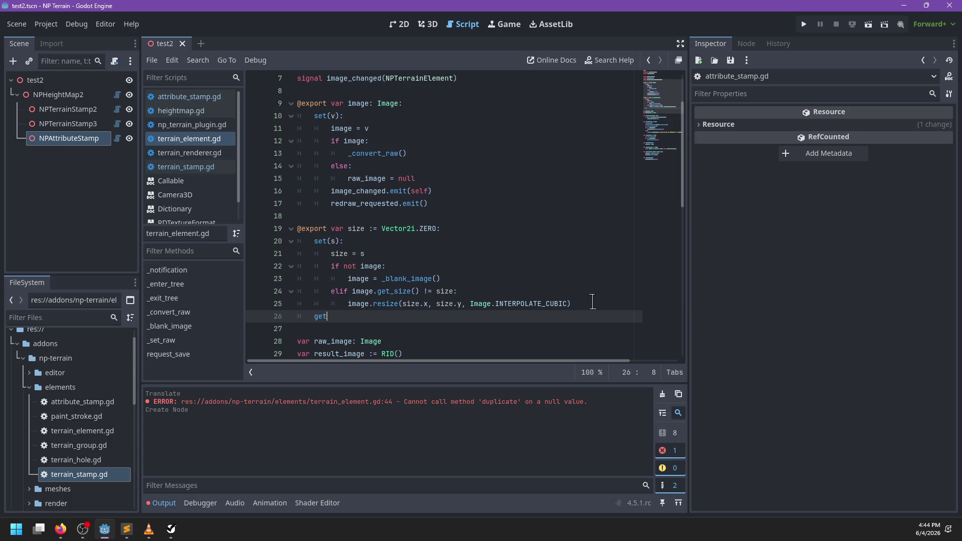
key("Return")
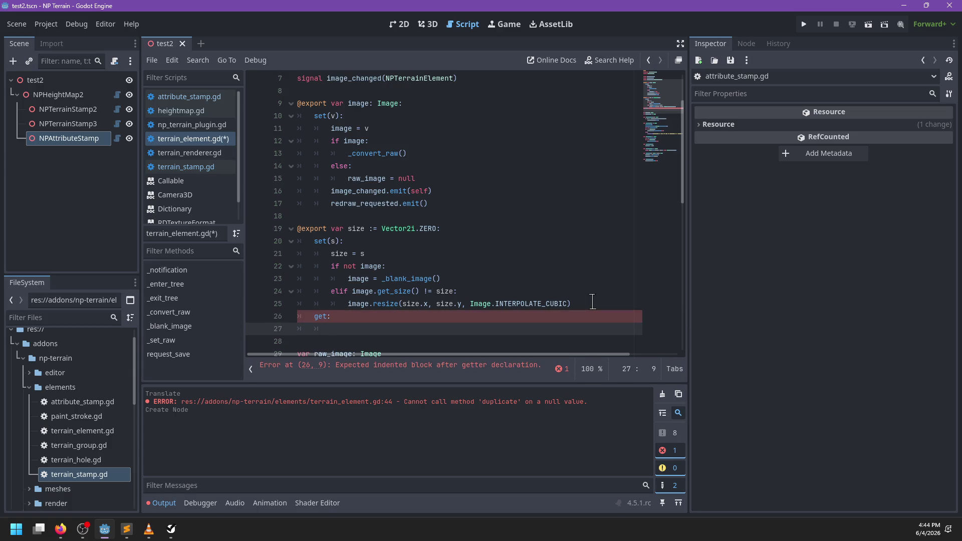
key("ctrl+z")
key("ctrl+z")
key("ctrl+z")
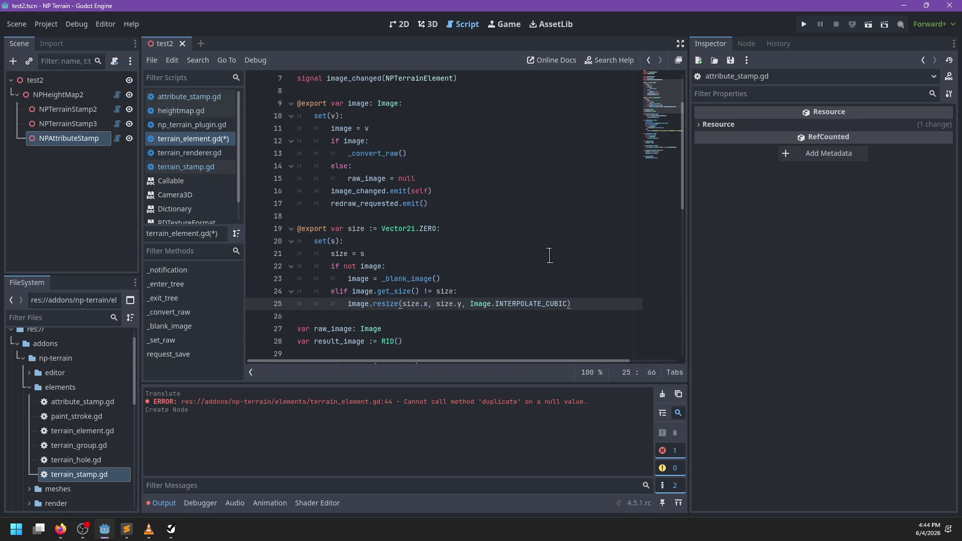
key("ctrl+s")
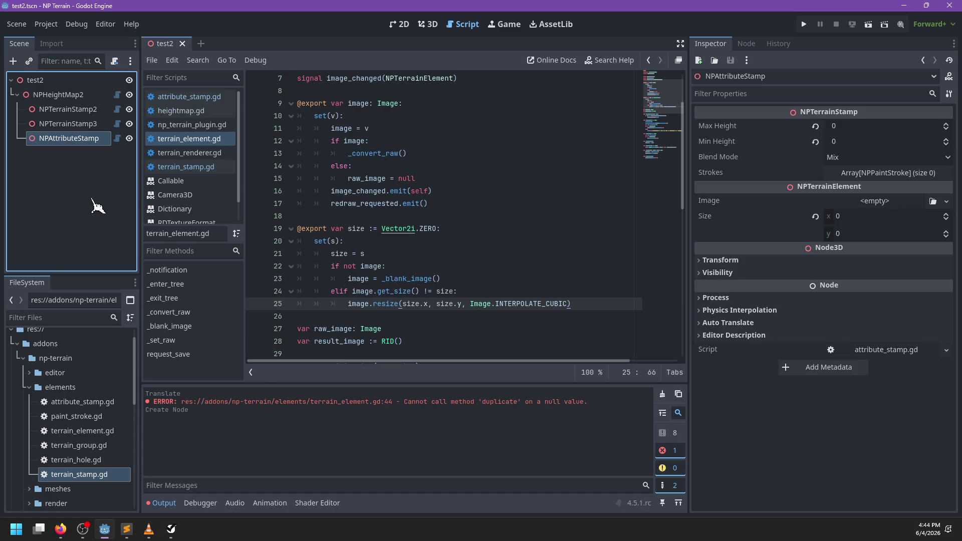
At the top of _set_raw, add a 'not img:' check whose body calls _blank_image().
double_click(361, 402)
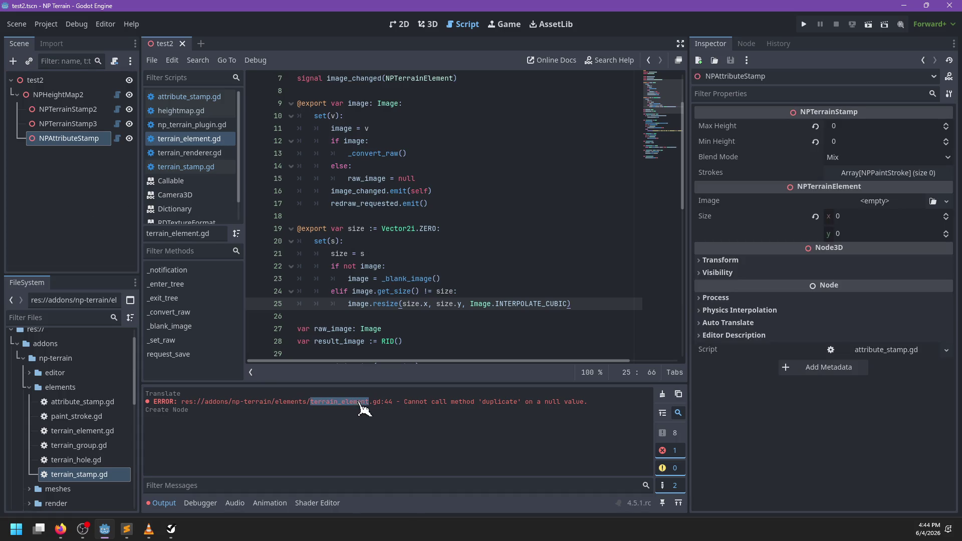
left_click(360, 408)
scroll(466, 270, "down", 7)
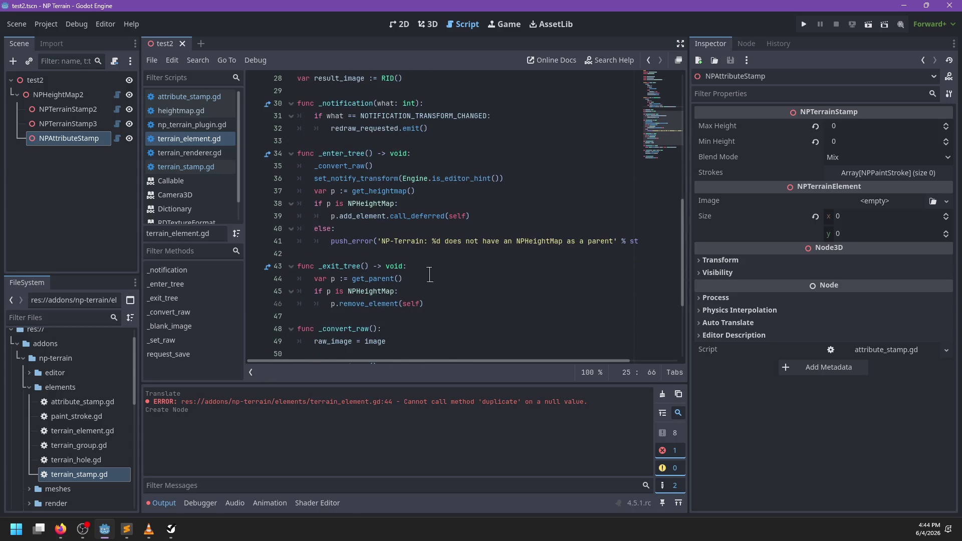
scroll(350, 291, "down", 2)
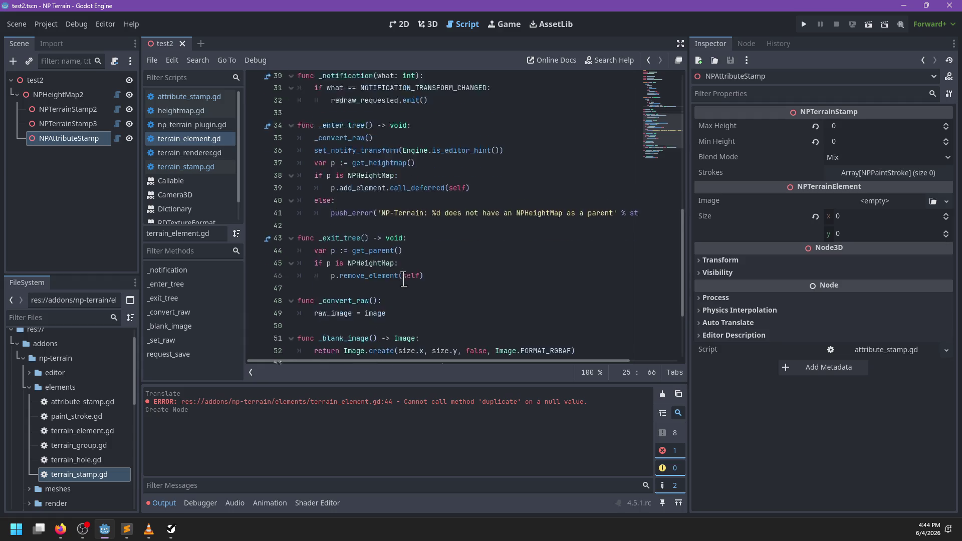
scroll(345, 281, "down", 2)
left_click(331, 279)
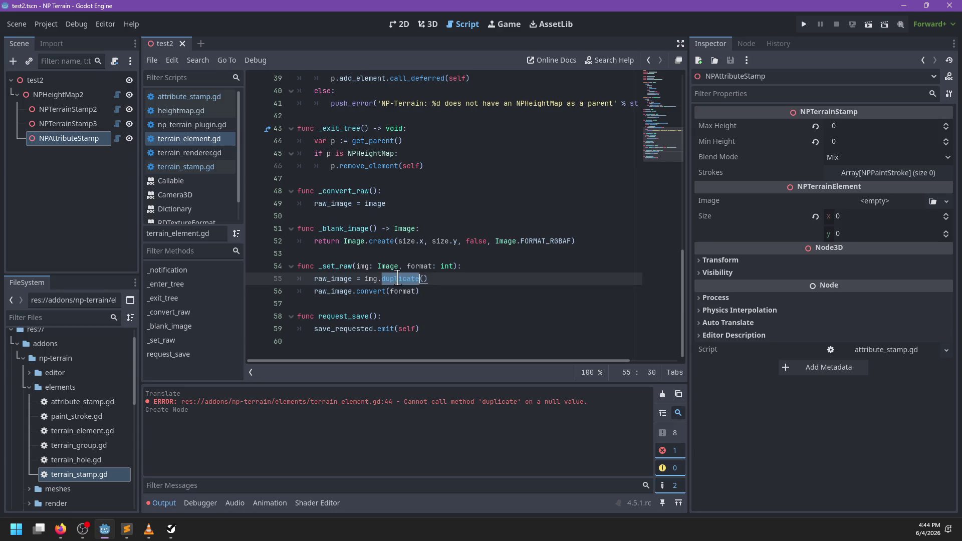
left_click(498, 264)
key("Return")
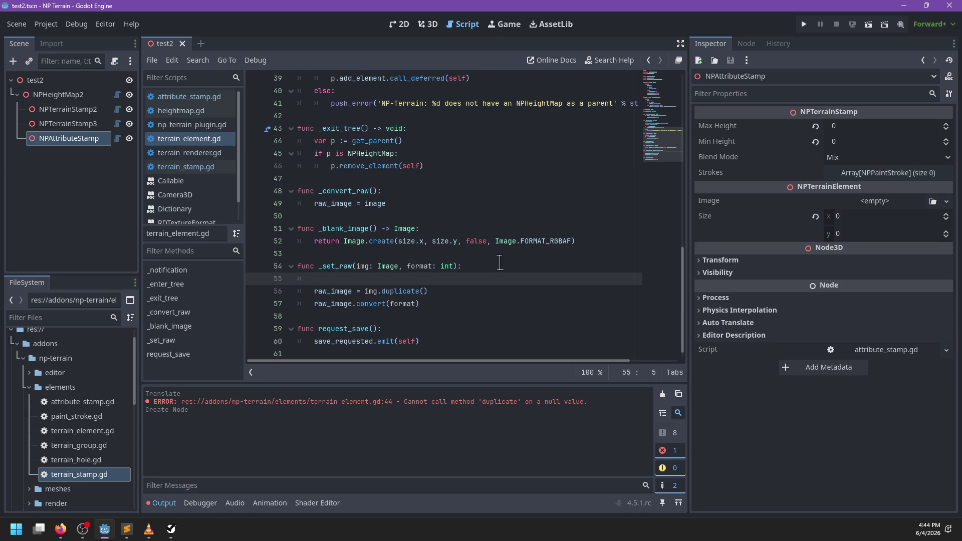
type("not img:")
key("Return")
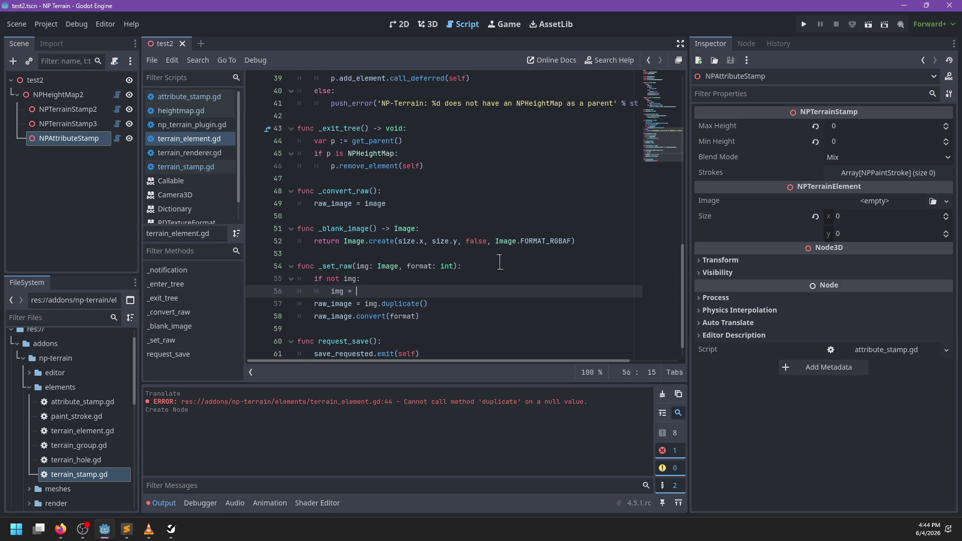
type("_bla")
key("Return")
Make the fallback assign raw_image = _blank_image().
left_click(359, 291)
scroll(438, 303, "down", 1)
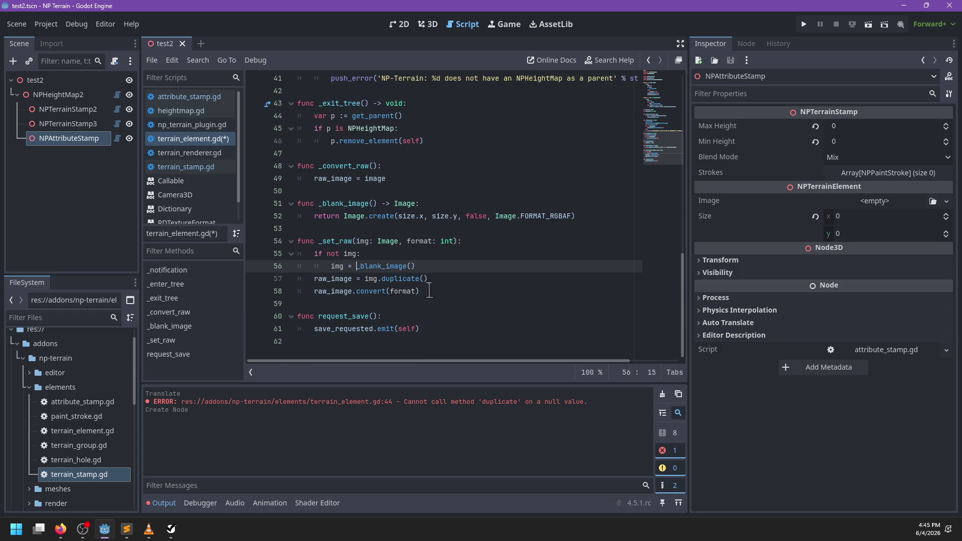
double_click(342, 266)
type("raw_image")
double_click(400, 291)
scroll(481, 263, "up", 3)
scroll(469, 274, "down", 2)
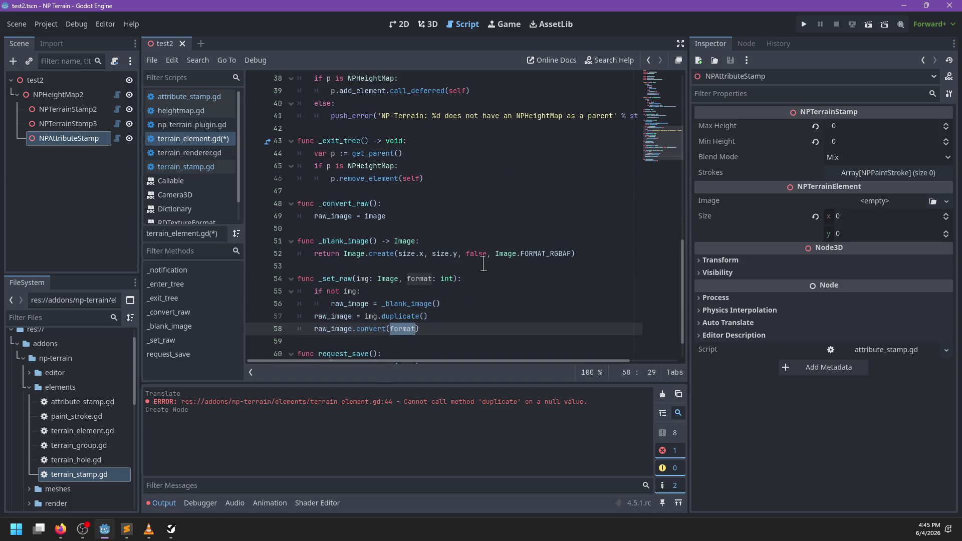
Wrap the img.duplicate() line in an else branch and save the script.
left_click(465, 299)
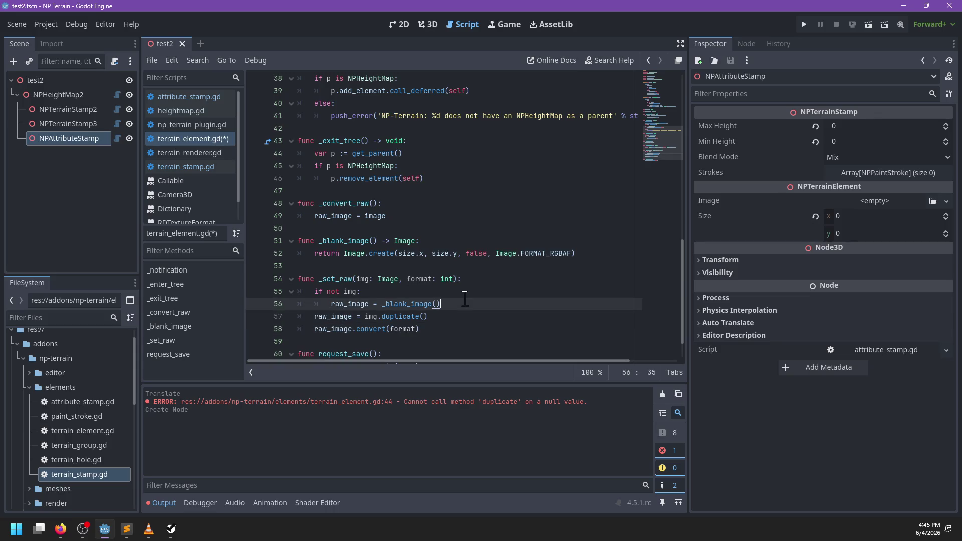
key("Return")
type("else:")
key("Down")
key("Home")
key("Tab")
left_click(479, 323)
key("ctrl+s")
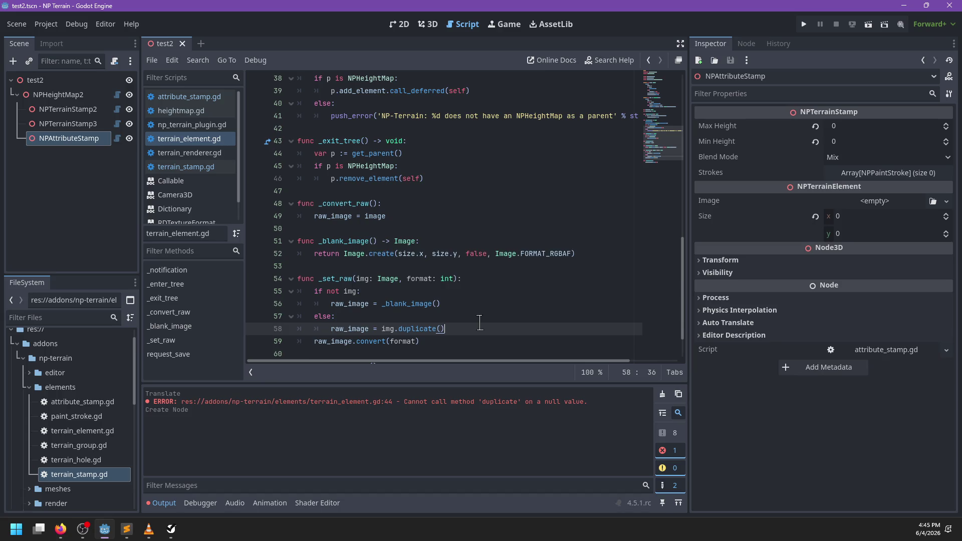
Clear the old errors from the log and switch to the 3D terrain view.
left_click(663, 394)
scroll(442, 318, "down", 2)
left_click(443, 293)
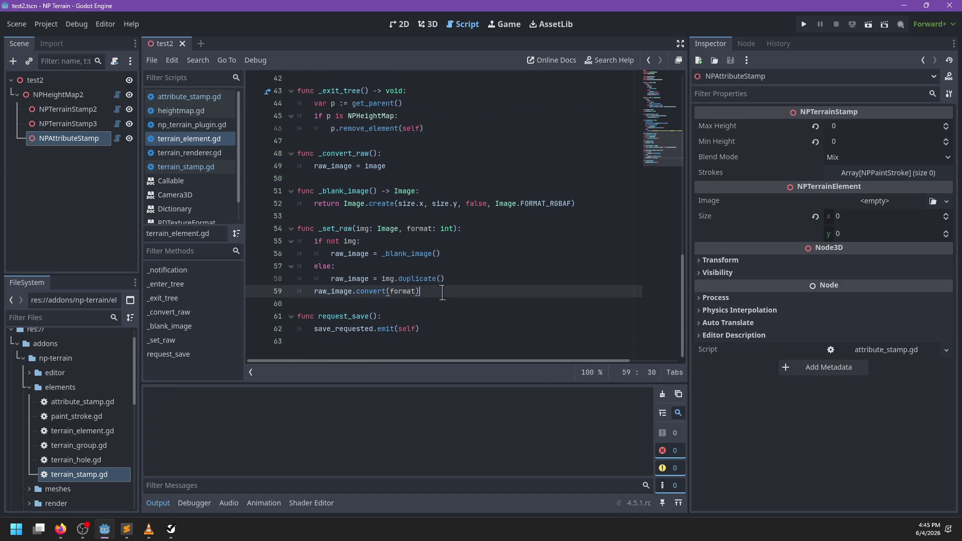
scroll(442, 292, "up", 10)
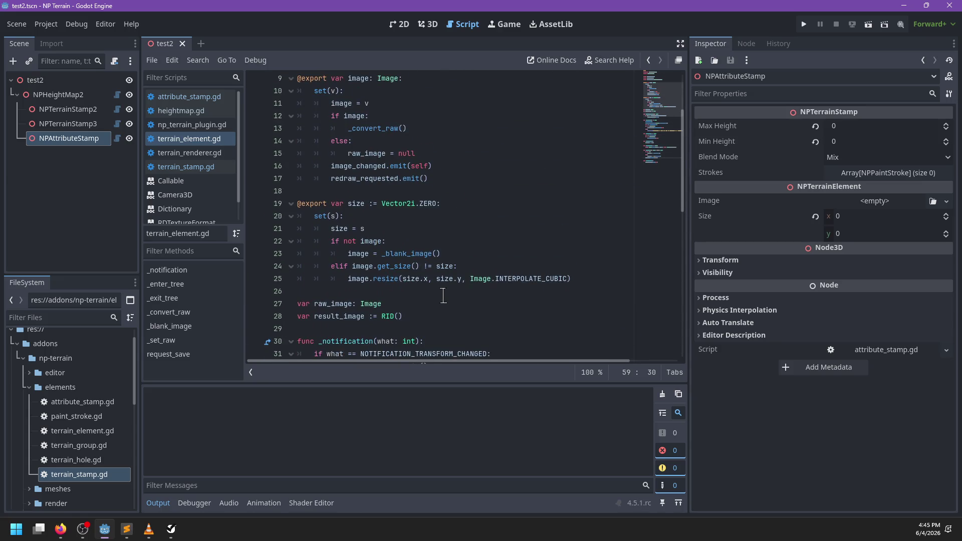
left_click(429, 25)
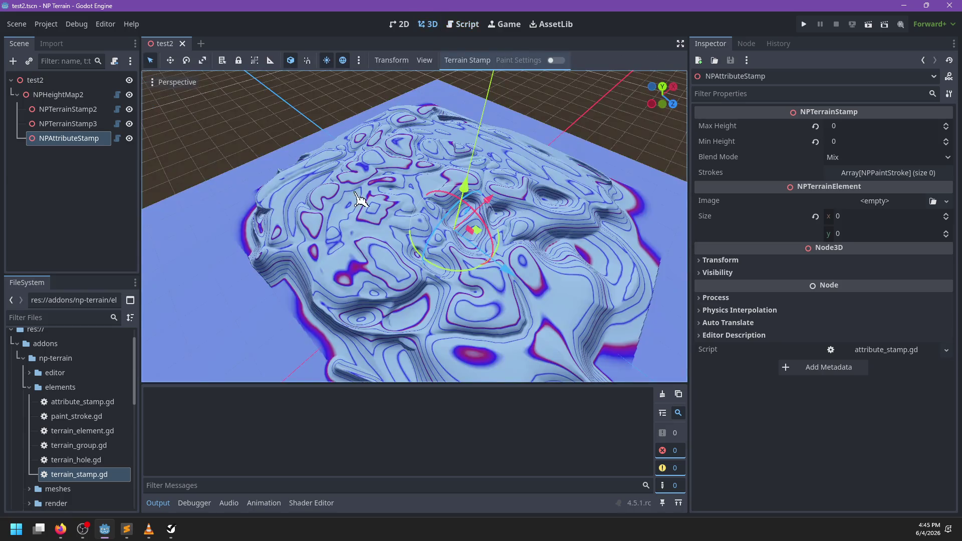
Enter 0 for both Size x and y on the NPAttributeStamp node.
left_click(35, 124)
left_click(35, 139)
left_click(860, 218)
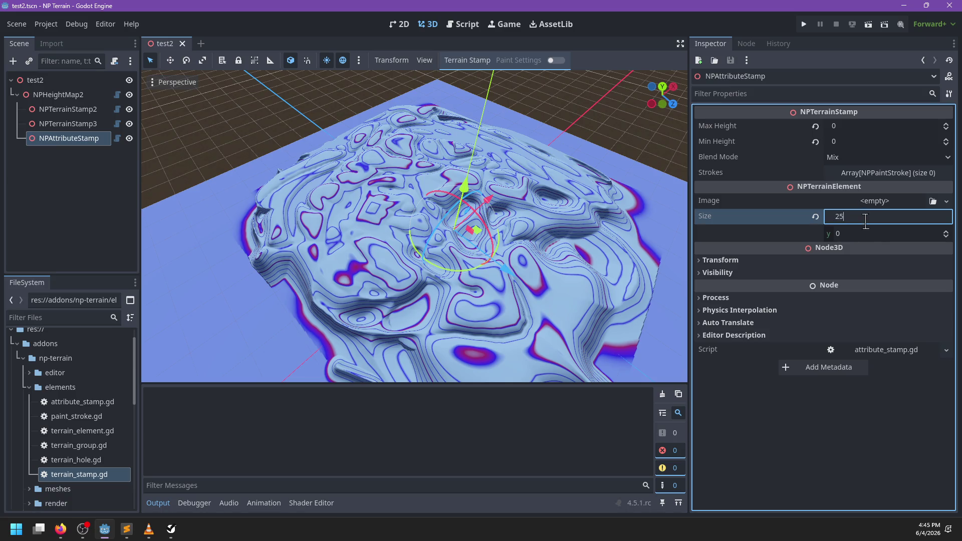
left_click(871, 234)
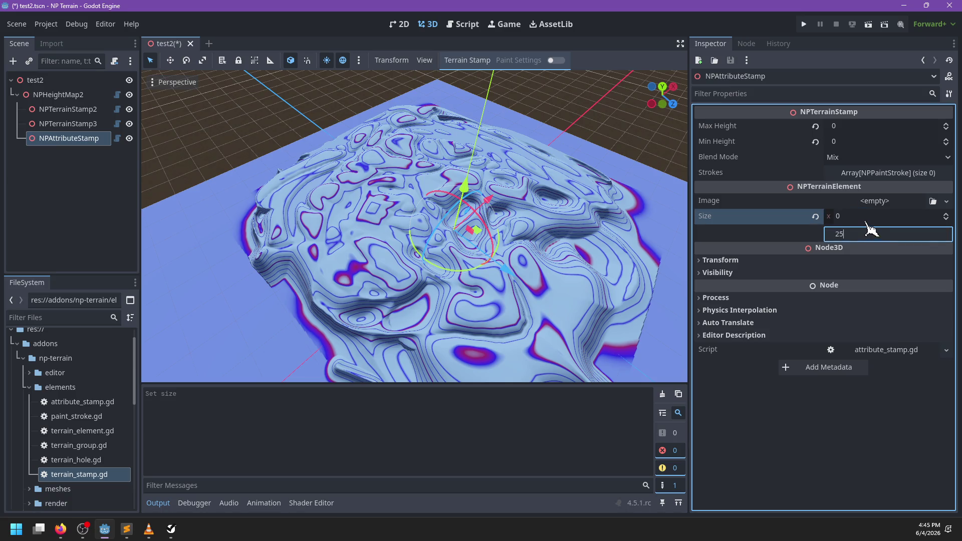
key("Return")
Return to terrain_element.gd and highlight every use of size in its setter.
left_click(467, 26)
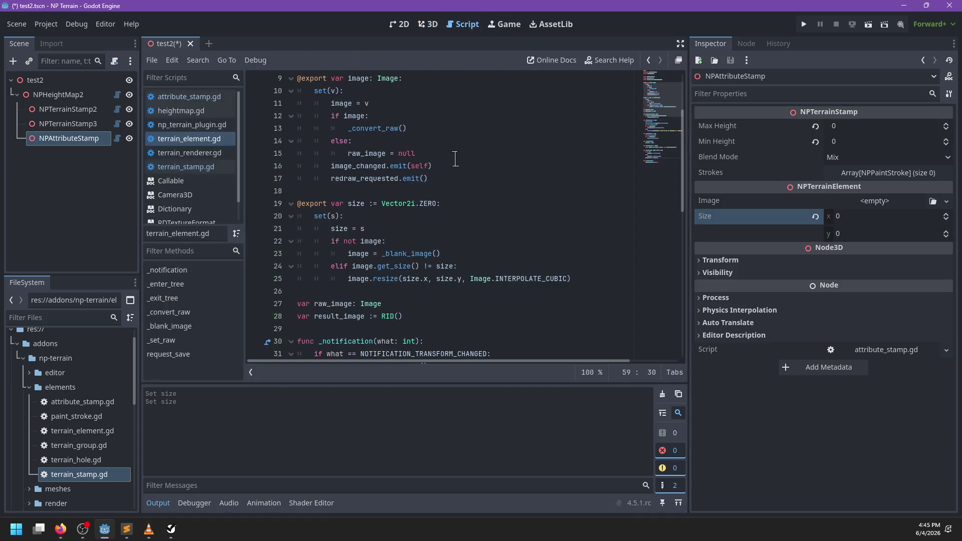
double_click(335, 229)
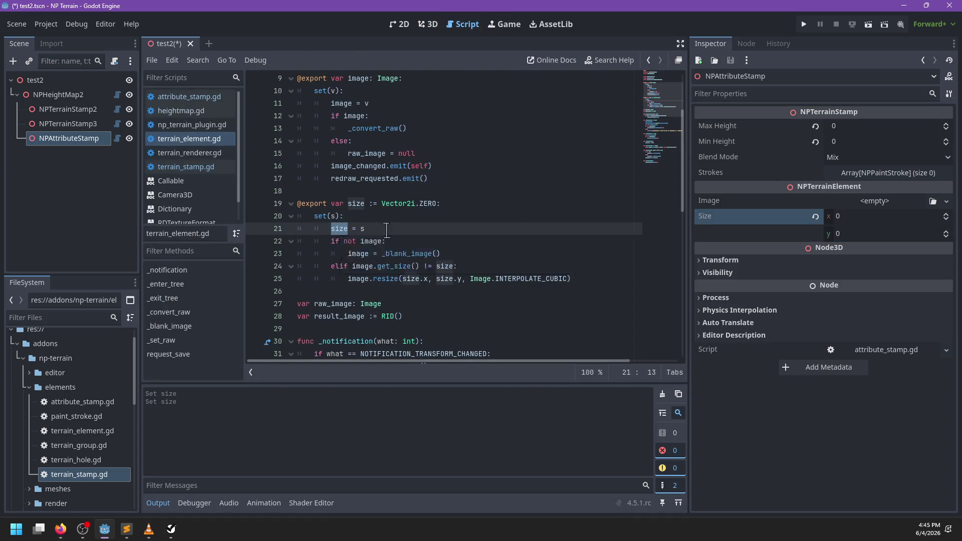
scroll(370, 221, "up", 3)
scroll(404, 200, "down", 4)
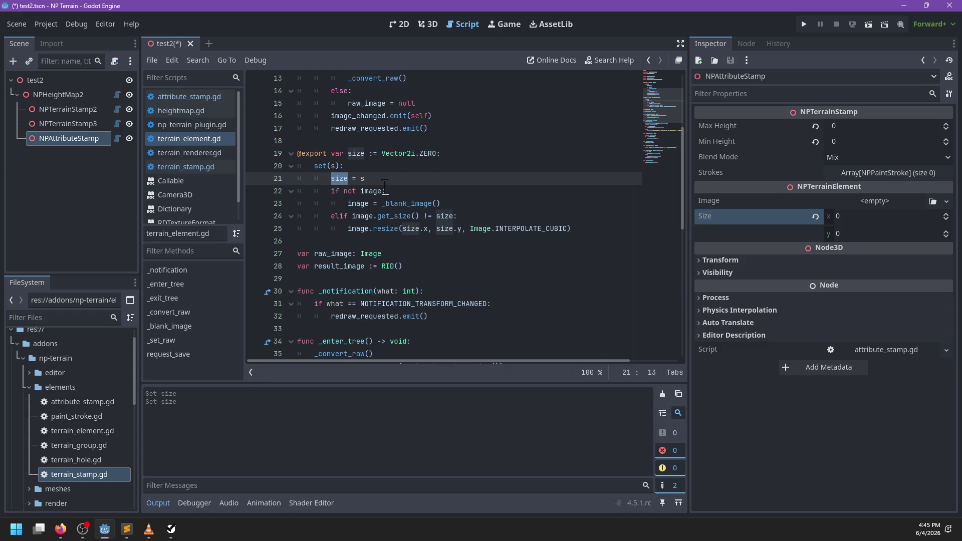
left_click(412, 176)
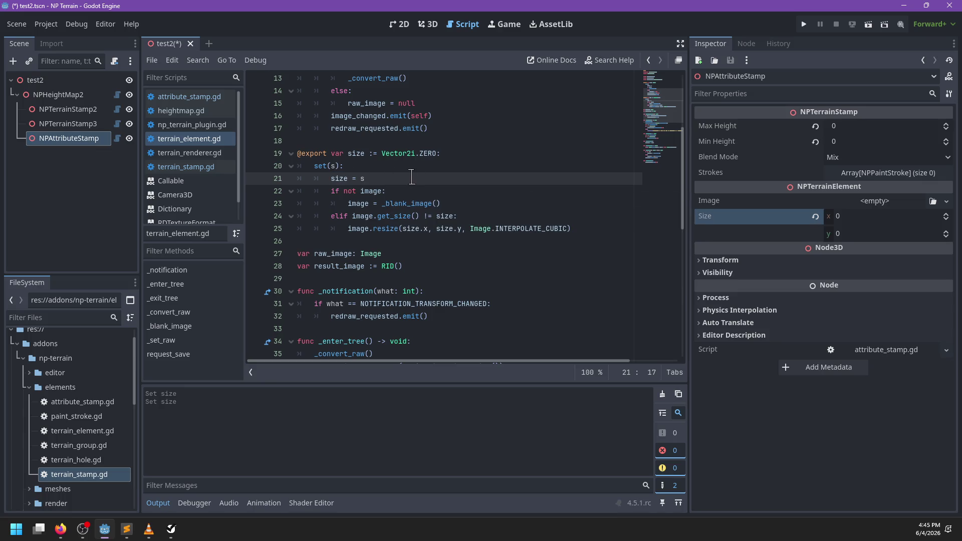
After size = s, add 'if size.x <= 0 or size.y <= 0: return', save, and return to 3D.
key("Return")
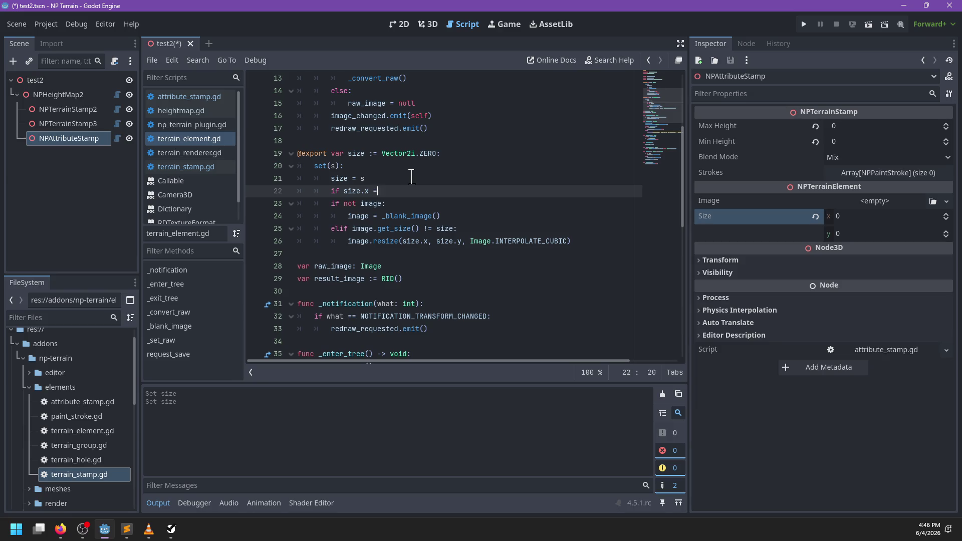
type("size.y =")
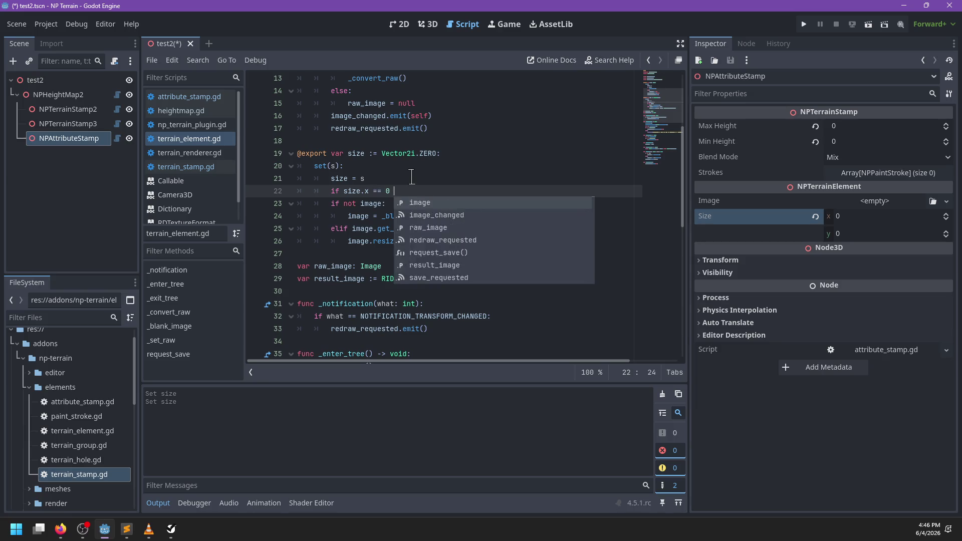
type("= 0:")
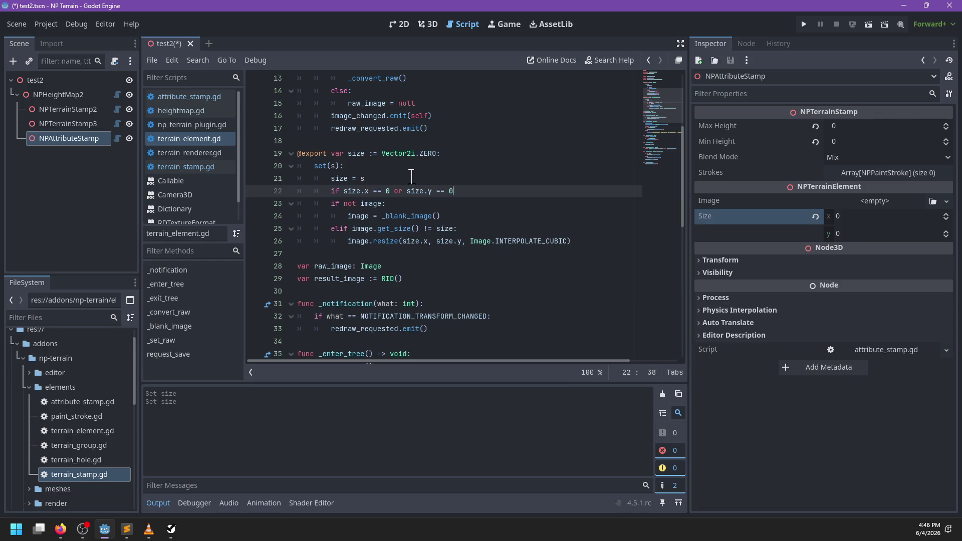
key("Return")
type("return")
key("Up")
key("BackSpace")
type("<")
key("Right")
key("Right")
key("Right")
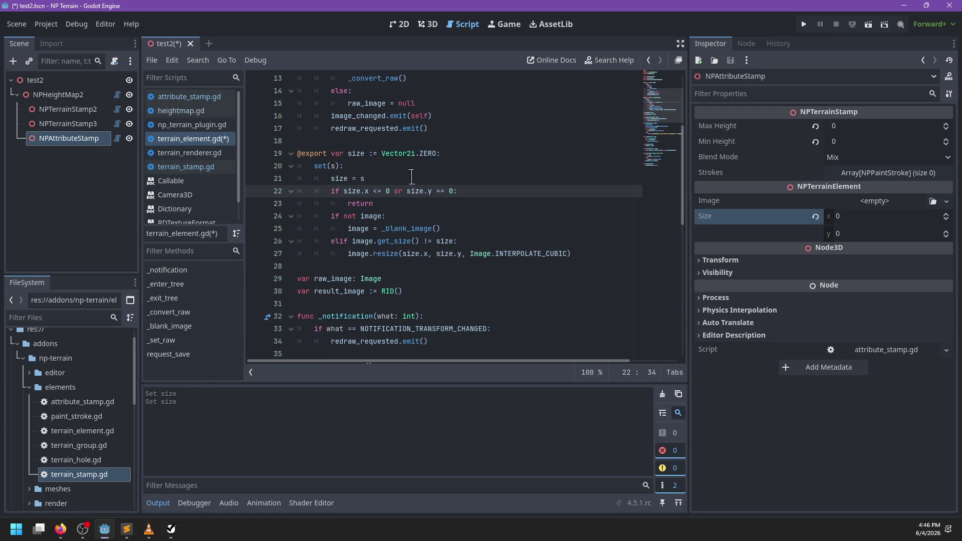
type("<")
key("Escape")
key("ctrl+s")
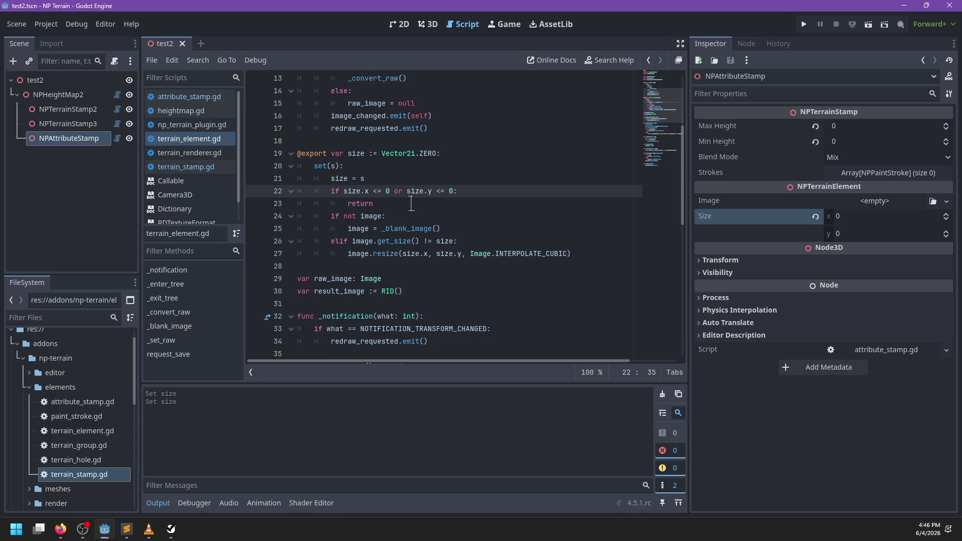
left_click(428, 24)
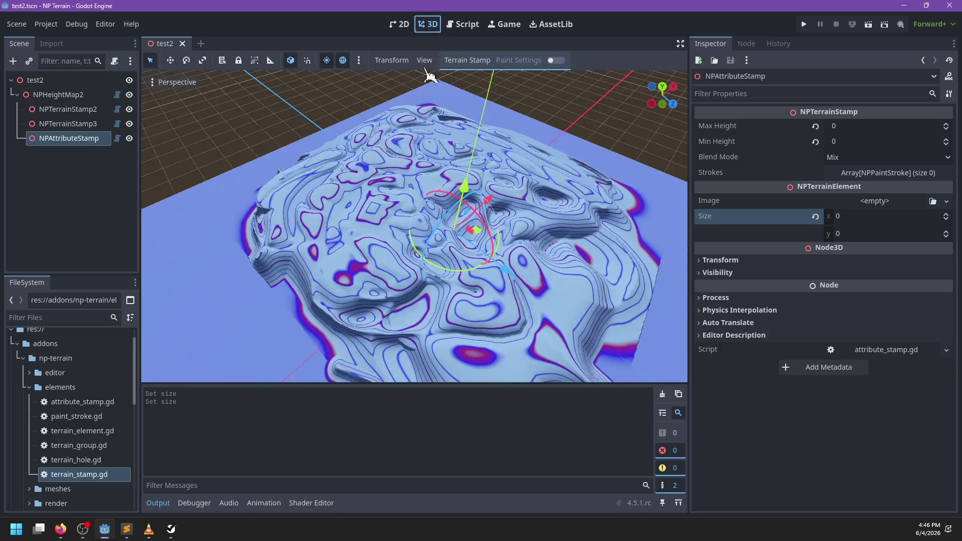
Type 0 and 25 into the stamp's Size x and y fields and save the scene.
left_click(860, 215)
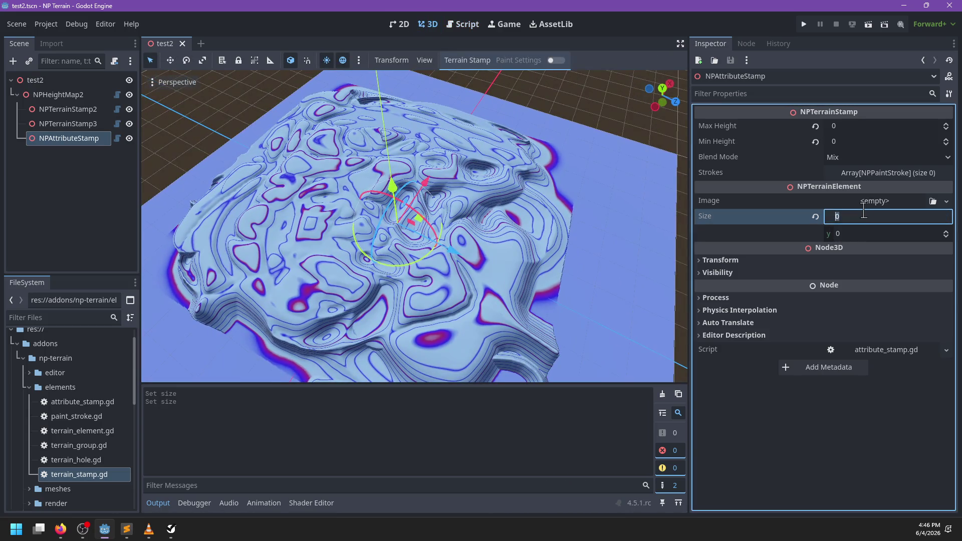
type("0")
left_click(857, 234)
type("256")
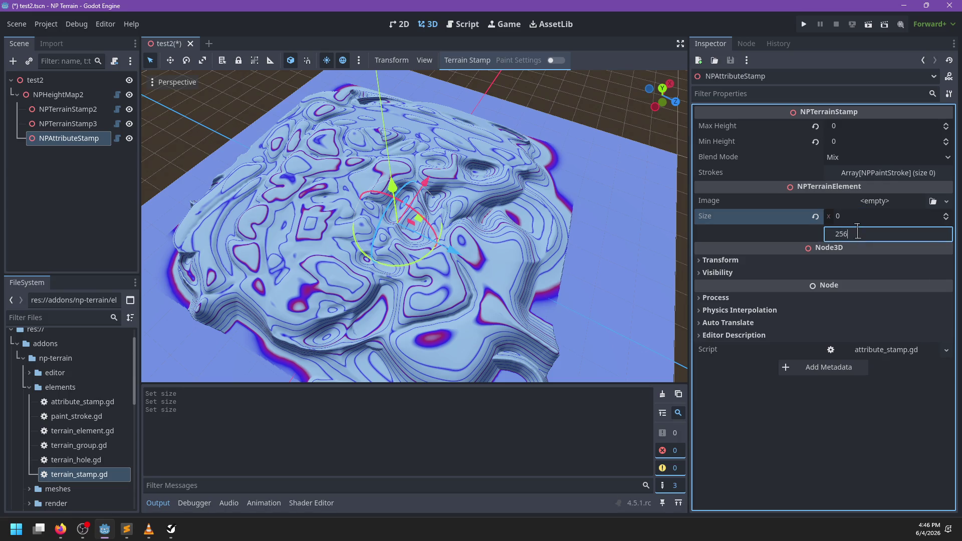
key("Return")
key("ctrl+s")
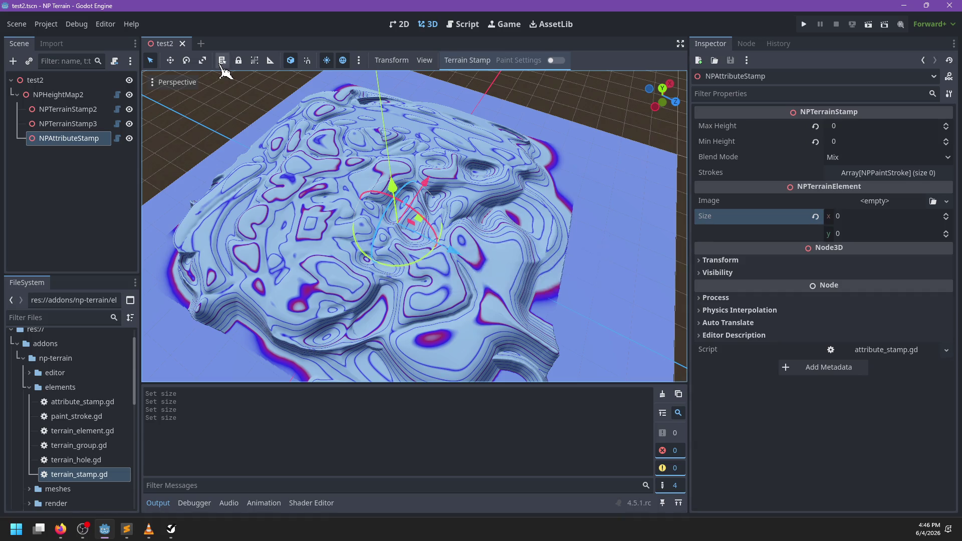
Close the test2 scene and reopen test2.tscn from the FileSystem panel.
left_click(183, 44)
scroll(75, 481, "down", 10)
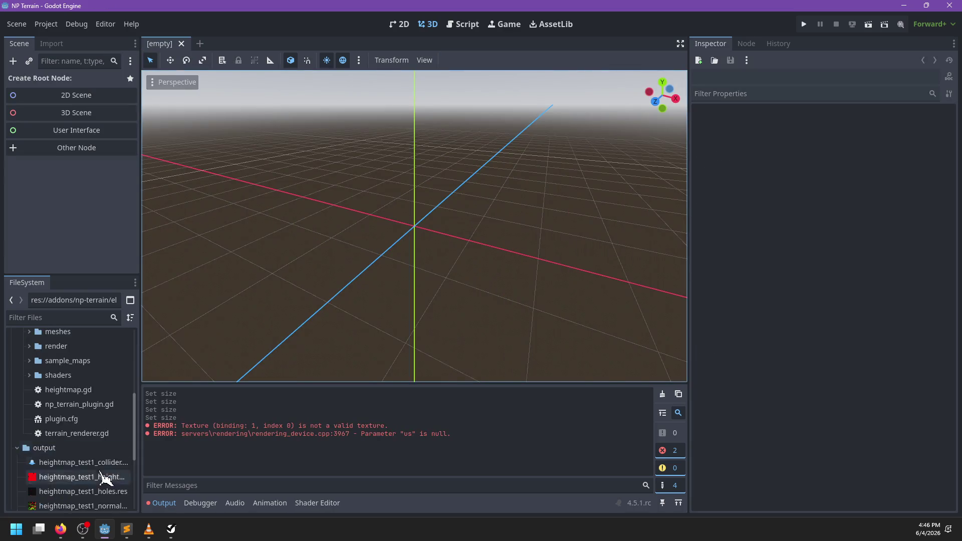
left_click(75, 485)
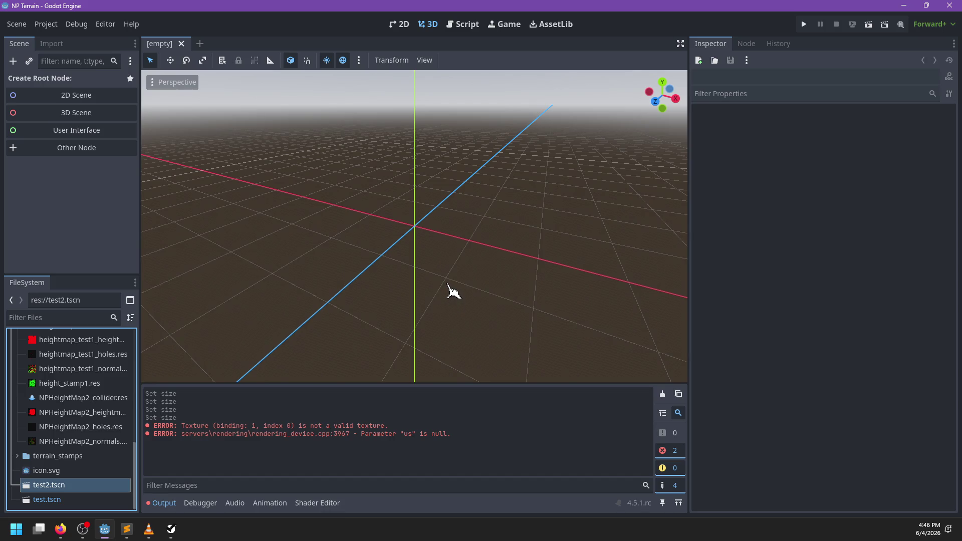
key("Return")
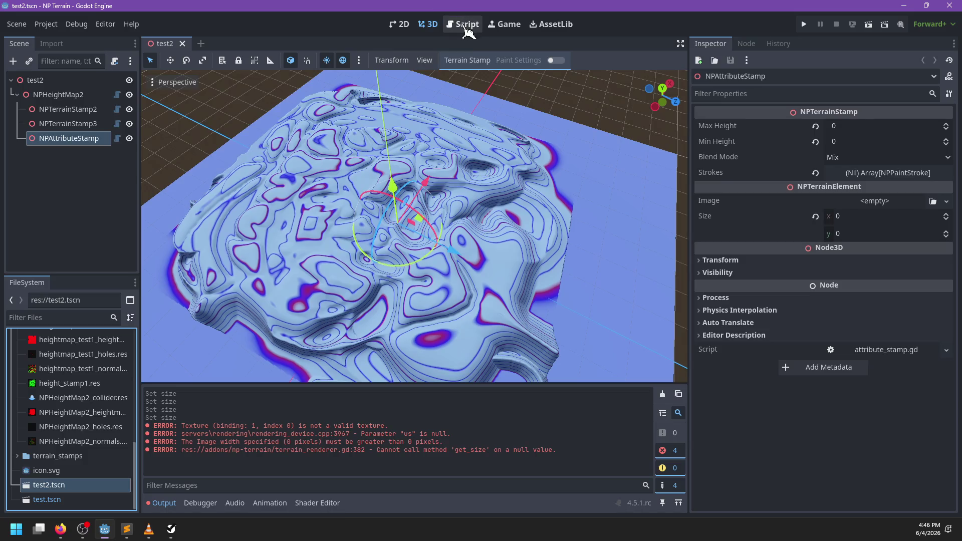
Initialise Strokes as an empty array, check the Size fields, and go back to the script.
left_click(815, 174)
left_click(850, 217)
left_click(850, 234)
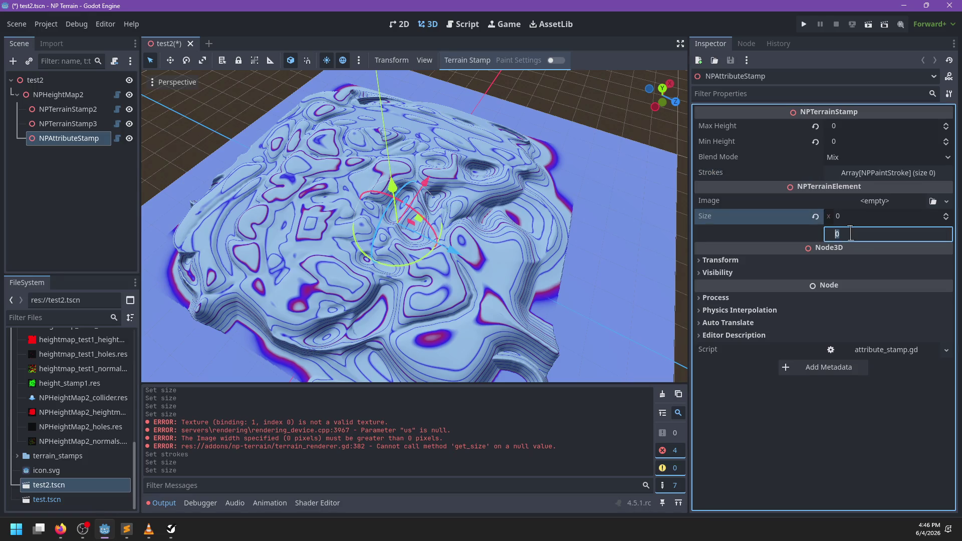
left_click(450, 23)
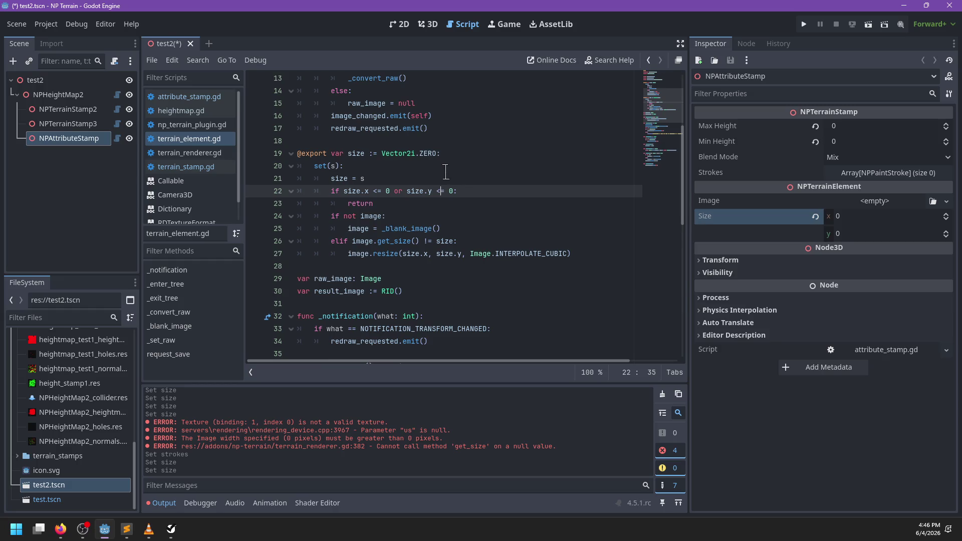
Change the size default from Vector2i.ZERO to Vector2i(256, 256) and save.
left_click(450, 153)
key("BackSpace")
key("BackSpace")
key("BackSpace")
type("()")
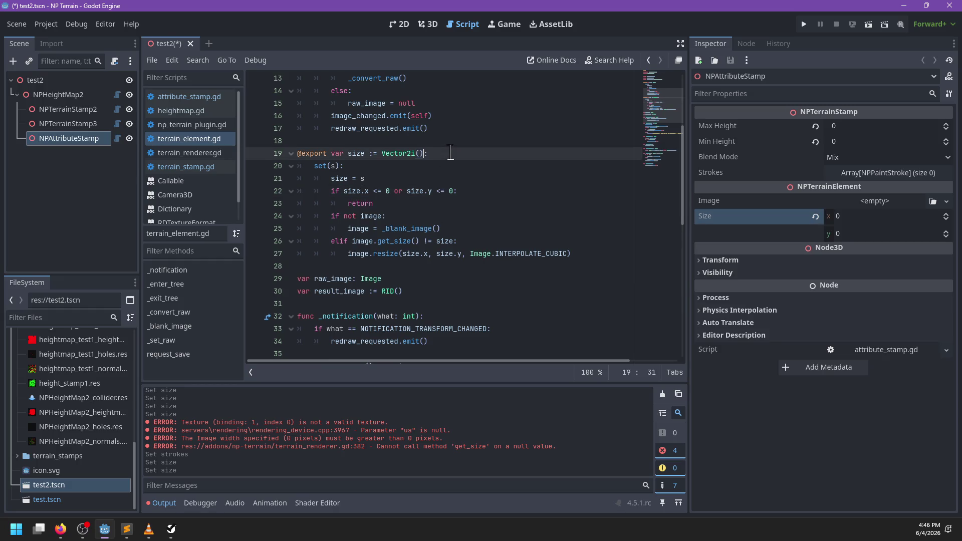
type("256, 2")
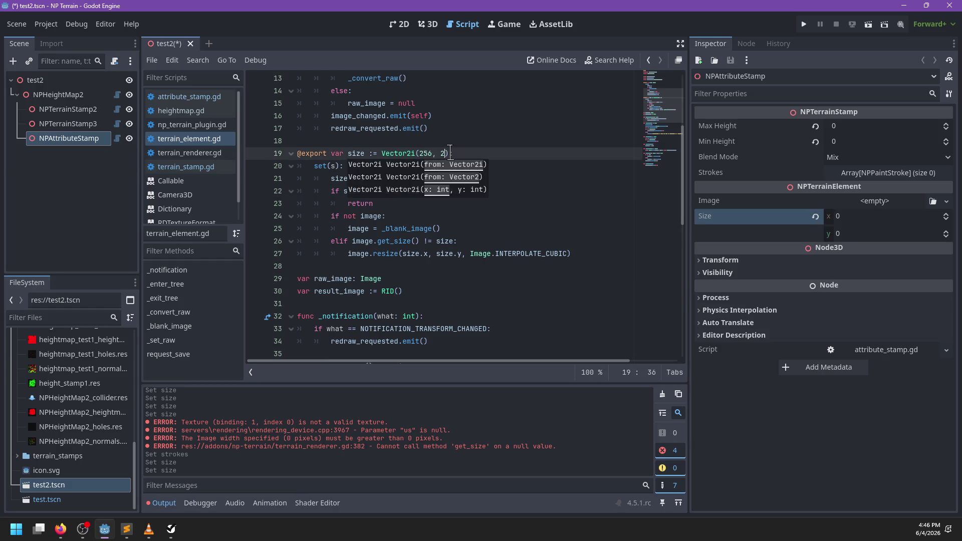
type("56")
key("ctrl+s")
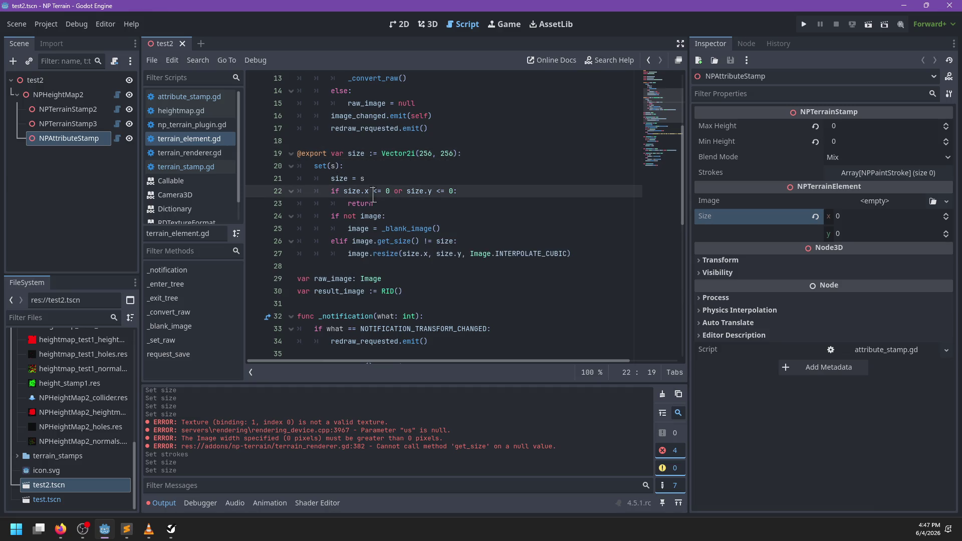
Add a size getter returning image.get_size() when an image exists, otherwise size.
left_click(588, 252)
key("Return")
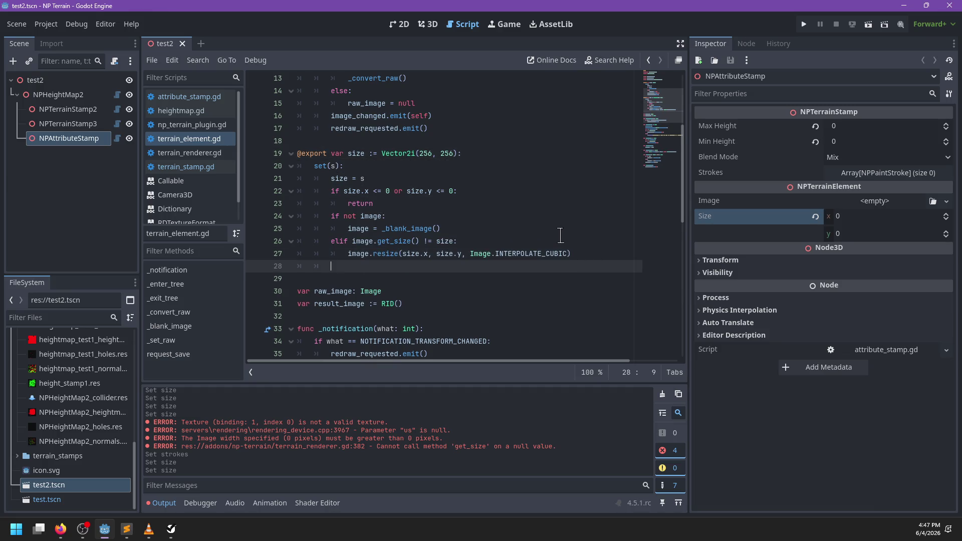
type("get:")
key("Return")
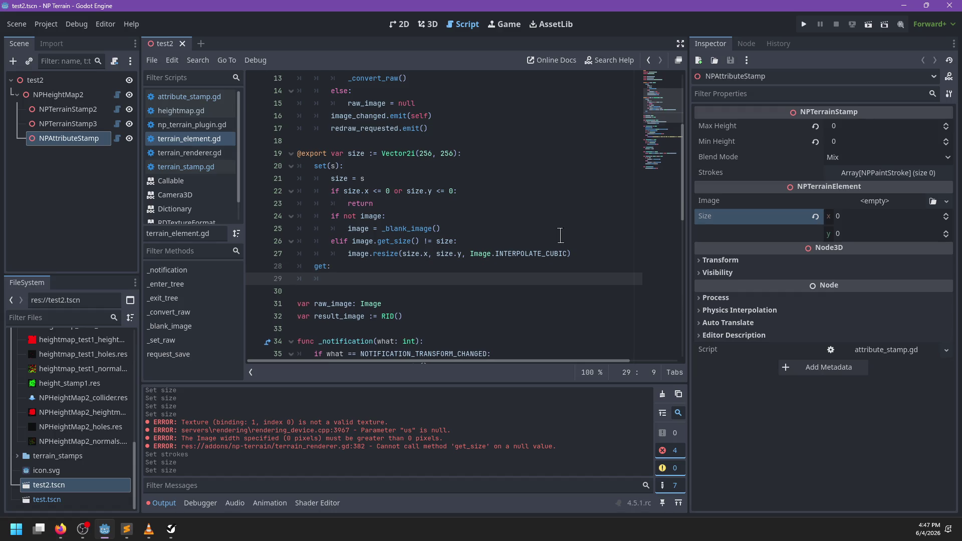
type("if image:")
key("Return")
type("return i")
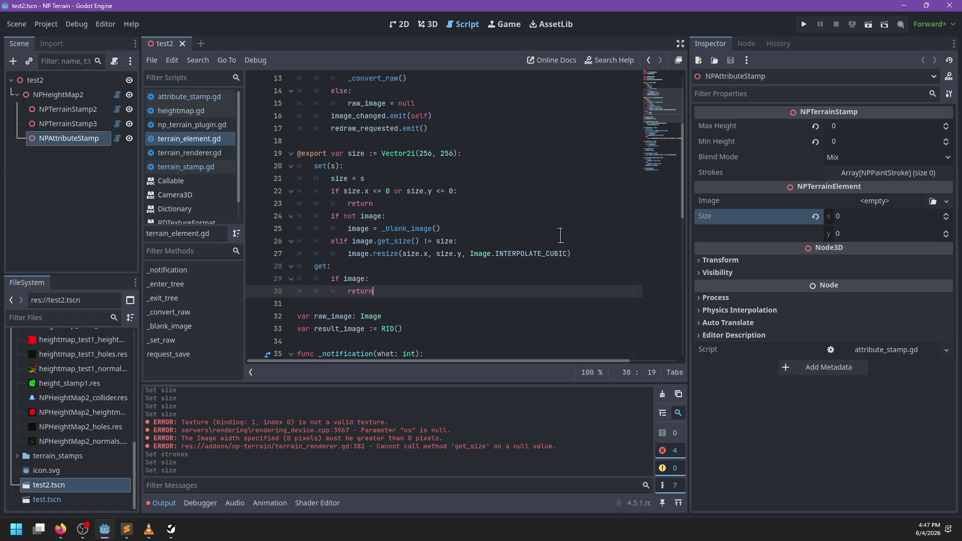
type("mage.get_size()")
key("Return")
key("BackSpace")
type("else:")
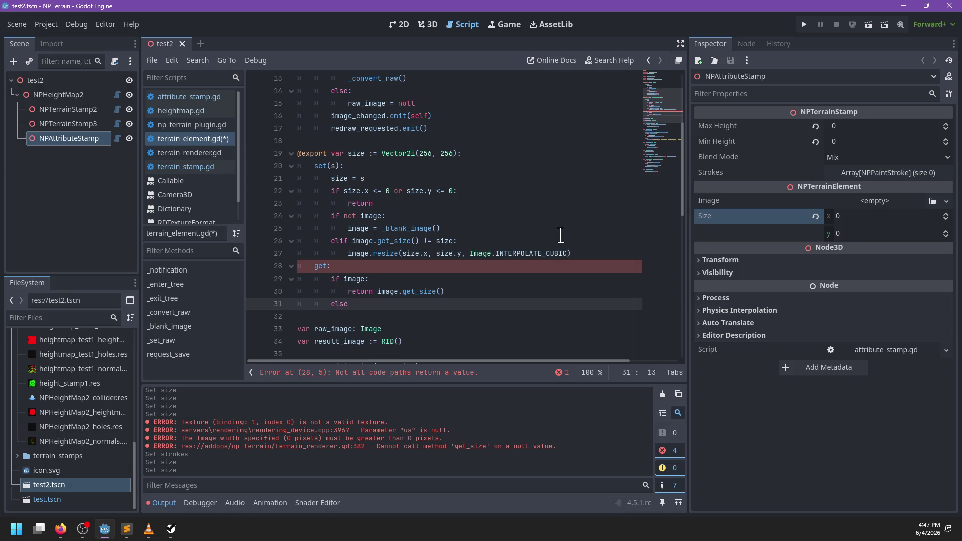
key("Return")
type("return size")
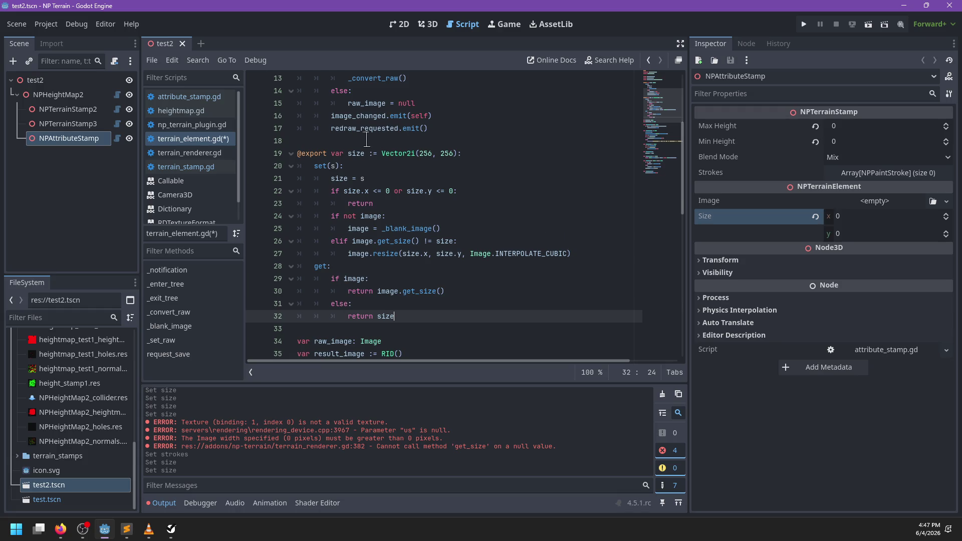
Declare a new var _size: Vector2i below the getter.
left_click(364, 139)
left_click(357, 328)
key("Return")
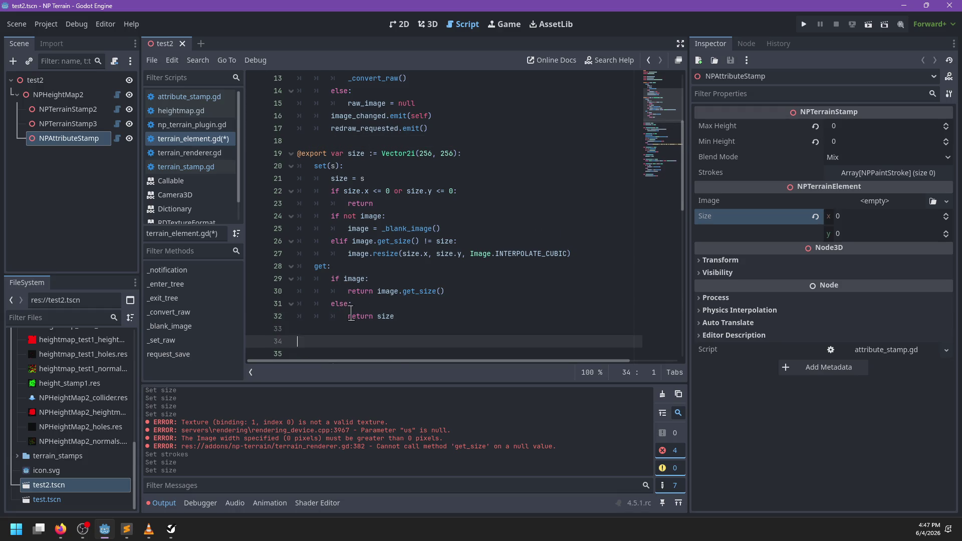
type("_size: ")
type("Vector2i")
Switch the setter's assignment, size check and resize width/height arguments from size to _size.
left_click(329, 179)
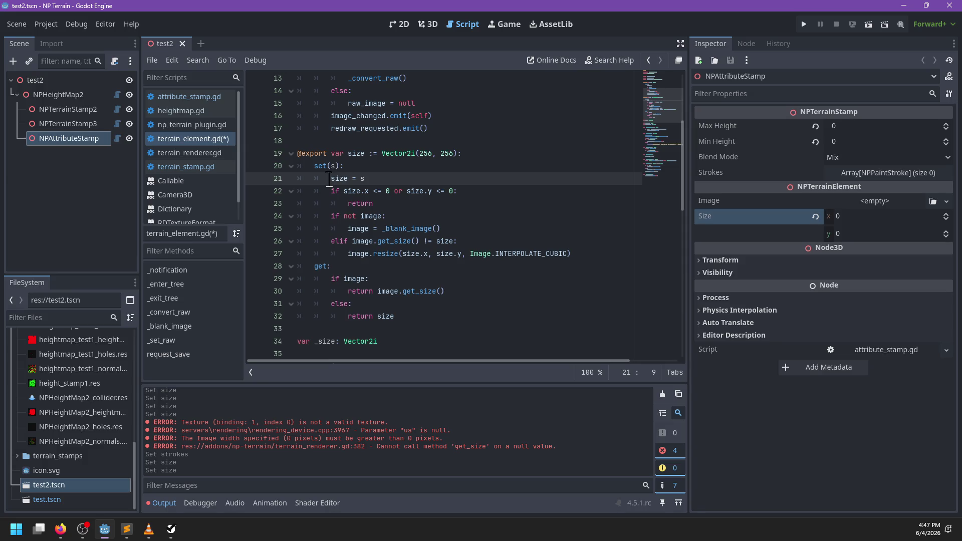
type("_")
key("Escape")
left_click(353, 191)
double_click(353, 191)
key("ctrl+d")
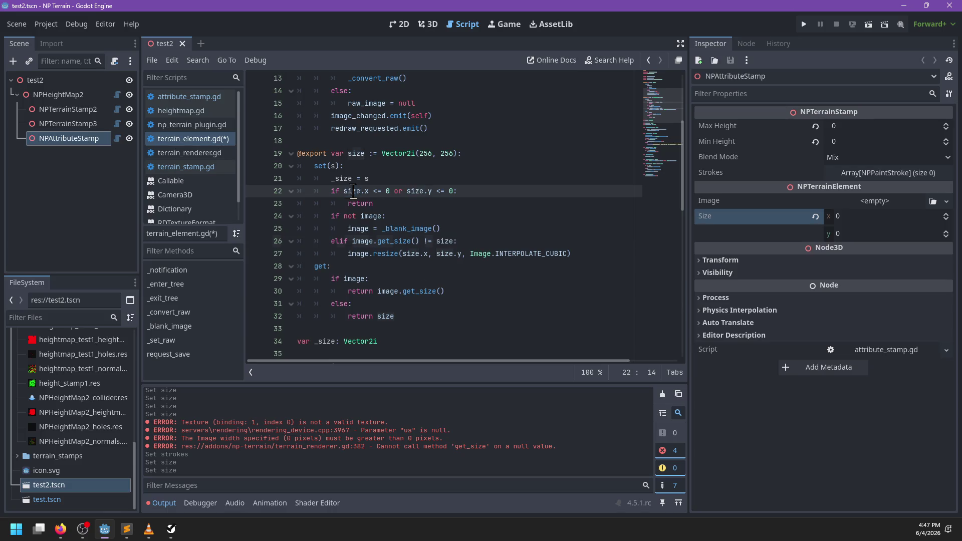
type("_size")
double_click(440, 241)
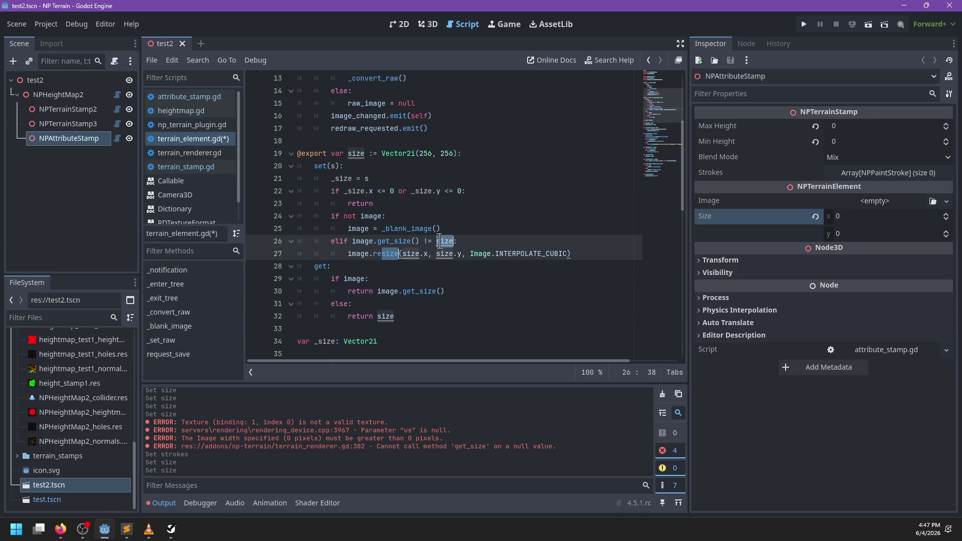
type("_size")
double_click(416, 254)
type("_size")
double_click(449, 253)
type("_size")
Make the getter's fallback return and the blank image's width and height use _size.
left_click(390, 316)
double_click(386, 317)
type("_size")
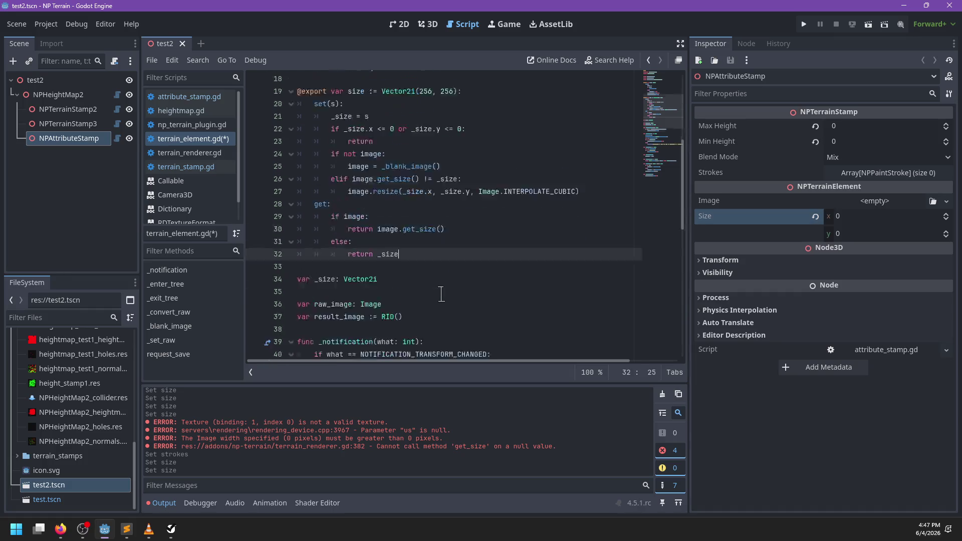
scroll(426, 301, "down", 10)
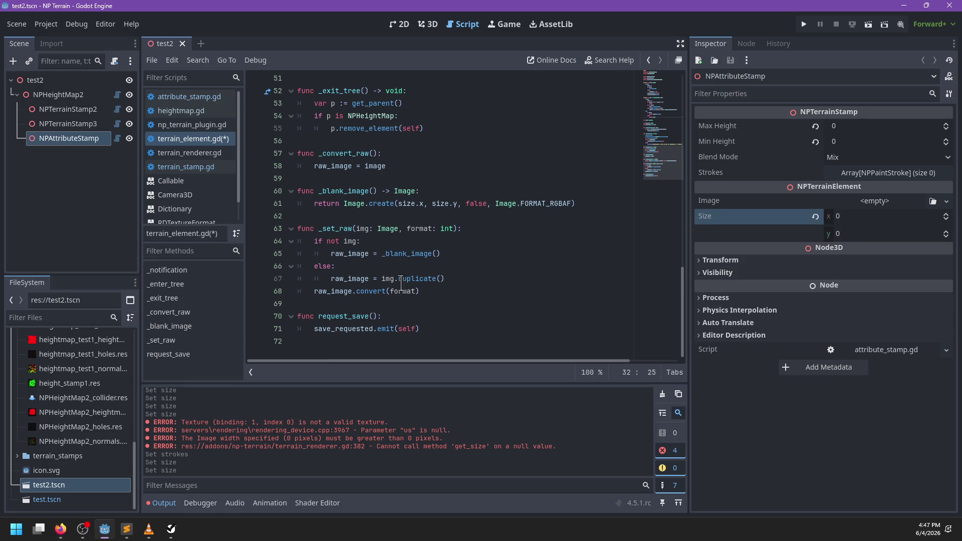
double_click(408, 204)
key("ctrl+d")
type("_size")
scroll(423, 220, "up", 12)
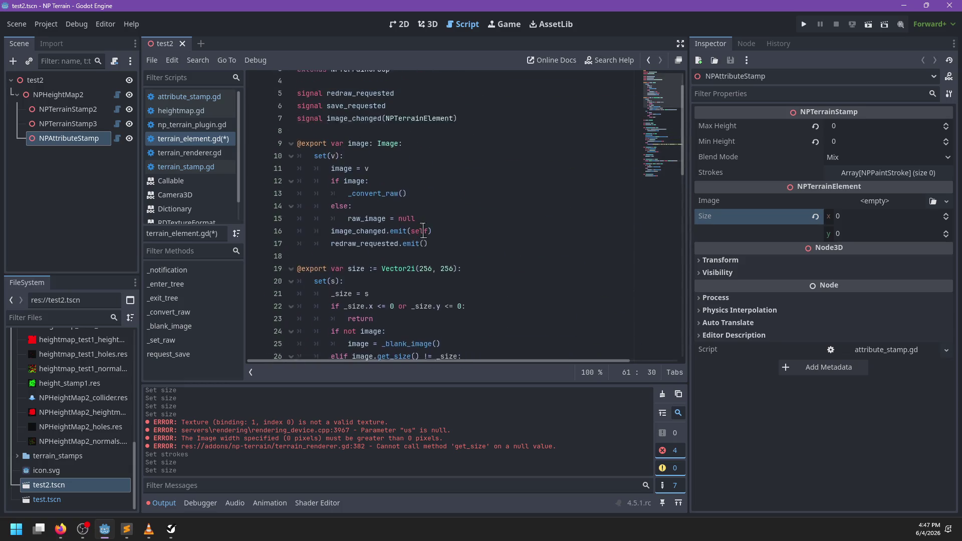
scroll(429, 242, "down", 1)
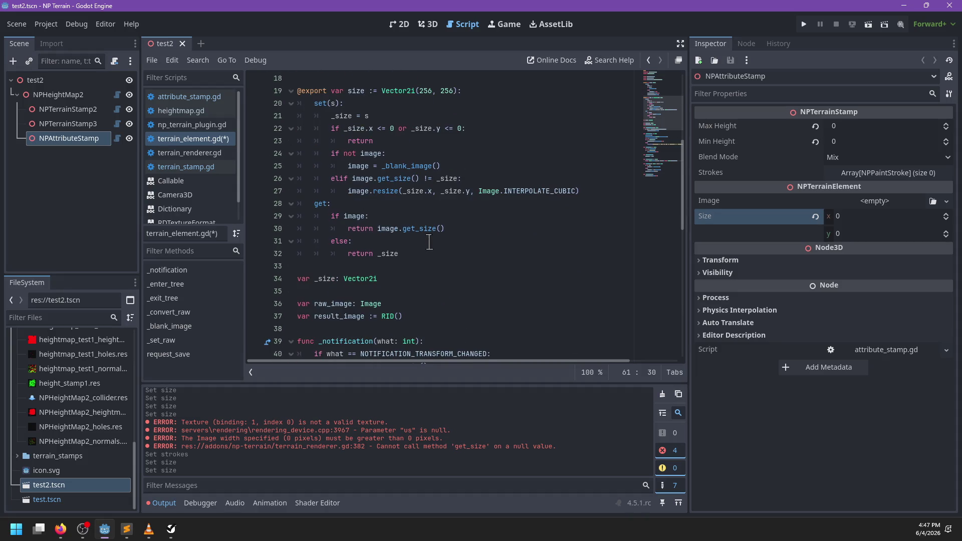
left_click(393, 278)
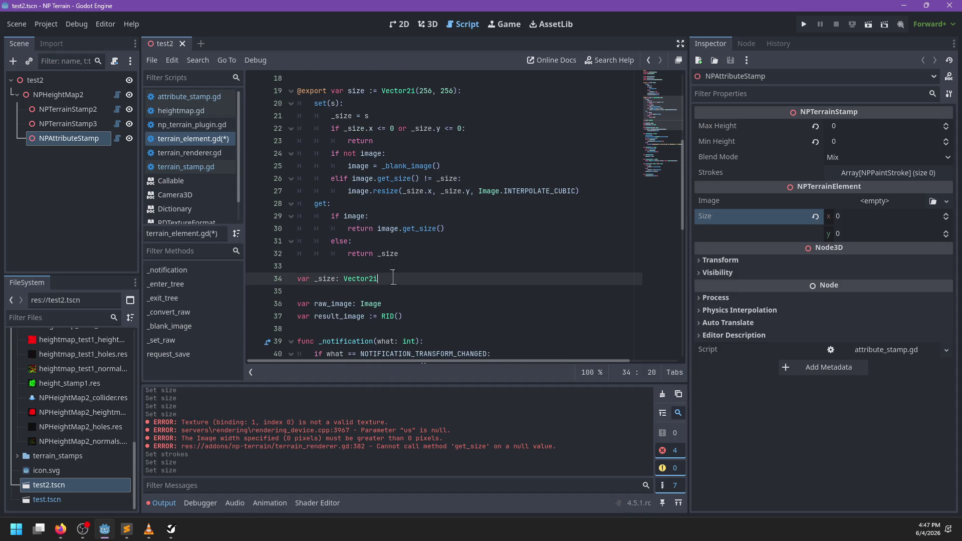
left_click(388, 114)
left_click(398, 139)
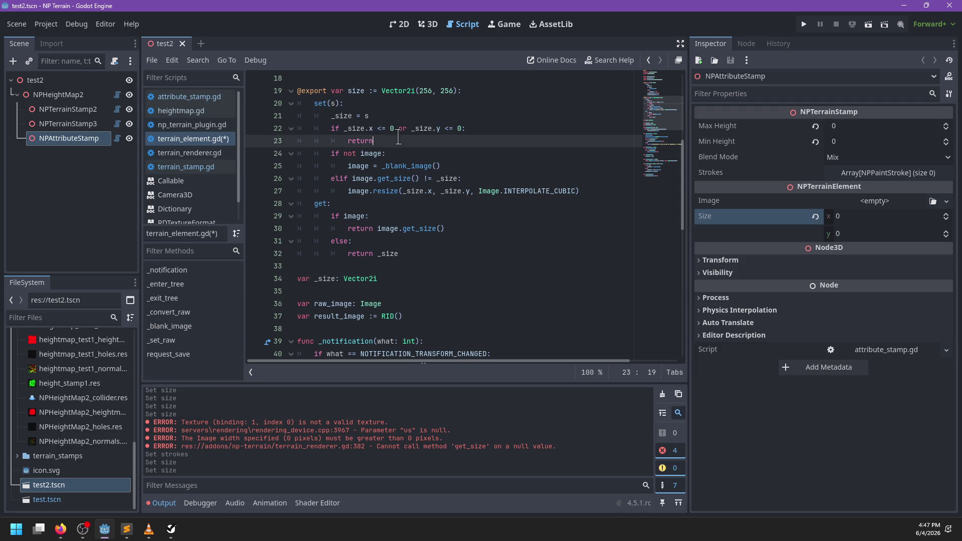
left_click(384, 114)
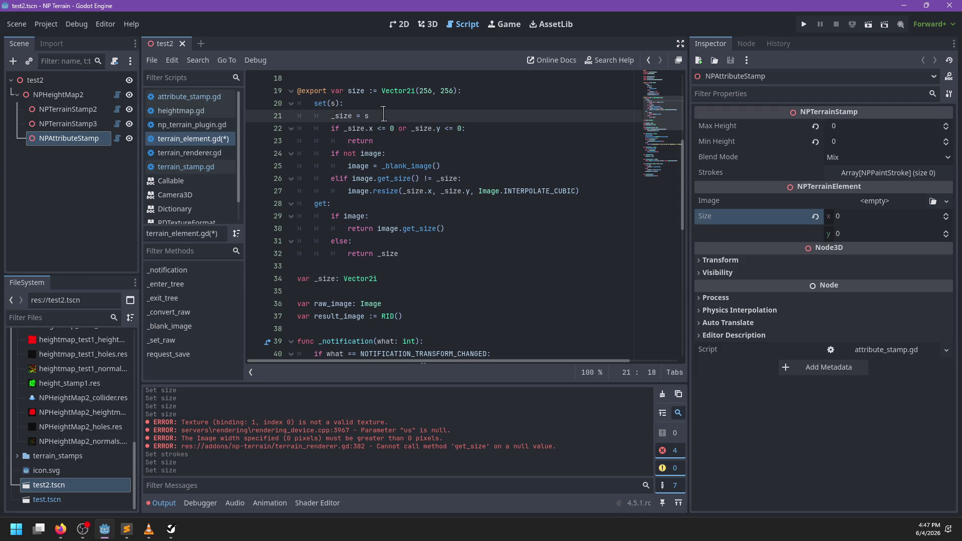
Clamp the setter assignment to _size = s.max(Vector2i.ZERO) and save the script.
type("ma")
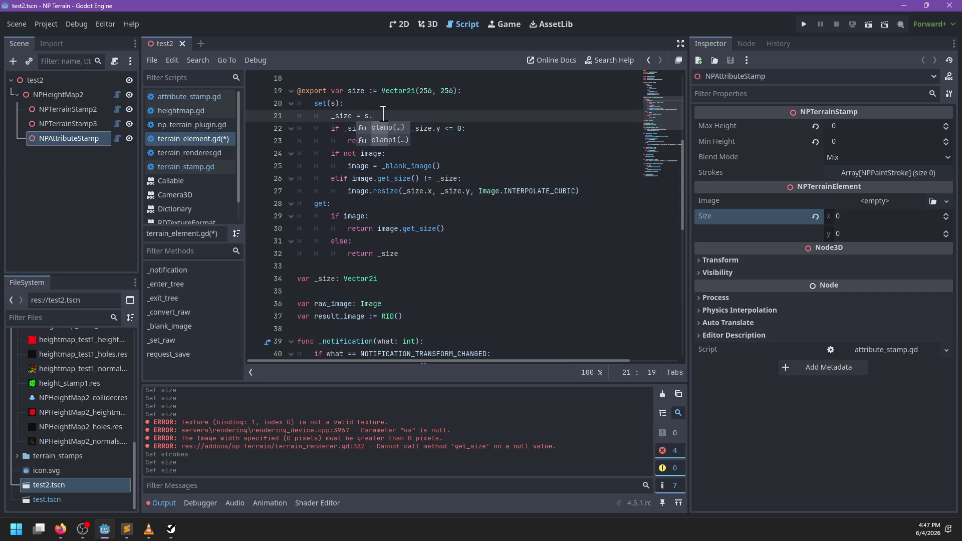
key("Return")
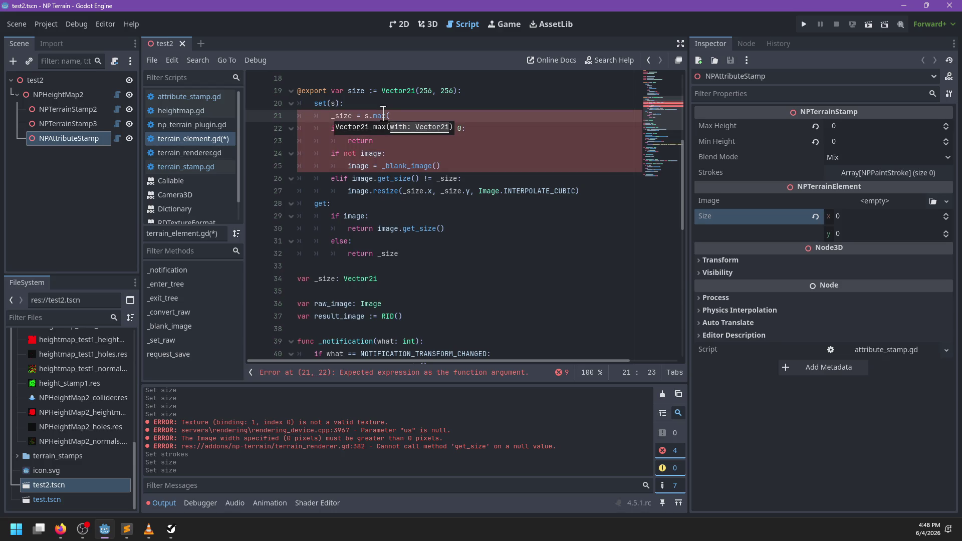
type("or2.ZE")
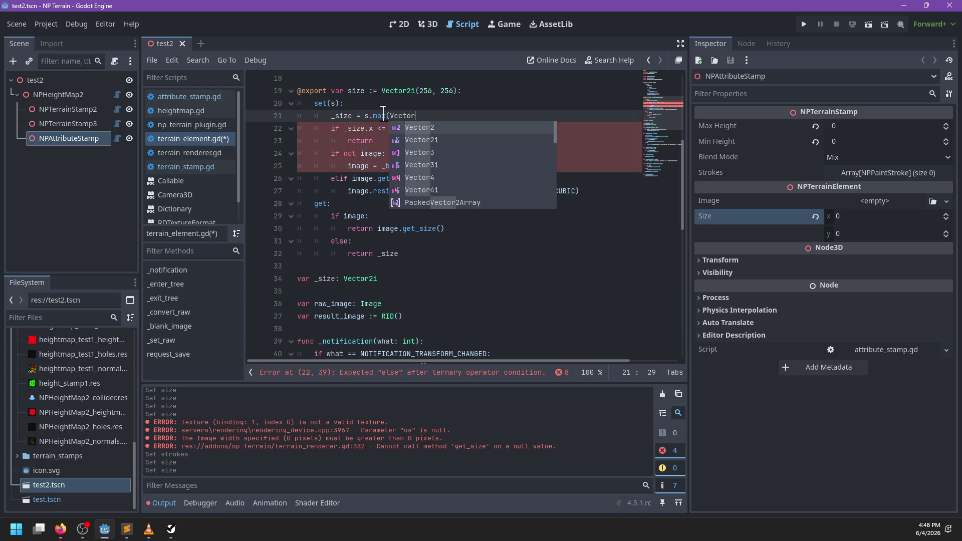
type("RO")
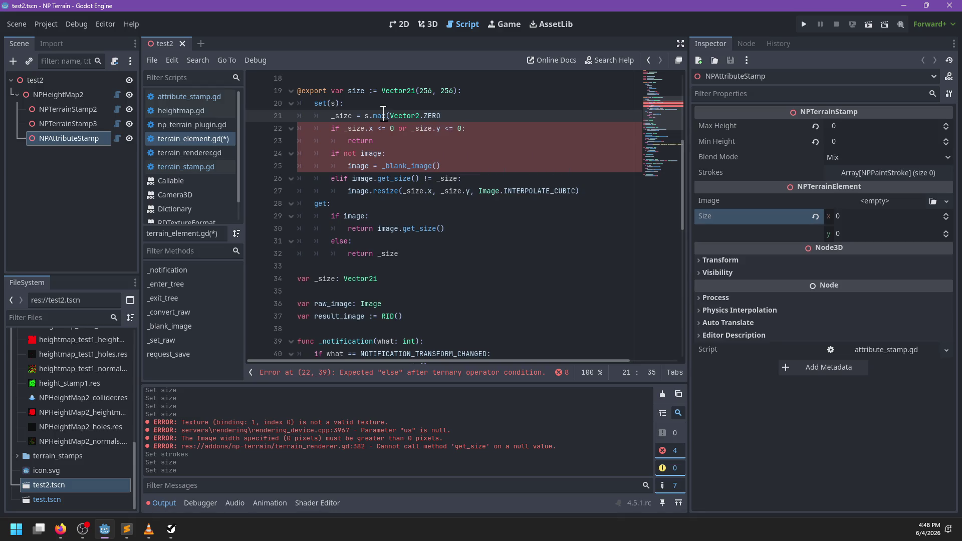
left_click(384, 116)
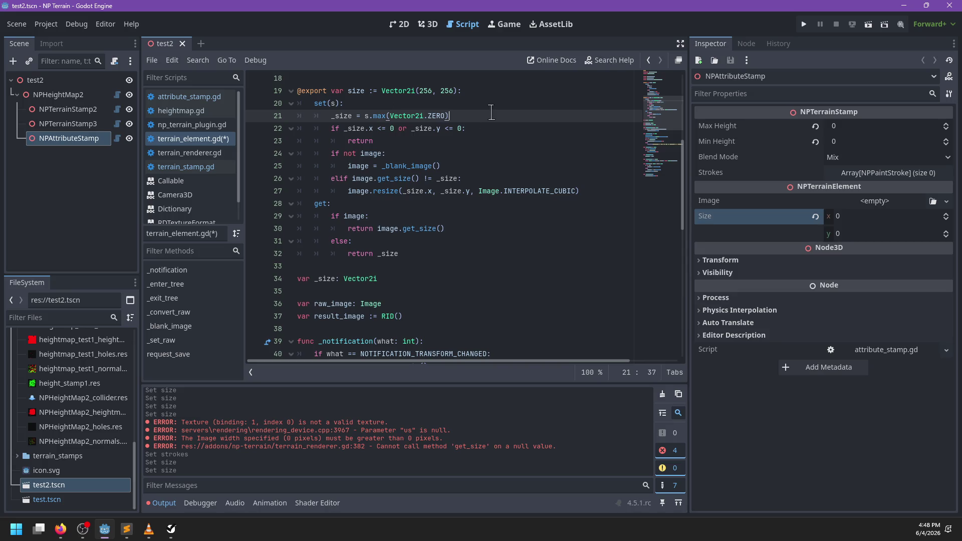
left_click(387, 129)
key("ctrl+s")
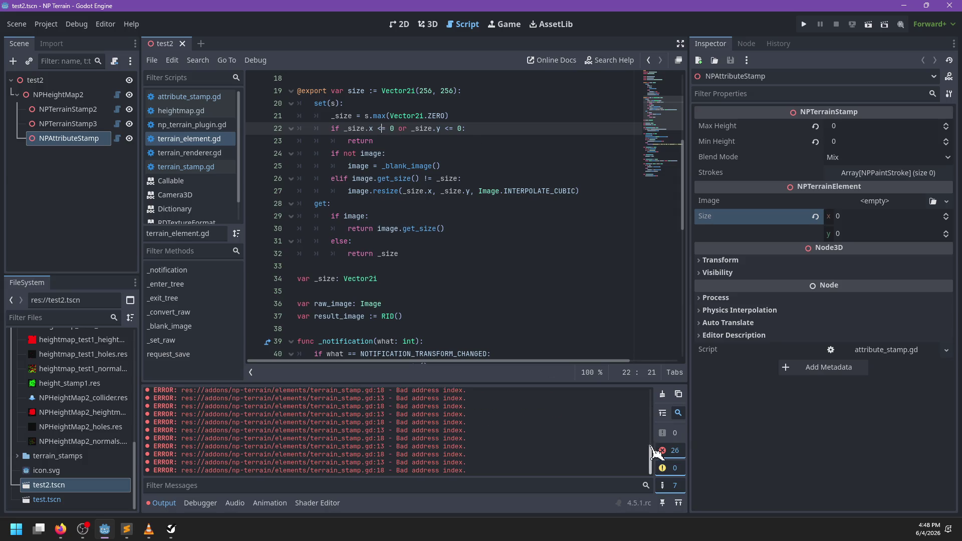
Close the test2 scene, clear the Output log, and reopen test2.
left_click(182, 43)
left_click(662, 395)
left_click(54, 487)
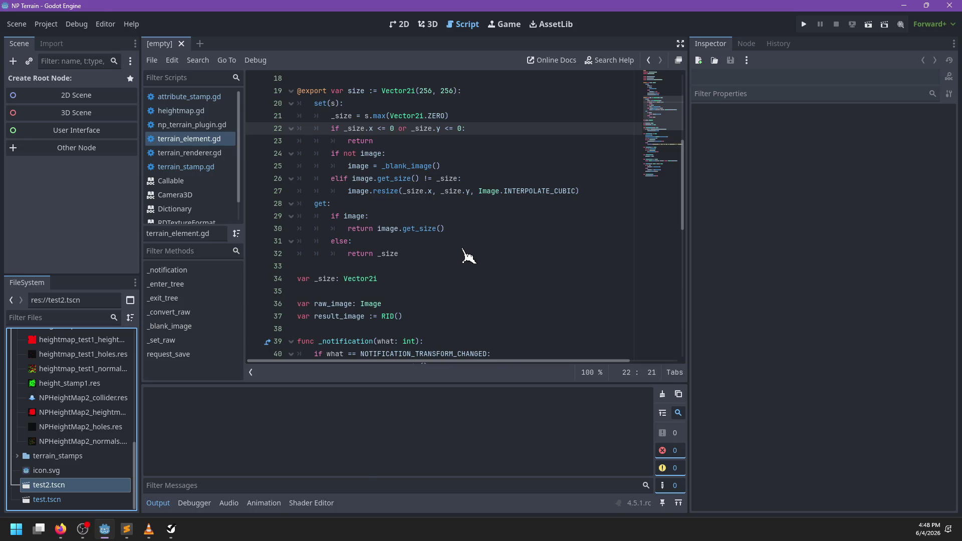
key("Return")
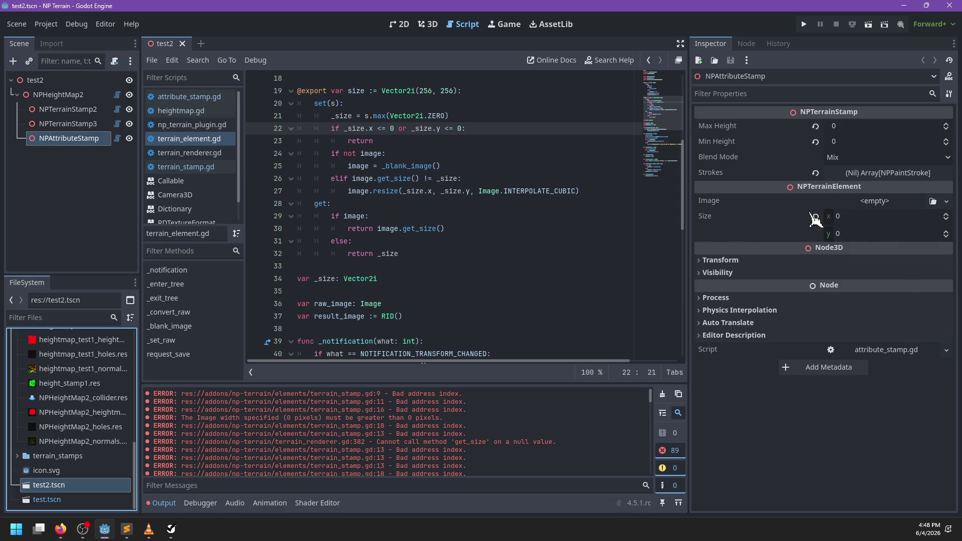
Try entering 256 for NPAttributeStamp's Size x and y; it stays 0, 0.
left_click(855, 216)
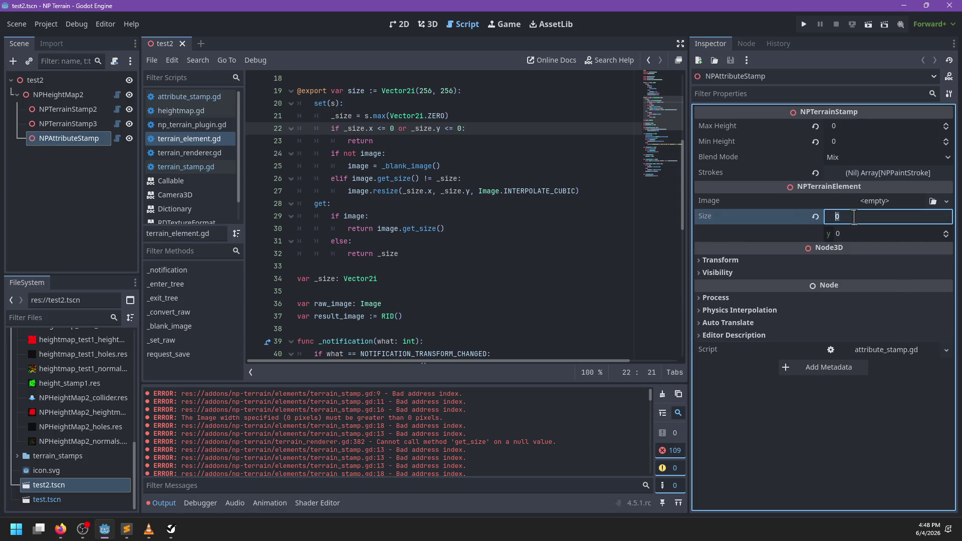
key("Return")
left_click(852, 216)
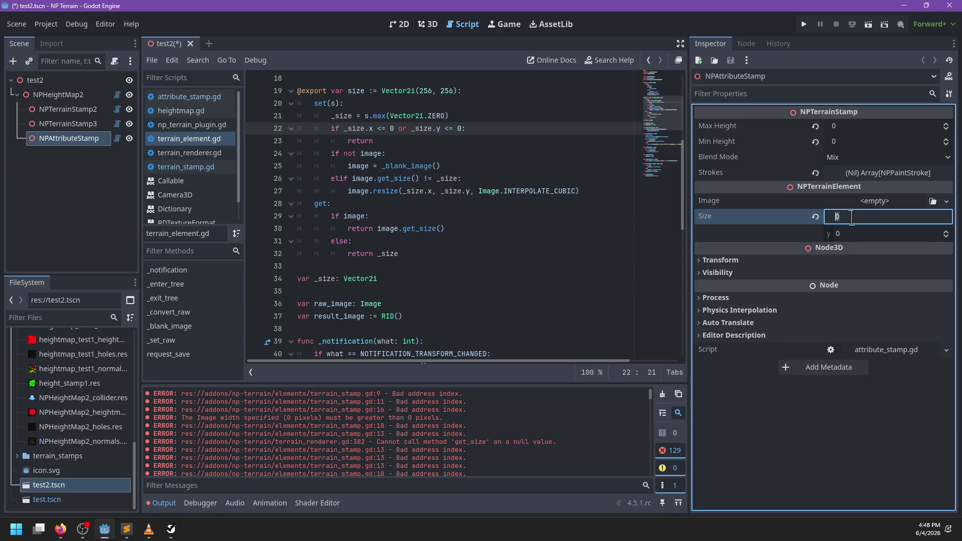
left_click(863, 230)
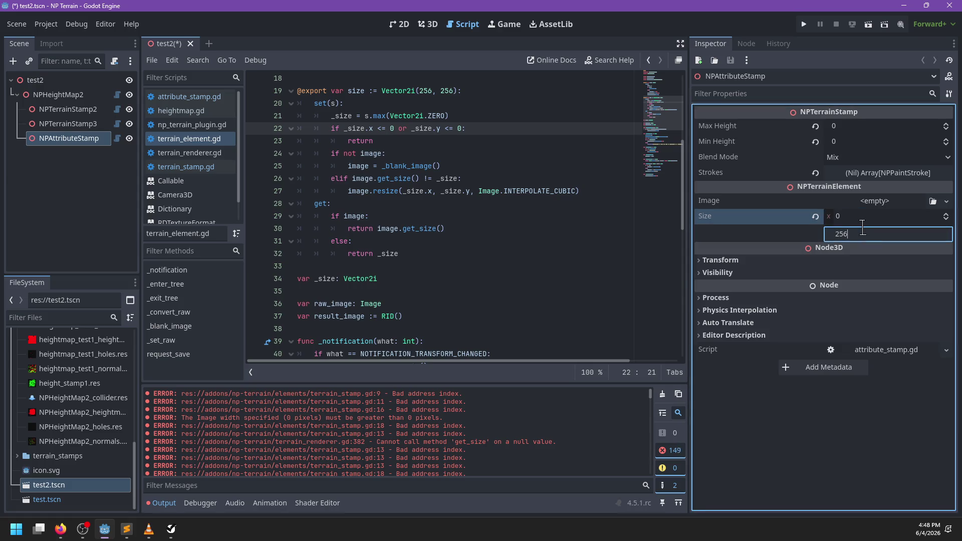
left_click(466, 153)
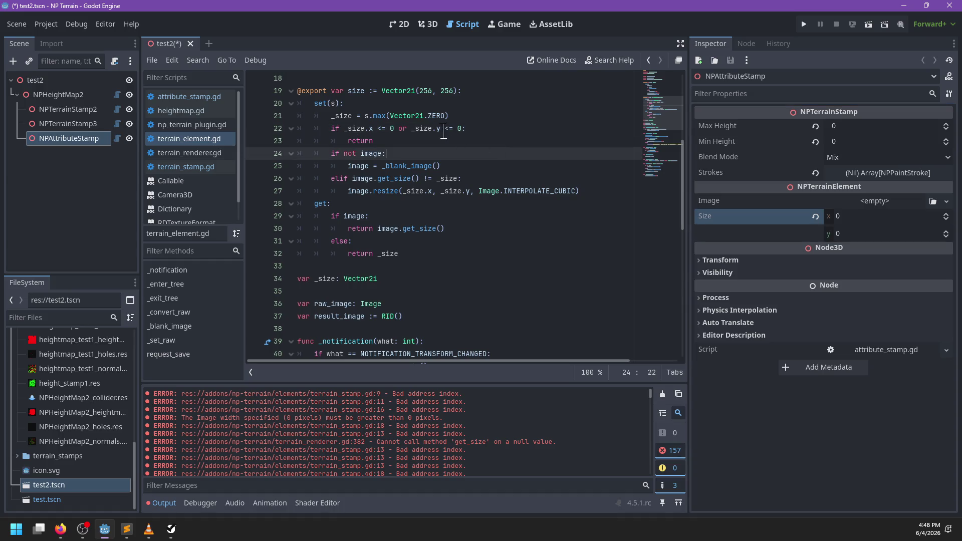
Clamp with s.max(Vector2i(1,1)), delete the early-return size check, and save.
double_click(437, 116)
key("BackSpace")
key("BackSpace")
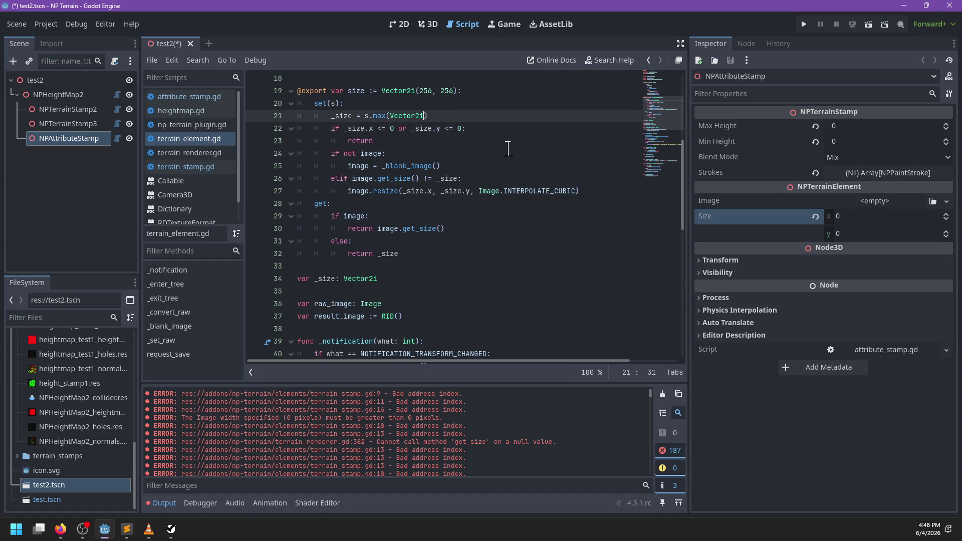
type(",1")
left_click_drag(416, 141, 494, 119)
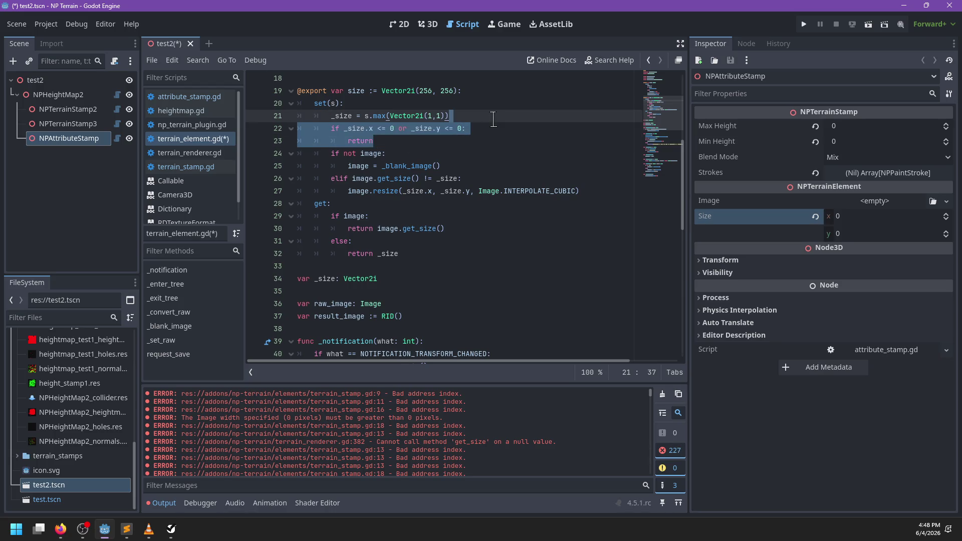
key("BackSpace")
key("ctrl+s")
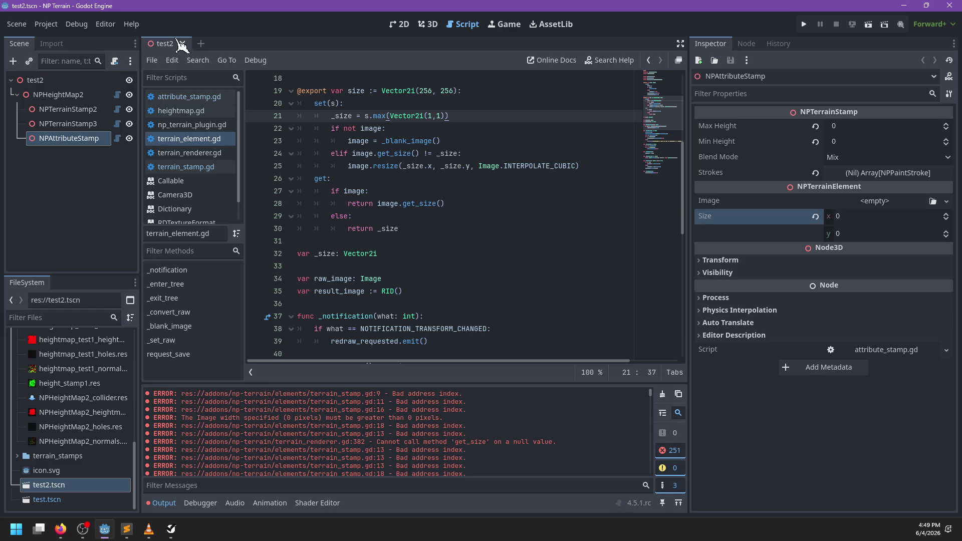
Close and reopen the test2 scene, clearing the Output log before and after.
left_click(183, 43)
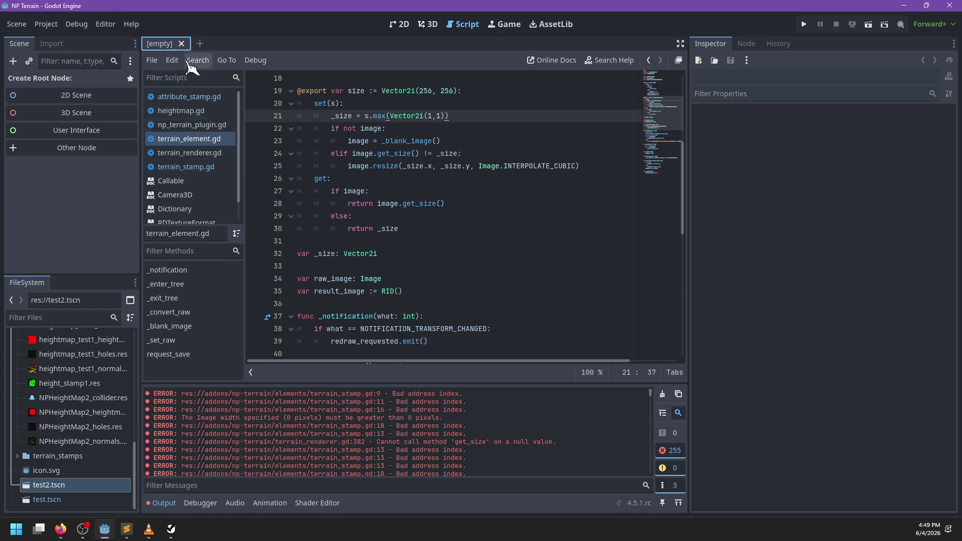
left_click(663, 394)
left_click(98, 487)
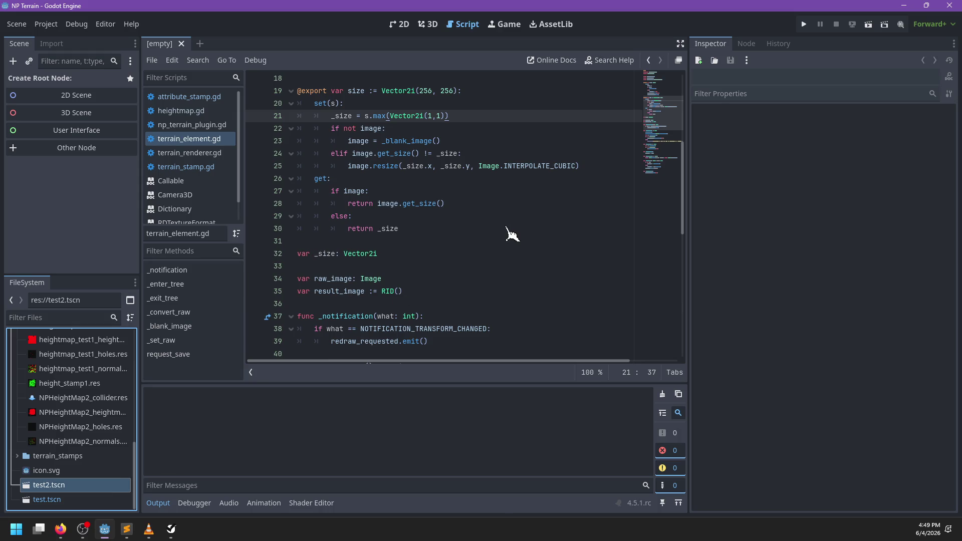
key("Return")
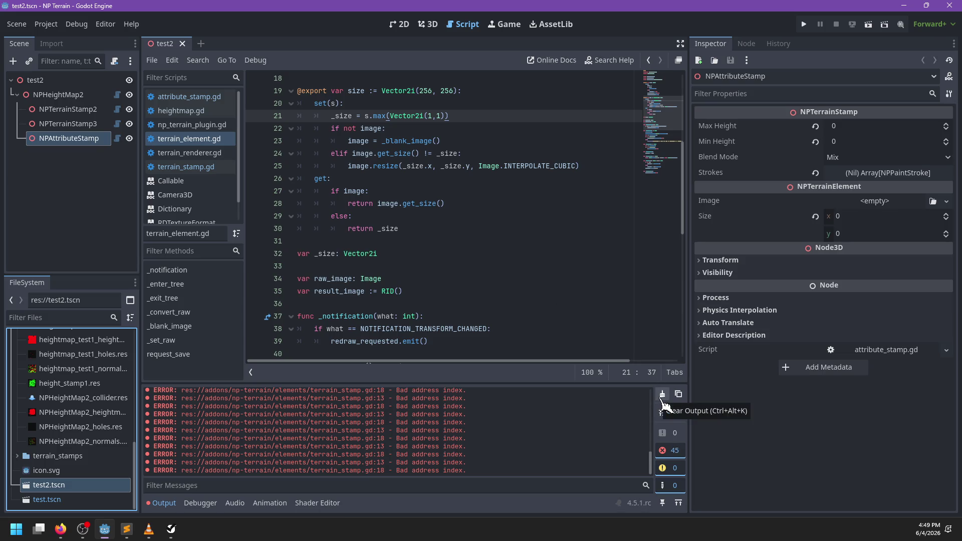
left_click(662, 394)
Briefly change the default width 256 to 1 and undo it, then view the terrain in 3D.
left_click(815, 216)
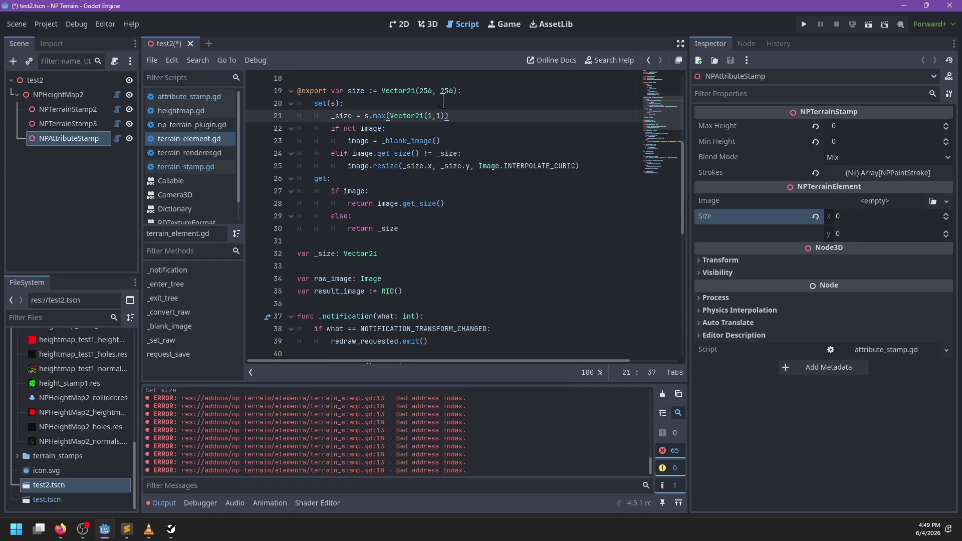
double_click(423, 90)
type("1")
key("ctrl+z")
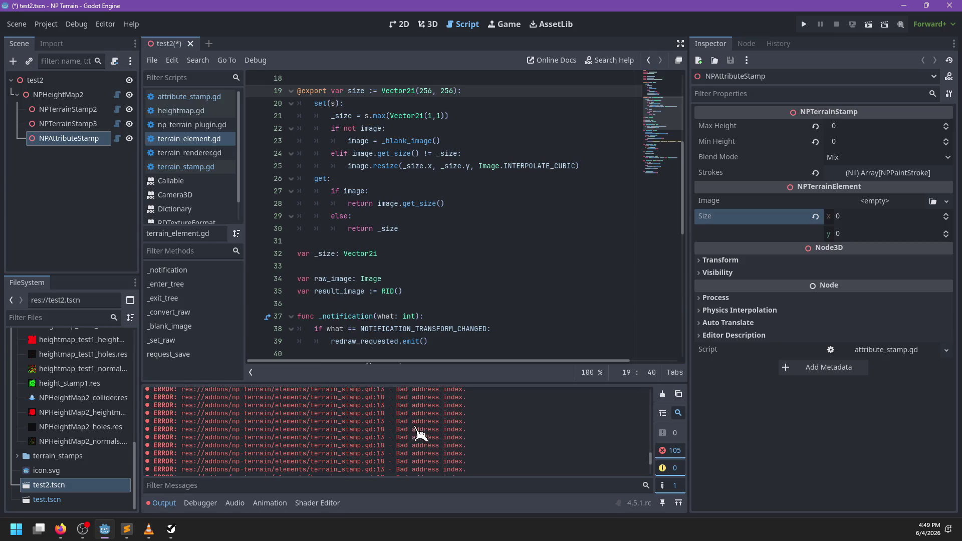
left_click(428, 24)
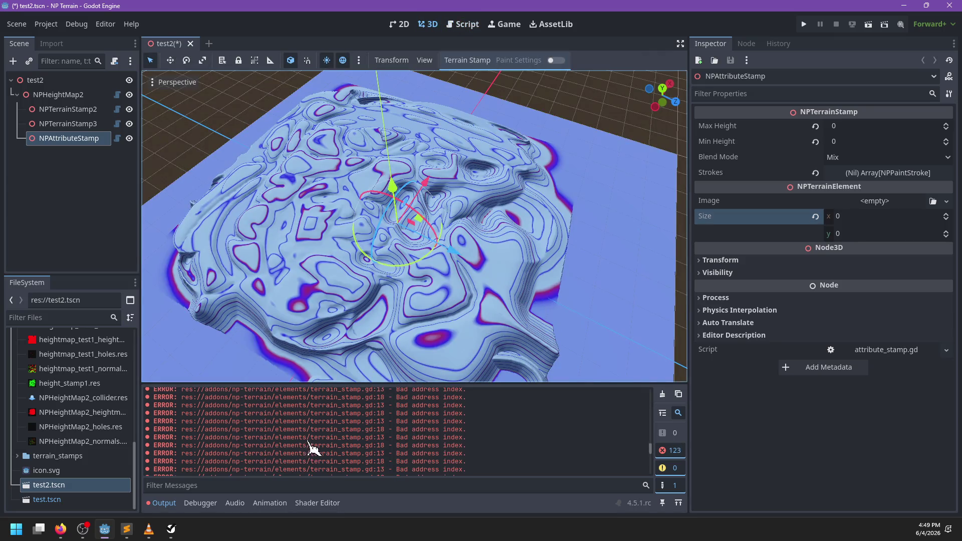
left_click(463, 24)
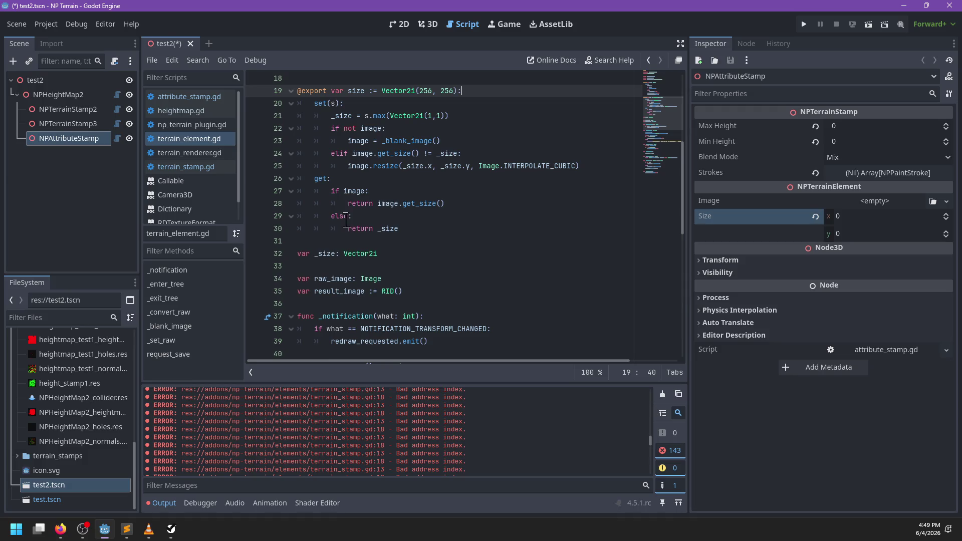
In terrain_stamp.gd, highlight _range's uses including the max height getter, then clear the log.
scroll(321, 140, "up", 3)
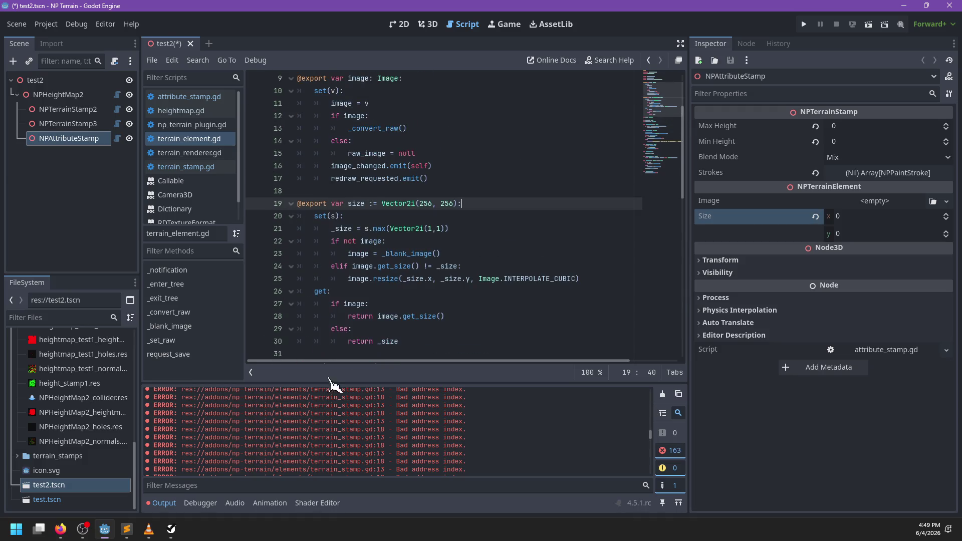
scroll(407, 258, "up", 3)
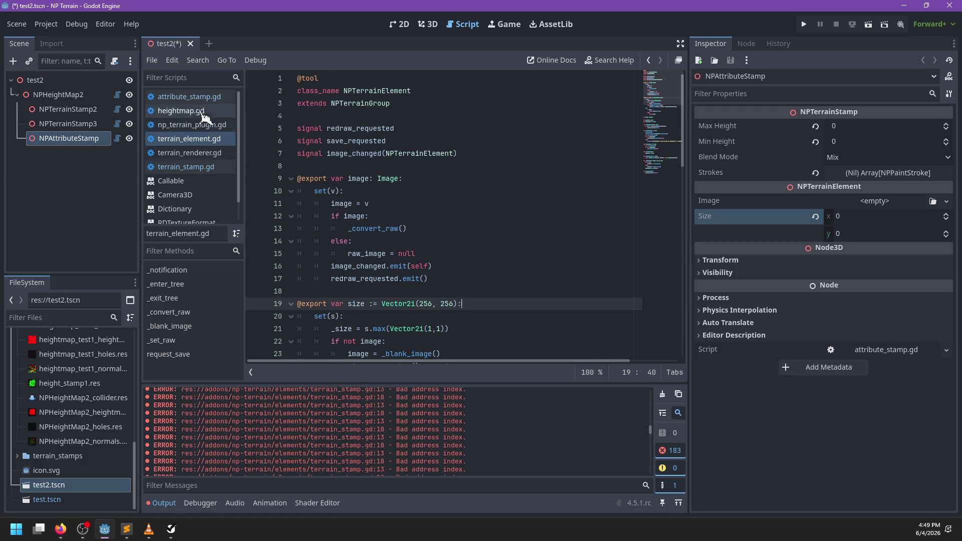
left_click(201, 166)
scroll(433, 217, "down", 1)
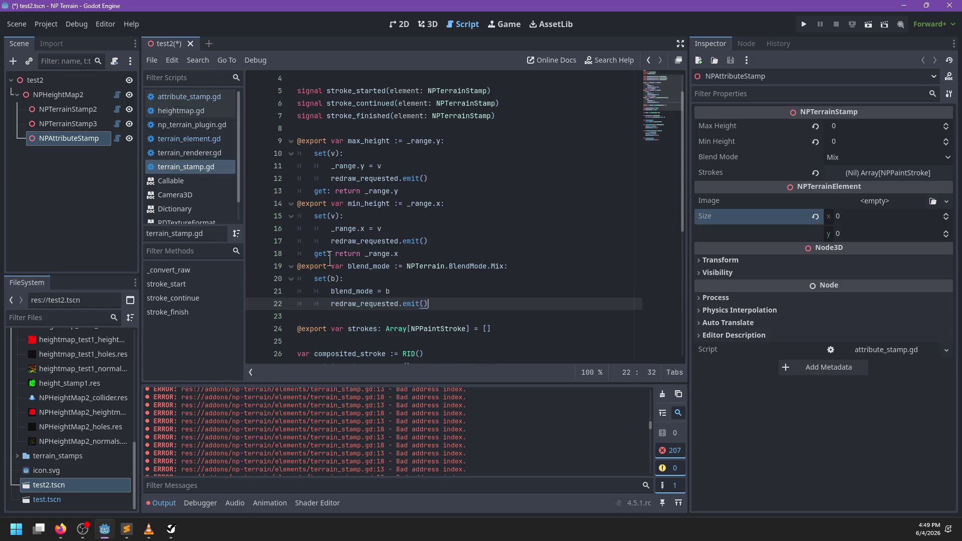
double_click(374, 254)
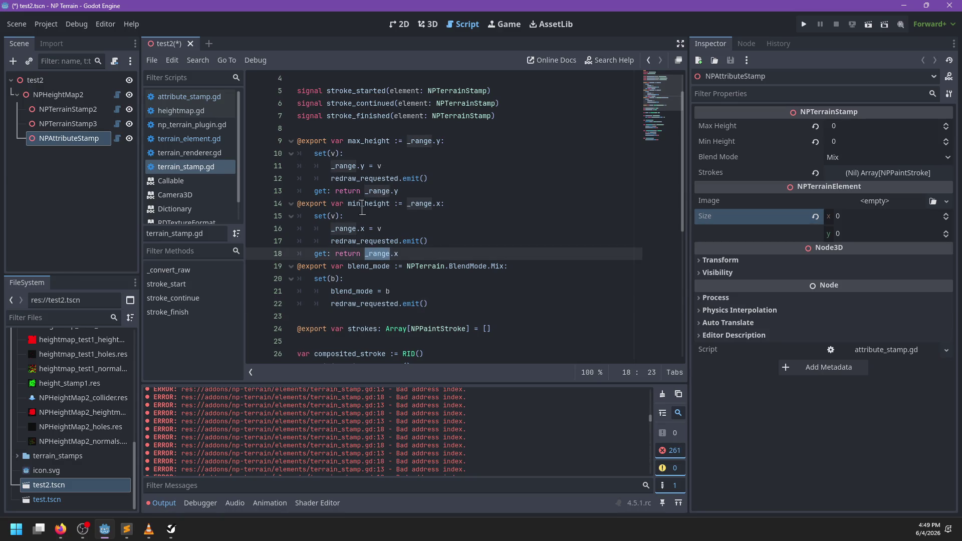
double_click(382, 191)
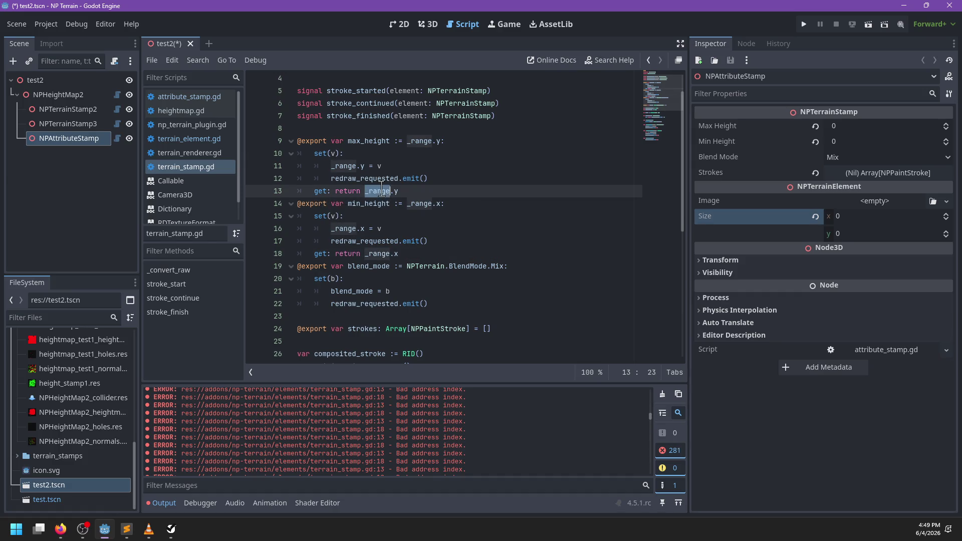
scroll(538, 233, "down", 4)
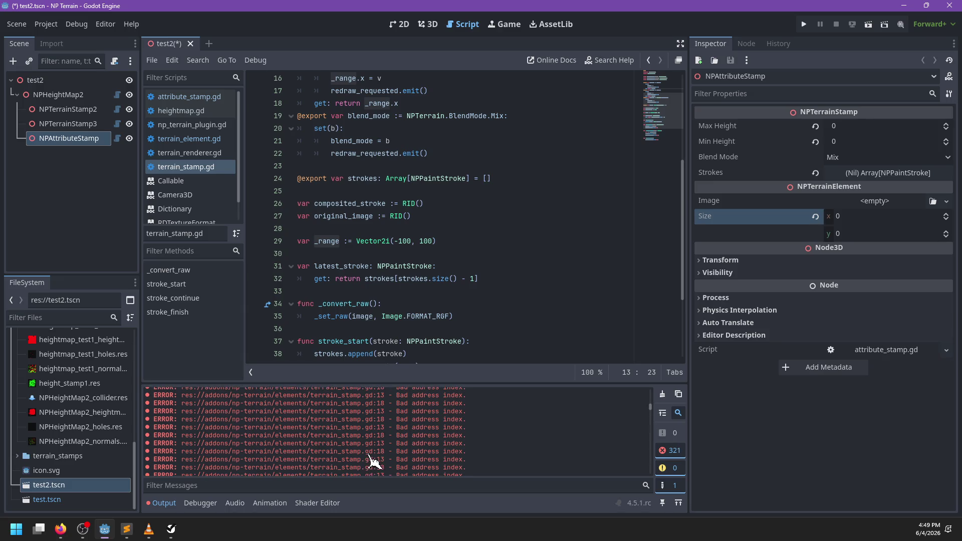
left_click(663, 394)
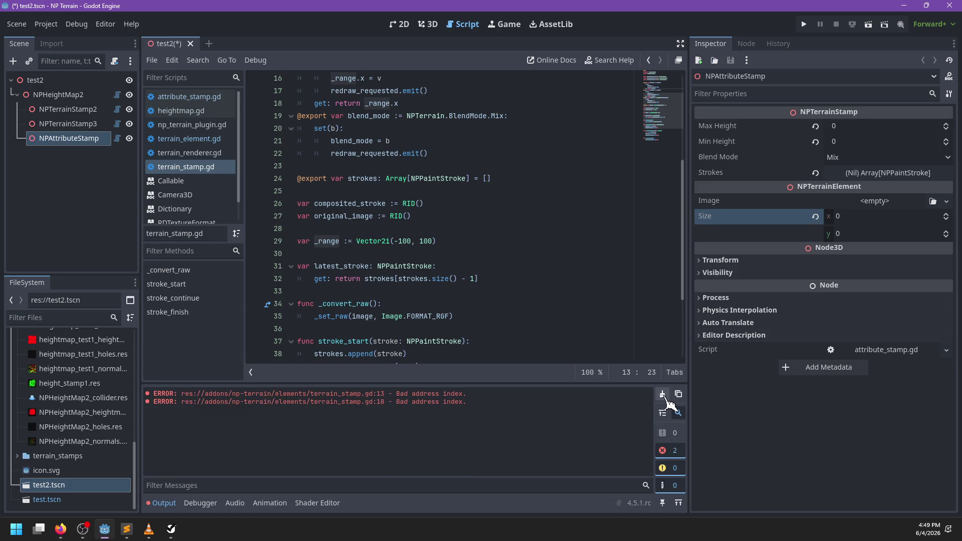
Save and close test2, clear the log, then reload the scene to reproduce the 21 errors.
key("ctrl+s")
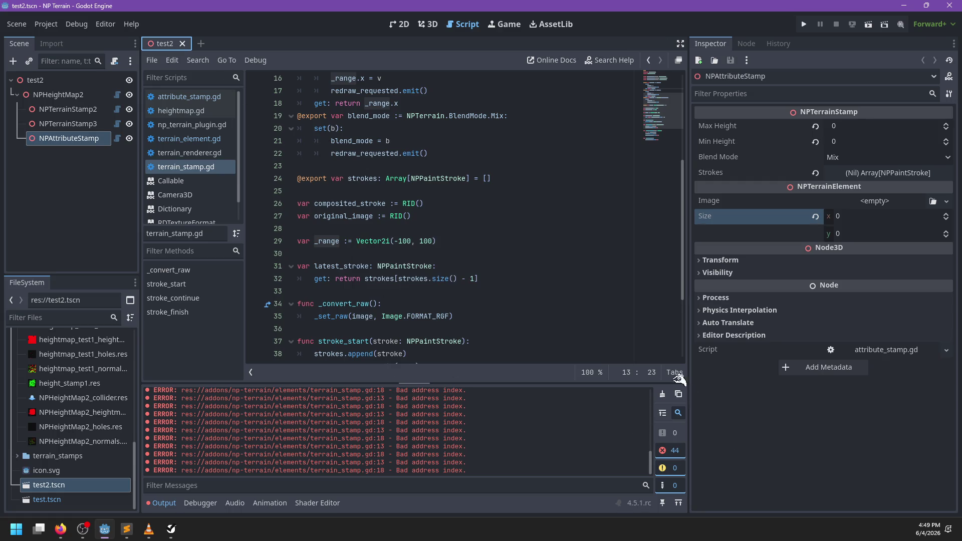
left_click(182, 44)
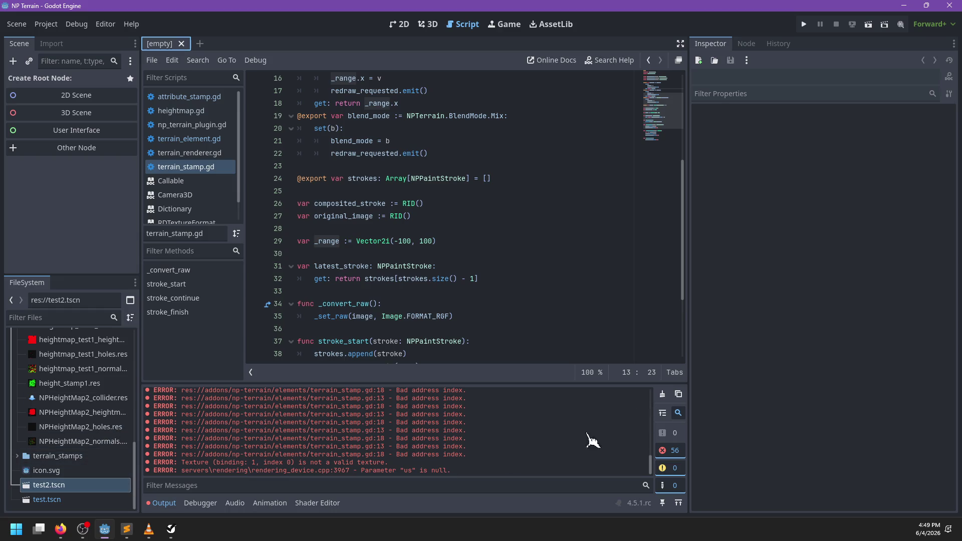
left_click(662, 395)
left_click(95, 488)
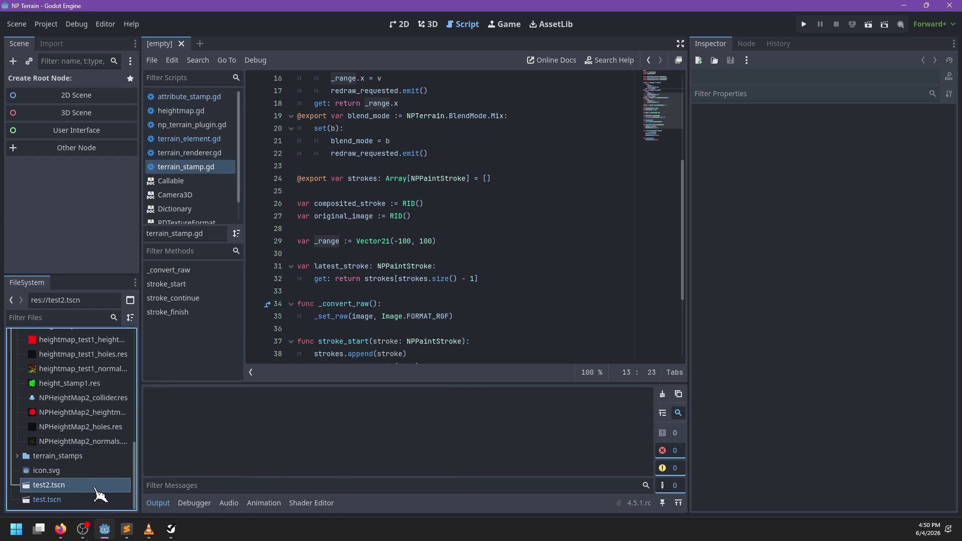
left_click(181, 43)
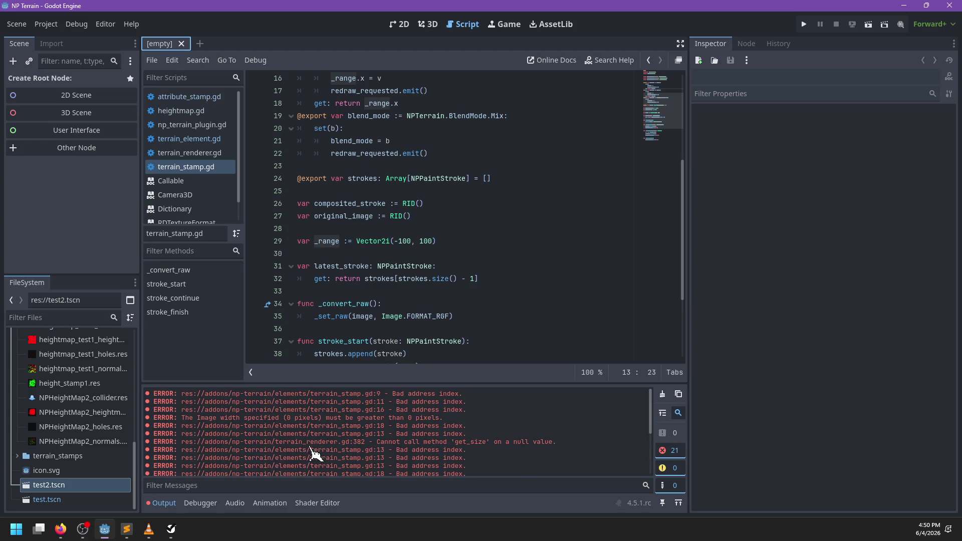
left_click(210, 153)
Go to line 382 of terrain_renderer.gd, inspect img_size and get_bounds, then open heightmap.gd.
left_click(569, 217)
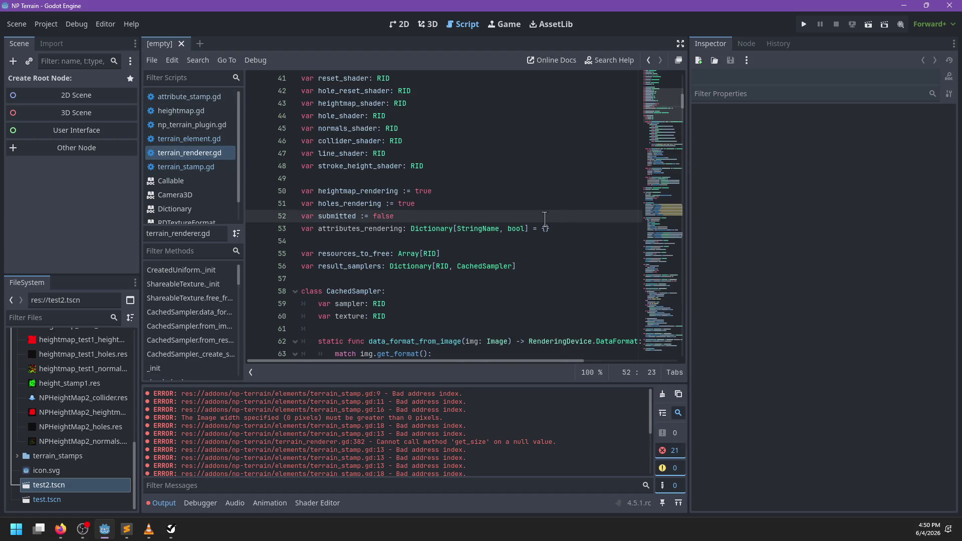
key("ctrl+f")
type("382")
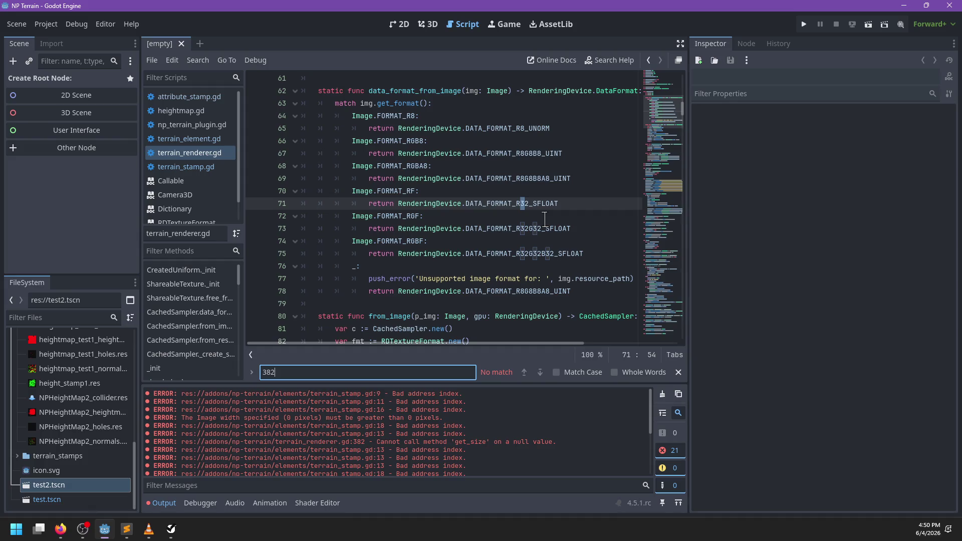
key("Escape")
mouse_move(664, 95)
left_mouse_down()
mouse_move(672, 129)
mouse_move(665, 318)
mouse_move(668, 261)
mouse_move(672, 270)
left_mouse_up()
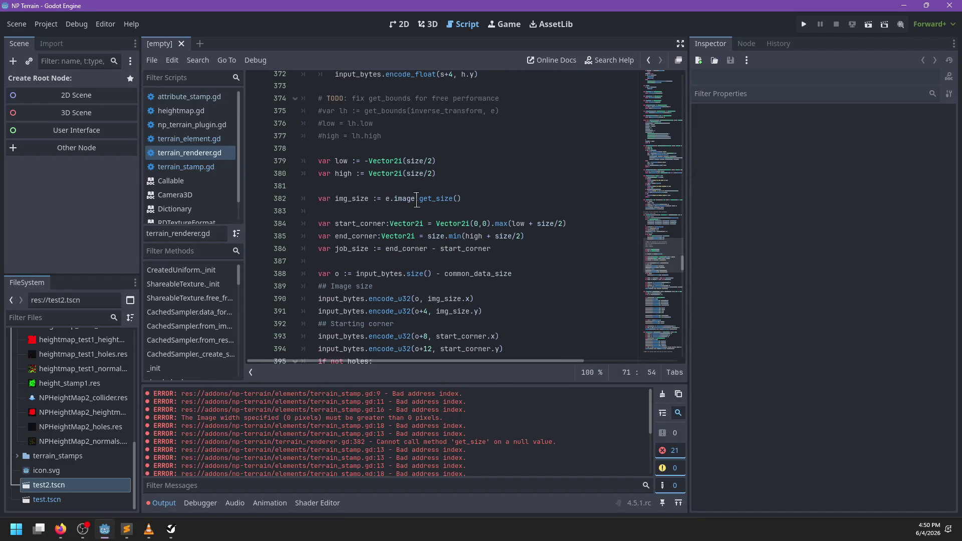
double_click(355, 198)
scroll(511, 248, "up", 10)
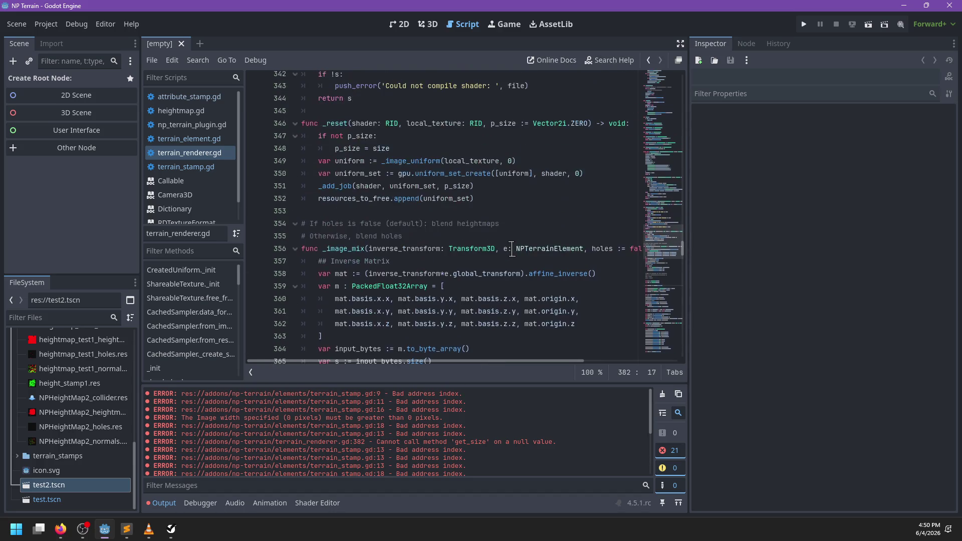
scroll(512, 248, "down", 20)
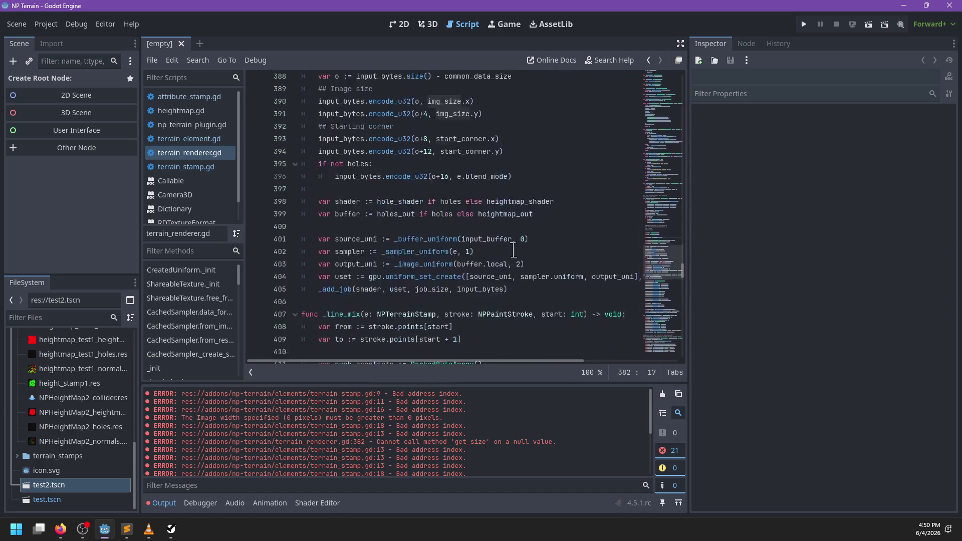
scroll(513, 249, "down", 7)
scroll(516, 254, "down", 4)
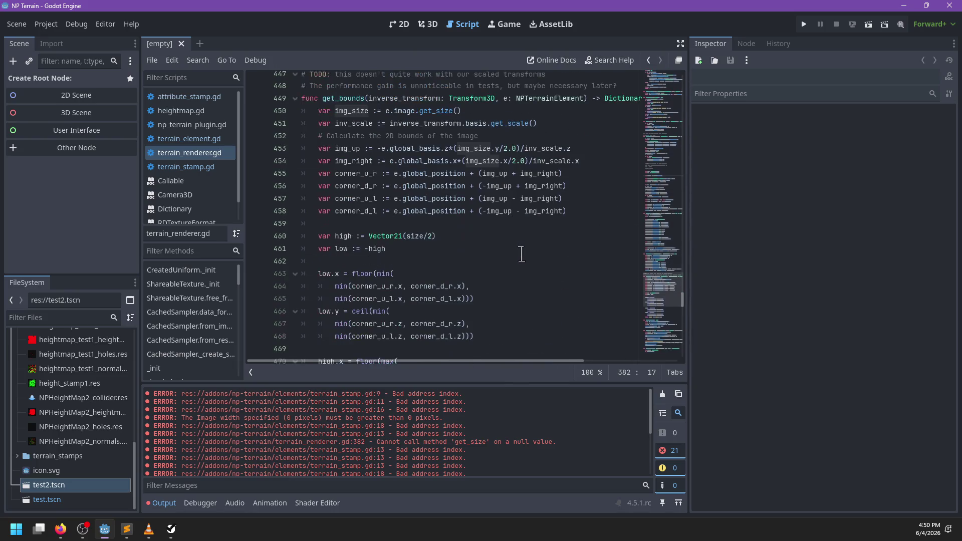
left_click(193, 112)
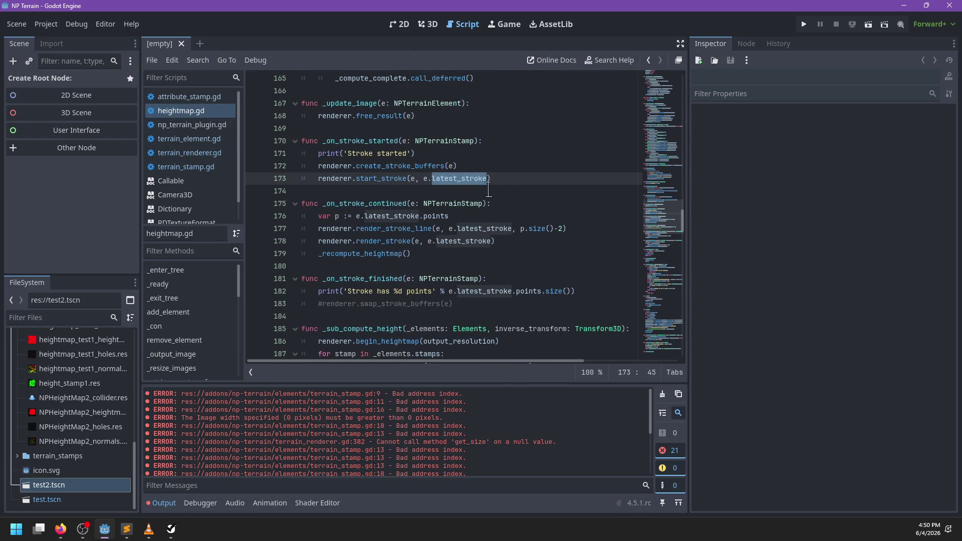
Search heightmap.gd for _recompute and follow it through to _sub_compute_height.
left_click(512, 179)
key("ctrl+f")
type("terrain")
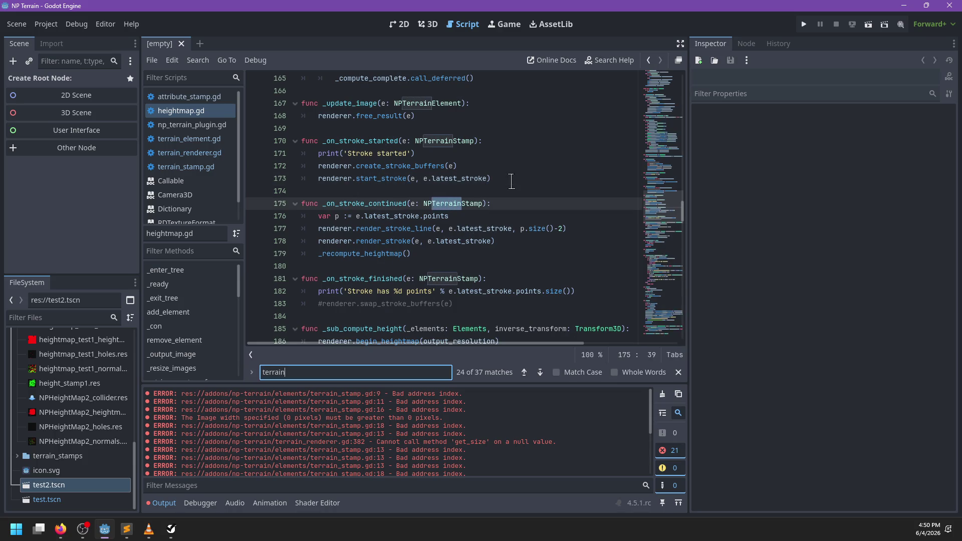
key("ctrl+a")
type("_recompute")
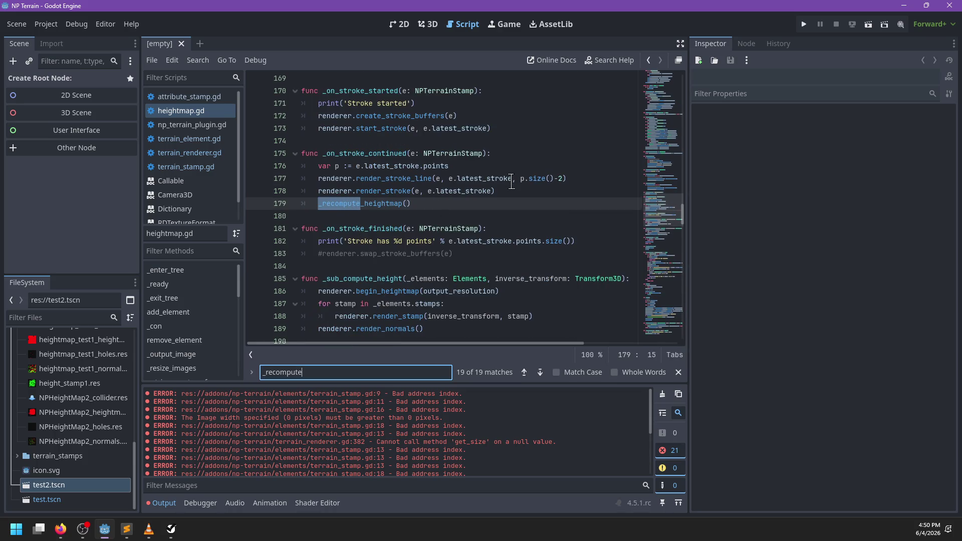
key("Escape")
left_click(360, 203, "ctrl")
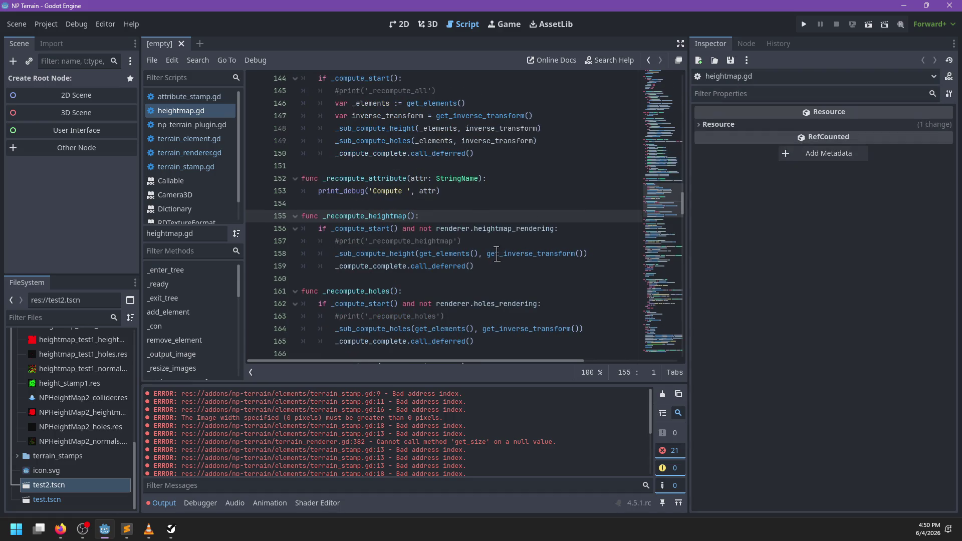
scroll(478, 255, "down", 1)
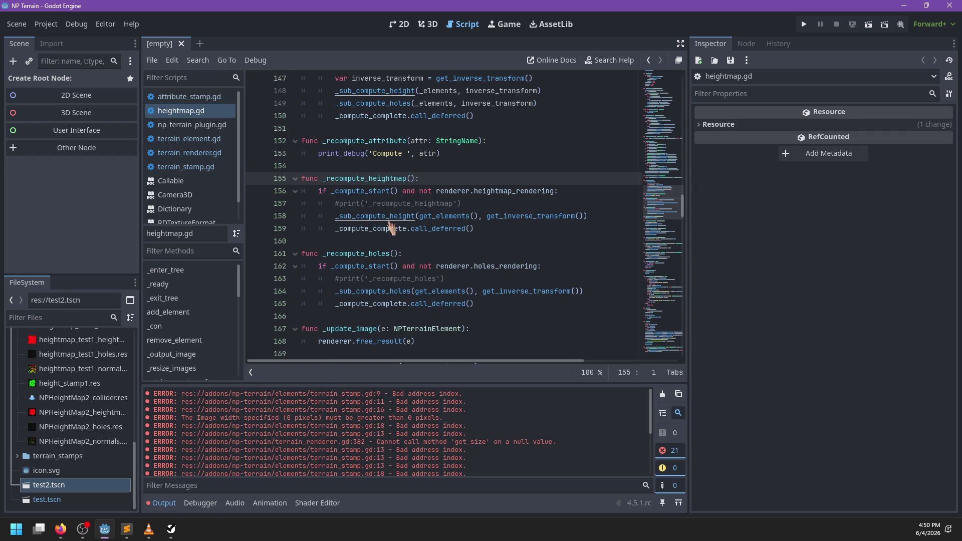
left_click(389, 217, "ctrl")
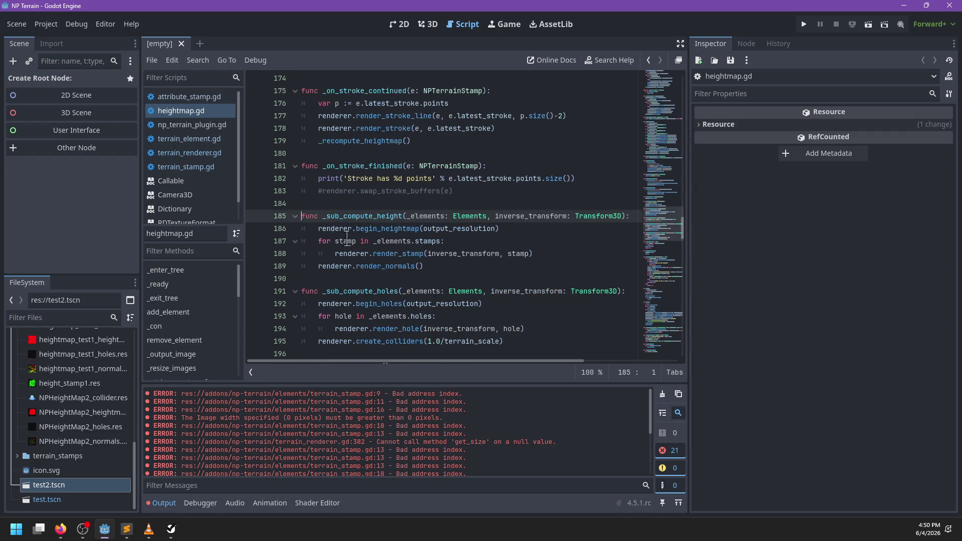
Add an 'if not stamp.image: continue' guard inside the stamps loop.
left_click(454, 241)
key("Return")
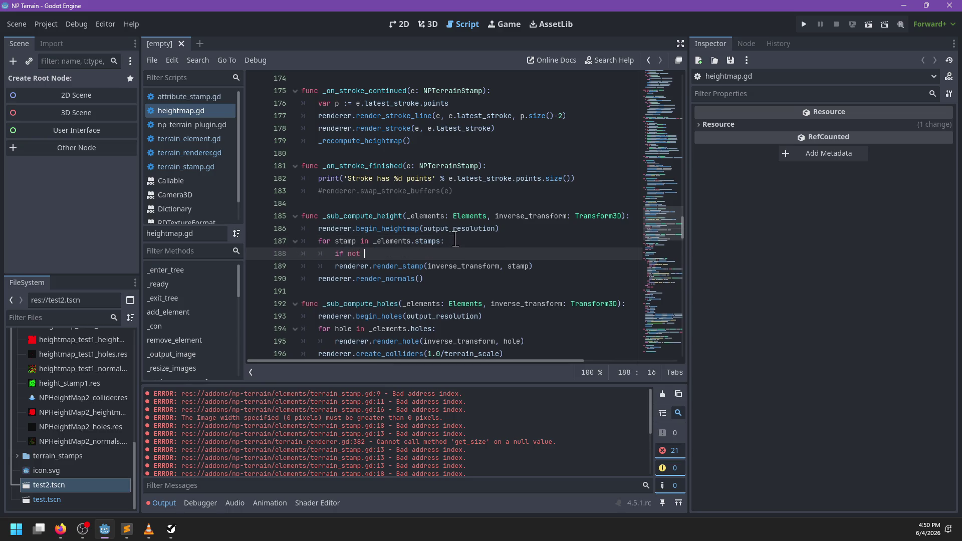
key("BackSpace")
type("stamp.image:")
key("Return")
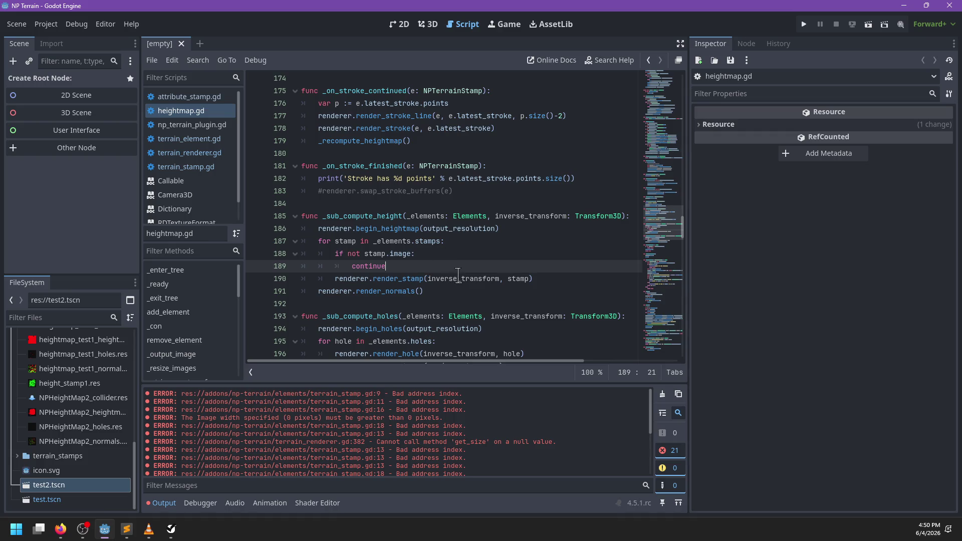
scroll(459, 274, "down", 1)
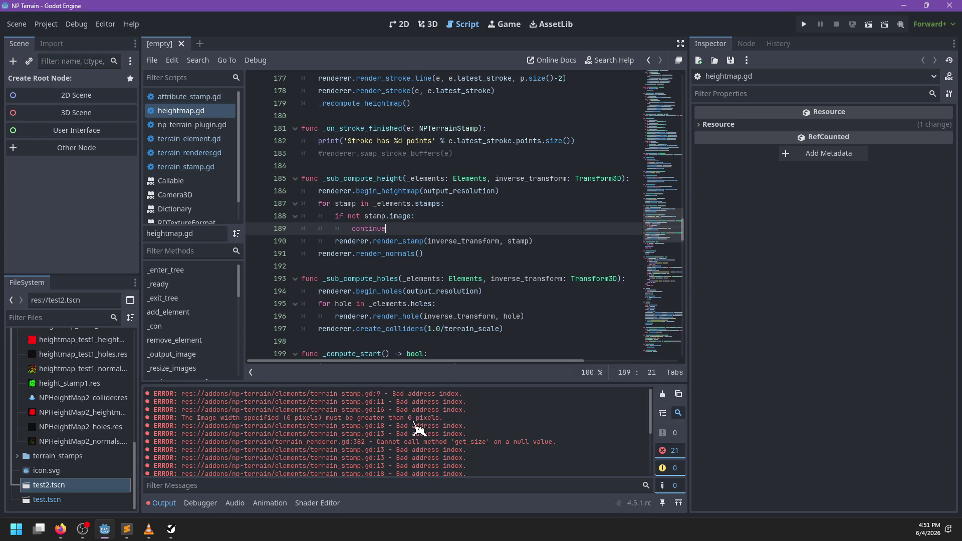
left_click(427, 24)
Return to the script editor and open terrain_element.gd.
left_click(471, 30)
left_click(197, 142)
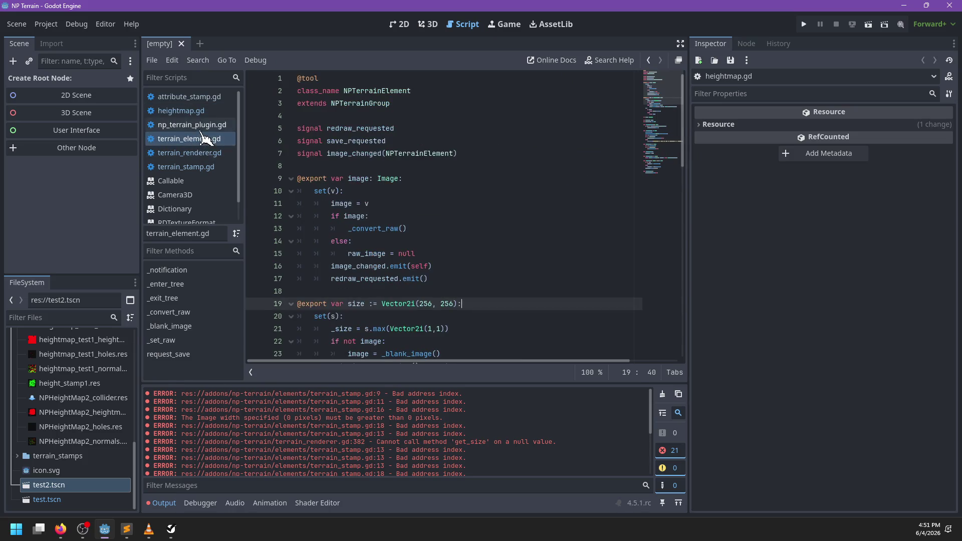
left_click(201, 125)
left_click(205, 97)
left_click(199, 126)
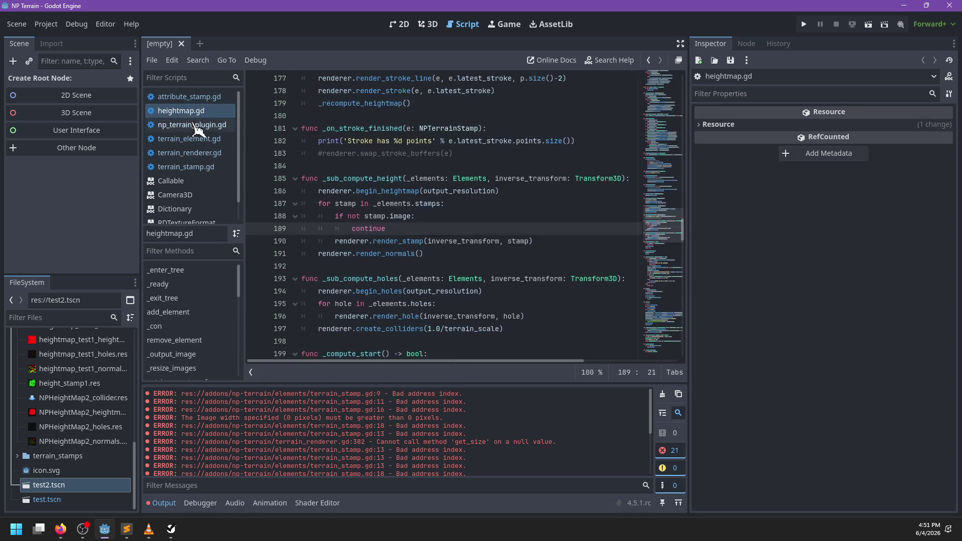
left_click(193, 143)
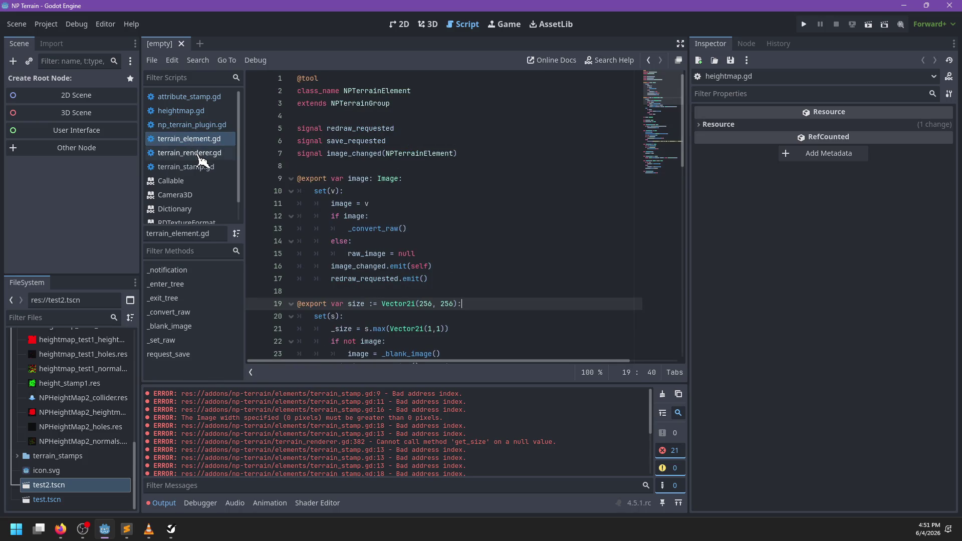
scroll(387, 216, "down", 3)
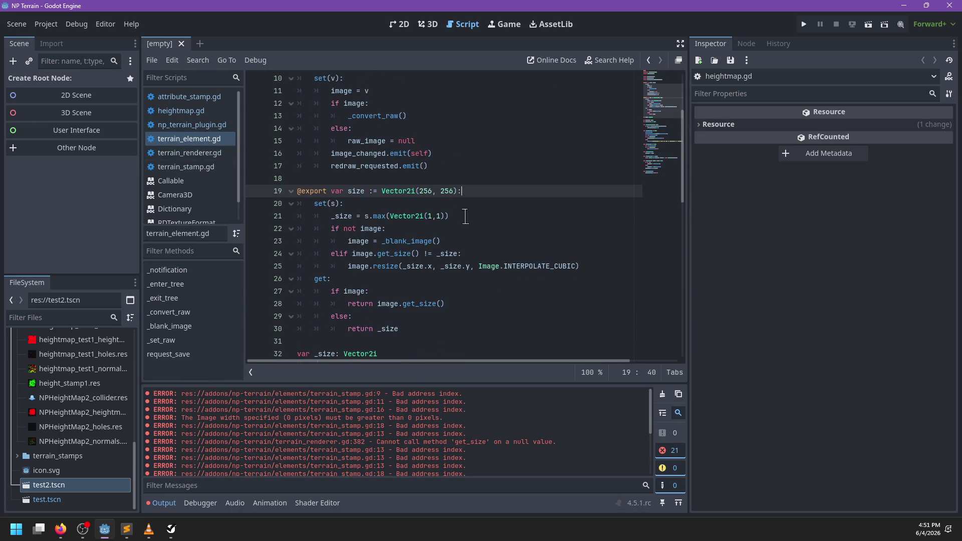
Highlight the uses of _size and jump to the _blank_image function definition.
double_click(346, 217)
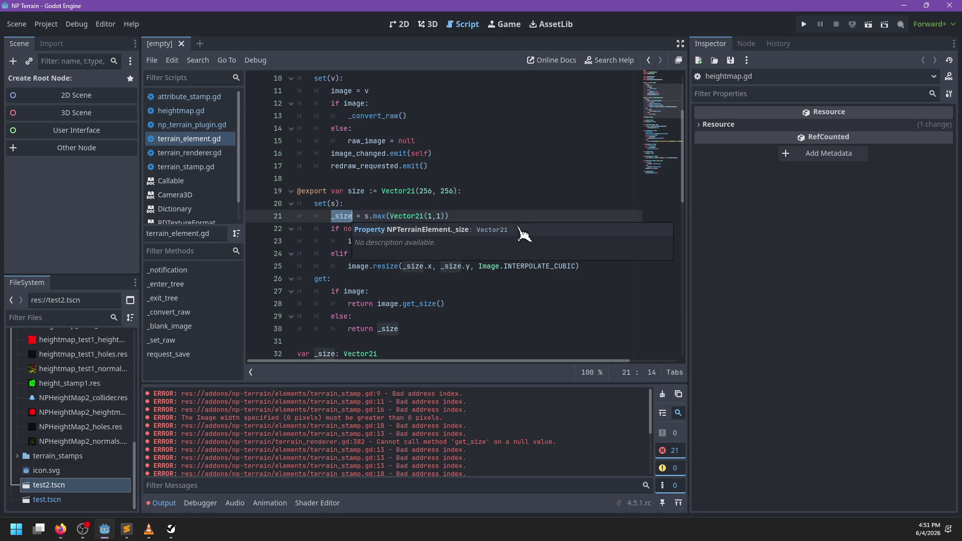
left_click(508, 203)
double_click(411, 266)
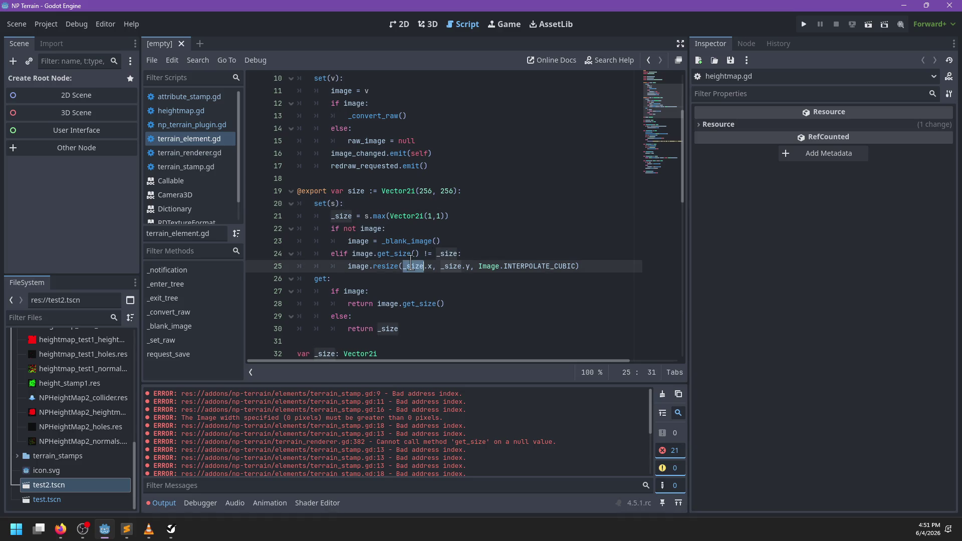
left_click(409, 241, "ctrl")
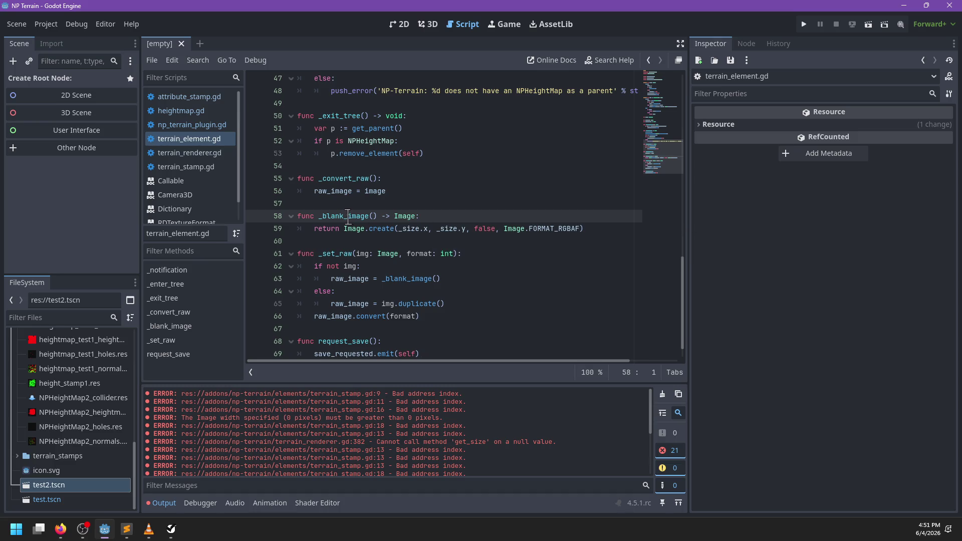
Add print('Creating image of size ', _size) as the first line of _blank_image, then reopen test2.
left_click(465, 212)
key("Return")
type("print('Creating image of")
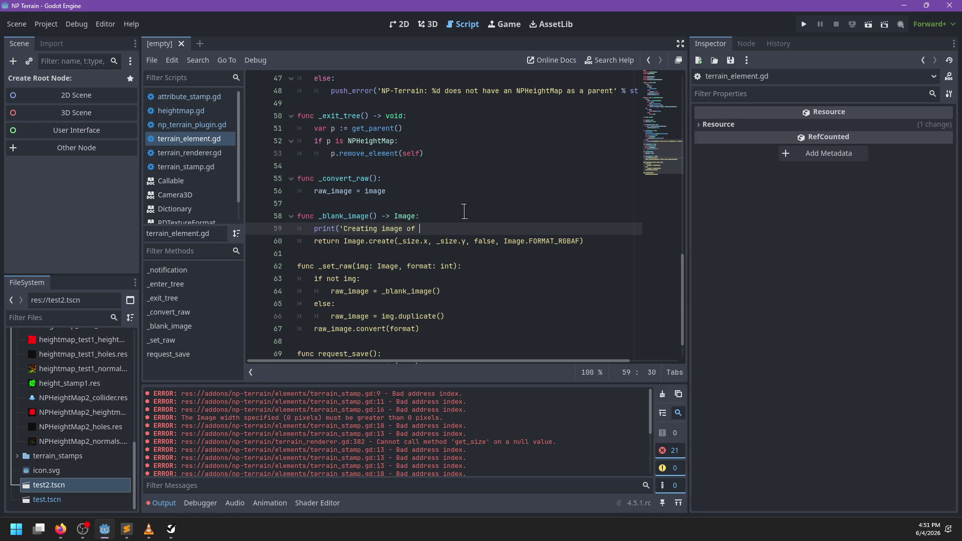
type("'")
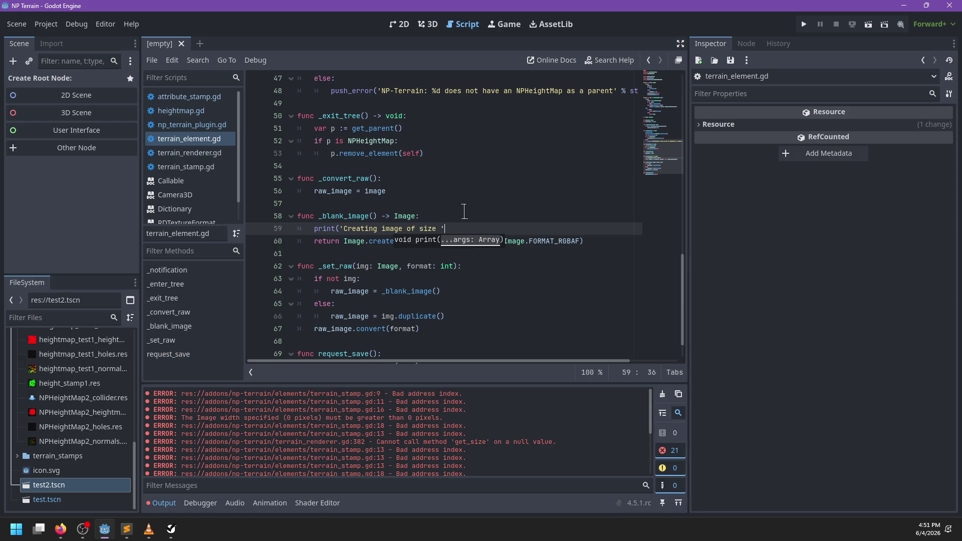
type("_size")
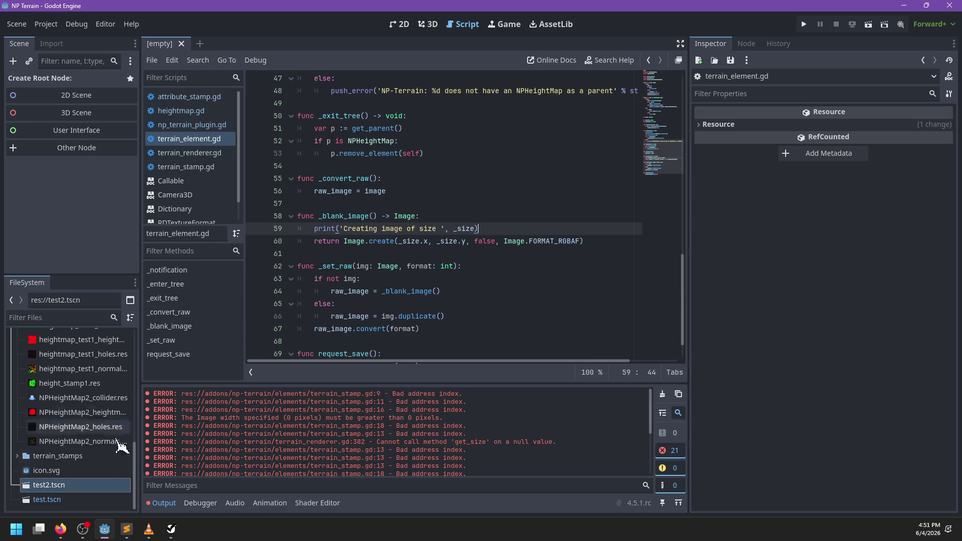
left_click(81, 486)
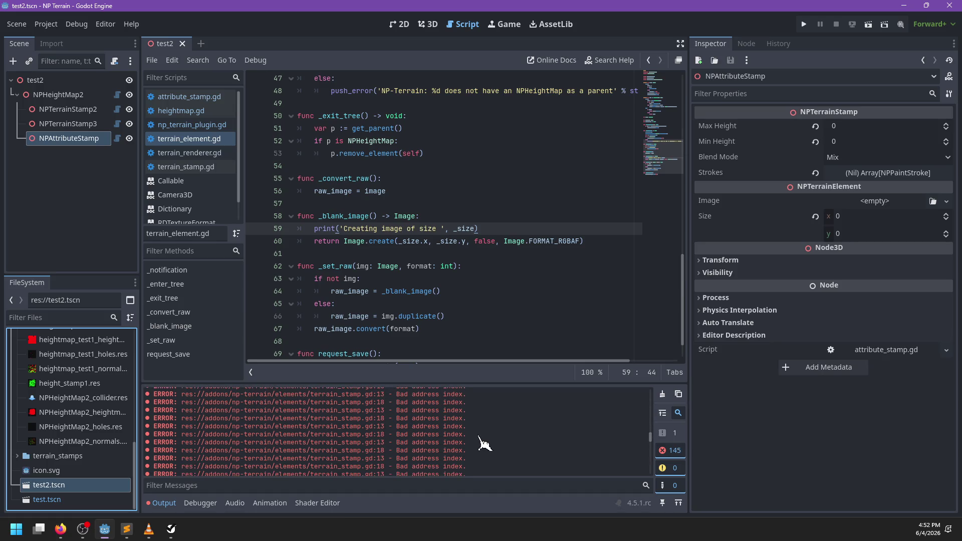
Clear the Output log, close the test2 scene tab, and clear the log again.
left_click(662, 395)
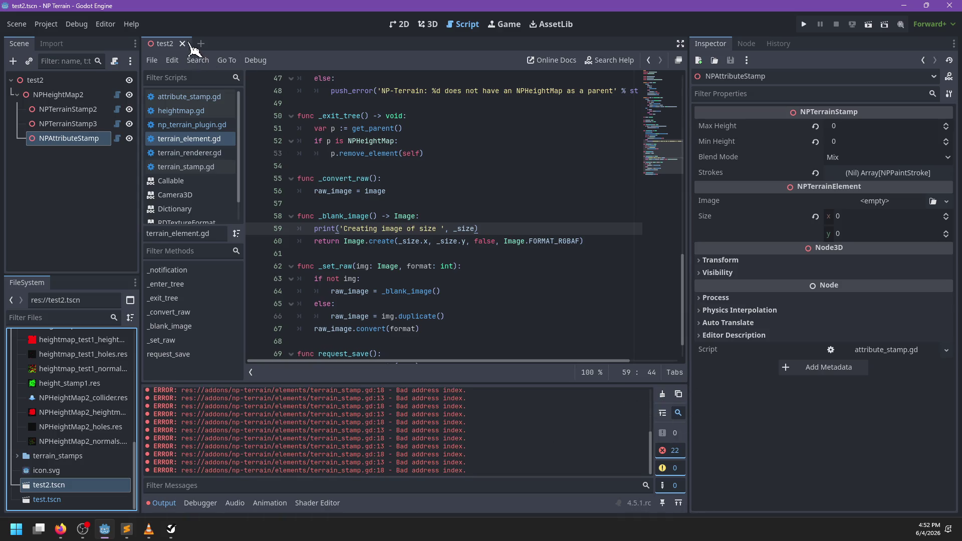
left_click(183, 44)
left_click(663, 395)
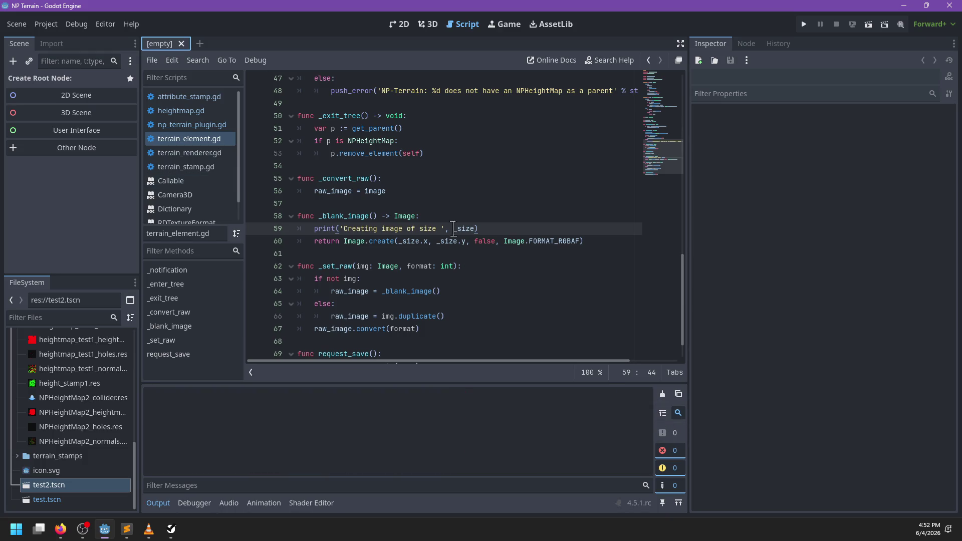
Comment out the size setter and getter block (lines 20–30) in terrain_element.gd and save.
scroll(436, 234, "up", 9)
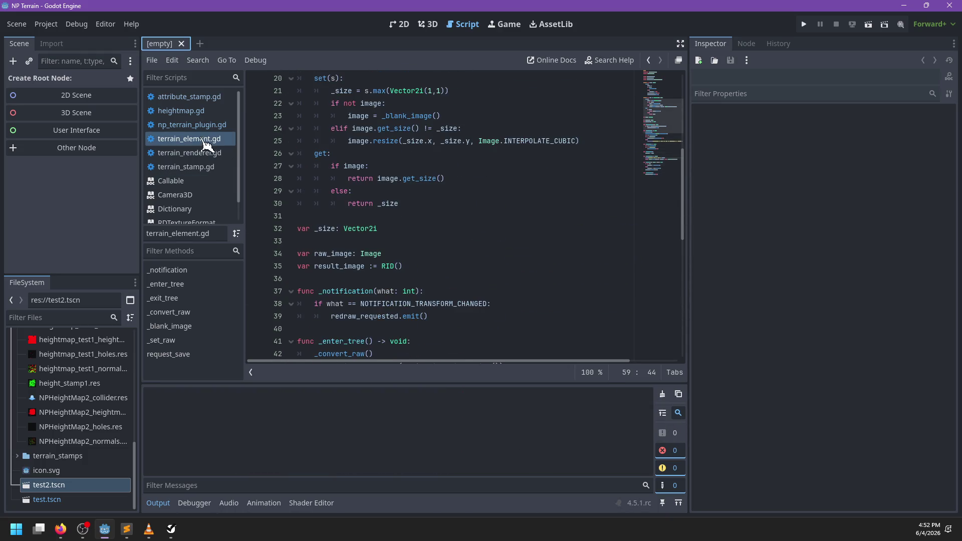
left_click(203, 167)
scroll(430, 217, "up", 5)
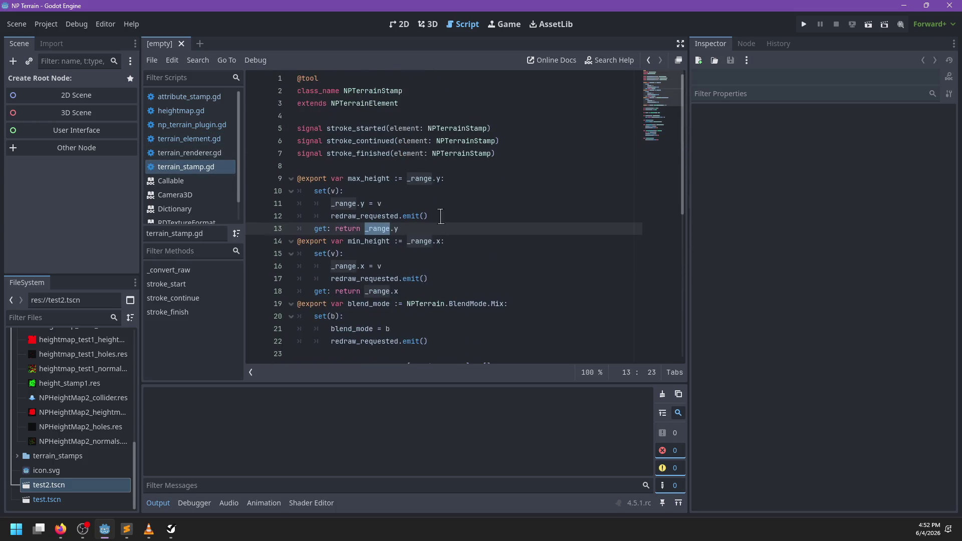
left_click(186, 152)
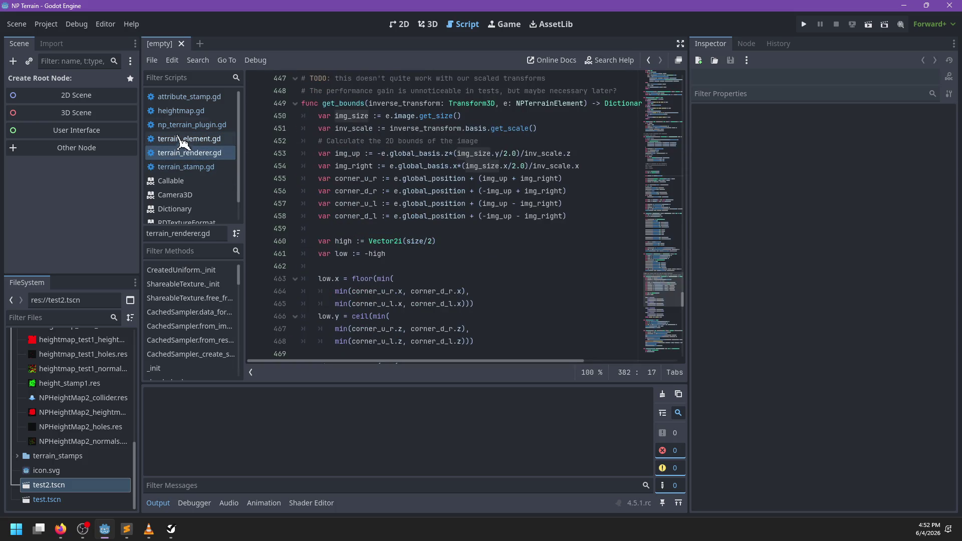
left_click(188, 139)
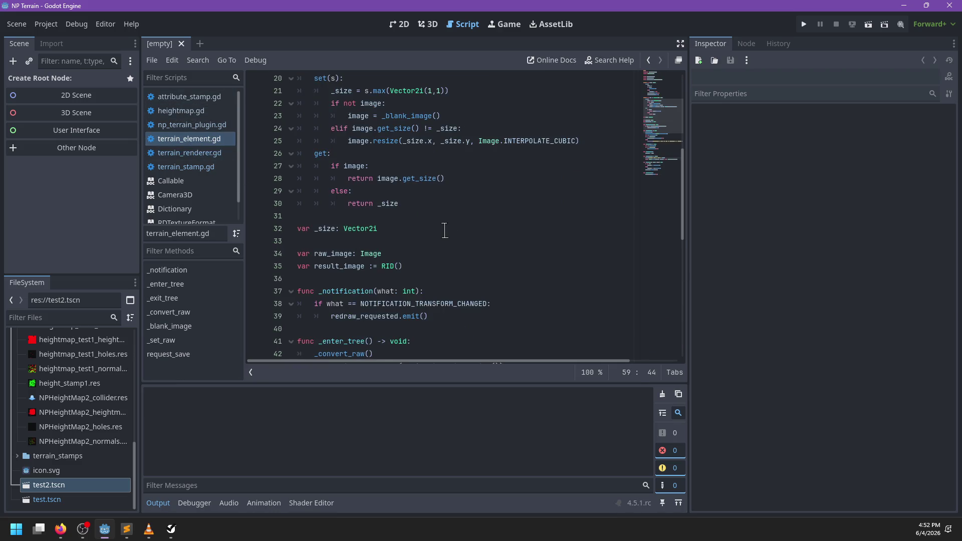
scroll(444, 234, "up", 1)
mouse_move(443, 235)
left_mouse_down()
mouse_move(351, 178)
mouse_move(312, 117)
left_mouse_up()
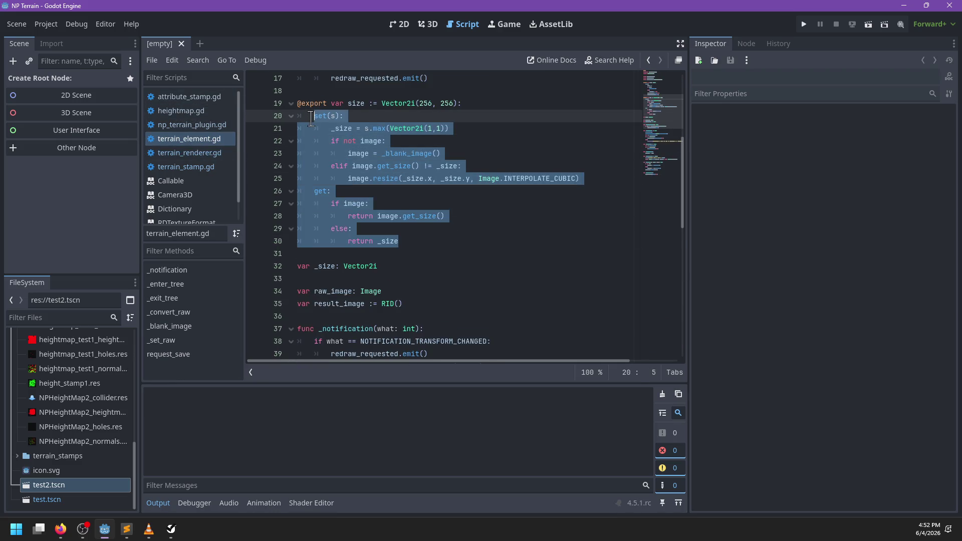
key("ctrl+k")
left_click(459, 104)
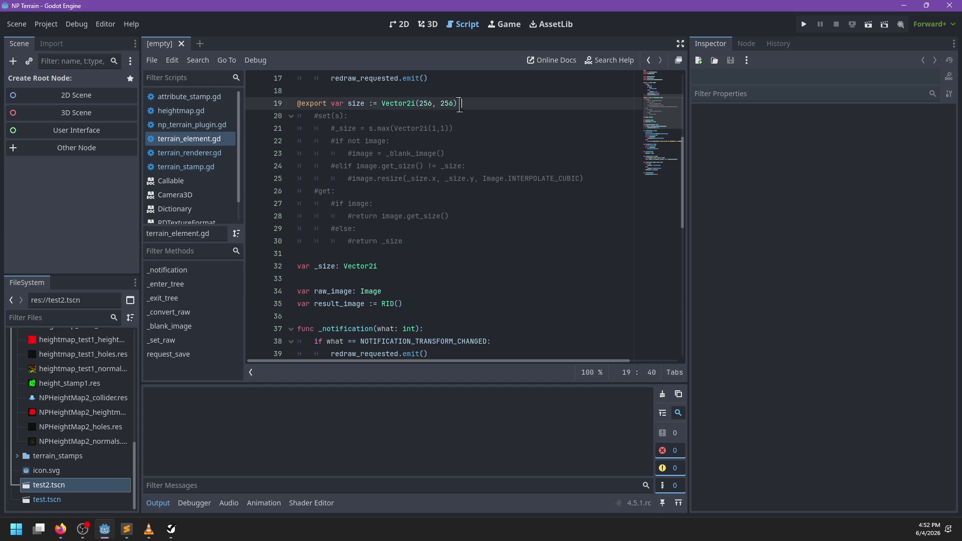
key("ctrl+s")
Reopen test2 to check the errors, close it, and open terrain_stamp.gd.
left_click(95, 485)
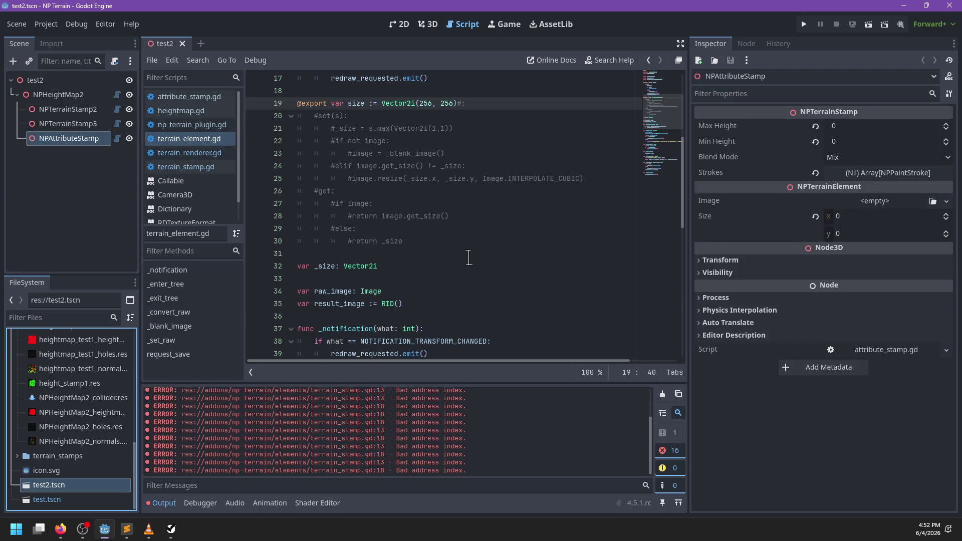
left_click(182, 43)
scroll(517, 419, "up", 10)
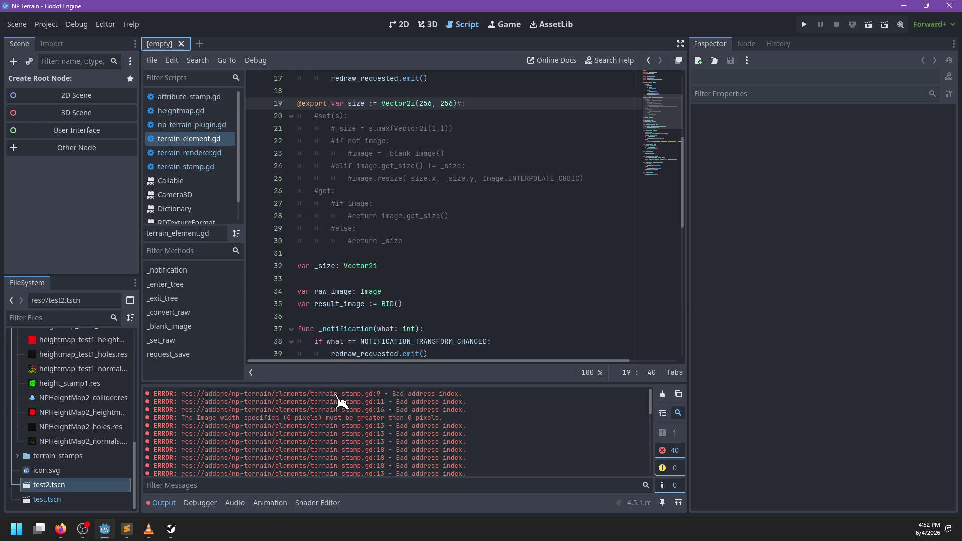
left_click(196, 168)
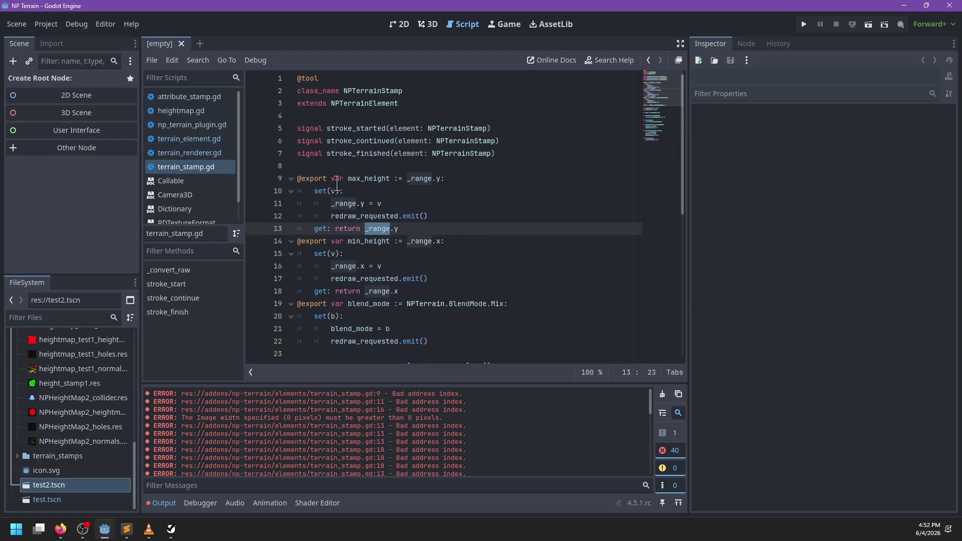
Highlight every use of _range in terrain_stamp.gd, delete its declaration line, then undo.
double_click(366, 178)
double_click(419, 178)
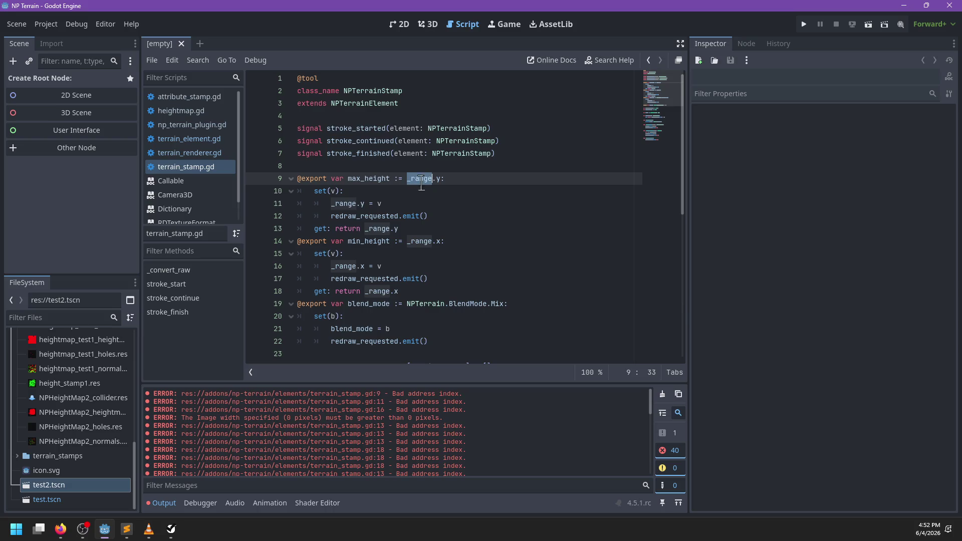
scroll(476, 263, "down", 3)
scroll(475, 263, "down", 1)
left_click(457, 265)
key("shift+Down")
key("shift+End")
key("BackSpace")
key("ctrl+z")
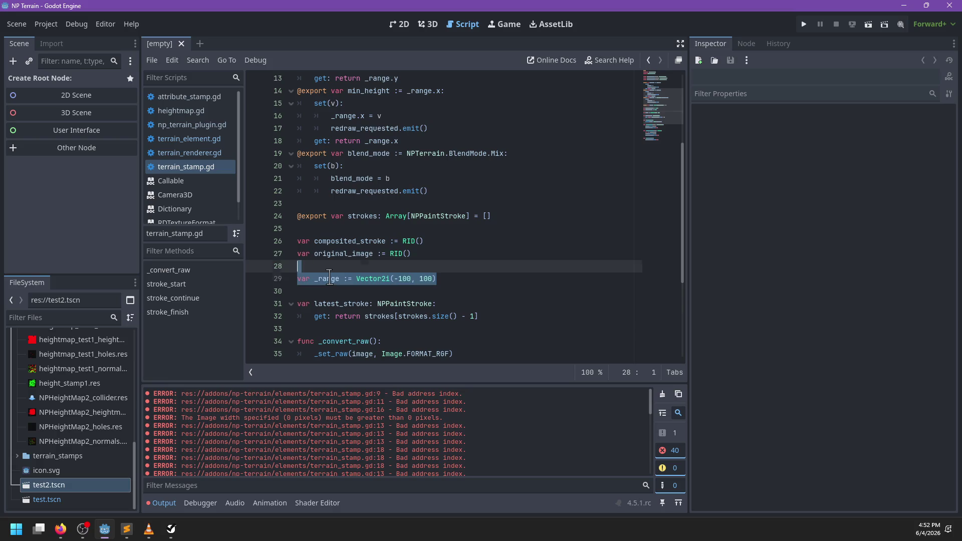
Highlight _range again, then bring up Firefox's 'godot bad address index' search results.
double_click(330, 278)
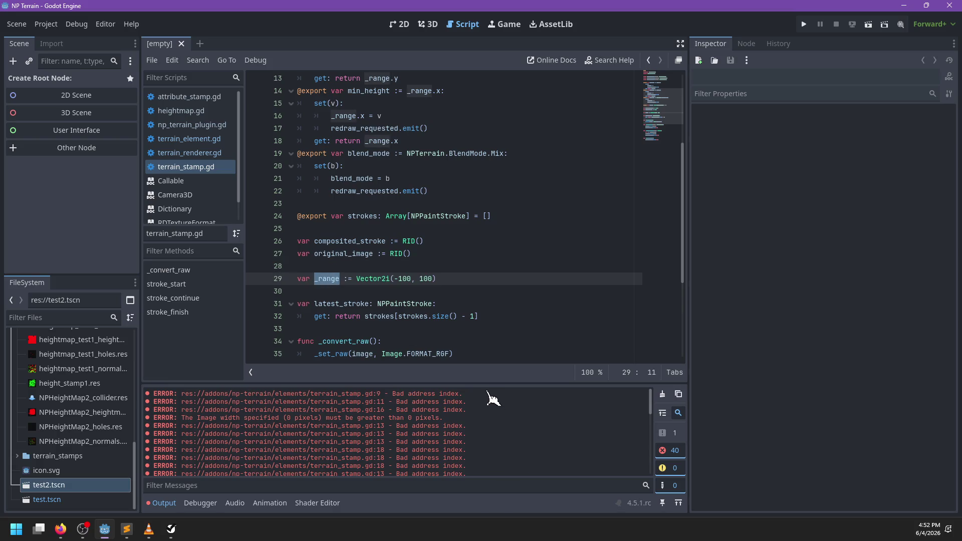
left_click(60, 529)
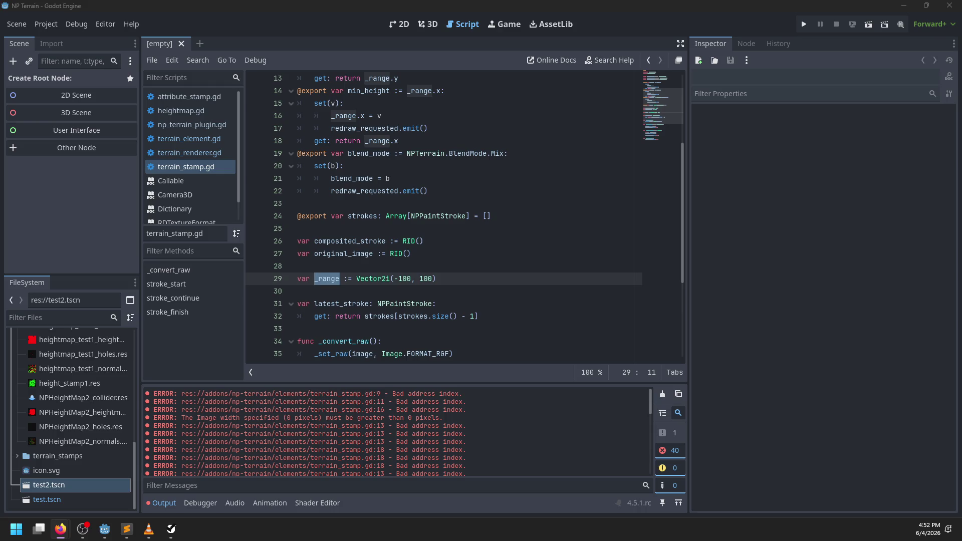
key("alt+Tab")
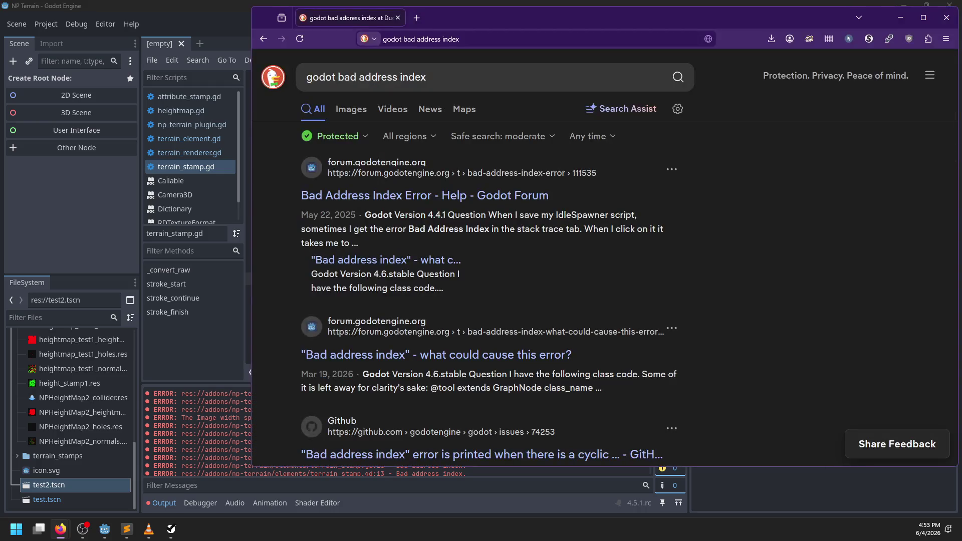
Read the Bad Address Index Error forum thread, then open the 'what could cause this error?' thread.
left_click(404, 198)
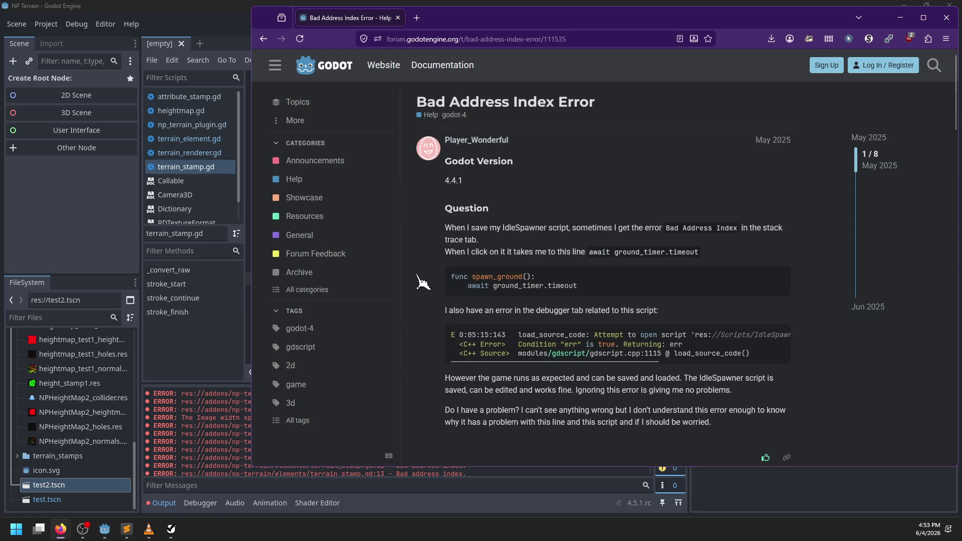
scroll(424, 283, "down", 5)
scroll(423, 301, "down", 1)
scroll(422, 310, "down", 6)
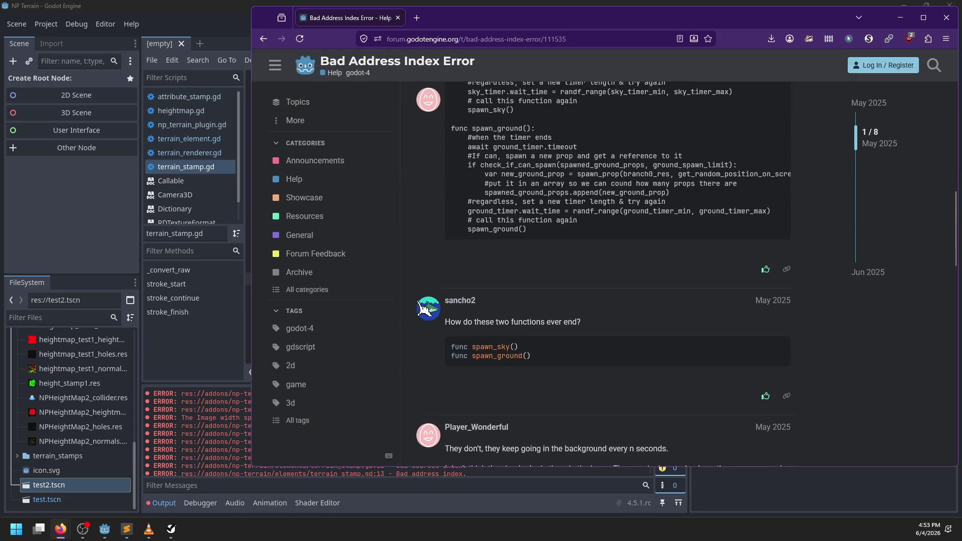
scroll(413, 283, "down", 4)
scroll(413, 280, "down", 5)
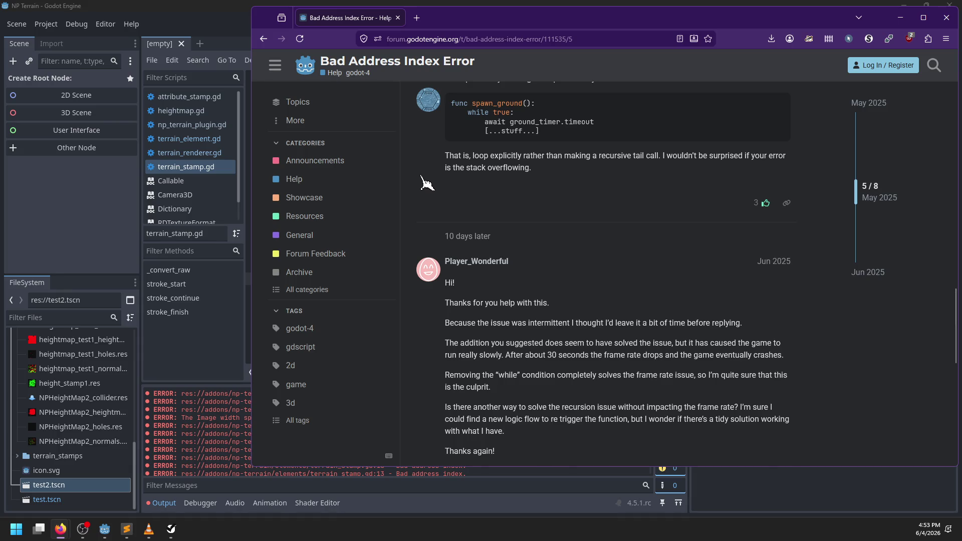
scroll(427, 184, "down", 10)
scroll(424, 199, "up", 2)
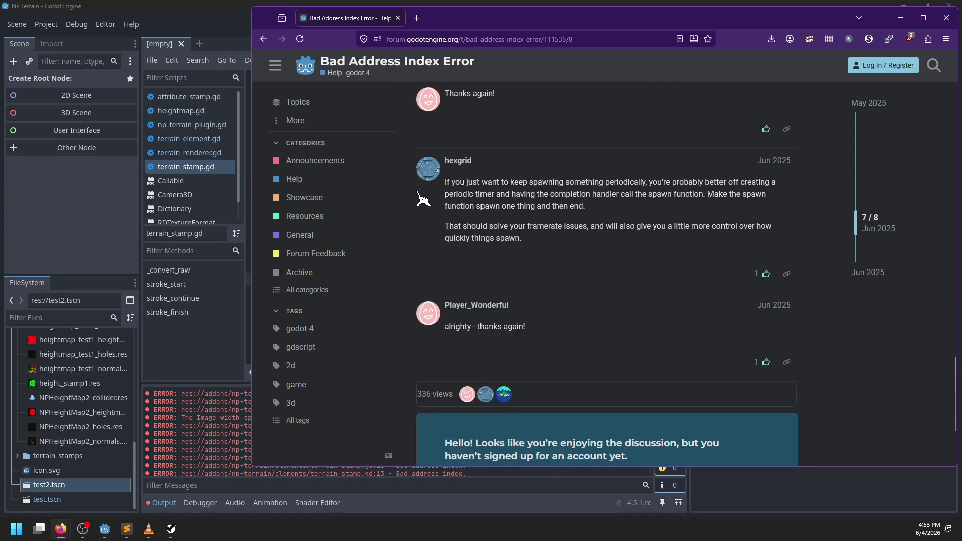
scroll(423, 199, "up", 15)
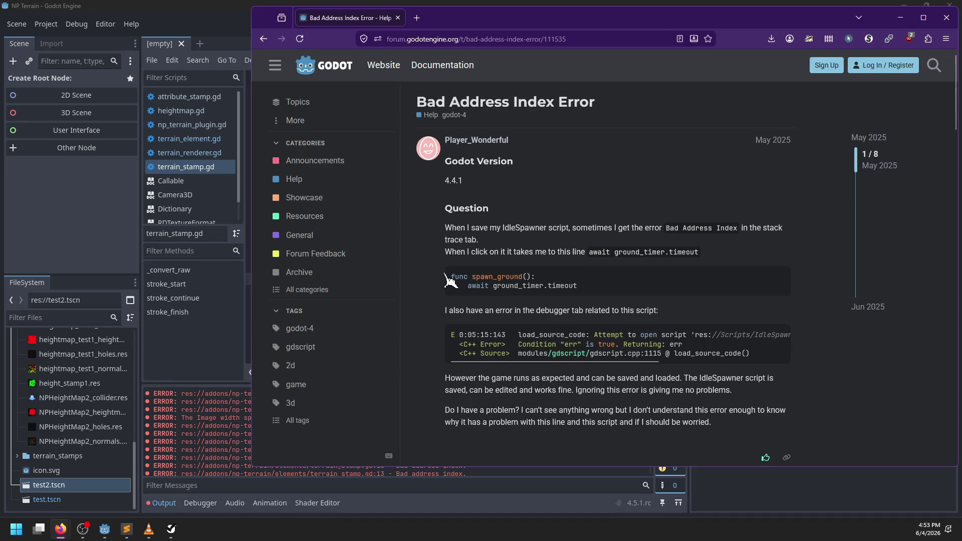
scroll(456, 276, "down", 3)
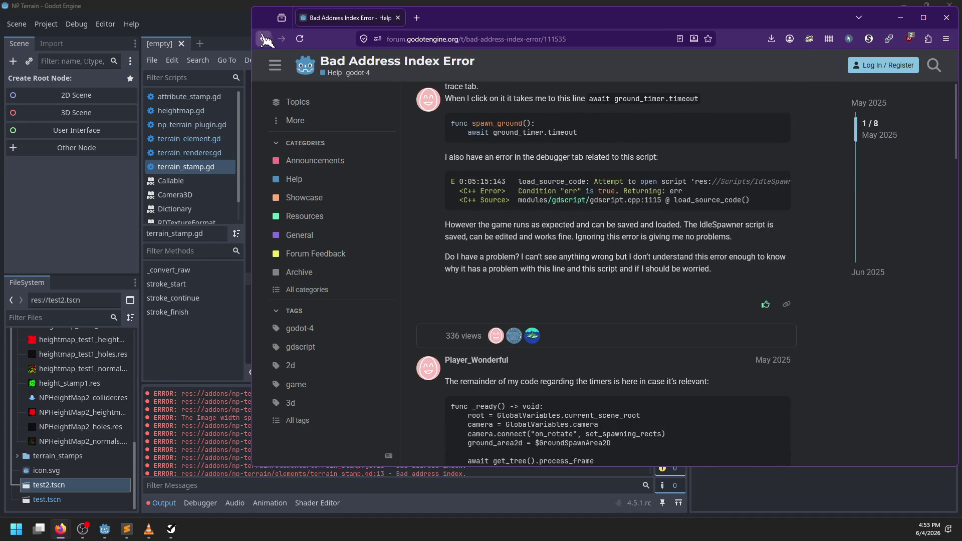
key("alt+Left")
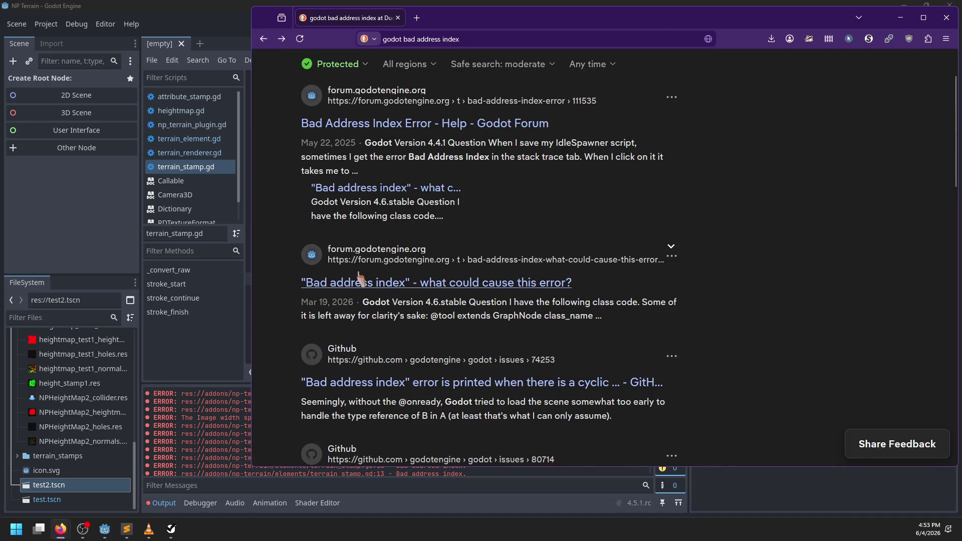
left_click(364, 282)
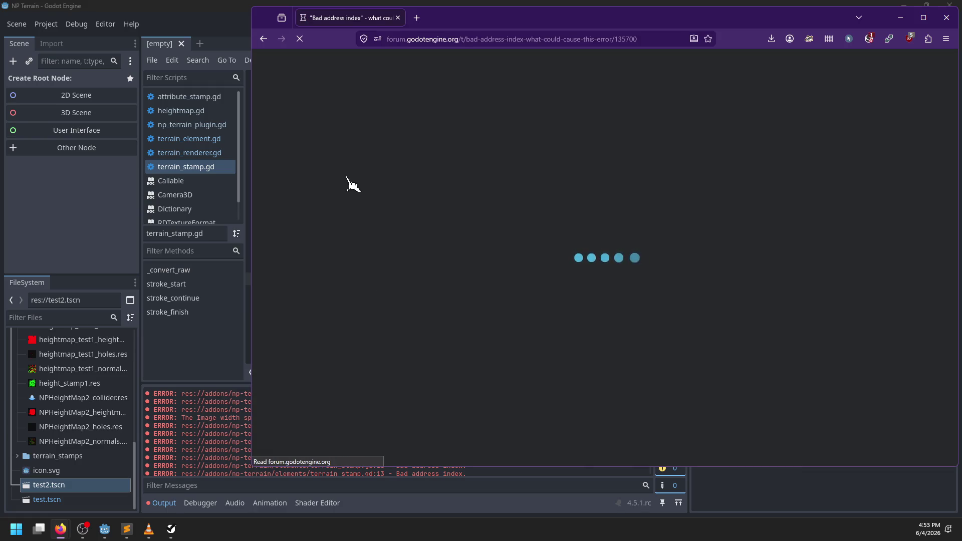
Scroll the forum thread to its accepted solution (restarting the editor), then launch PowerShell.
scroll(441, 255, "down", 4)
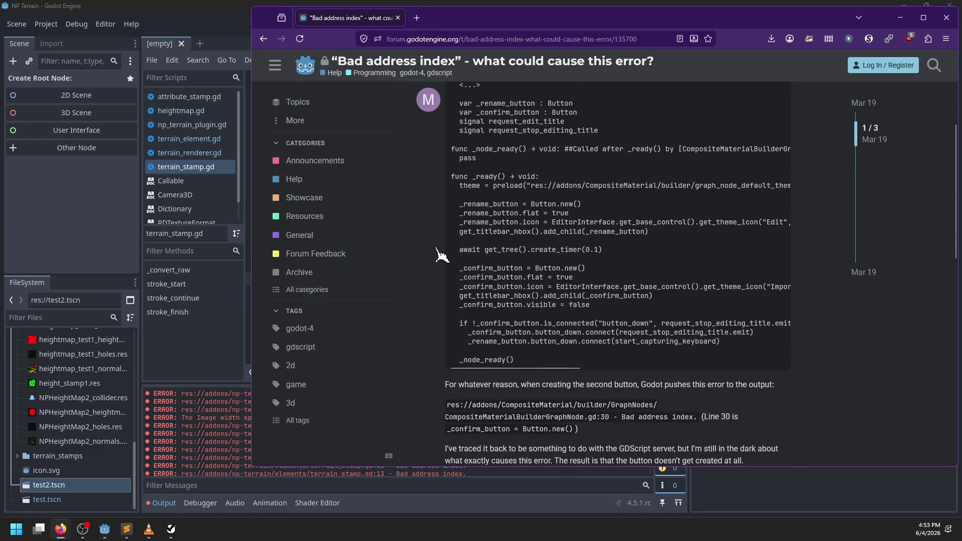
scroll(441, 255, "down", 4)
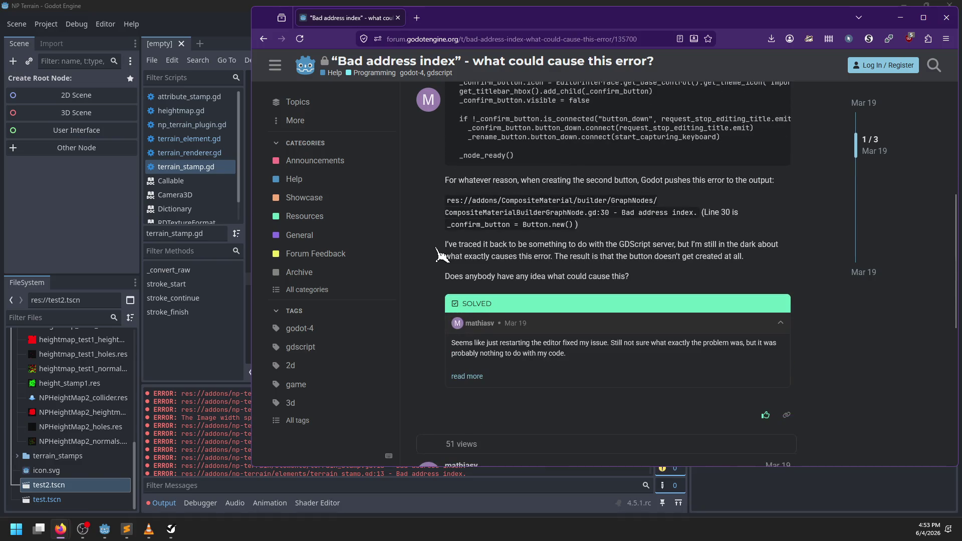
scroll(441, 256, "down", 5)
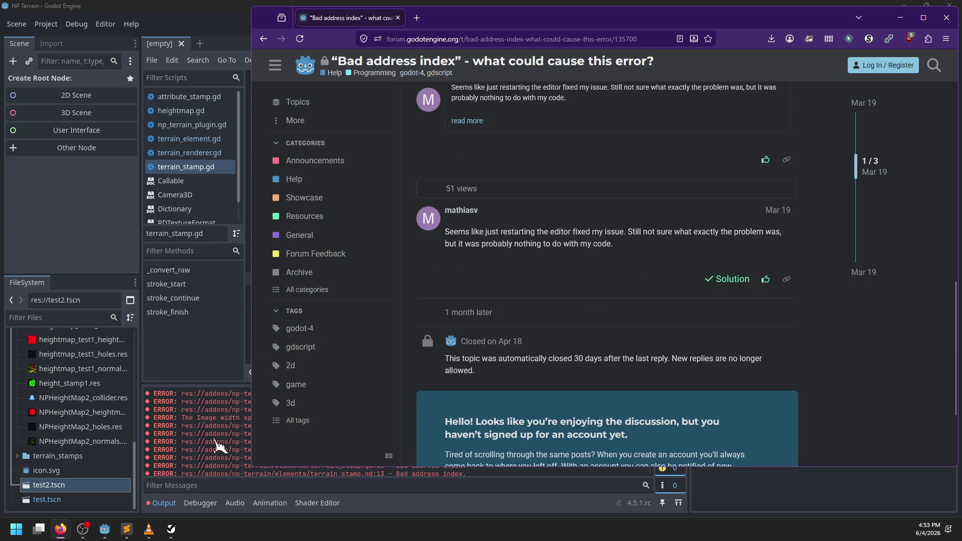
key("super")
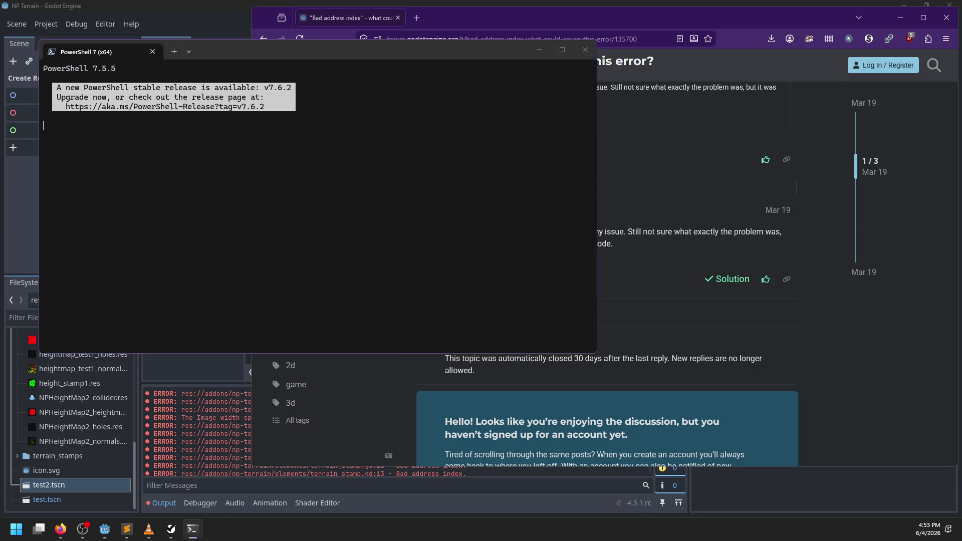
Change directory into the np-terrain project folder using the suggested cd command.
type("git")
key("BackSpace")
key("BackSpace")
key("BackSpace")
type("cd")
key("Right")
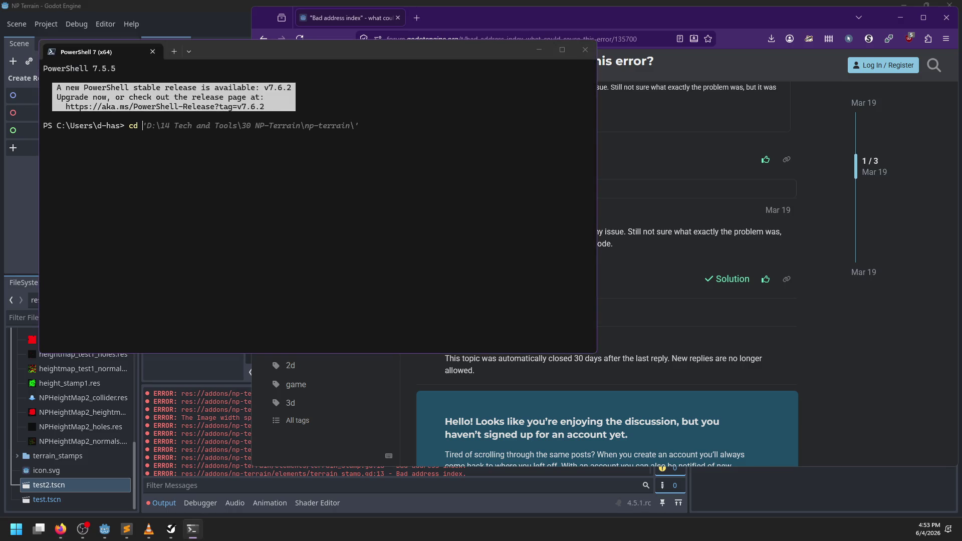
key("Return")
Run git diff and page through the _resize_images, shader, terrain_renderer and terrain_element.gd changes.
type("git diff")
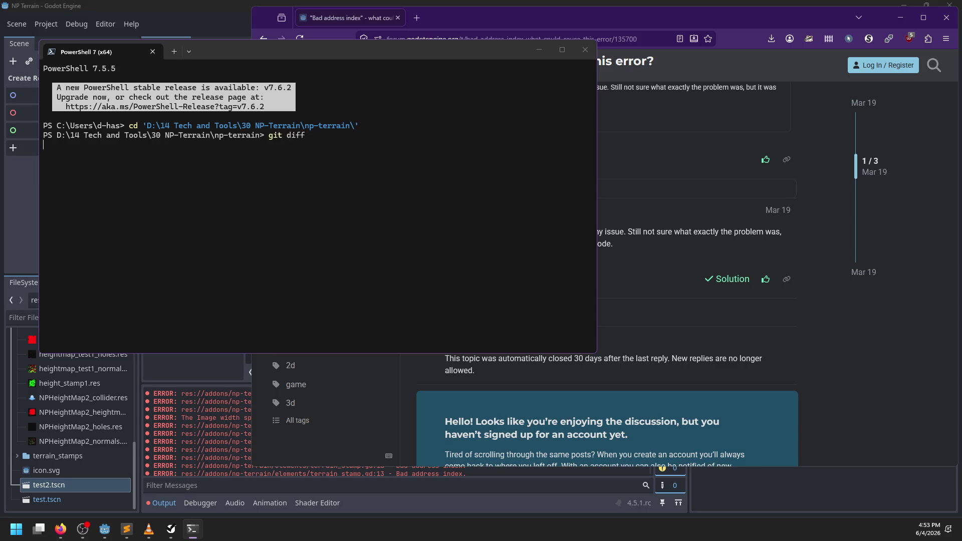
key("Return")
key("Down")
key("Down")
key("Down")
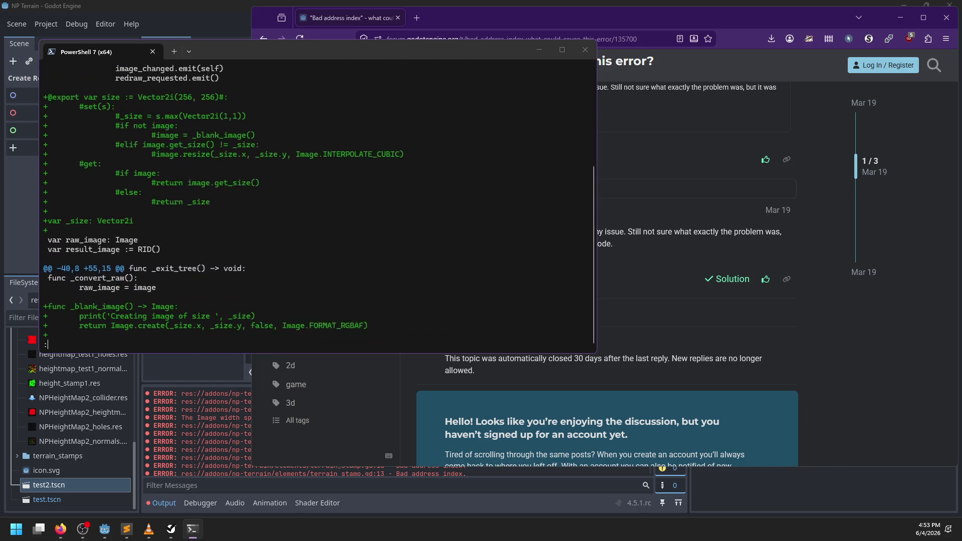
key("Down")
key("Down")
key("Down")
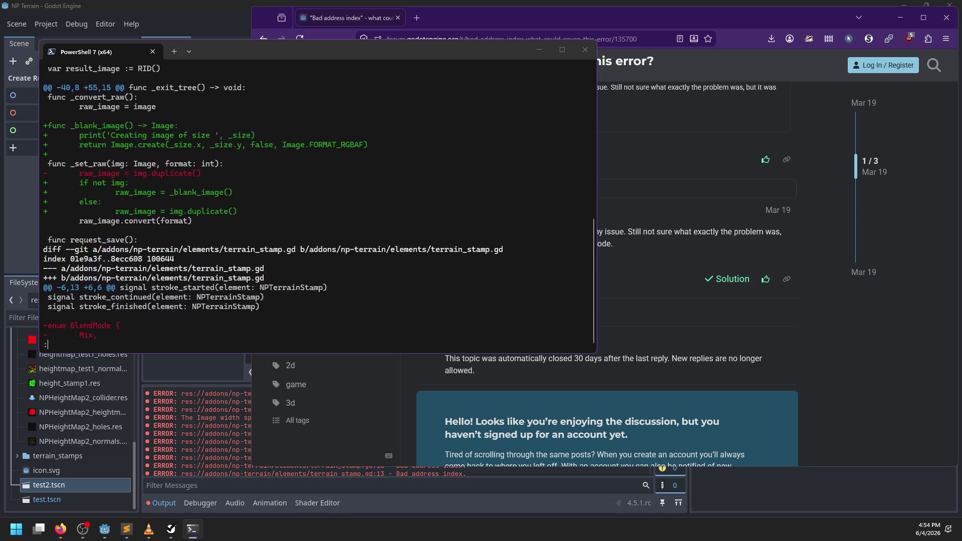
key("Down")
key("Down")
key("Down")
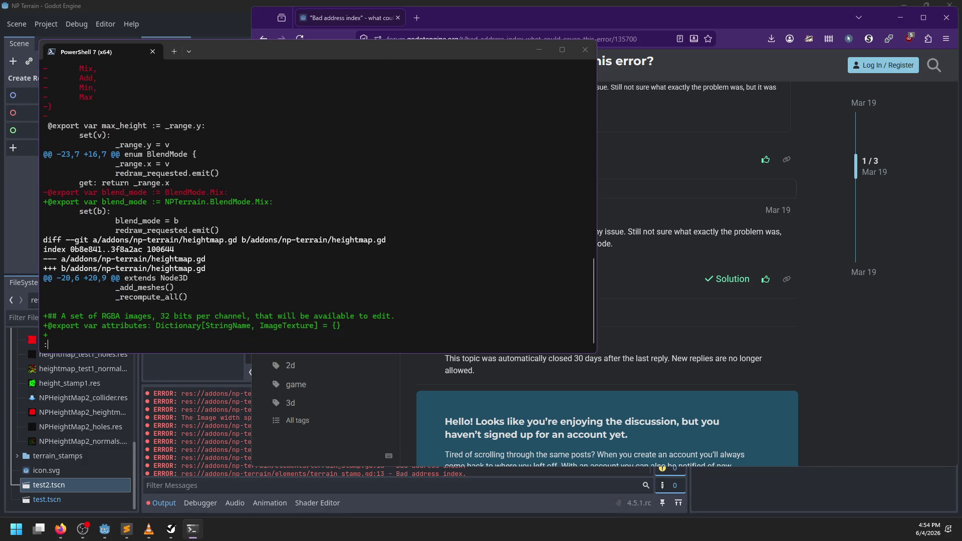
key("Down")
key("Down")
key("Down")
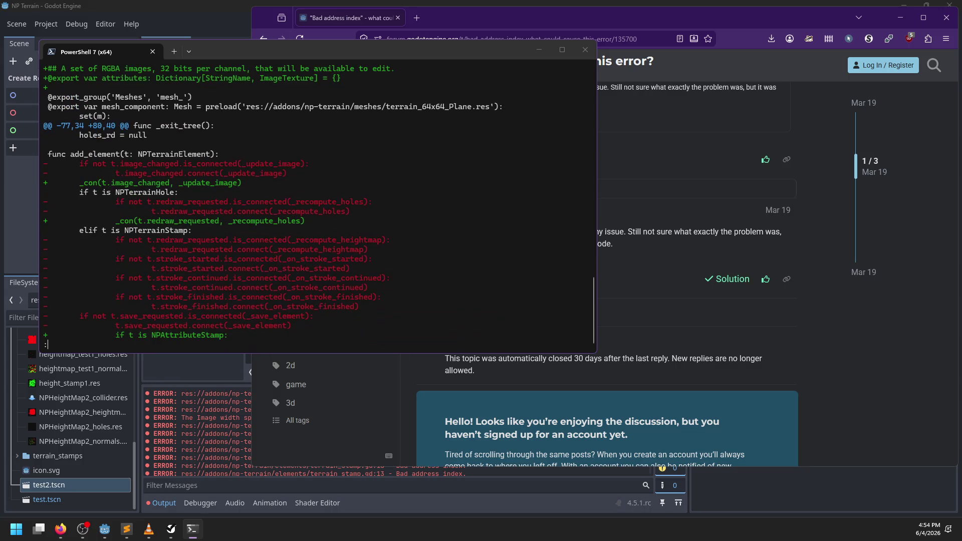
key("space")
key("space")
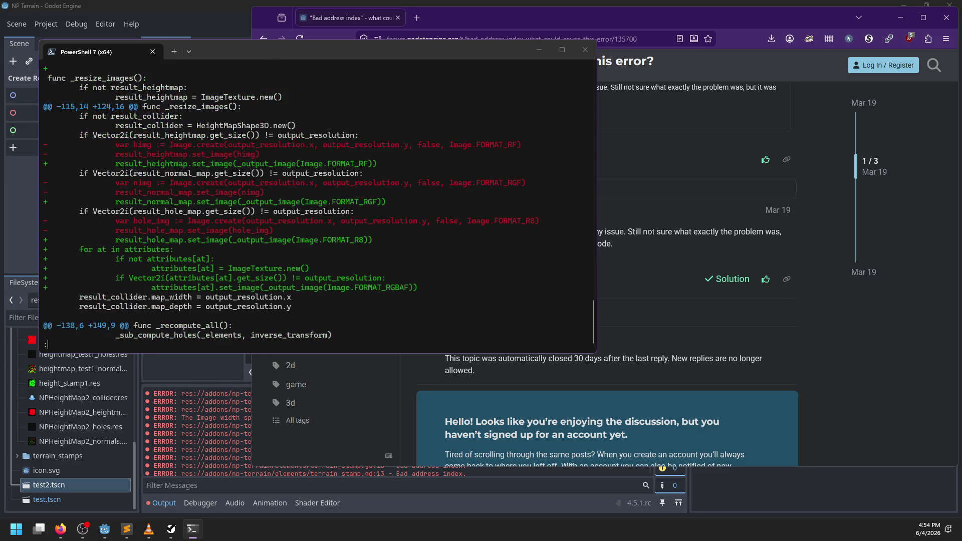
key("space")
key("space")
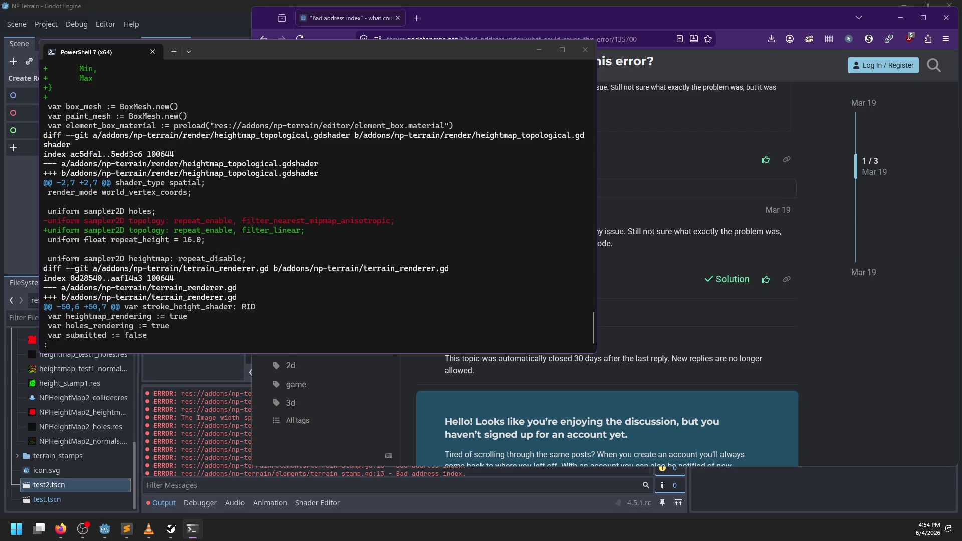
key("space")
key("space")
key("space")
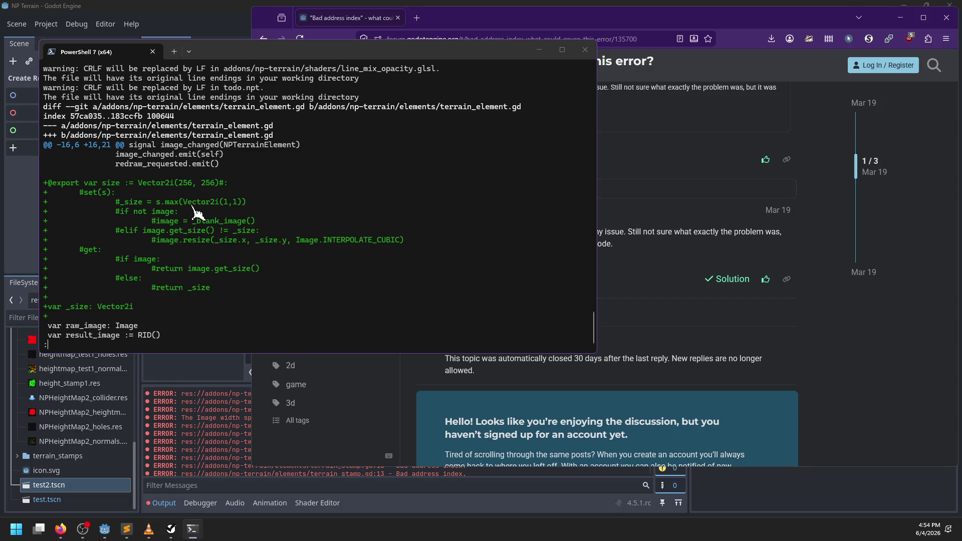
key("Down")
key("Down")
key("Down")
key("Down")
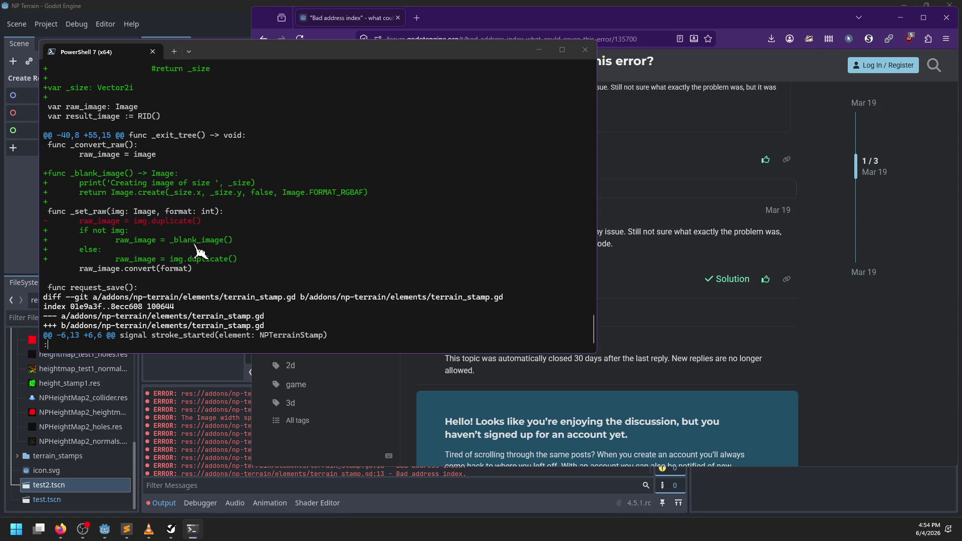
Back in Godot, search the script for _bl, then open terrain_element.gd.
left_click(232, 36)
left_click(437, 190)
key("ctrl+f")
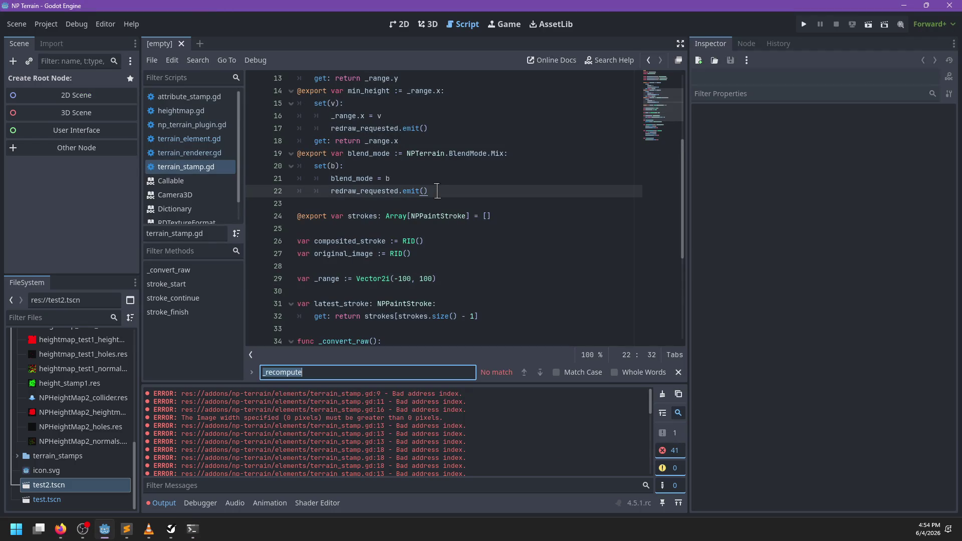
type("_bl")
key("Escape")
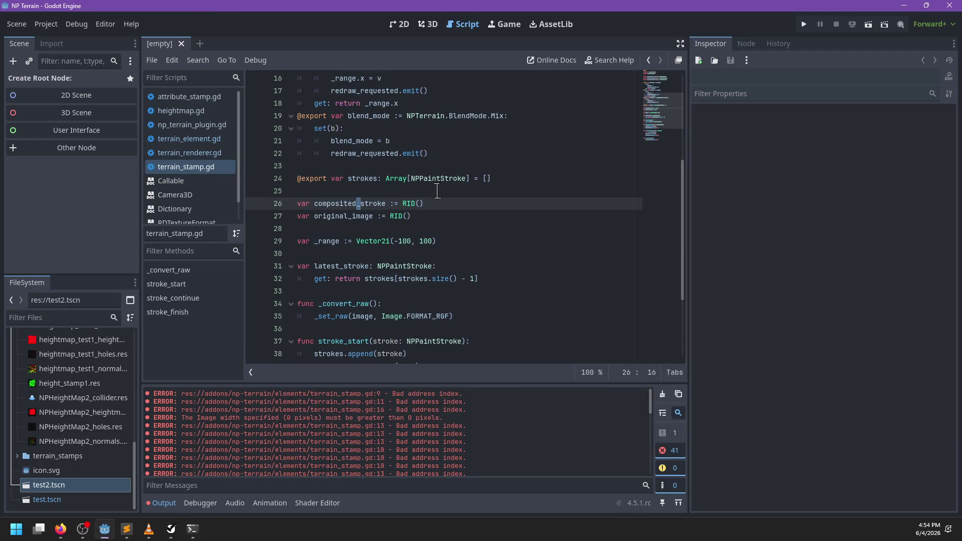
scroll(437, 195, "down", 2)
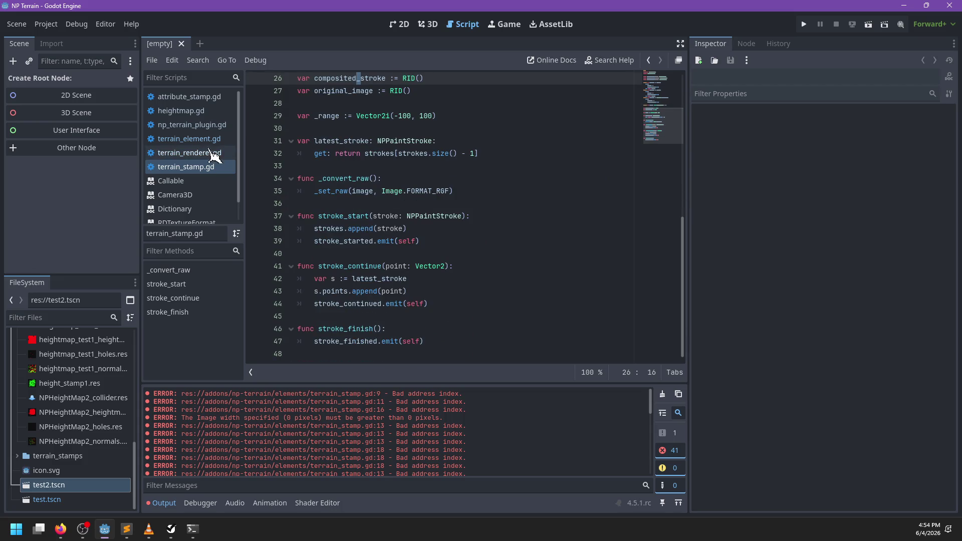
left_click(213, 152)
left_click(204, 142)
scroll(465, 256, "down", 10)
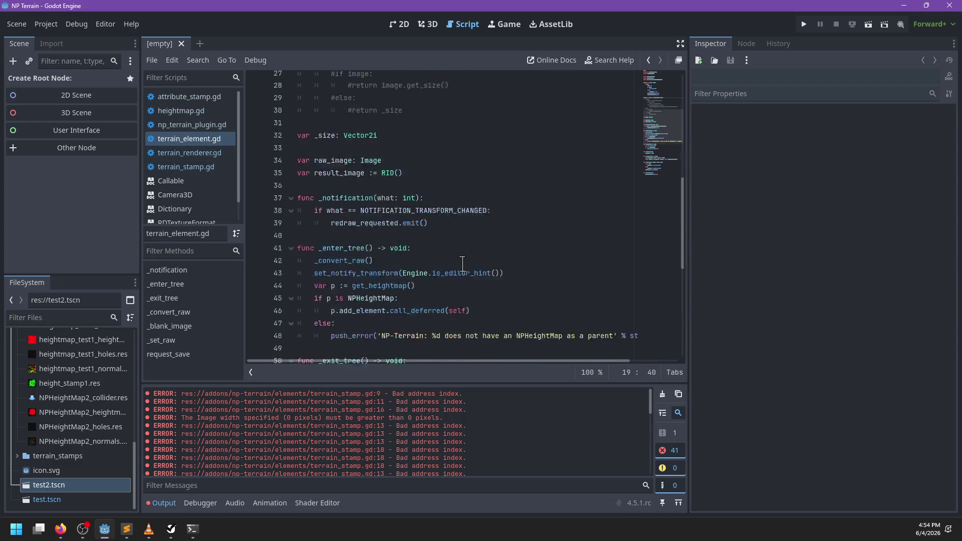
Insert _size = _size.max(Vector2i(1,1)) as the first line of _blank_image.
left_click(489, 221)
left_click(452, 211)
key("Return")
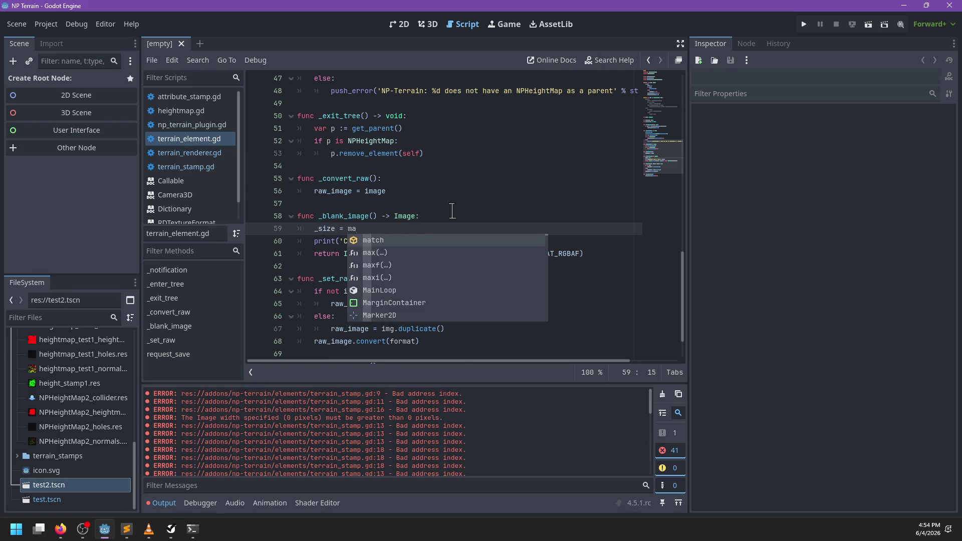
type("_+s")
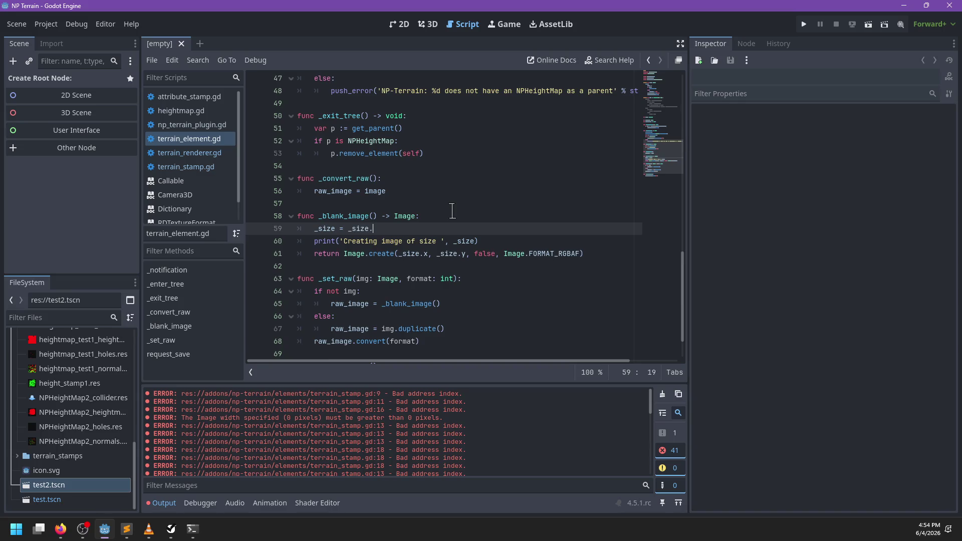
type("2i(1.,1,")
Clear the old error messages from the Output log.
left_click(663, 394)
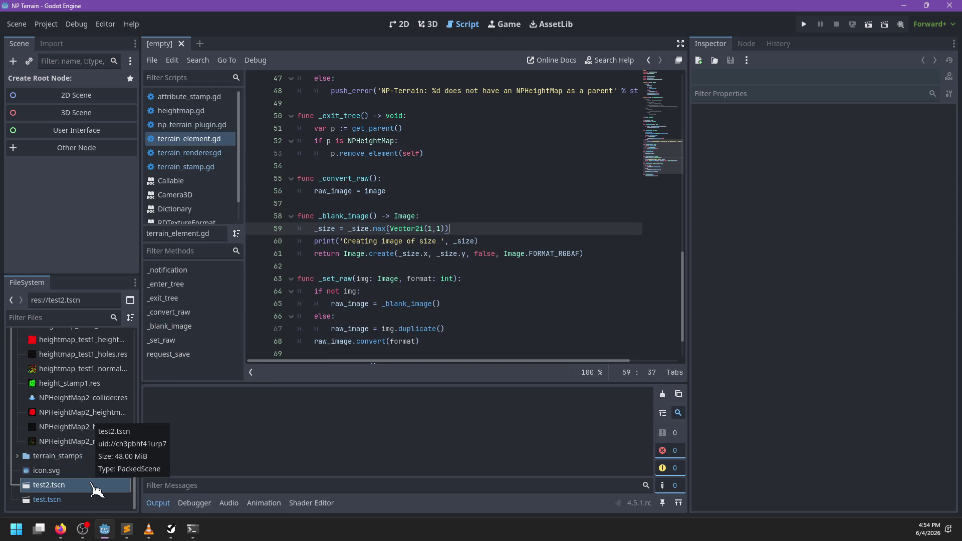
scroll(451, 301, "up", 7)
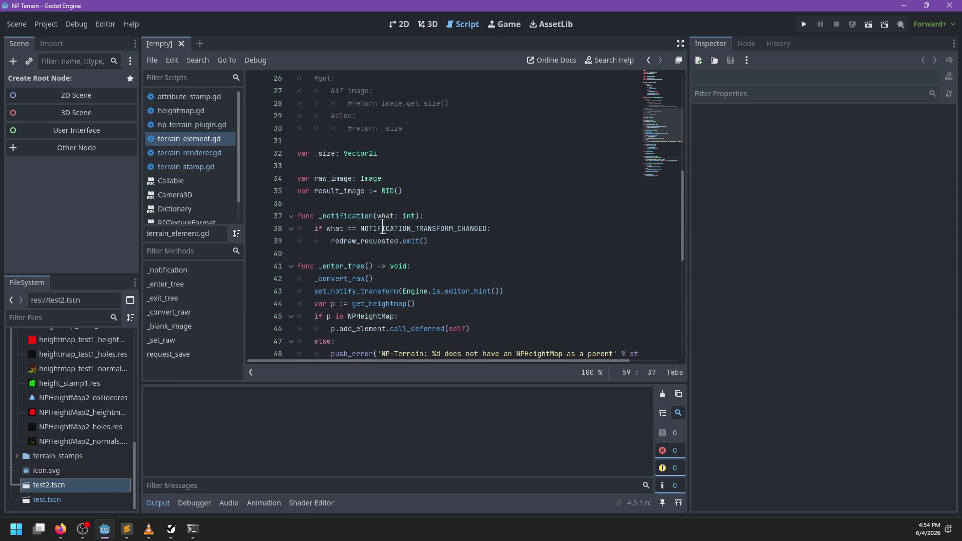
left_click(382, 230, "ctrl")
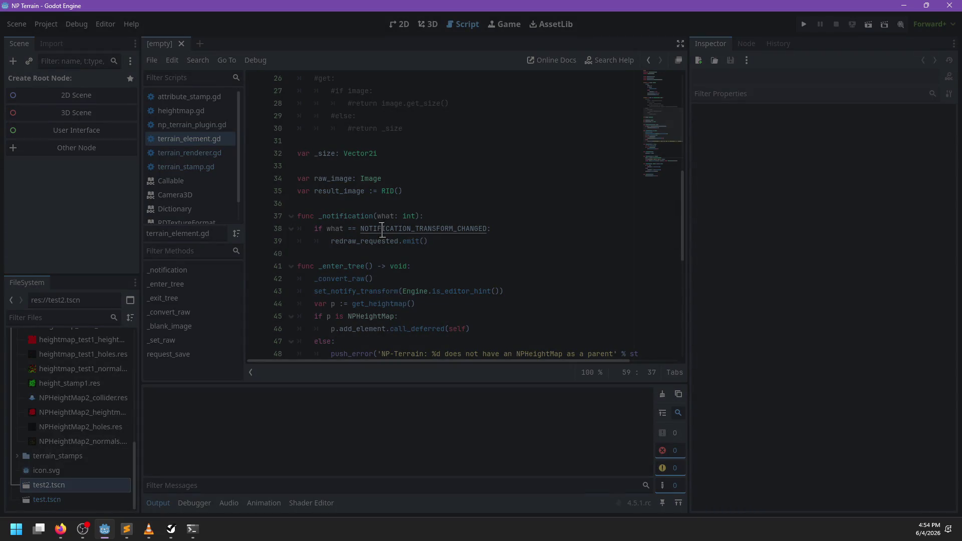
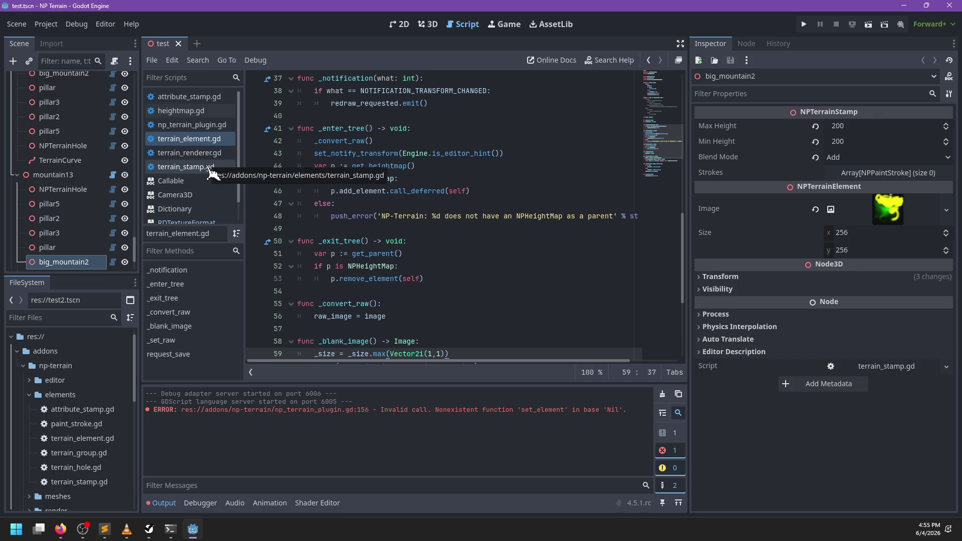
Open np_terrain_plugin.gd and locate element_widget on line 156.
left_click(210, 124)
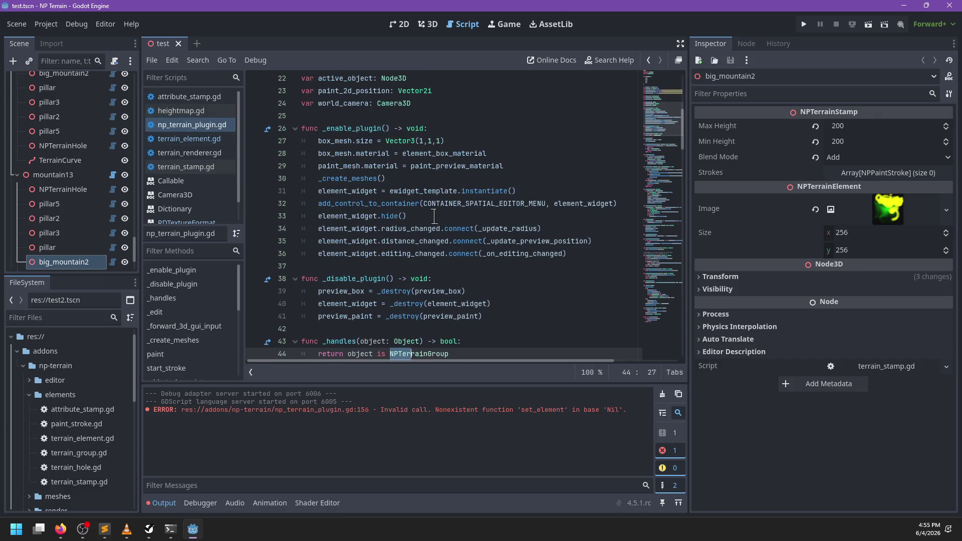
scroll(550, 297, "up", 7)
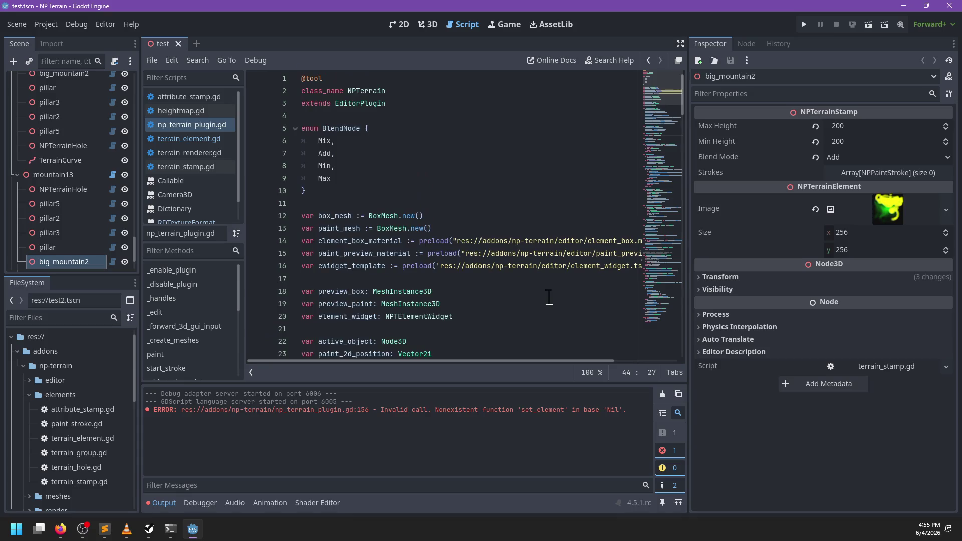
scroll(549, 298, "down", 6)
scroll(514, 266, "down", 5)
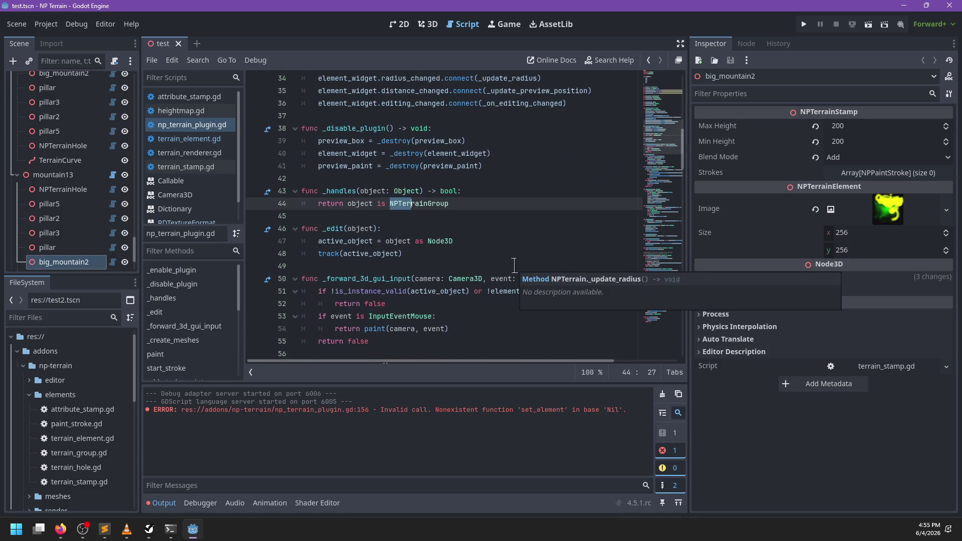
scroll(419, 238, "down", 20)
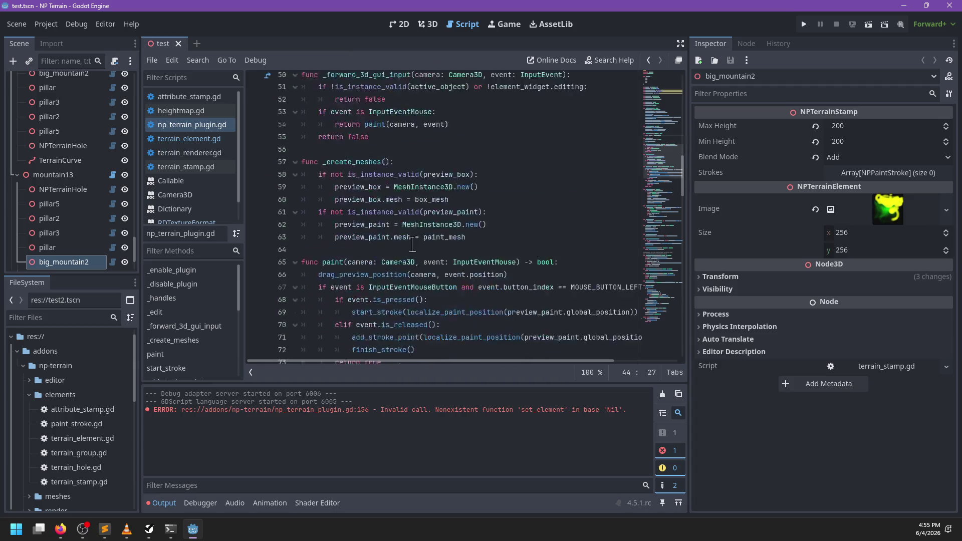
scroll(419, 238, "down", 9)
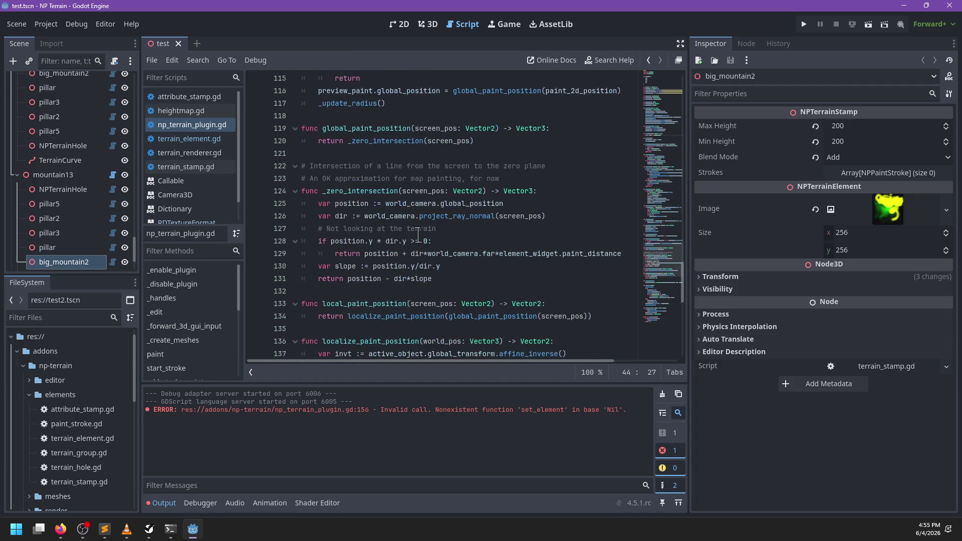
scroll(418, 236, "down", 6)
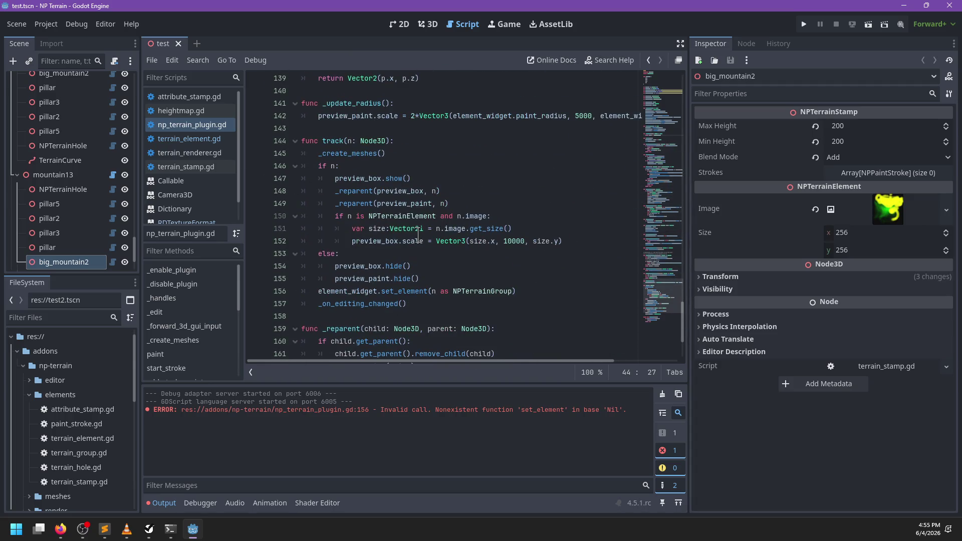
double_click(343, 216)
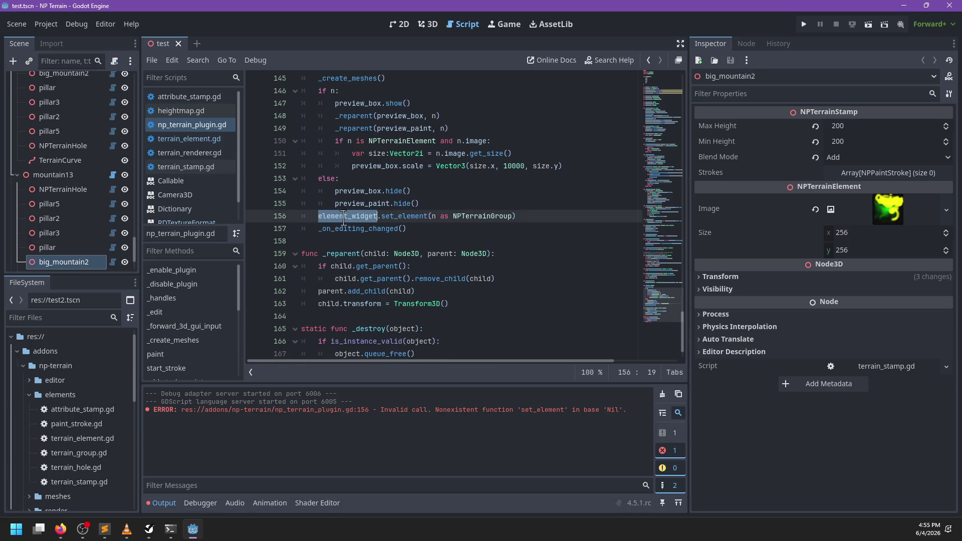
scroll(340, 219, "up", 4)
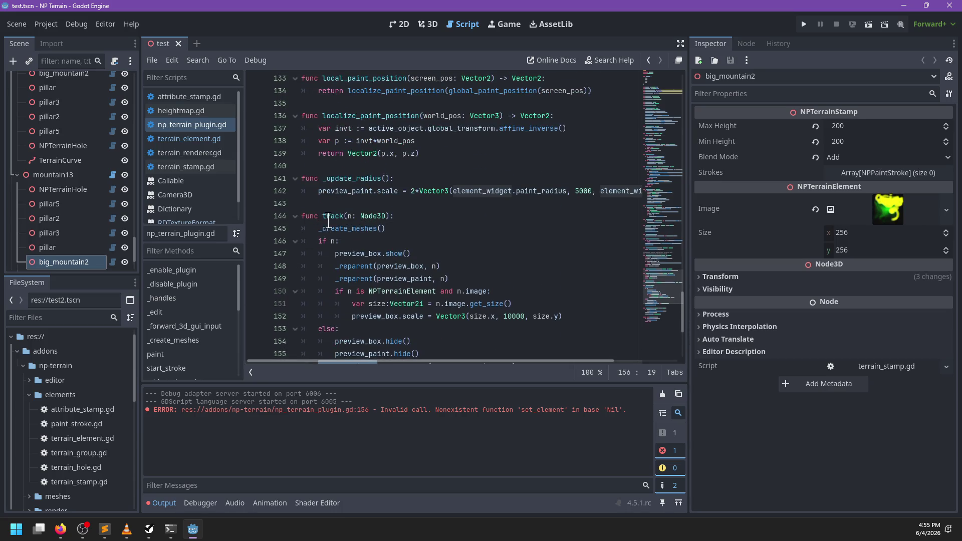
scroll(332, 218, "down", 3)
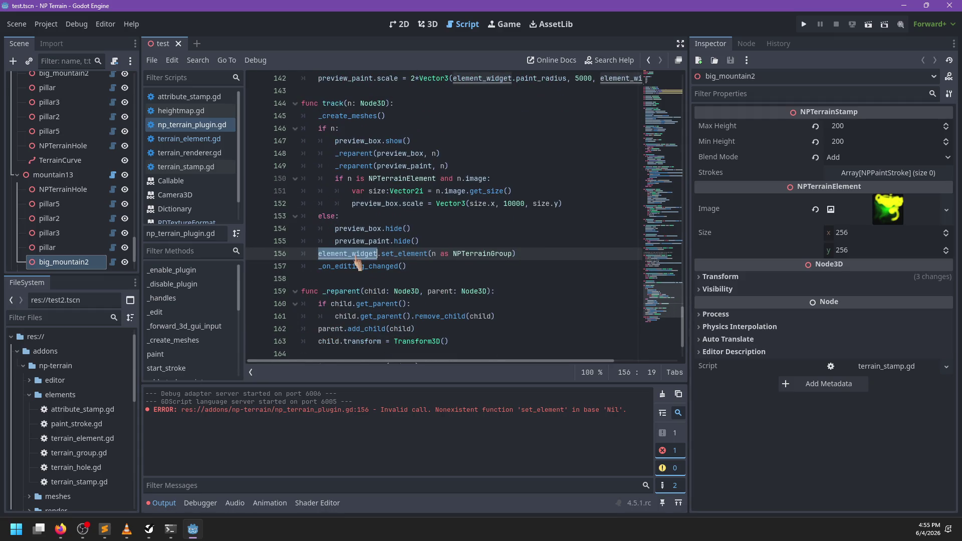
Search for _enable to find where element_widget is instantiated in _enable_plugin.
key("ctrl+f")
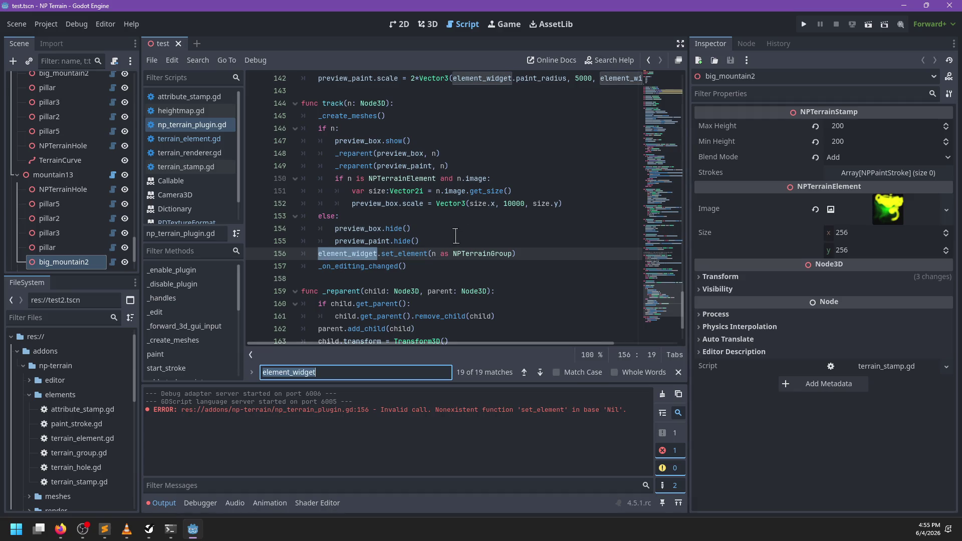
type("_enable")
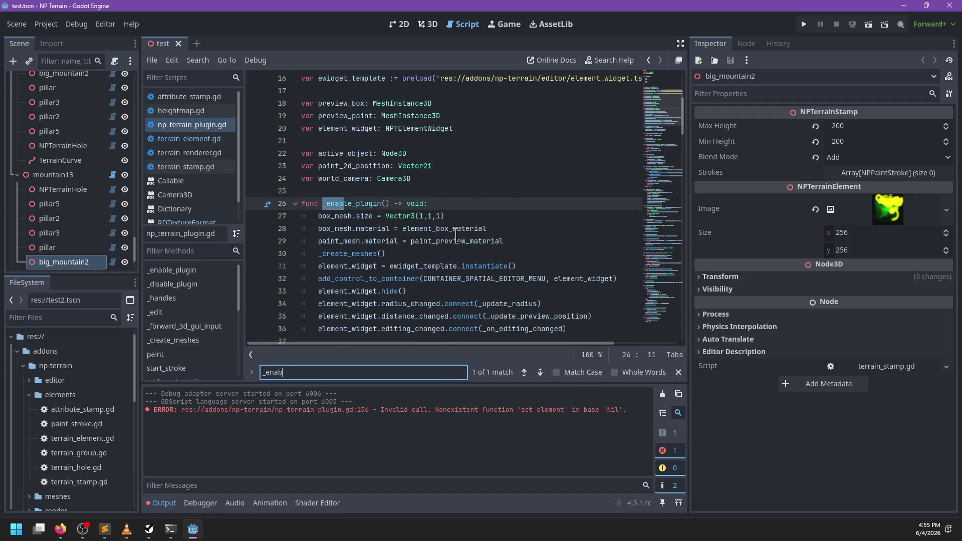
key("Escape")
double_click(356, 266)
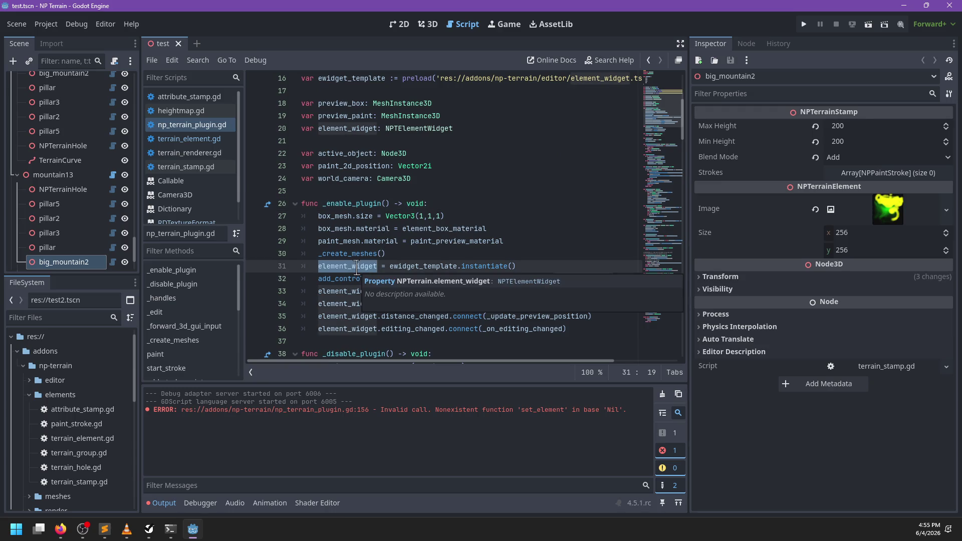
left_click(408, 231)
Search for the track call to reach the _edit function that tracks the active object.
key("ctrl+f")
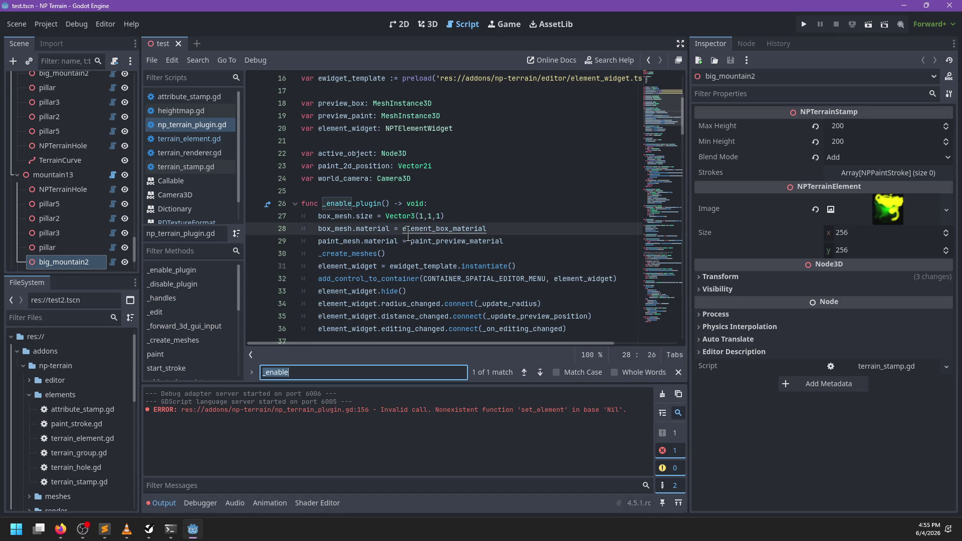
type("handle(")
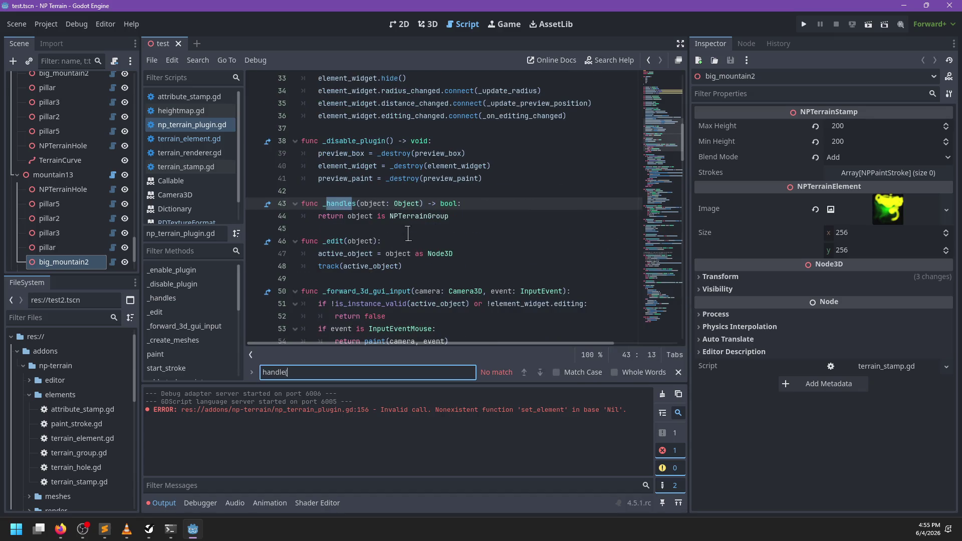
key("BackSpace")
key("BackSpace")
key("BackSpace")
key("BackSpace")
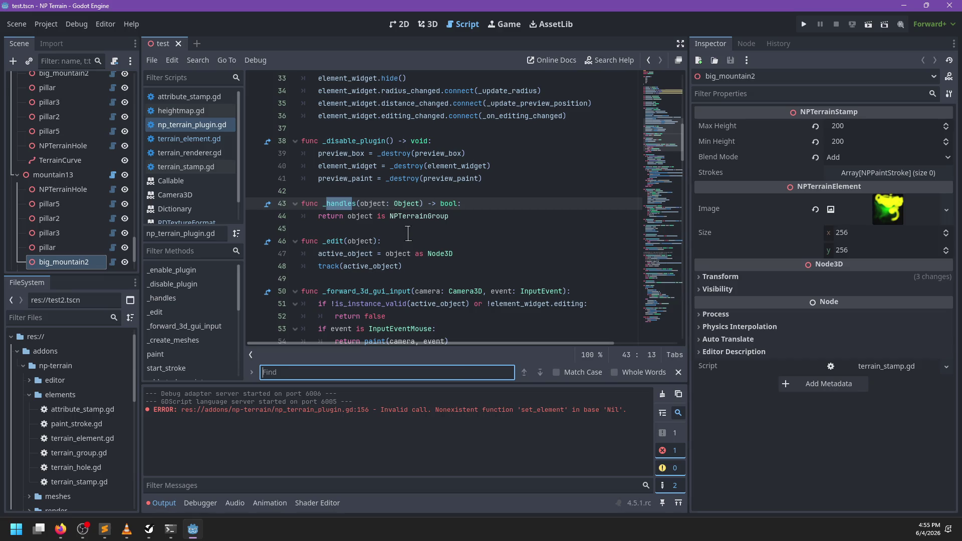
type("track")
key("Escape")
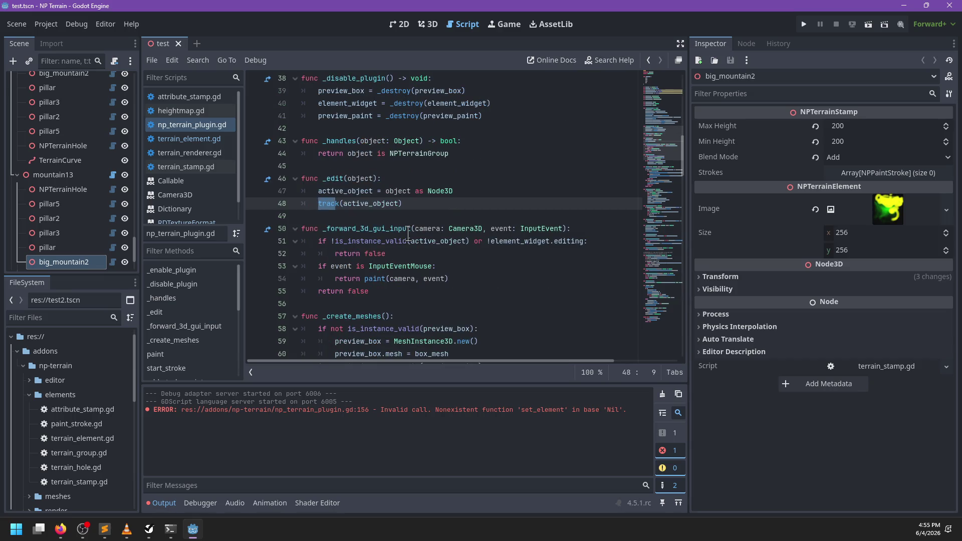
double_click(335, 177)
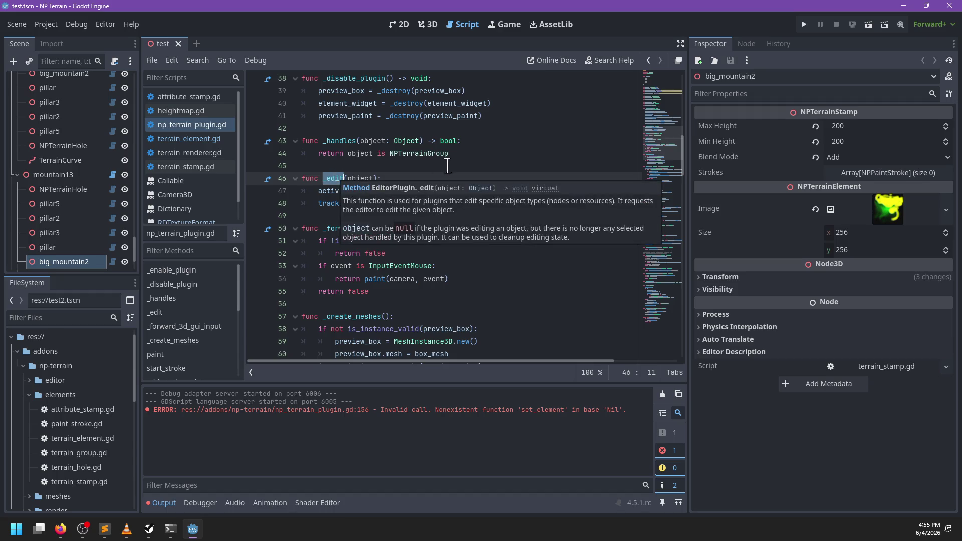
left_click(396, 177)
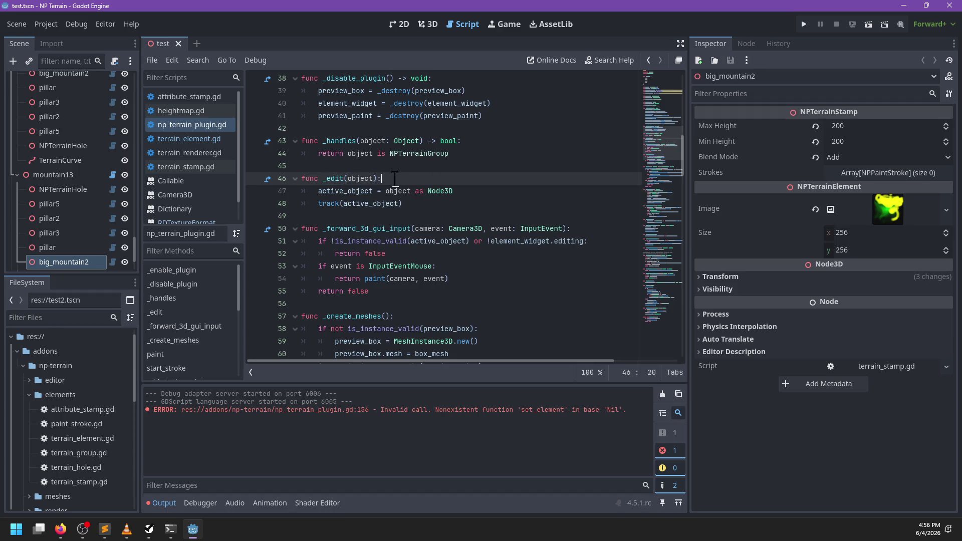
Start _edit with an 'if not element_widget:' guard calling push_warning('Wait, dumbass engine'), then save.
key("Return")
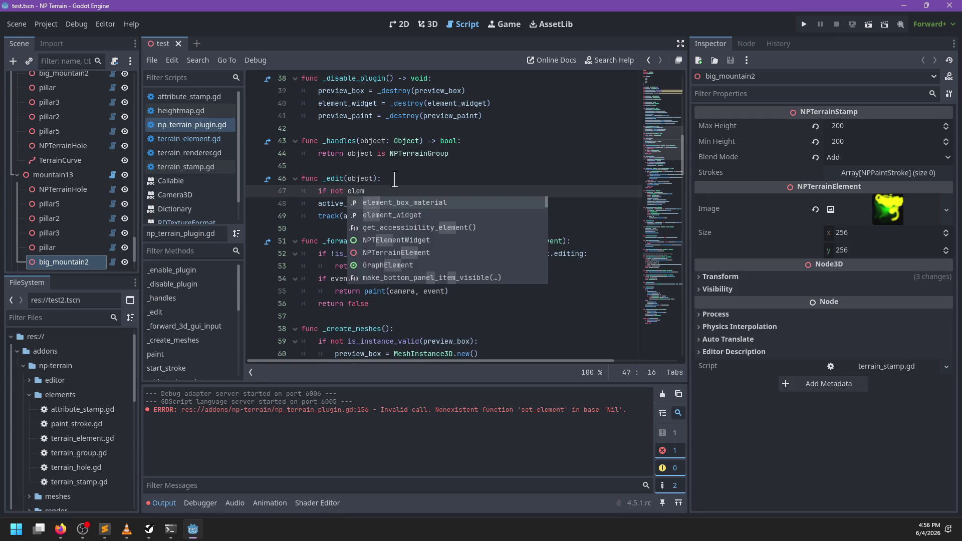
key("Down")
key("Return")
type(":")
key("Return")
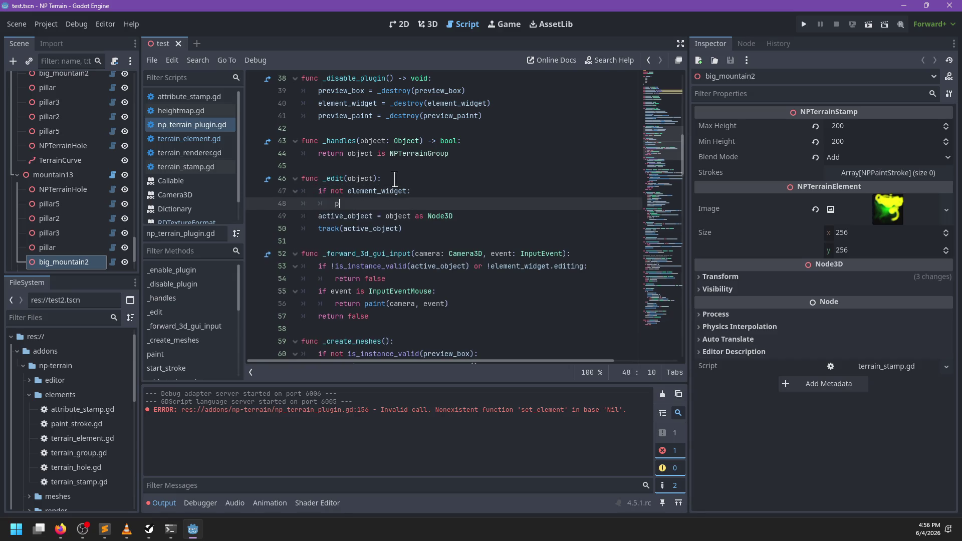
type("ush")
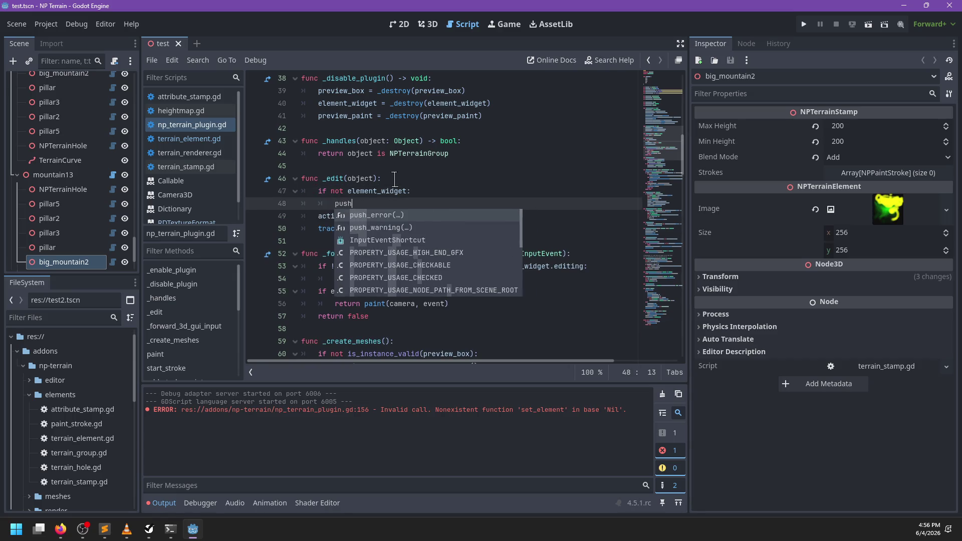
key("Down")
key("Return")
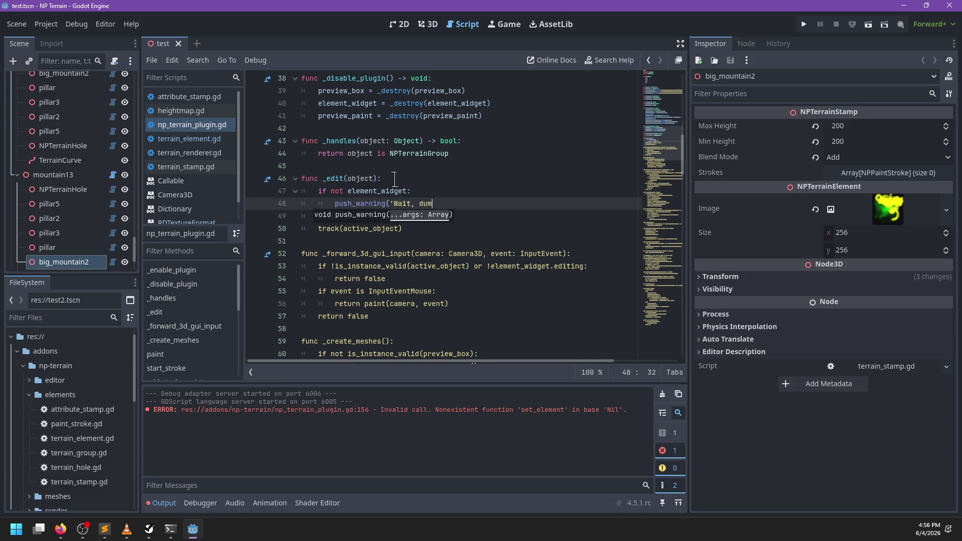
type("gine')")
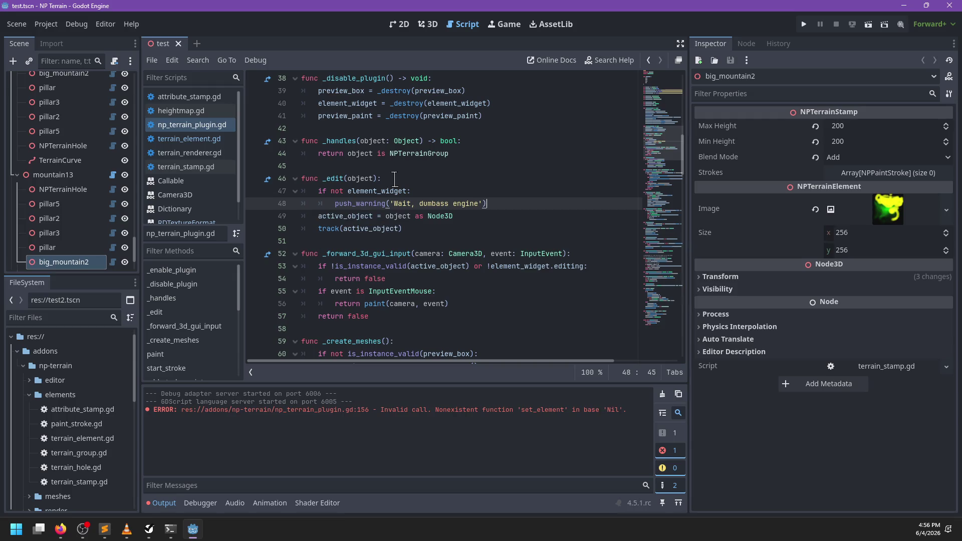
key("ctrl+s")
Disable and re-enable the NP Terrain plugin in Project Settings > Plugins.
left_click(46, 24)
left_click(55, 40)
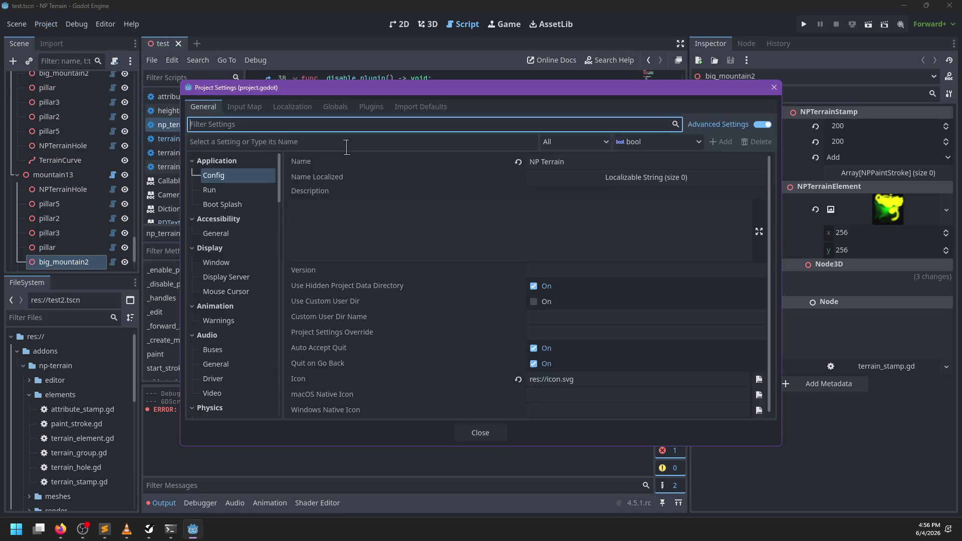
left_click(372, 106)
left_click(213, 156)
left_click(213, 157)
left_click(489, 434)
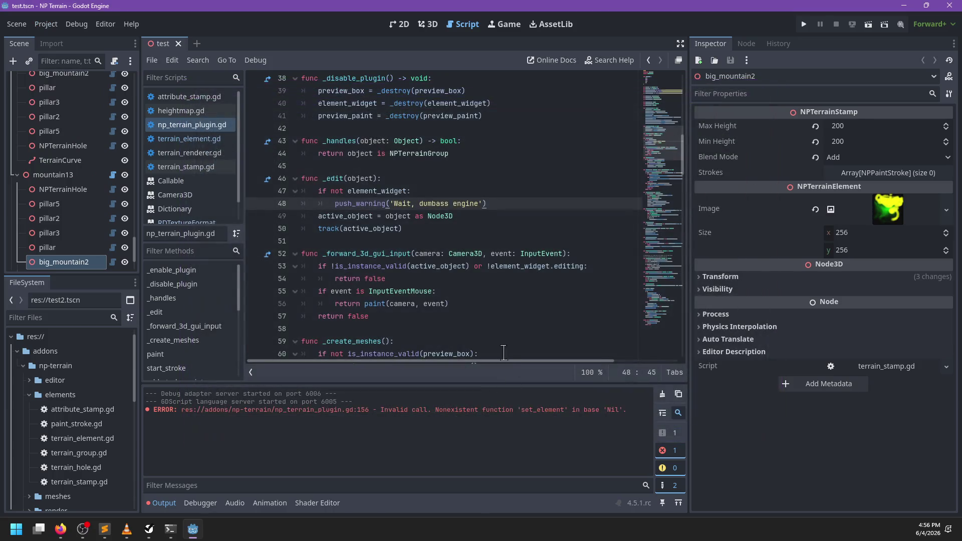
Review the _create_meshes call on line 30 and clear the Output log's errors.
left_click(483, 304)
scroll(533, 270, "up", 3)
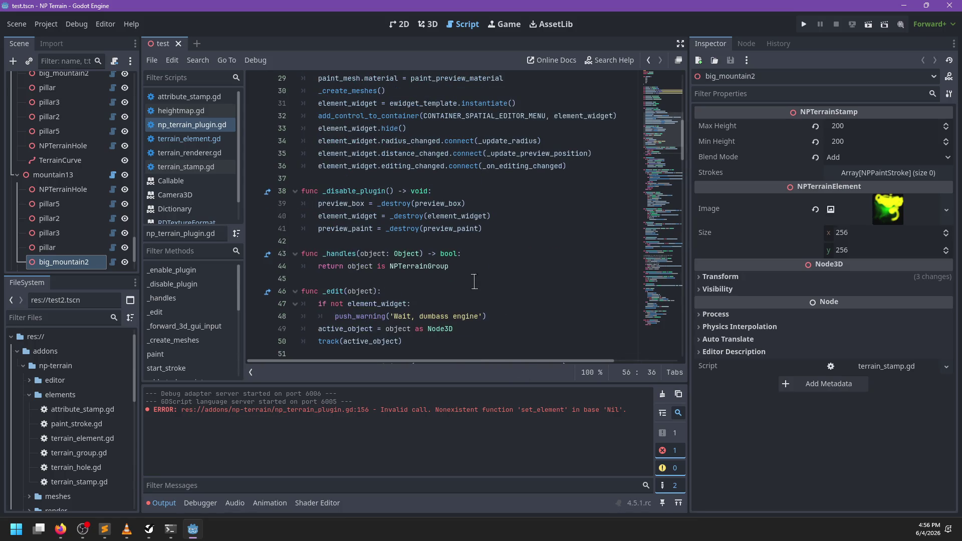
scroll(528, 341, "up", 3)
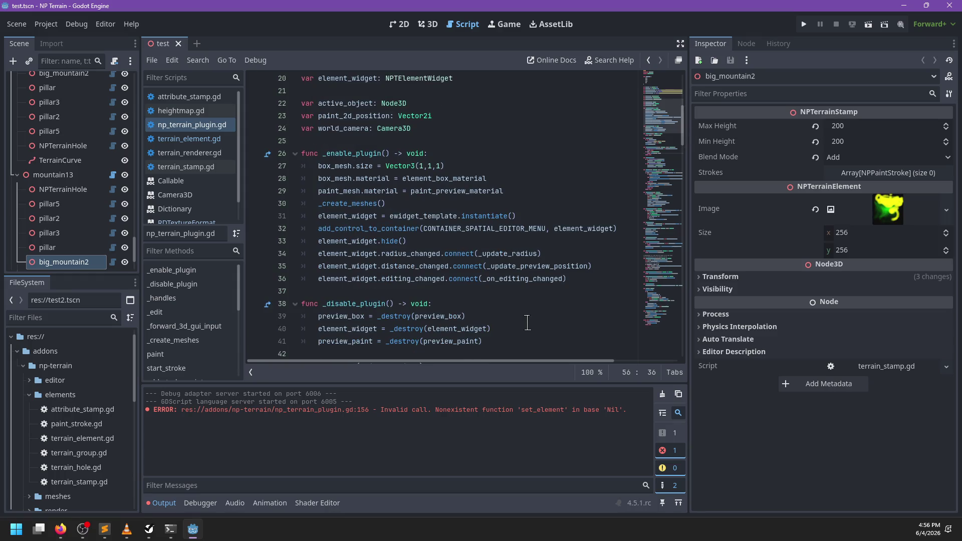
mouse_move(319, 203)
left_mouse_down()
mouse_move(385, 203)
mouse_move(376, 203)
left_mouse_up()
left_click(423, 201)
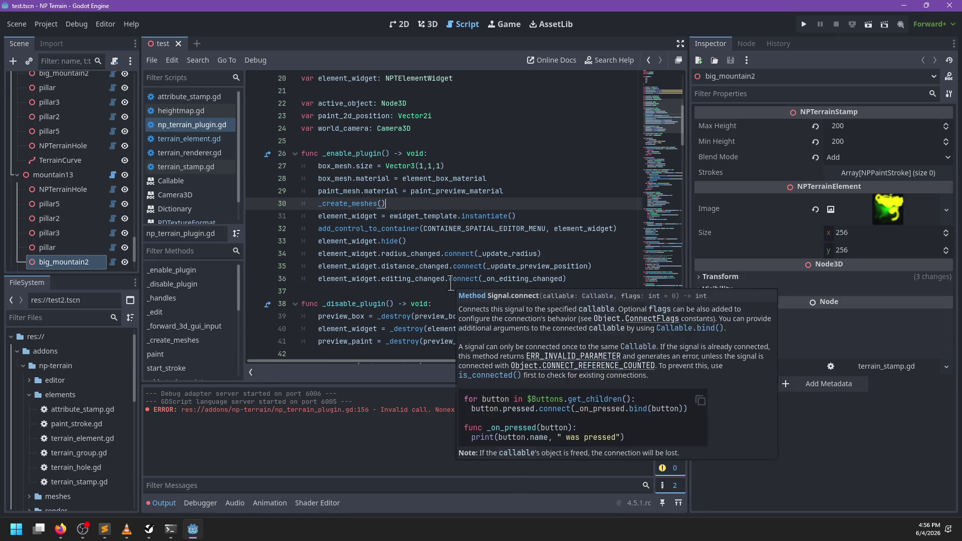
scroll(451, 282, "down", 2)
left_click(662, 394)
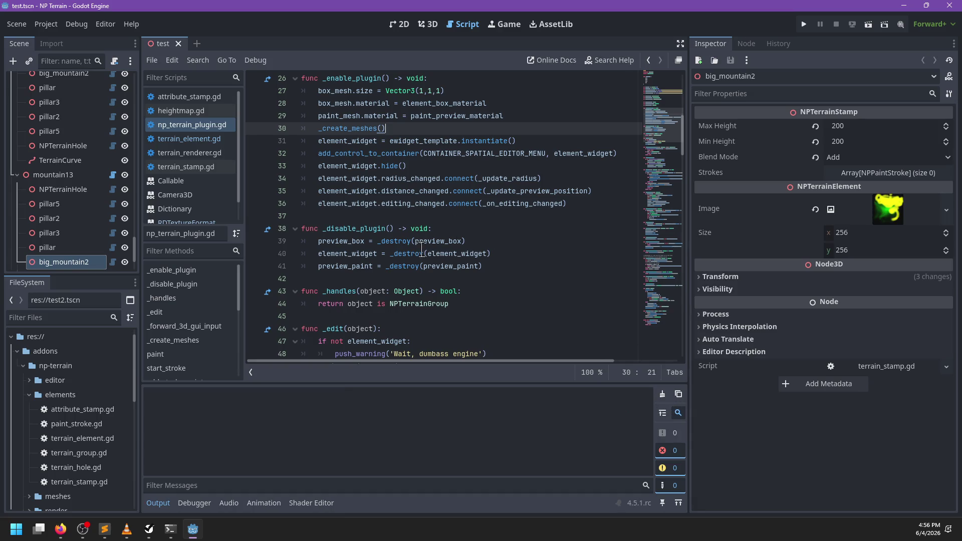
scroll(425, 258, "up", 2)
In the 3D view, move big_mountain2 and pillar3 to new spots on the terrain.
left_click(429, 24)
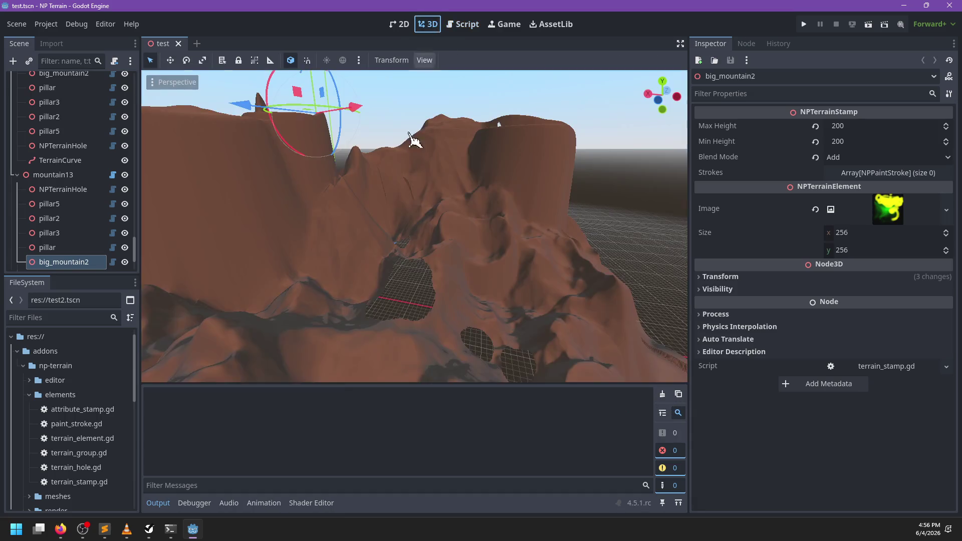
scroll(404, 188, "down", 5)
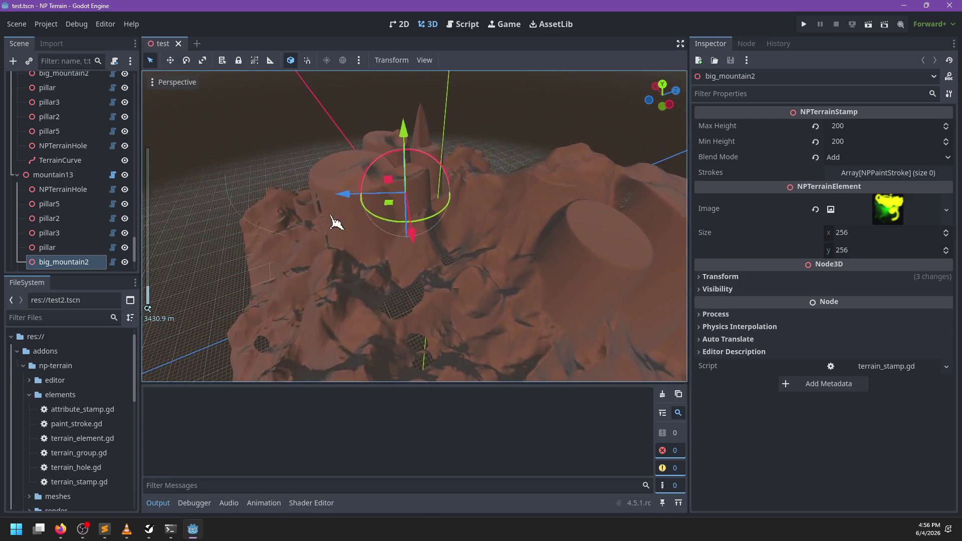
mouse_move(390, 221)
left_mouse_down()
mouse_move(423, 219)
mouse_move(151, 230)
left_mouse_up()
left_click(88, 234)
scroll(367, 257, "down", 3)
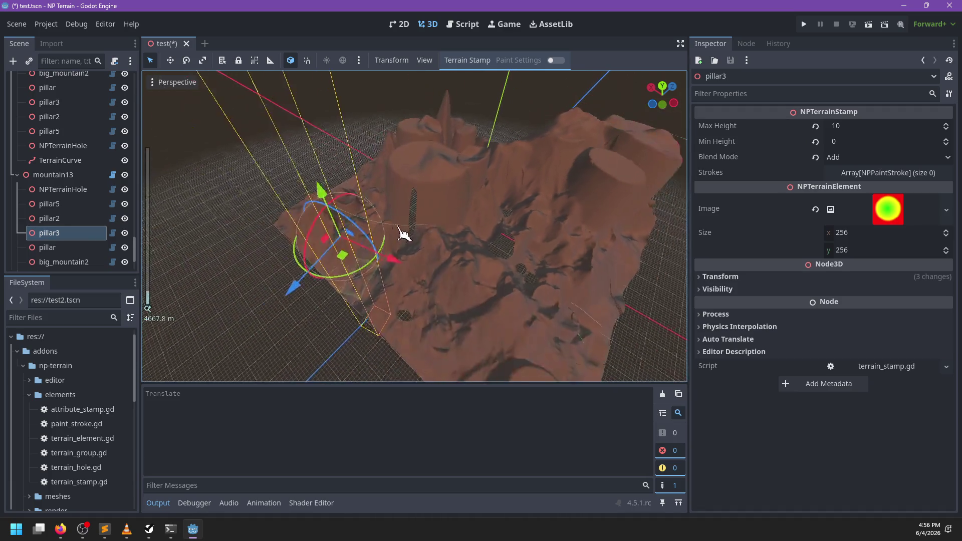
mouse_move(365, 280)
left_mouse_down()
mouse_move(393, 266)
mouse_move(387, 250)
mouse_move(504, 220)
mouse_move(382, 253)
mouse_move(401, 258)
mouse_move(425, 230)
mouse_move(366, 226)
mouse_move(323, 250)
mouse_move(236, 254)
mouse_move(245, 232)
mouse_move(387, 246)
mouse_move(440, 264)
mouse_move(472, 294)
left_mouse_up()
Reposition the pillar2 stamp toward the lower left of the terrain.
scroll(420, 265, "up", 5)
scroll(420, 266, "up", 3)
scroll(451, 291, "up", 3)
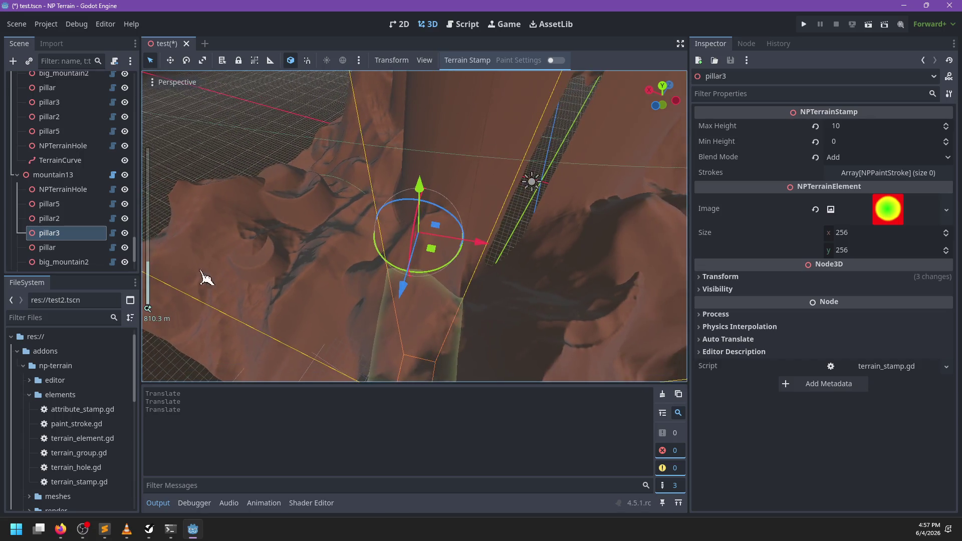
left_click(70, 218)
scroll(264, 232, "down", 10)
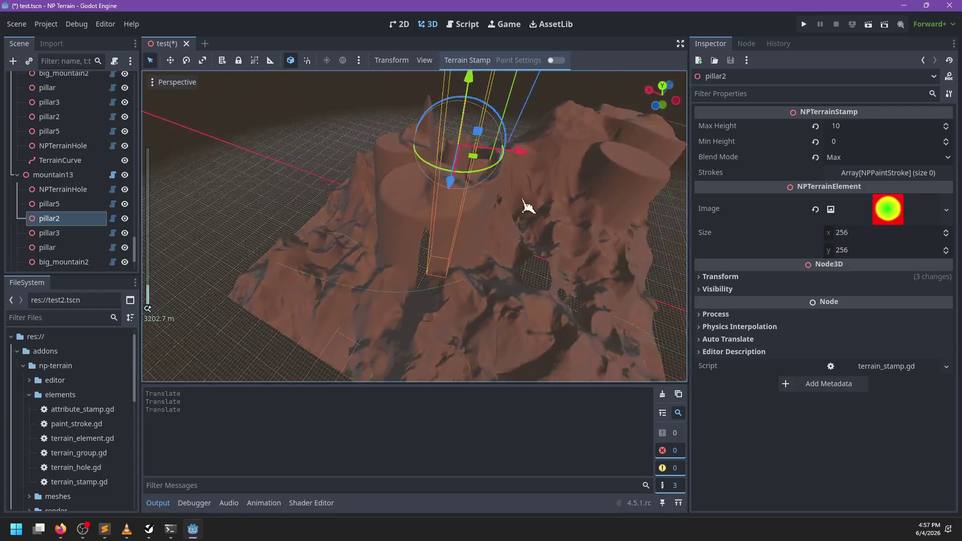
mouse_move(544, 180)
left_mouse_down()
mouse_move(421, 185)
mouse_move(384, 205)
mouse_move(400, 238)
mouse_move(441, 272)
left_mouse_up()
key("f")
scroll(430, 157, "up", 3)
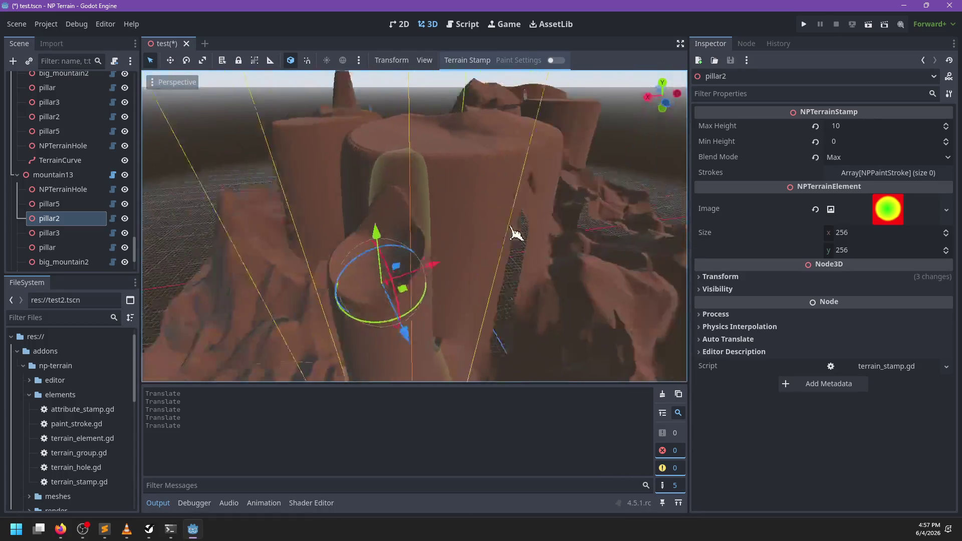
mouse_move(438, 266)
left_mouse_down()
mouse_move(399, 224)
mouse_move(429, 245)
left_mouse_up()
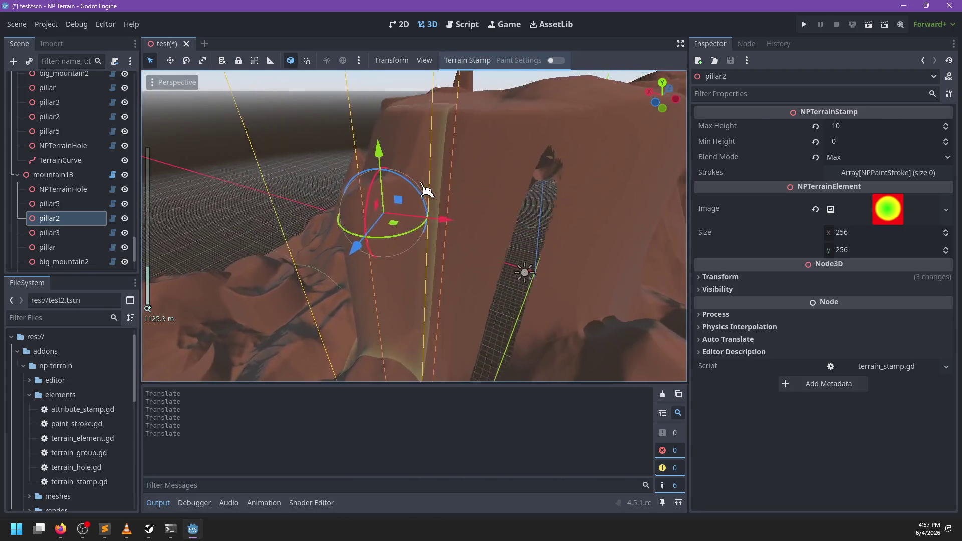
scroll(510, 243, "up", 3)
mouse_move(399, 241)
left_mouse_down()
mouse_move(521, 216)
mouse_move(516, 198)
mouse_move(569, 189)
mouse_move(585, 168)
mouse_move(522, 200)
mouse_move(350, 204)
mouse_move(446, 240)
mouse_move(337, 189)
mouse_move(429, 239)
left_mouse_up()
Save all terrain stamp data, save the test scene, and close it.
left_click(479, 60)
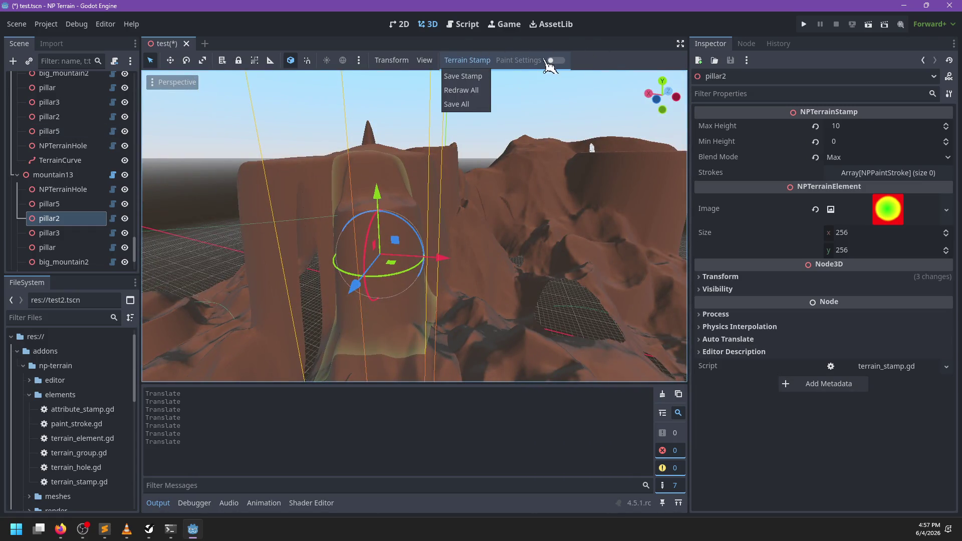
left_click(466, 103)
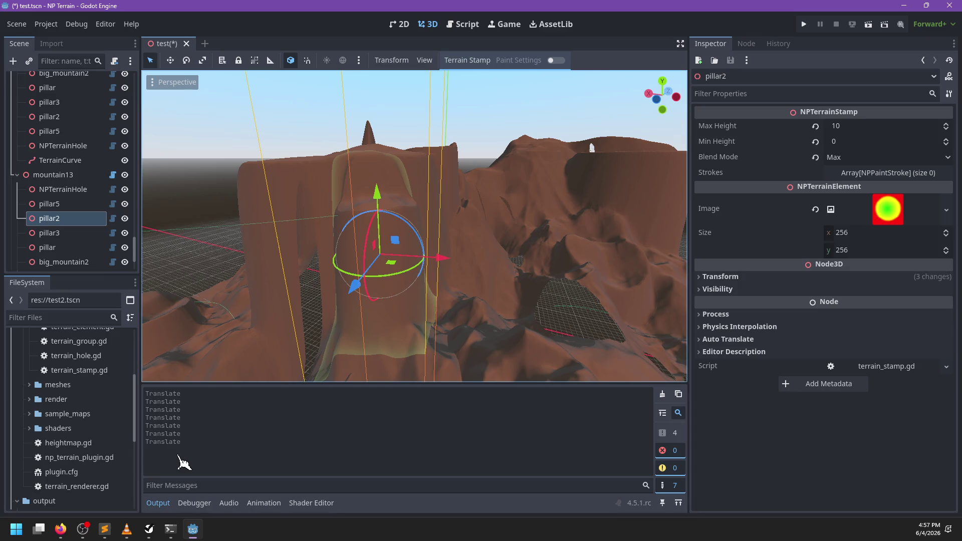
key("ctrl+s")
left_click(178, 44)
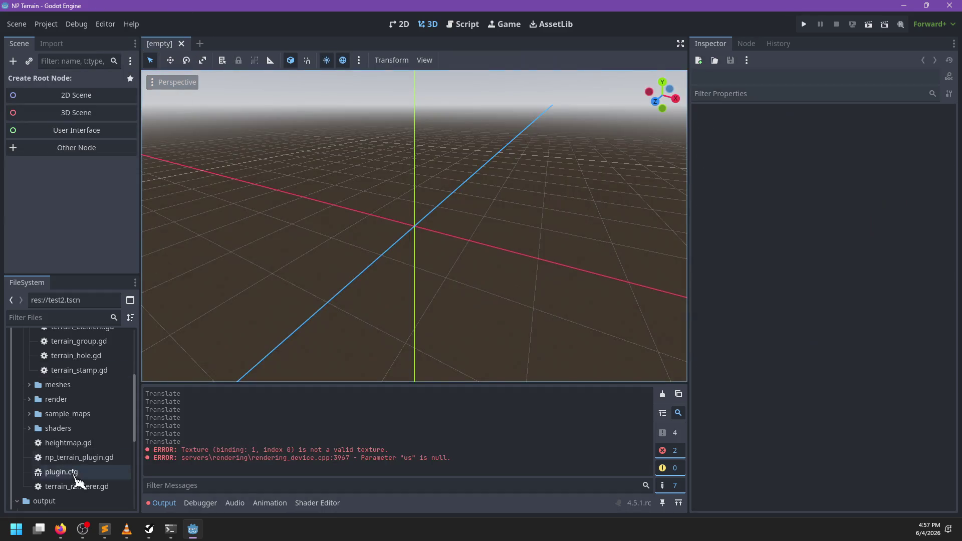
Open test2.tscn by dragging it into the viewport, and clear the old output.
scroll(80, 476, "down", 3)
mouse_move(71, 489)
left_mouse_down()
mouse_move(419, 286)
mouse_move(385, 283)
left_mouse_up()
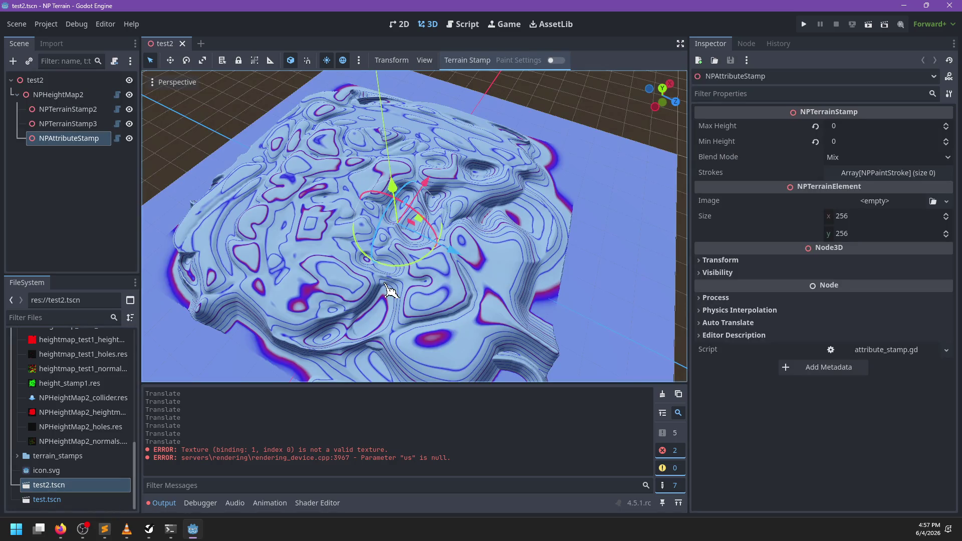
left_click(663, 394)
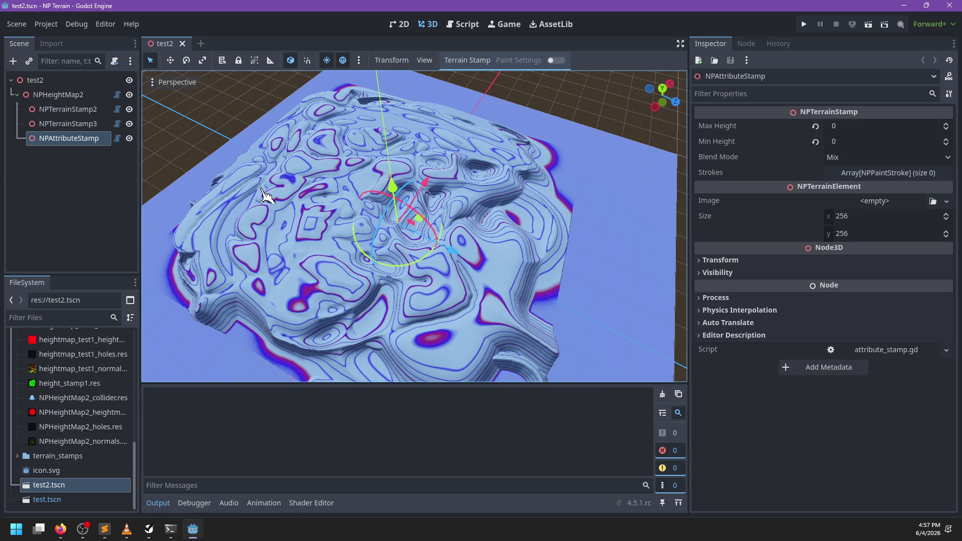
View the terrain from above, clear the redraw_requested errors, and switch to the Script editor.
left_click_drag(266, 195, 429, 258)
scroll(419, 258, "down", 3)
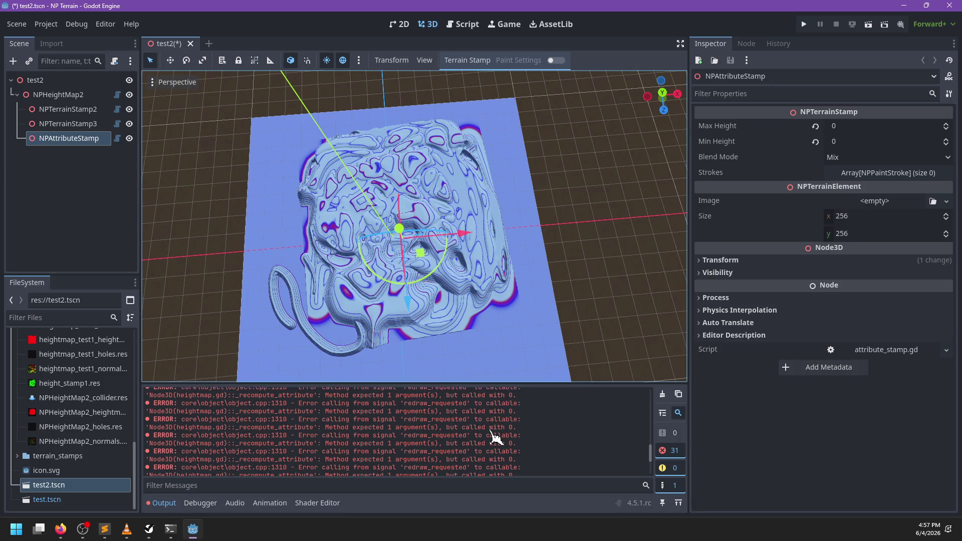
left_click(662, 394)
left_click(462, 24)
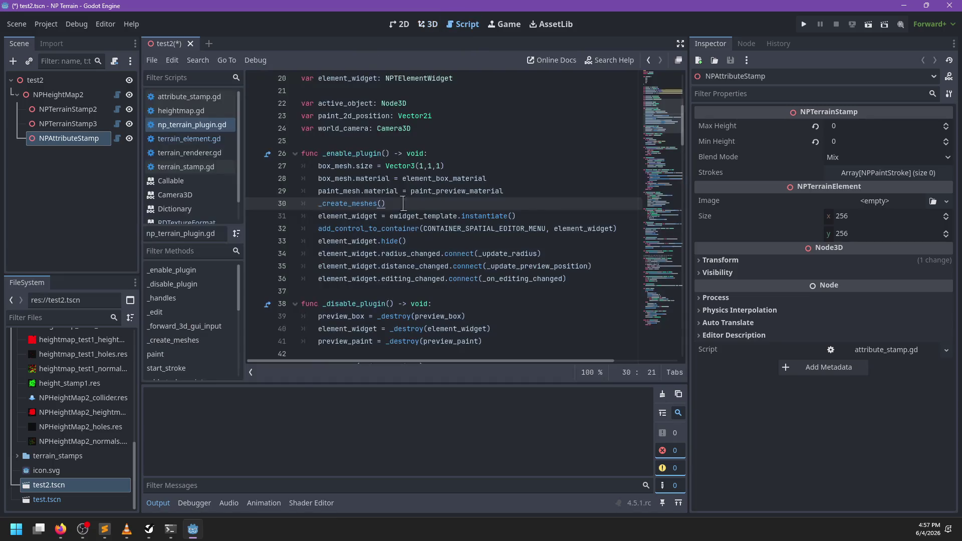
Browse attribute_stamp.gd, np_terrain_plugin.gd, terrain_element.gd and terrain_renderer.gd, ending on heightmap.gd.
left_click(210, 98)
left_click(466, 206)
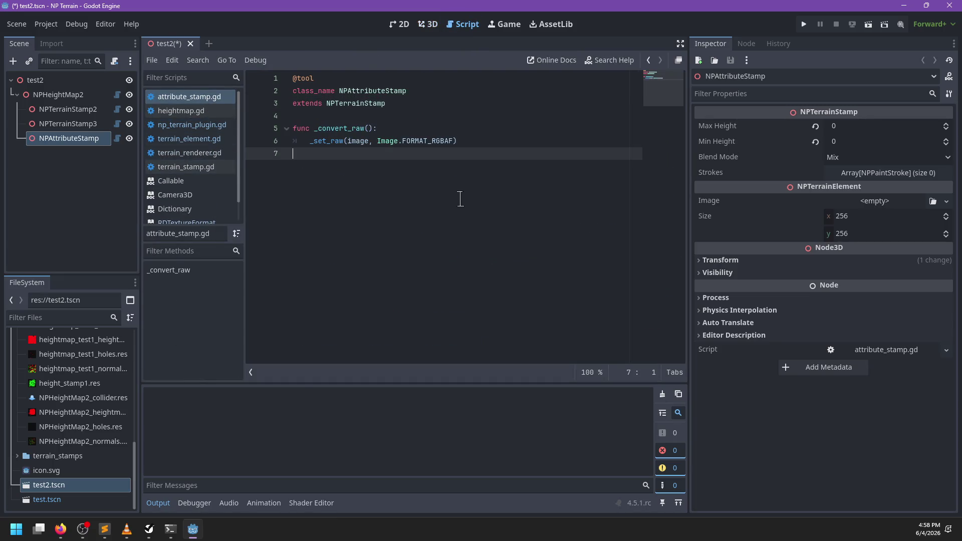
left_click(205, 131)
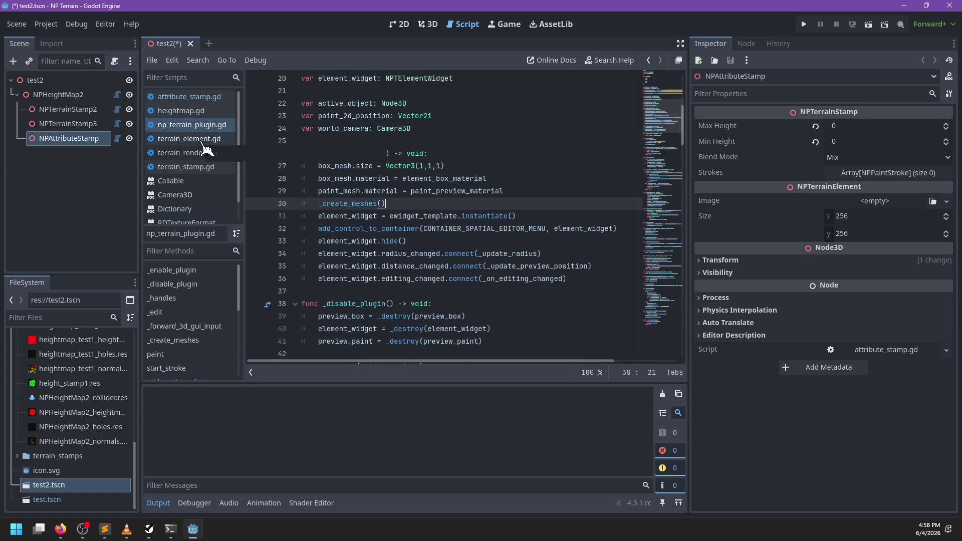
left_click(202, 142)
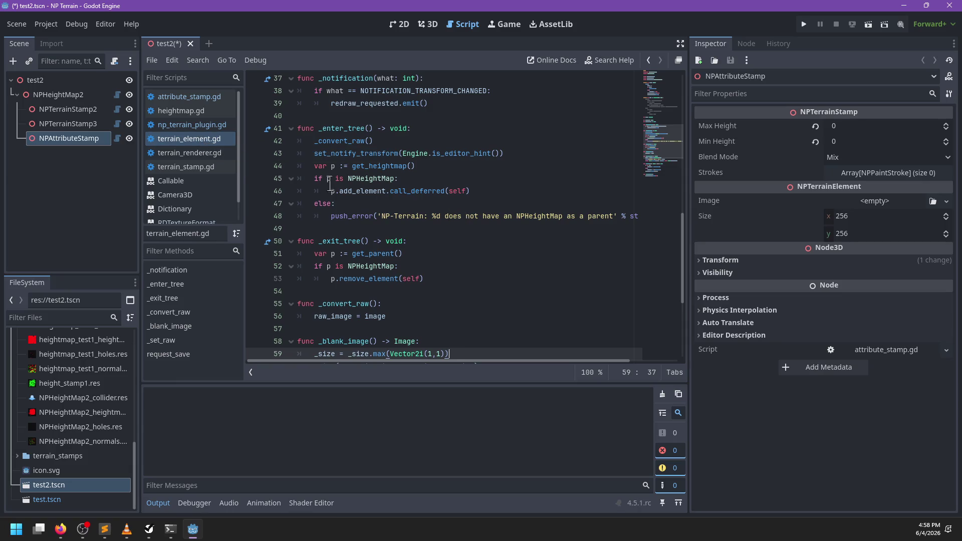
left_click(208, 154)
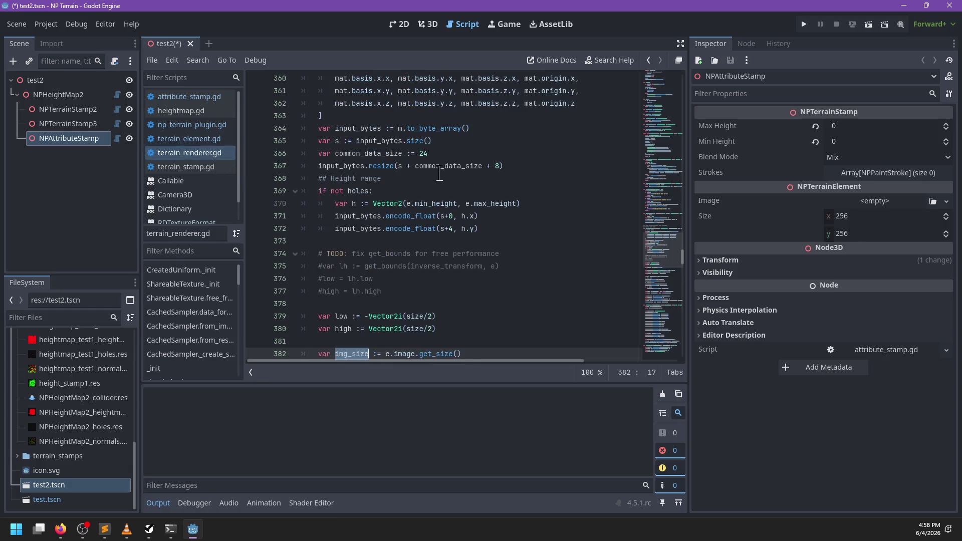
left_click(118, 139)
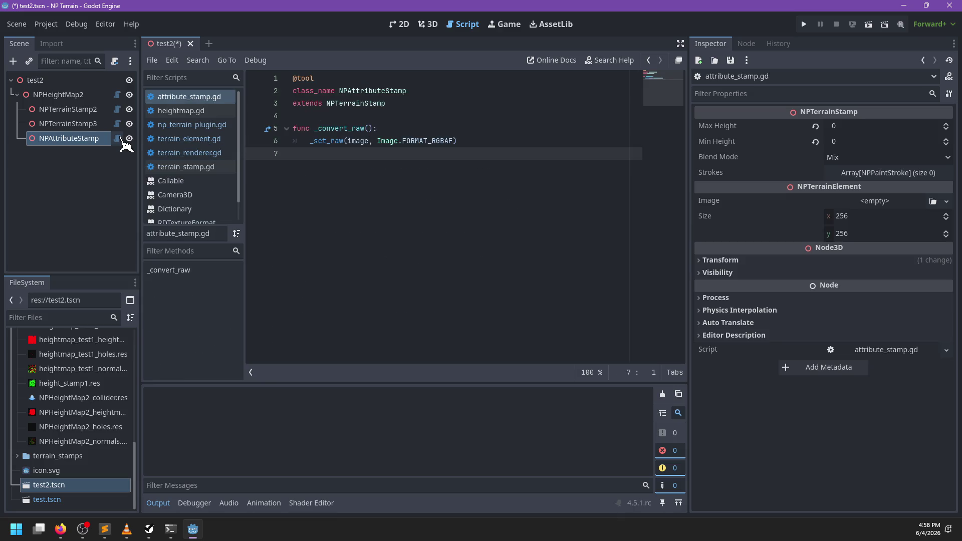
left_click(117, 94)
Search heightmap.gd for redraw_requested and select the attribute stamp's connection on line 88.
left_click(463, 179)
key("ctrl+f")
type("re")
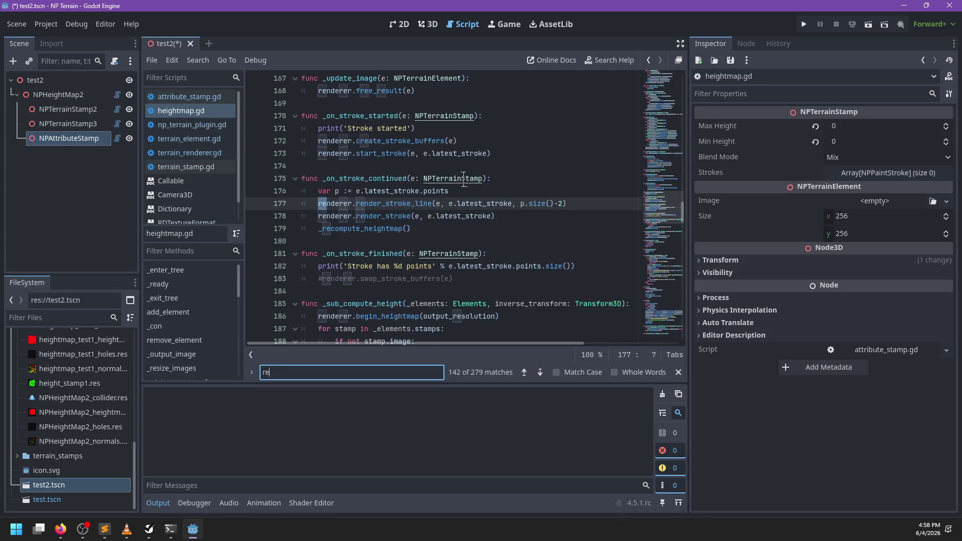
type("draw_request")
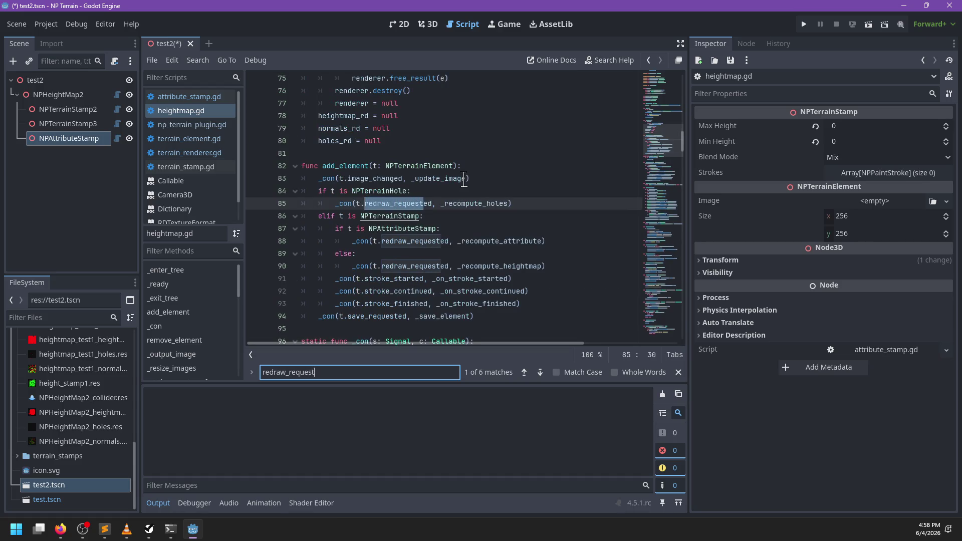
type("ed")
key("Escape")
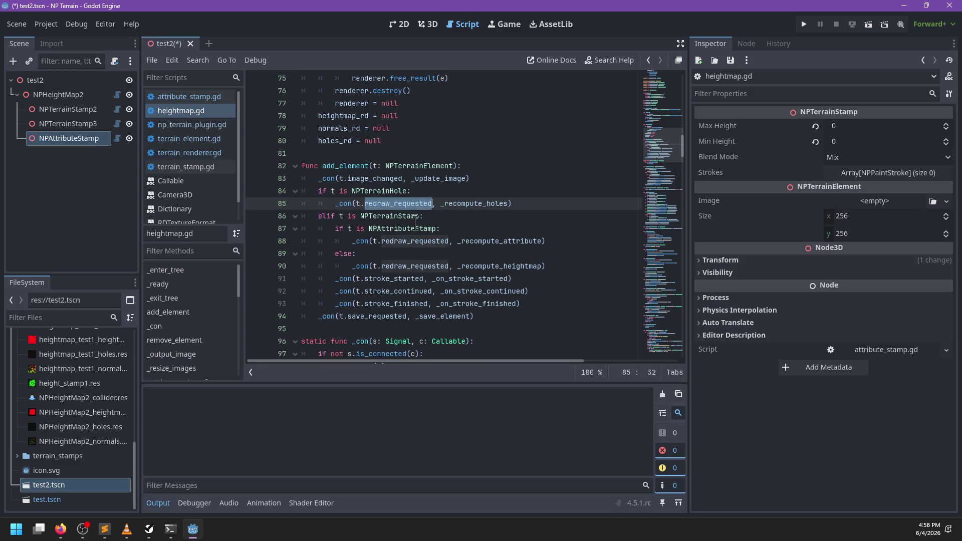
left_click(408, 241)
double_click(404, 243)
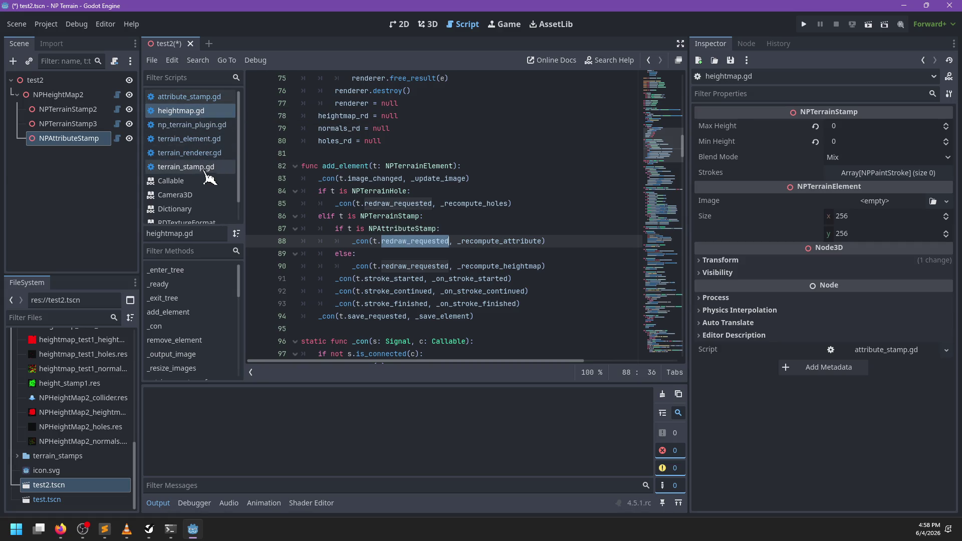
Look through terrain_renderer.gd, terrain_stamp.gd and terrain_element.gd.
left_click(200, 155)
scroll(469, 230, "up", 10)
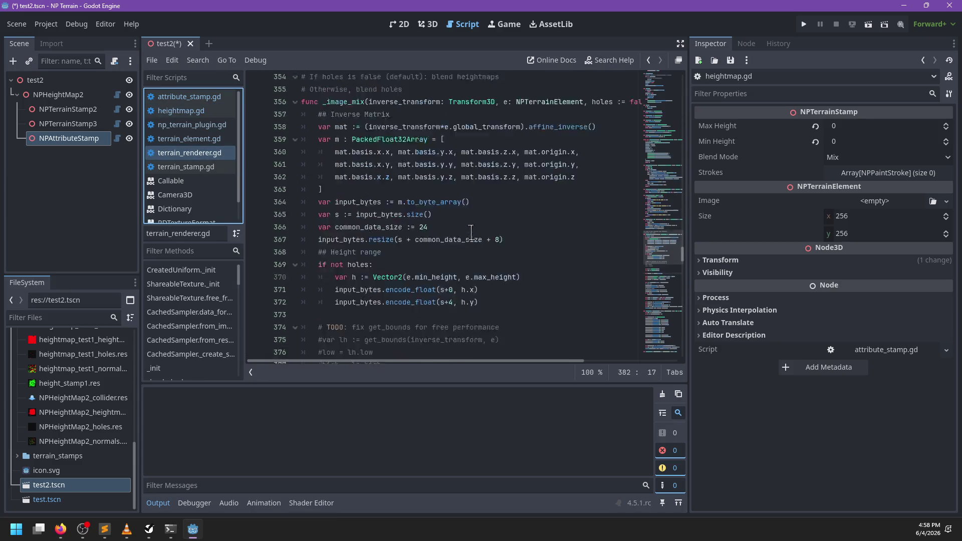
left_click(190, 167)
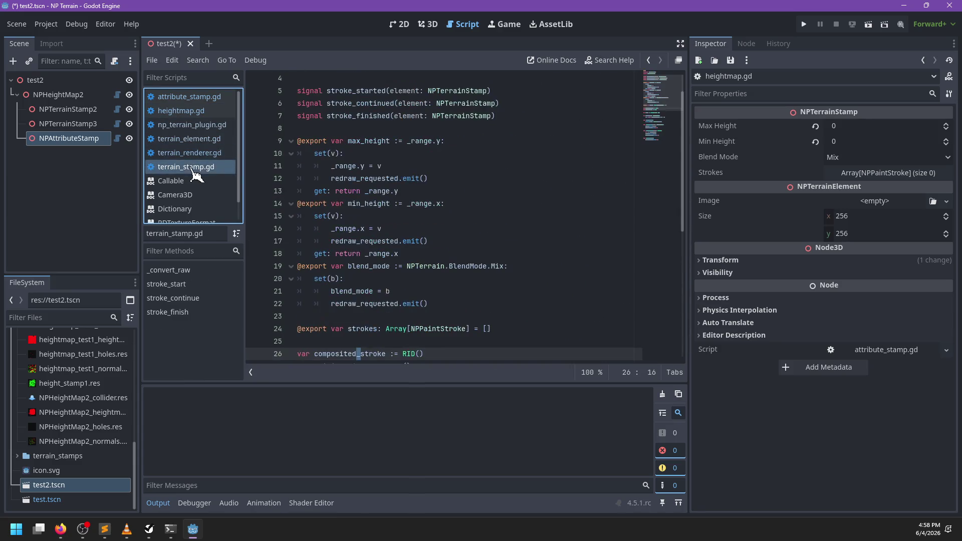
left_click(230, 143)
scroll(456, 221, "up", 10)
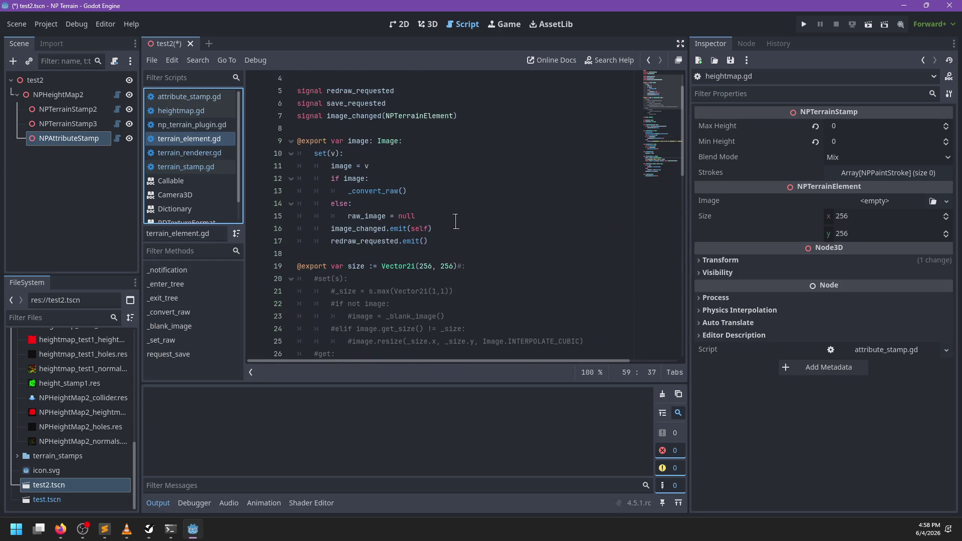
scroll(455, 221, "down", 12)
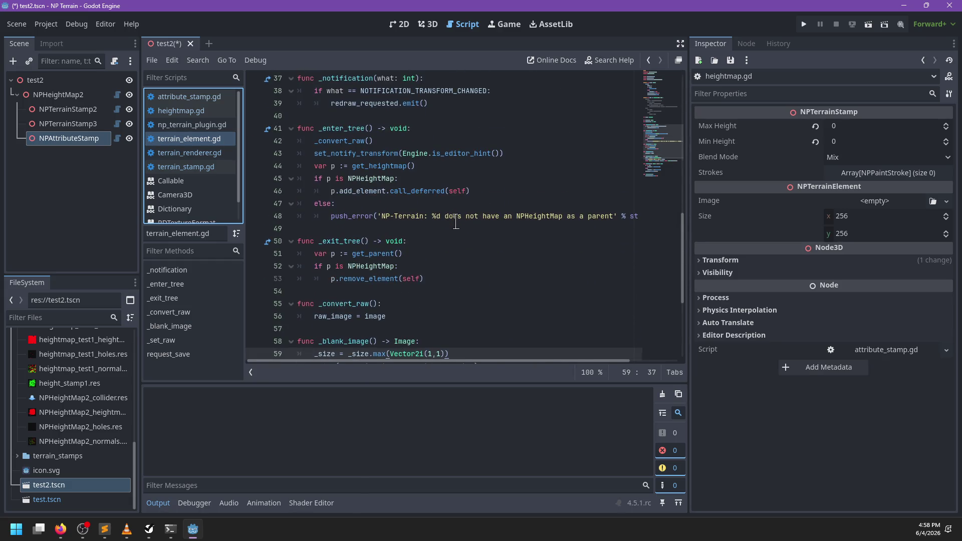
scroll(456, 221, "down", 2)
scroll(456, 221, "down", 3)
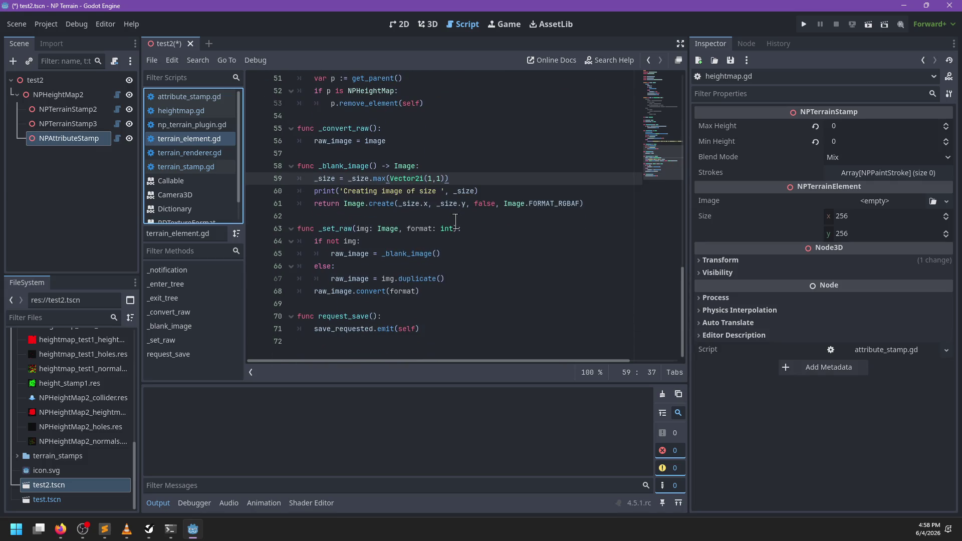
scroll(455, 221, "up", 6)
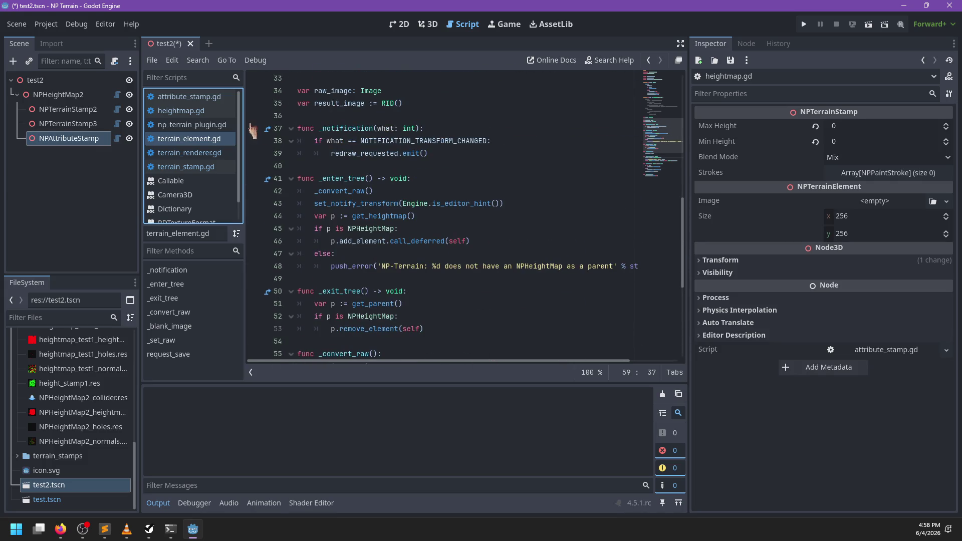
left_click(210, 156)
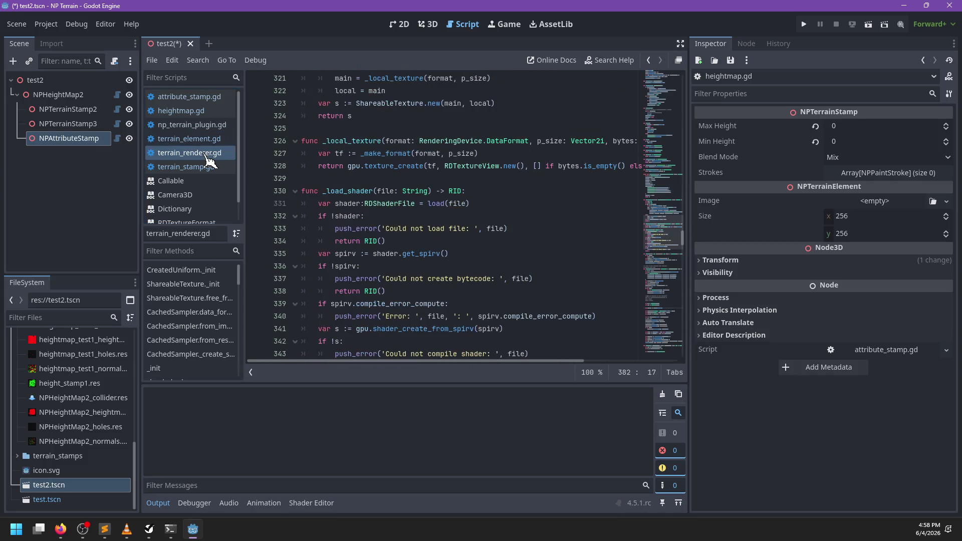
left_click(205, 166)
left_click(201, 140)
scroll(419, 210, "down", 3)
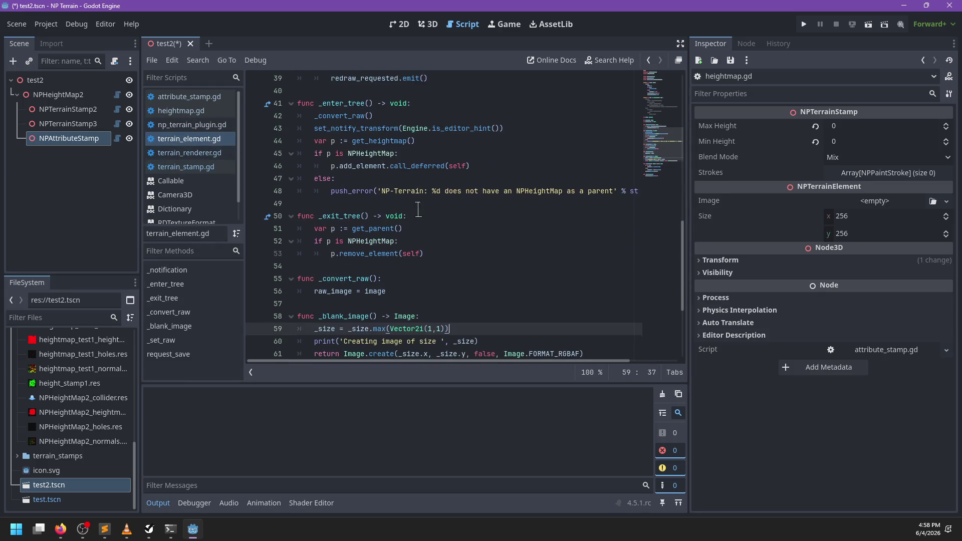
Search terrain_element.gd for redraw_requested, landing on the last match inside _notification.
left_click(433, 206)
key("ctrl+f")
type("redraw_re")
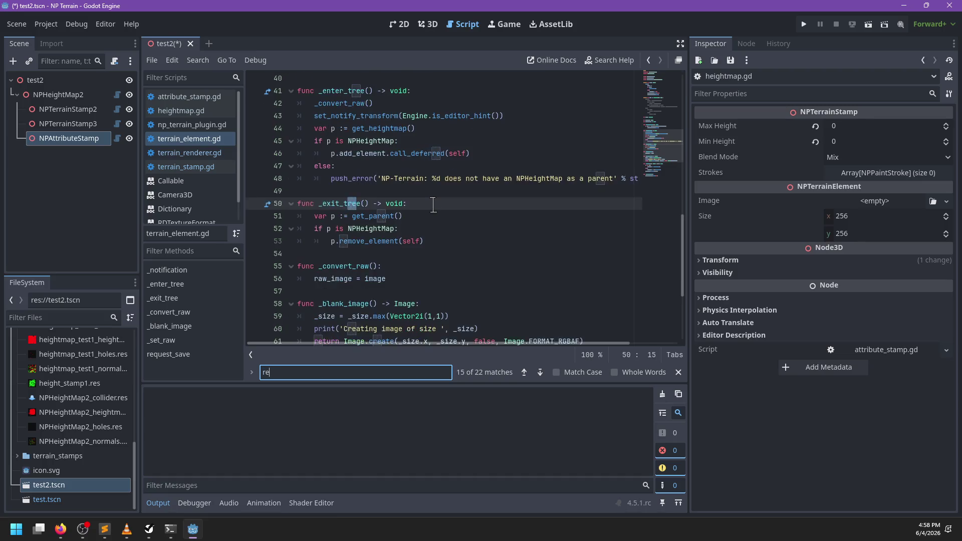
type("quested")
key("Return")
key("Return")
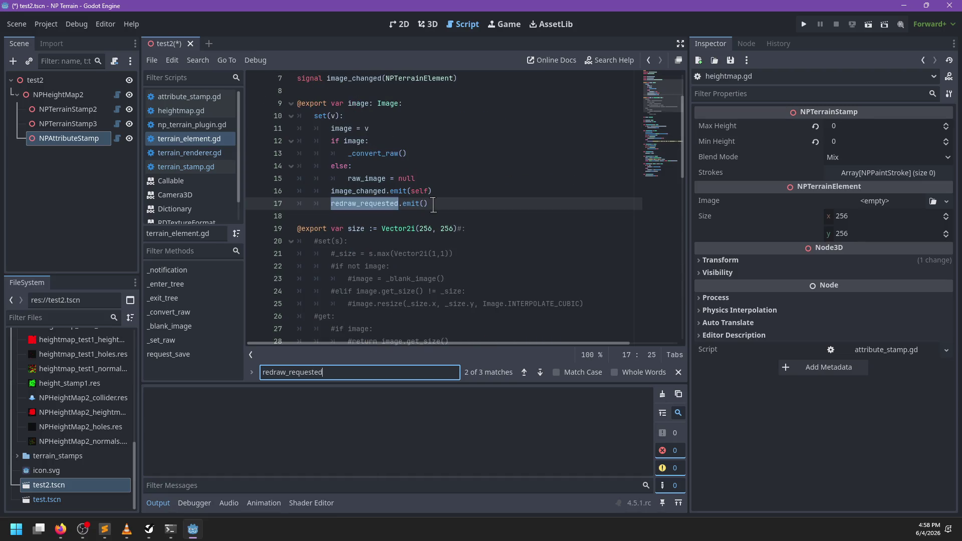
key("Escape")
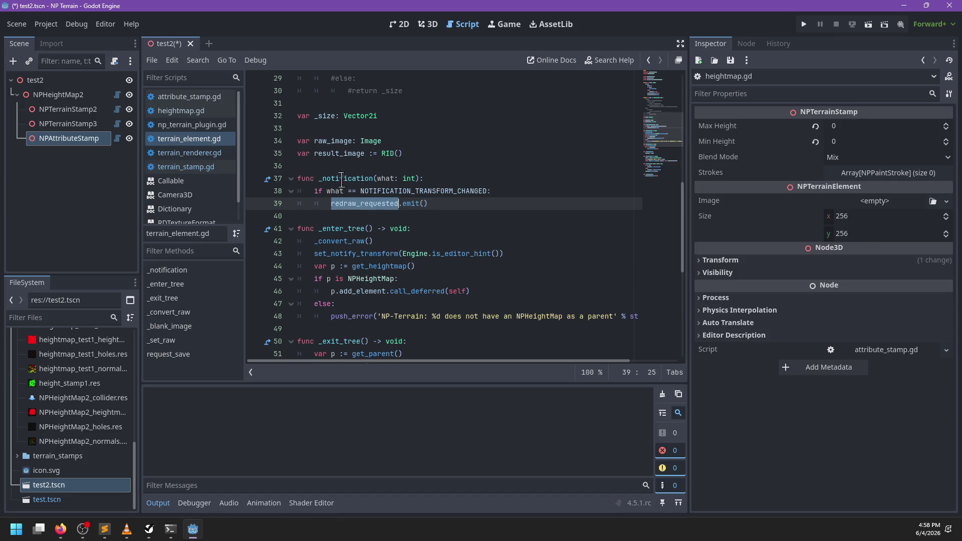
double_click(353, 179)
left_click(457, 203)
Call _notify_movement() on transform change, define it to emit redraw_requested, and save.
left_click(504, 193)
key("Return")
type("_notif")
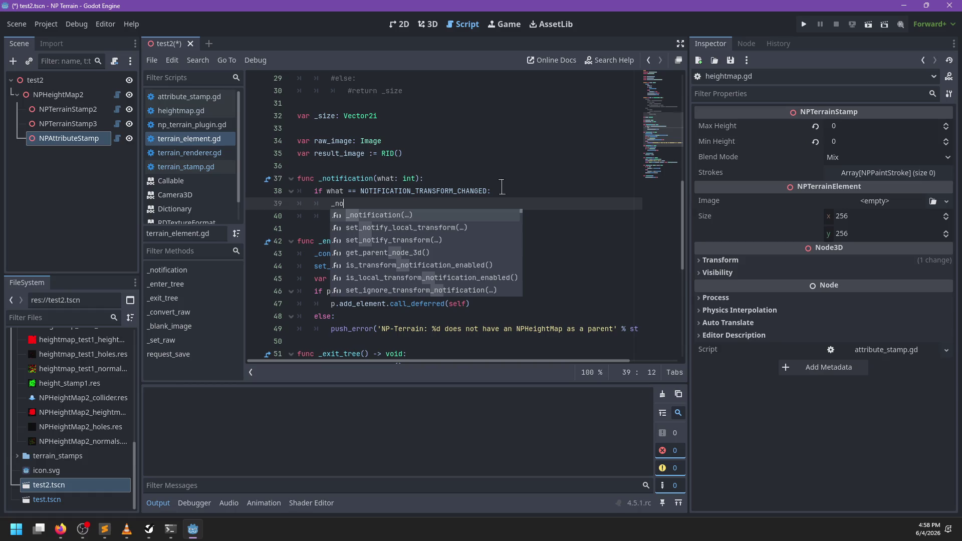
type("ty_movement()")
key("Return")
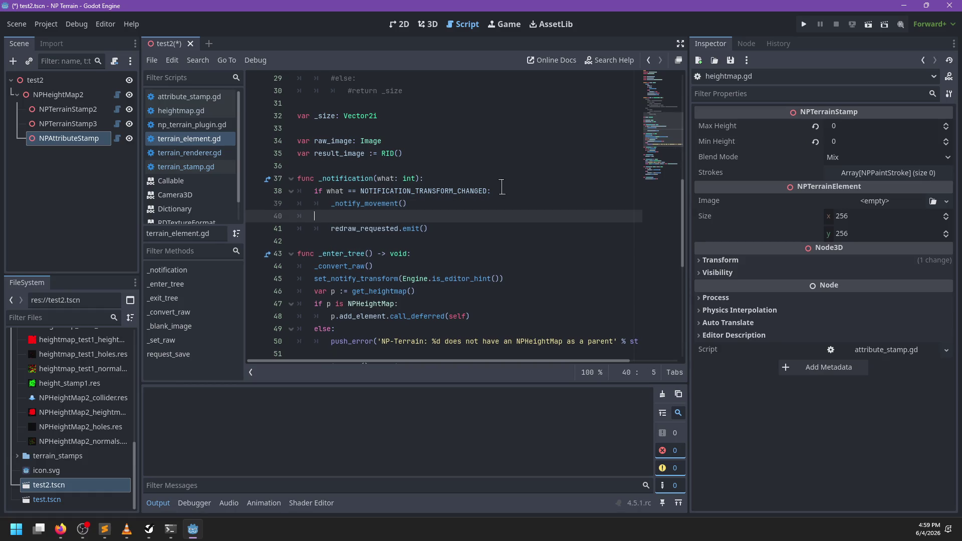
key("BackSpace")
key("BackSpace")
key("Return")
type("otify_")
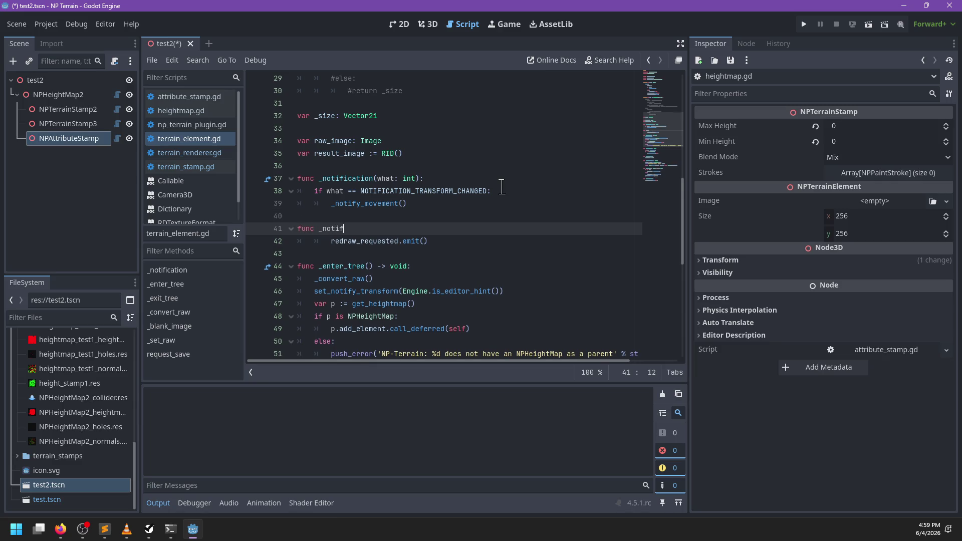
type("movement():")
key("Down")
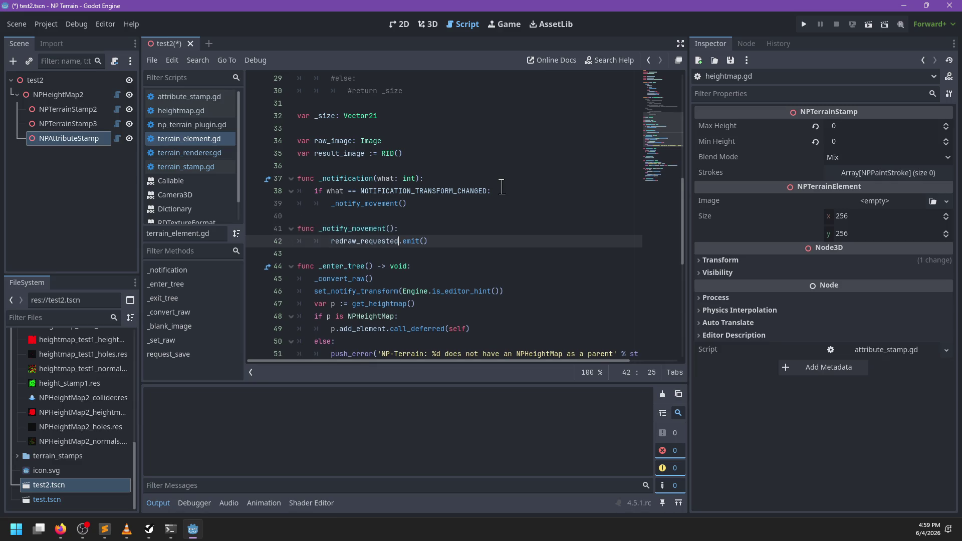
key("BackSpace")
key("ctrl+s")
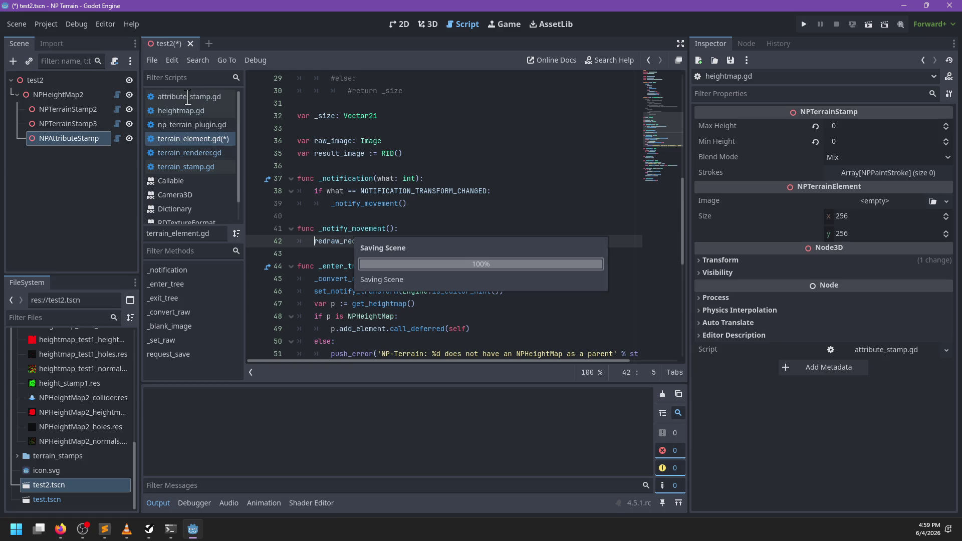
left_click(187, 96)
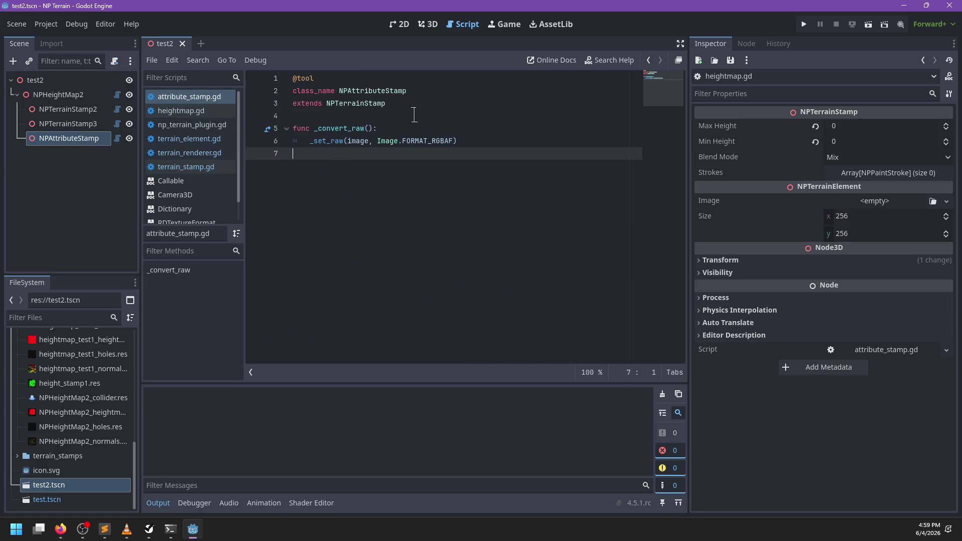
Declare signal redraw_requested_attrib(attrib: StringName) above _convert_raw in attribute_stamp.gd.
left_click(414, 114)
key("Return")
key("Return")
key("Up")
type("al")
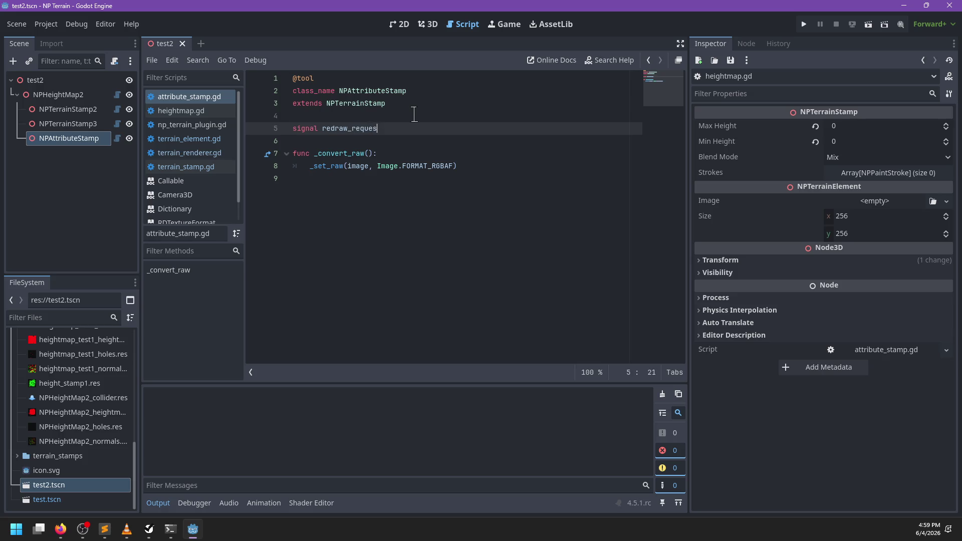
type("rib(attrib: StringName")
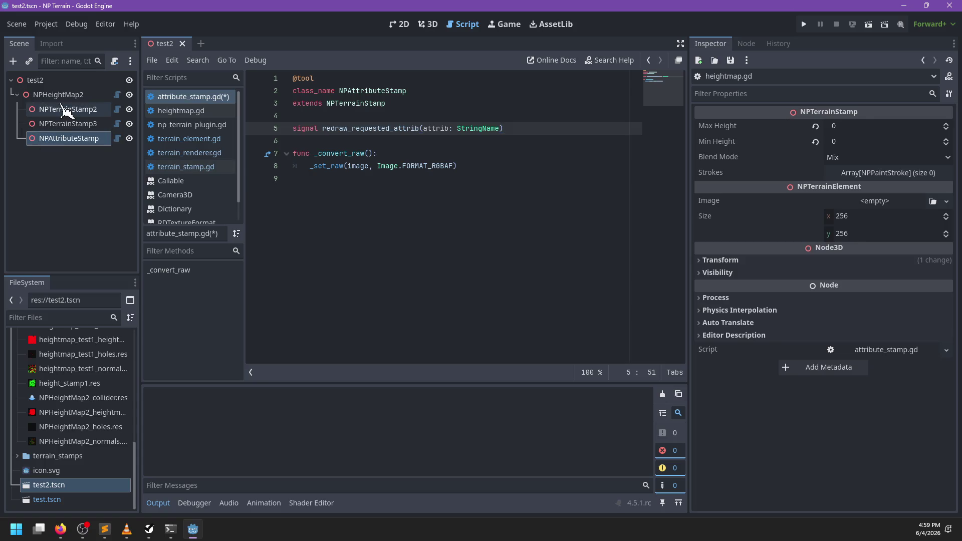
Add a _notify_movement() override that calls super._notify_movement().
left_click(498, 167)
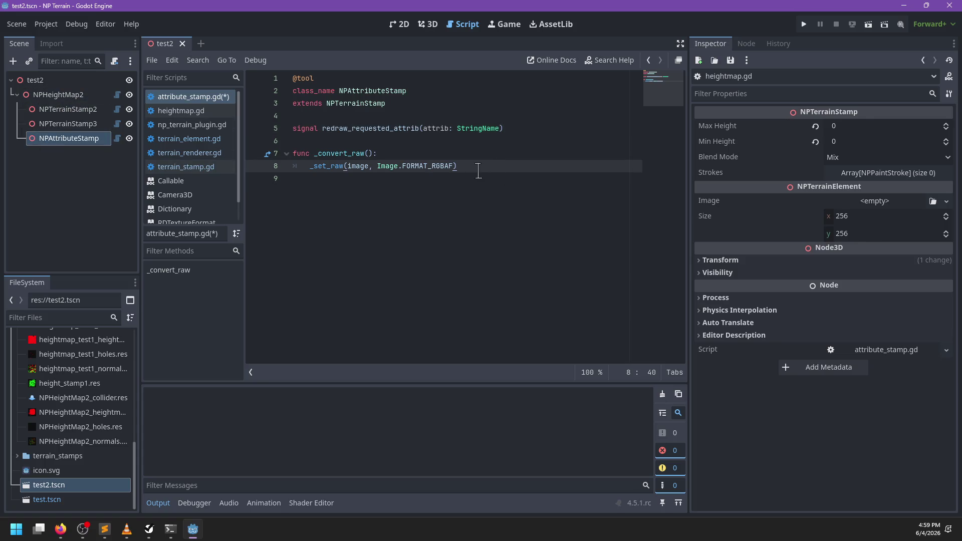
key("Return")
key("Return")
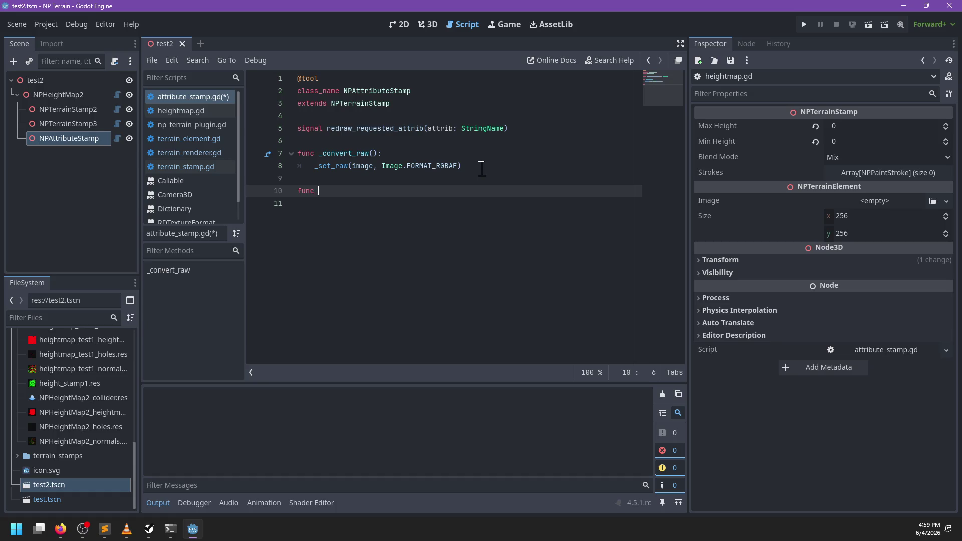
type("_notif")
key("Return")
key("Return")
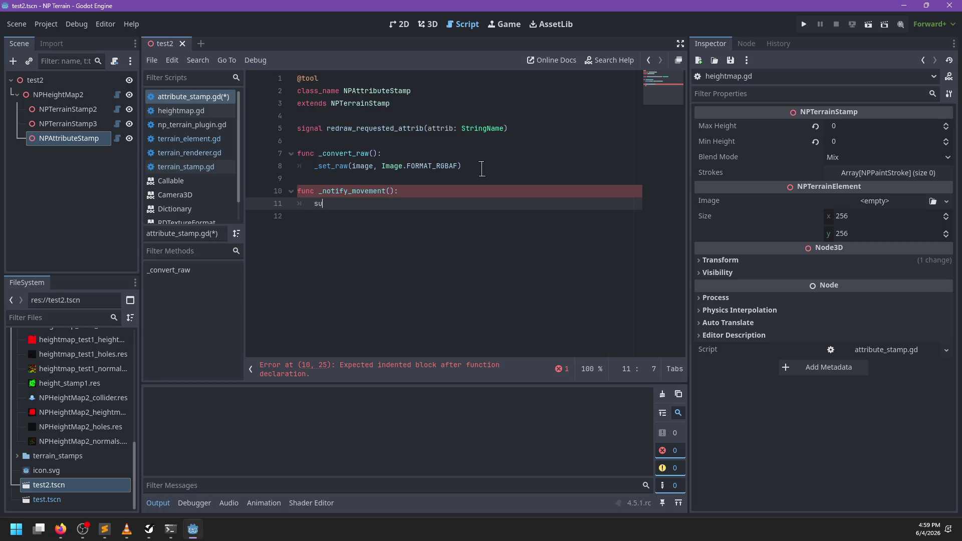
type("per._no")
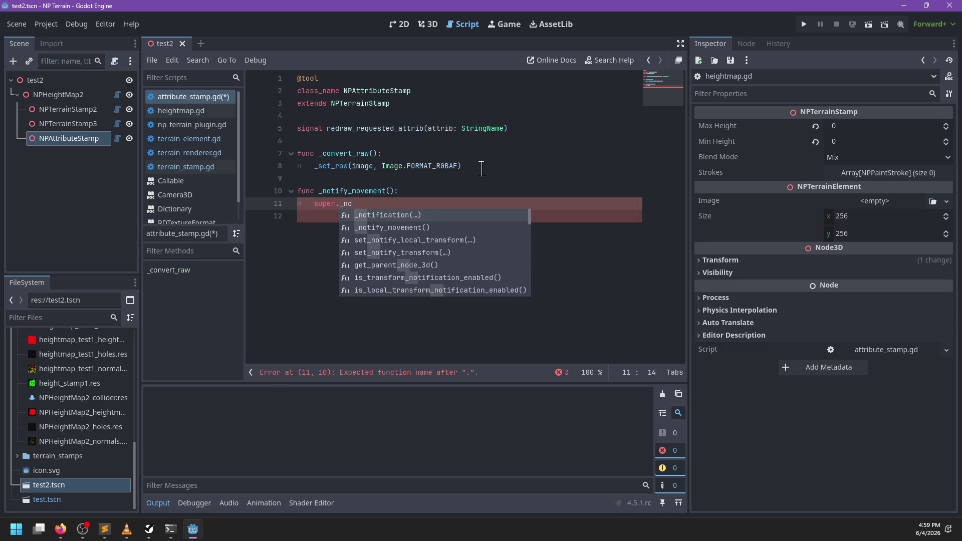
key("Down")
key("Return")
key("Return")
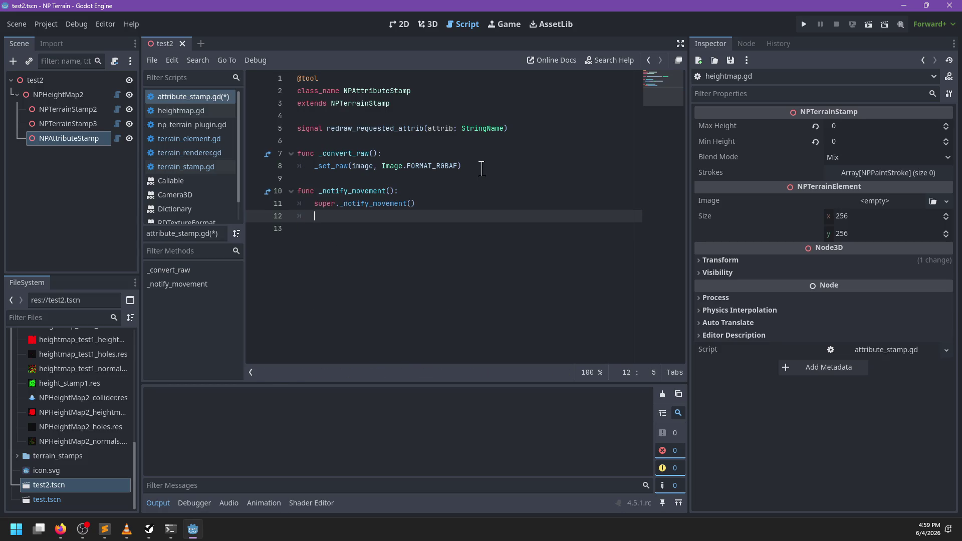
Make the override emit redraw_requested_attrib with attribute.
key("BackSpace")
type("redra")
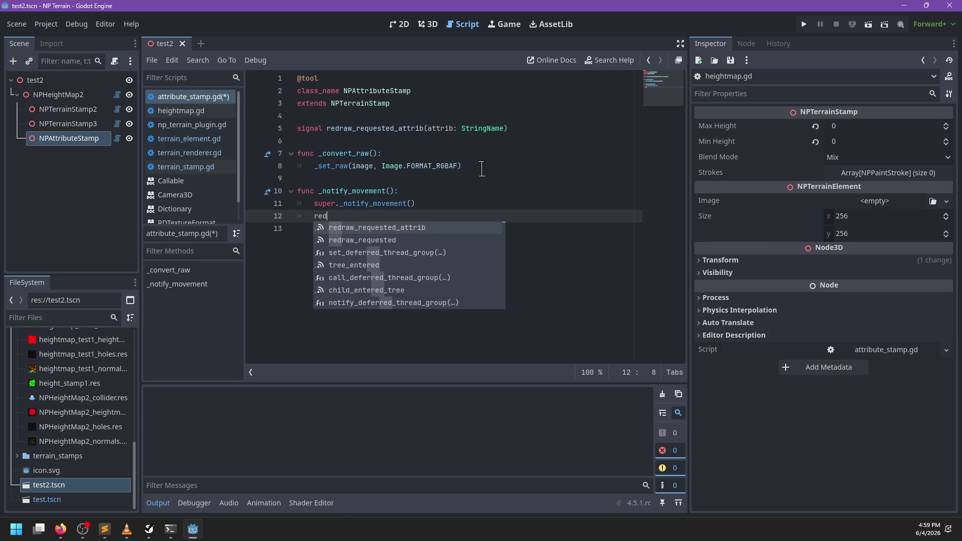
key("Return")
type("emit")
key("Return")
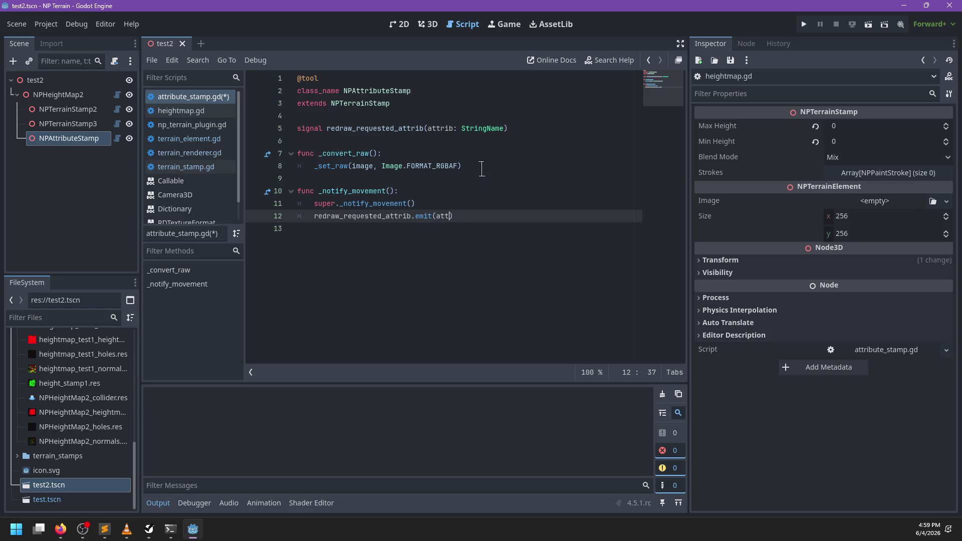
type("ribute")
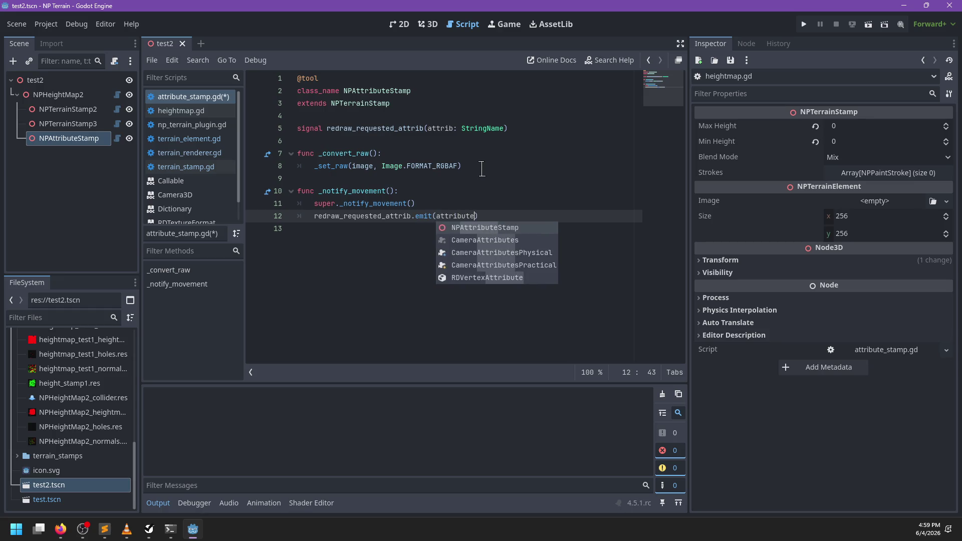
left_click(451, 136)
key("Return")
key("Return")
key("Up")
type("@")
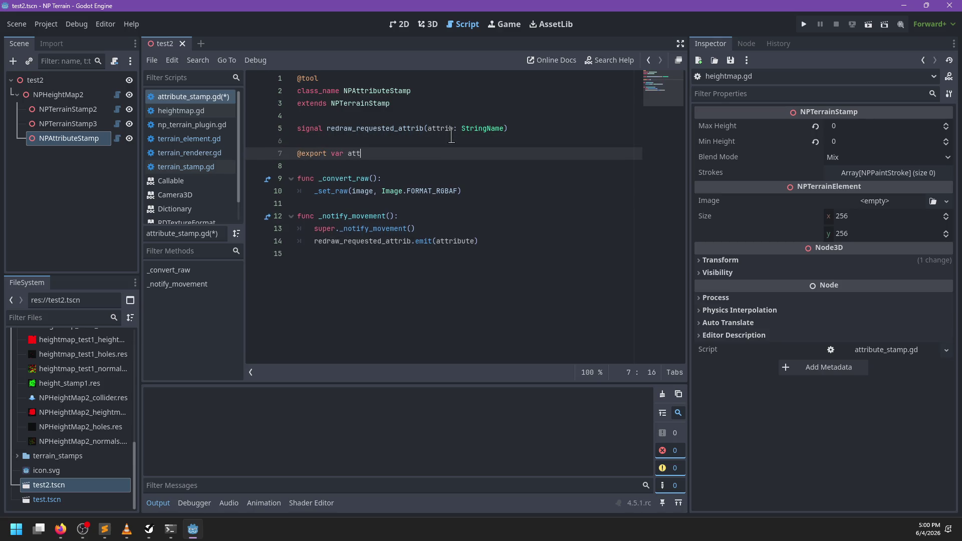
type("e: StringName")
key("ctrl+shift+Return")
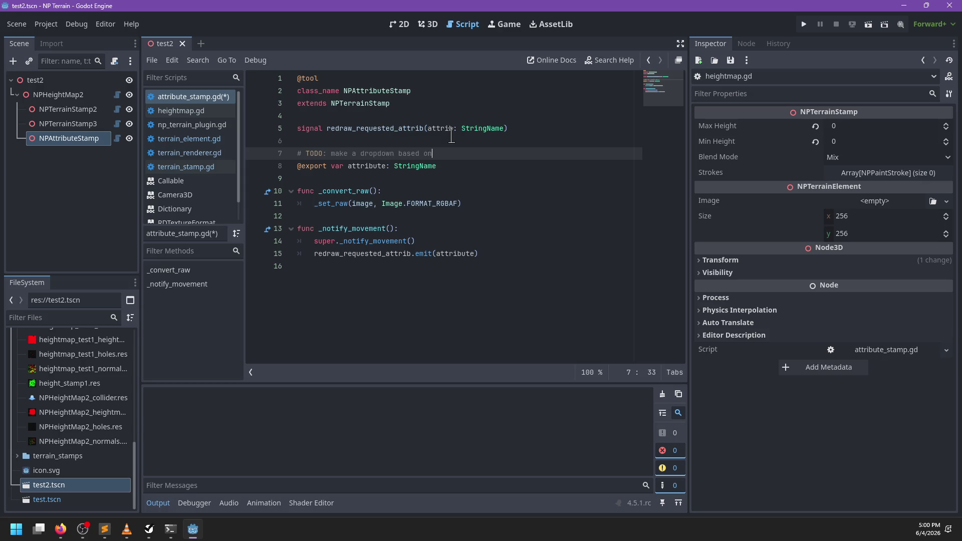
type("ilable attributes")
left_click(534, 270)
key("ctrl+s")
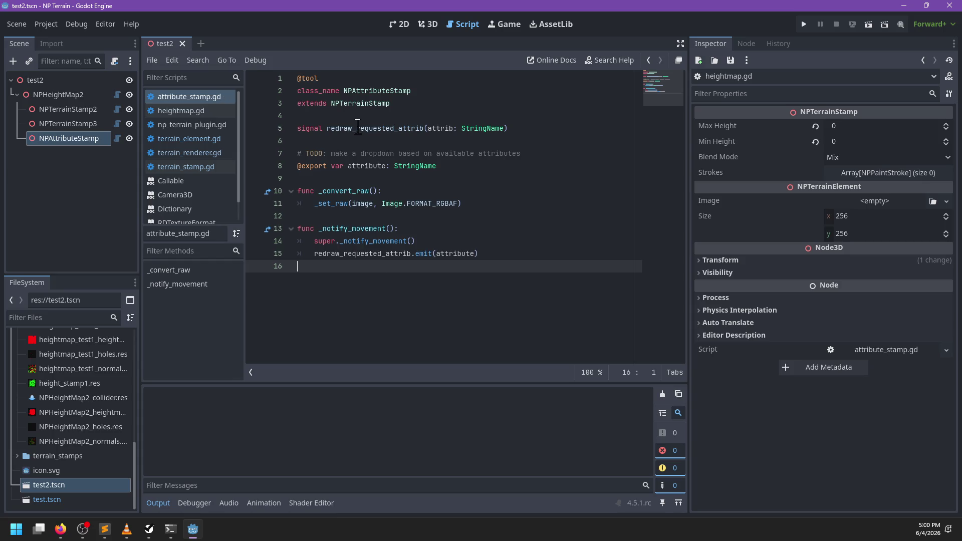
left_click(355, 128)
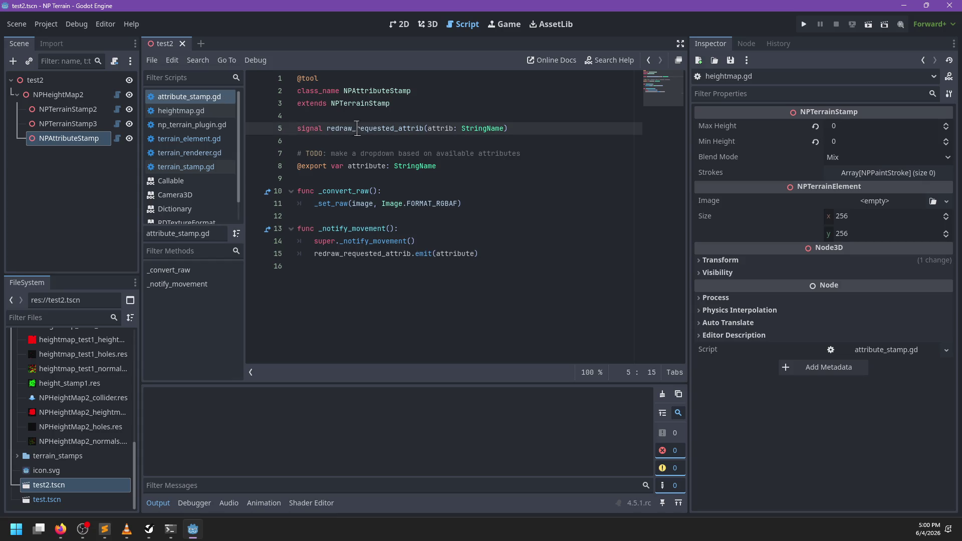
Select NPHeightMap2 in the Scene tree, then Redraw its terrain and Save Files.
double_click(357, 128)
left_click(70, 124)
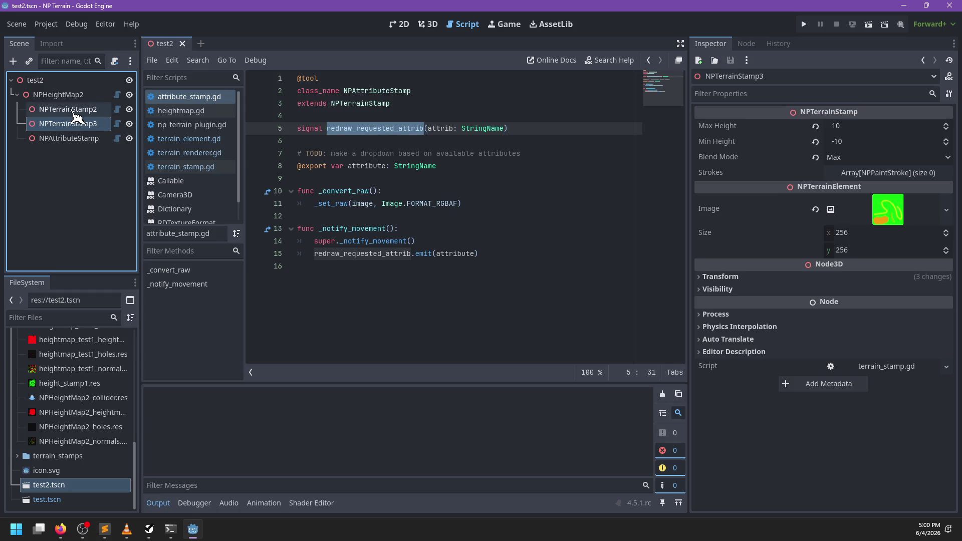
left_click(74, 111)
left_click(66, 98)
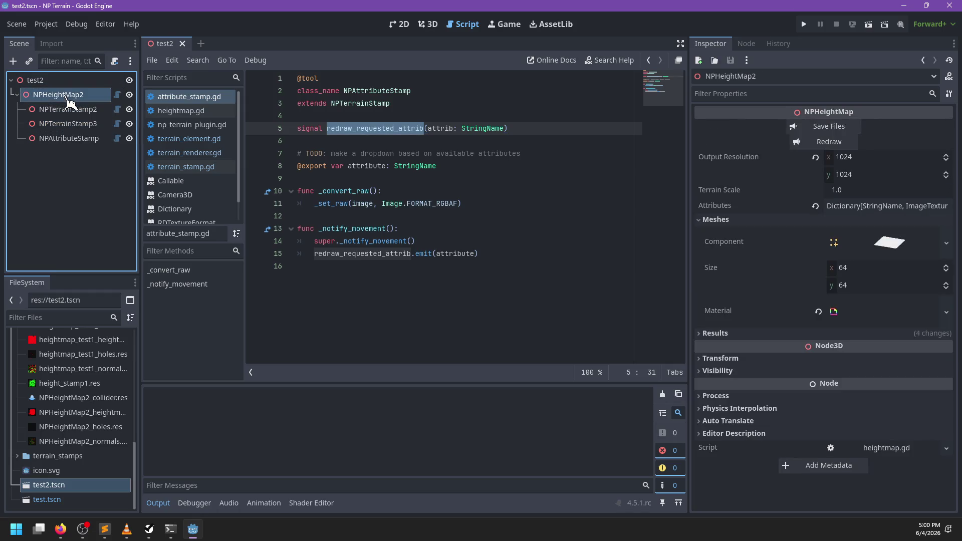
key("Up")
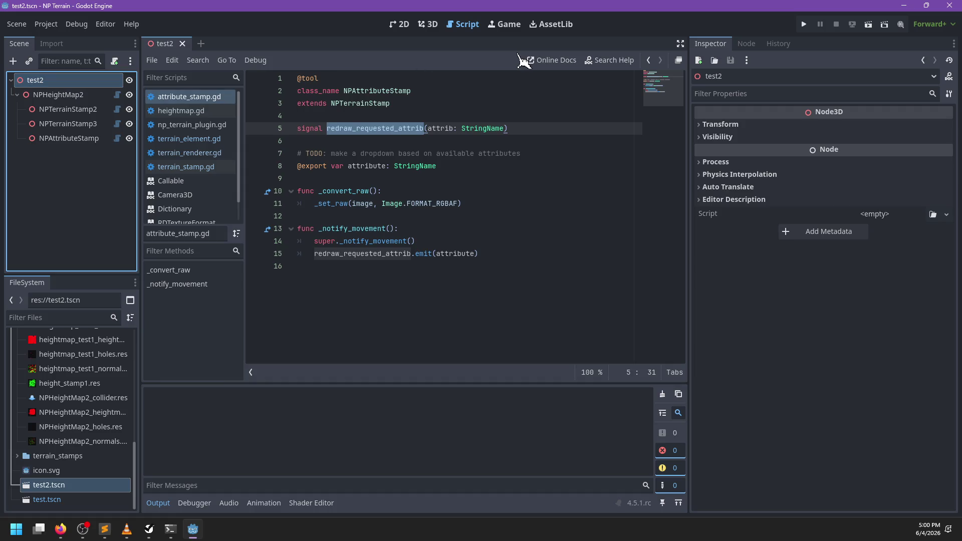
left_click(78, 100)
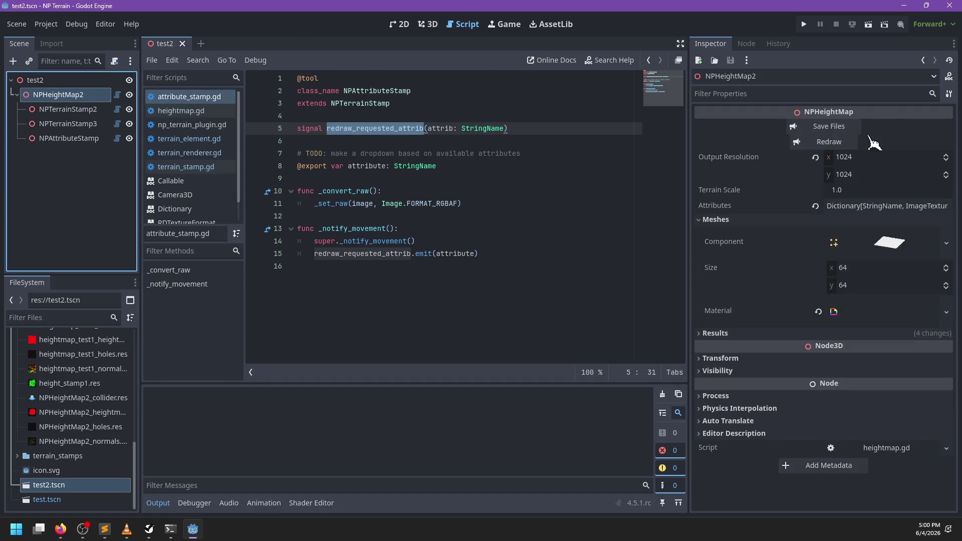
left_click(840, 145)
left_click(832, 127)
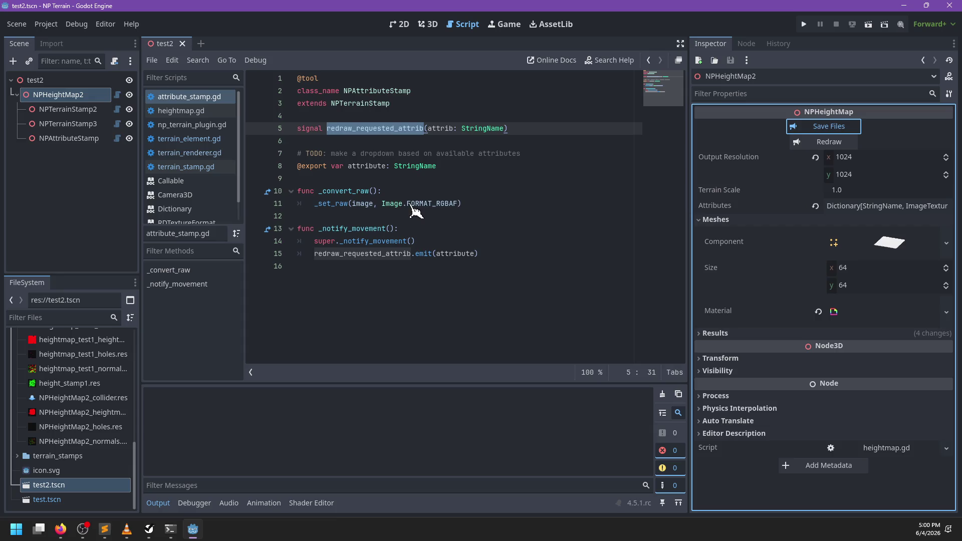
Look at the regenerated terrain in 3D, then open heightmap.gd from the script list.
mouse_move(408, 203)
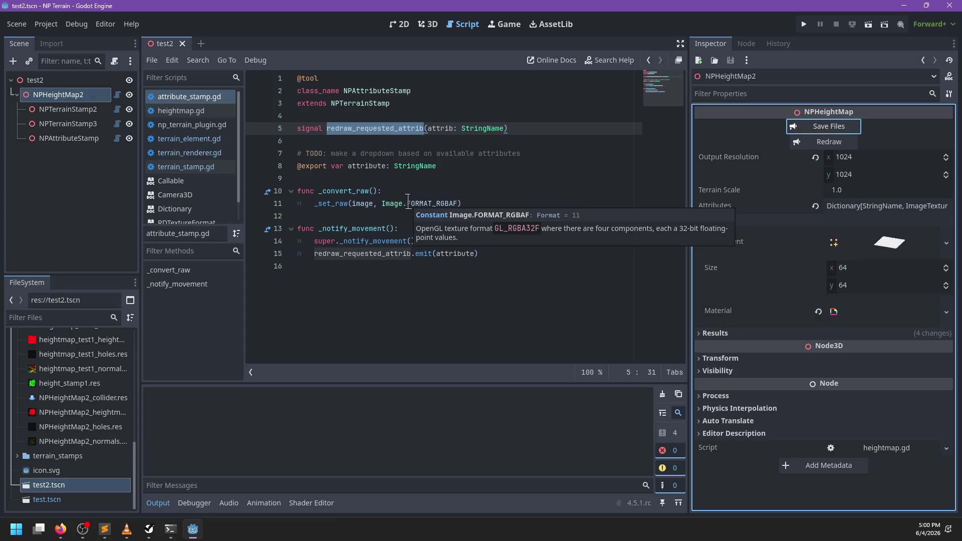
left_click(429, 24)
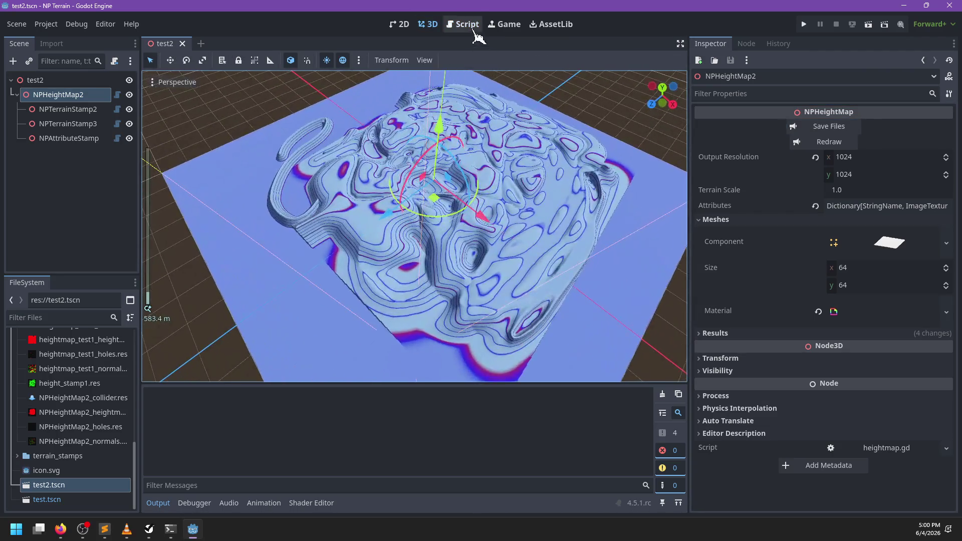
left_click(464, 24)
left_click(208, 166)
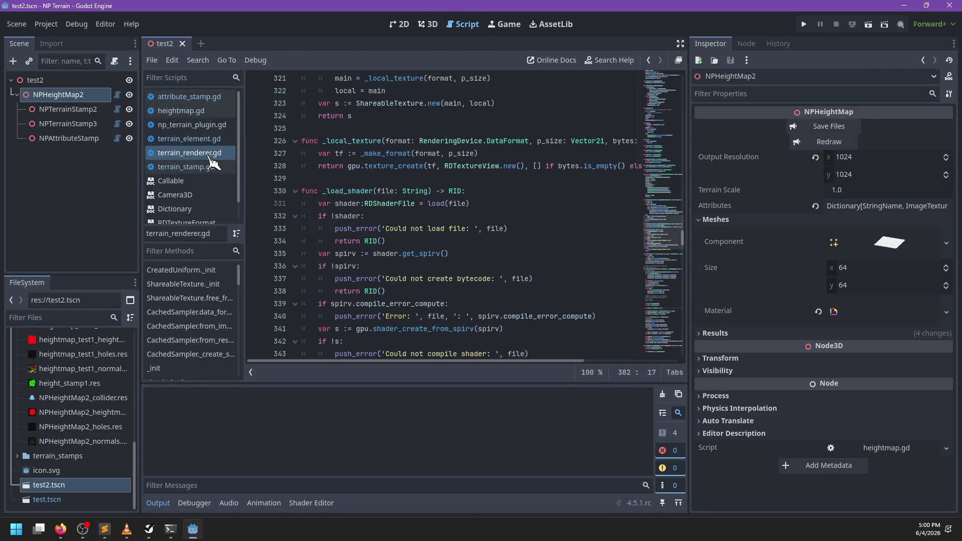
left_click(205, 145)
left_click(199, 113)
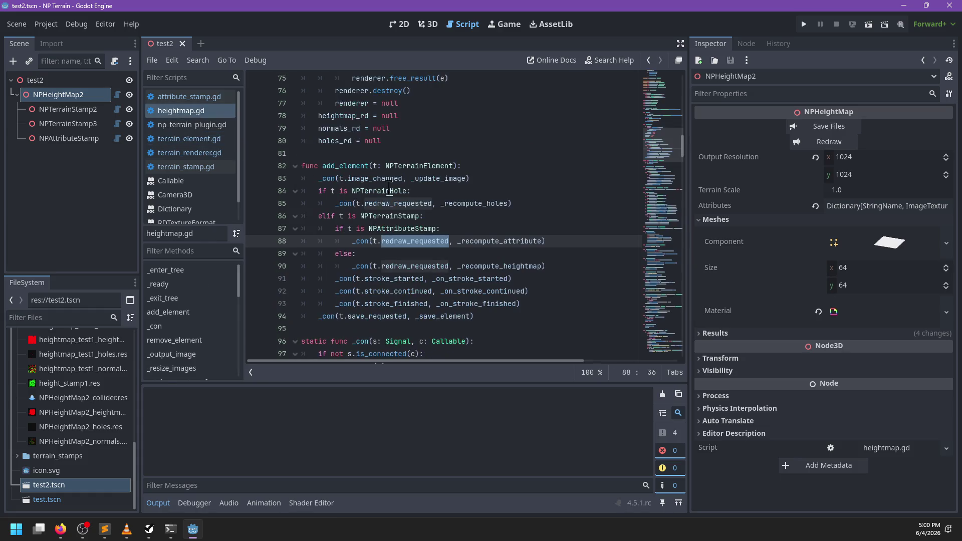
Change redraw_requested to redraw_requested_attrib on lines 88 and 106 of heightmap.gd, and save.
left_click(409, 203)
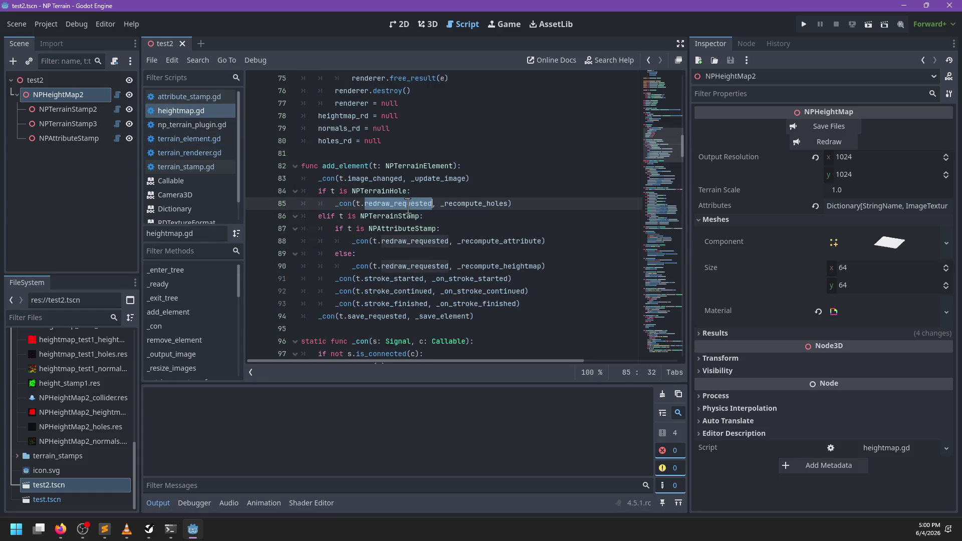
left_click(409, 241)
key("ctrl+Right")
type("_attrib")
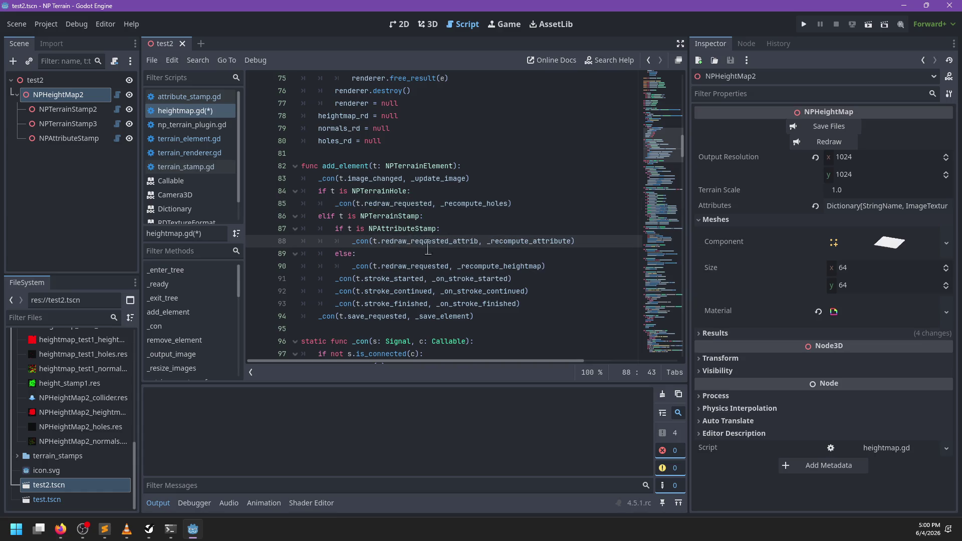
key("ctrl+f")
type("AttributeStamp")
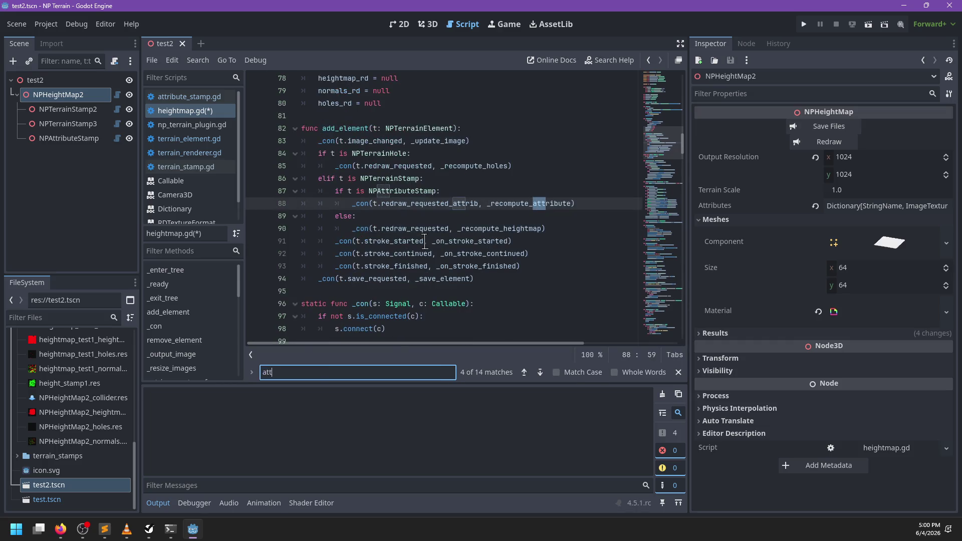
key("Escape")
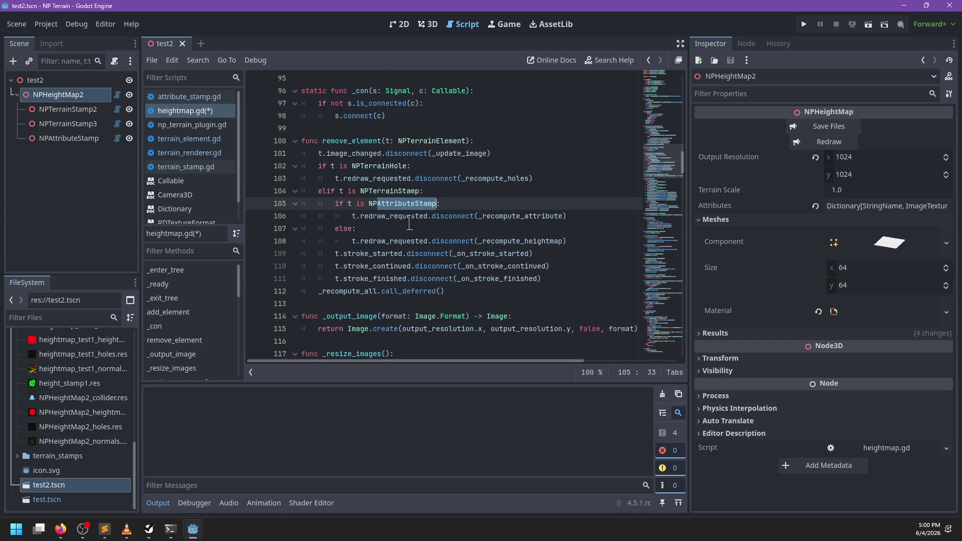
left_click(428, 216)
type("_attrib")
key("ctrl+s")
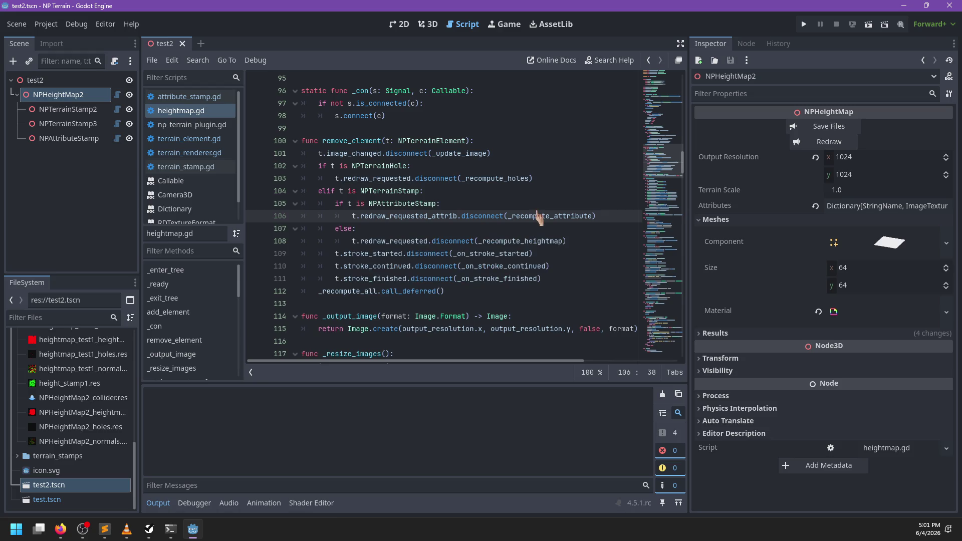
In the 3D view, test-move NPHeightMap2 to trigger a redraw, then undo the move.
mouse_move(656, 171)
left_mouse_down()
mouse_move(661, 135)
mouse_move(665, 155)
left_mouse_up()
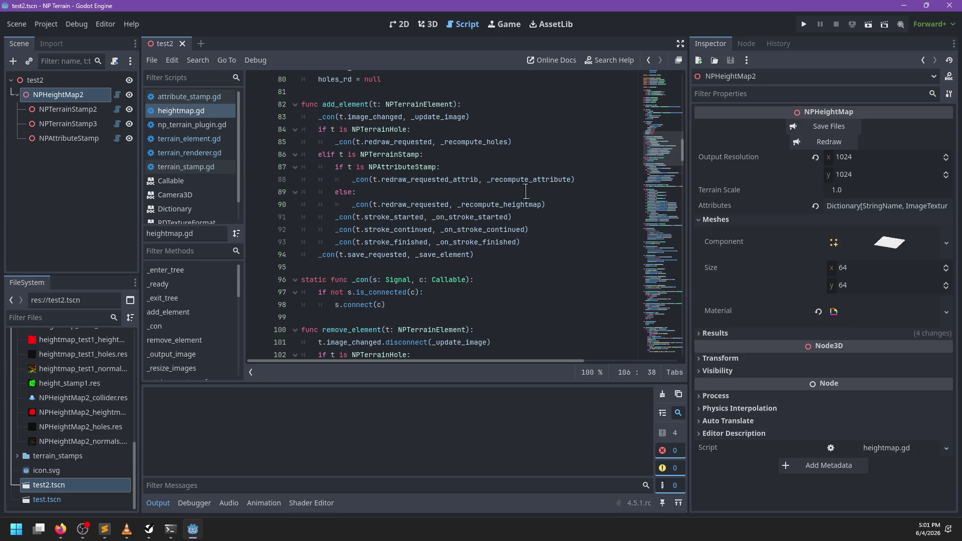
left_click(428, 24)
mouse_move(482, 269)
left_mouse_down()
mouse_move(332, 268)
mouse_move(507, 262)
left_mouse_up()
scroll(435, 255, "up", 3)
scroll(436, 254, "down", 3)
mouse_move(468, 215)
left_mouse_down()
mouse_move(507, 216)
mouse_move(445, 208)
mouse_move(440, 271)
mouse_move(462, 279)
left_mouse_up()
key("ctrl+z")
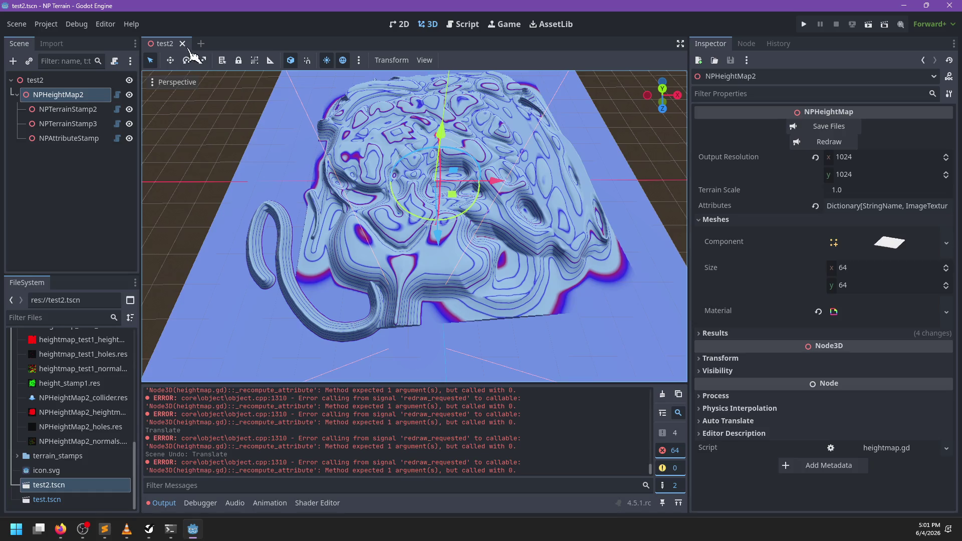
Close and reopen the test2 scene, and clear the output log.
left_click(182, 44)
left_click(97, 489)
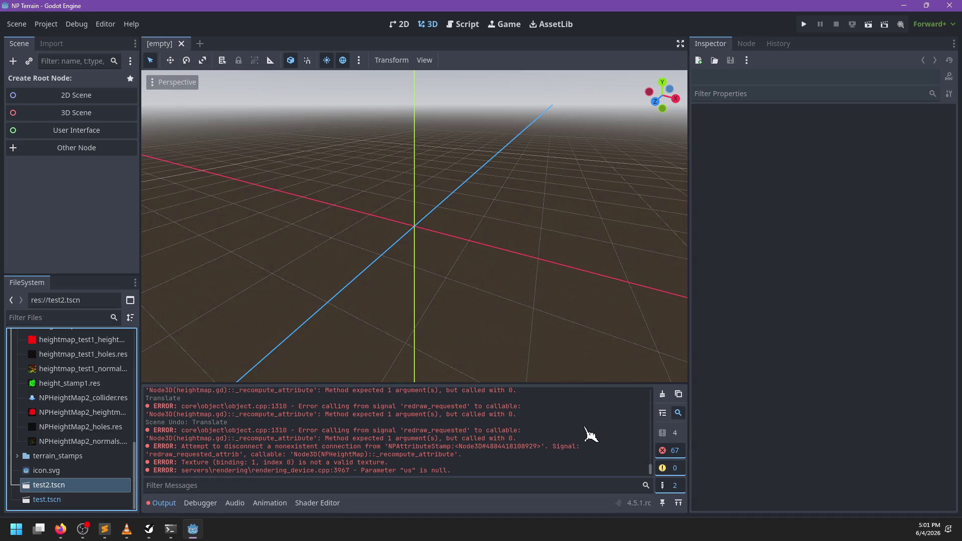
key("Return")
left_click(663, 394)
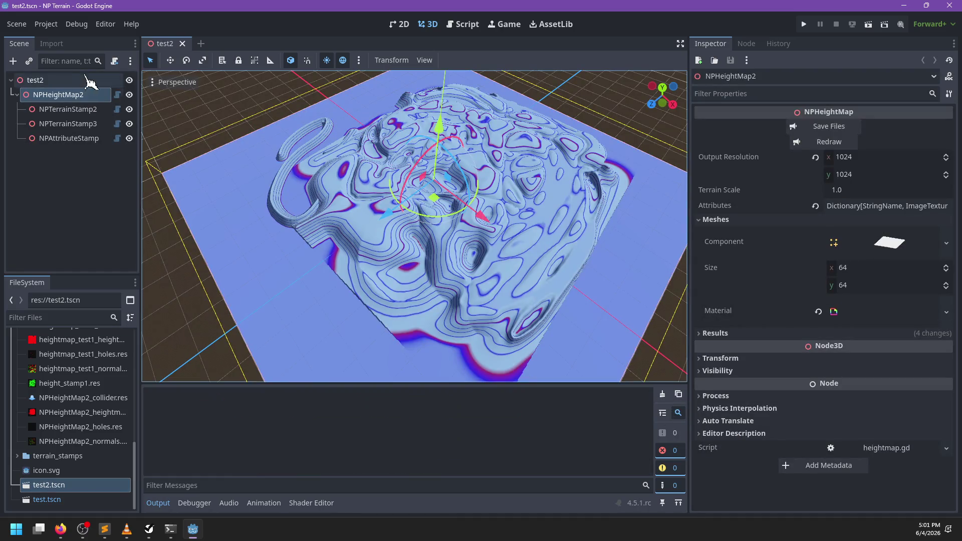
Set NPAttributeStamp's Attribute to main_attrib and nudge the stamp to trigger a redraw.
left_click(77, 144)
mouse_move(442, 208)
left_mouse_down()
mouse_move(429, 204)
mouse_move(427, 232)
mouse_move(382, 268)
left_mouse_up()
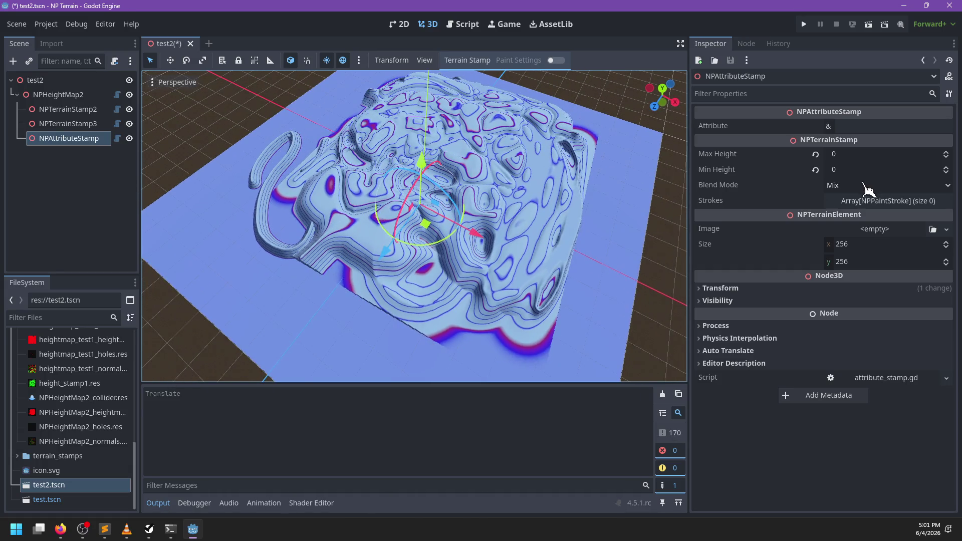
left_click(856, 126)
type("main_atr")
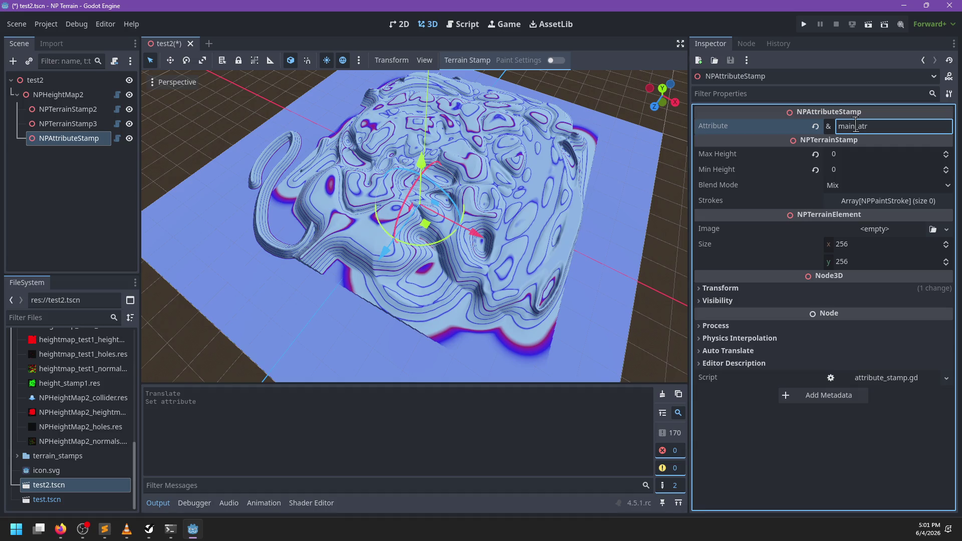
key("BackSpace")
type("trib")
key("Return")
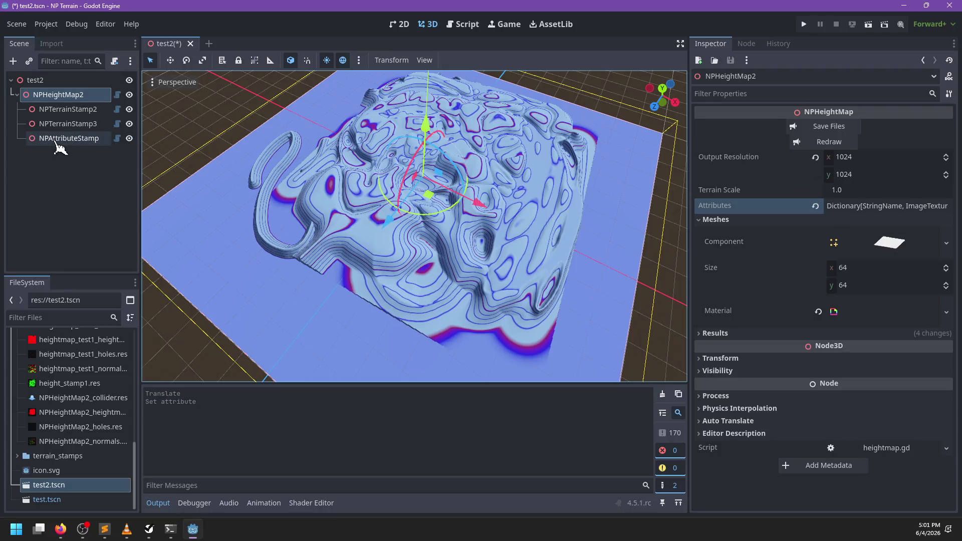
mouse_move(429, 225)
left_mouse_down()
mouse_move(473, 150)
mouse_move(436, 219)
left_mouse_up()
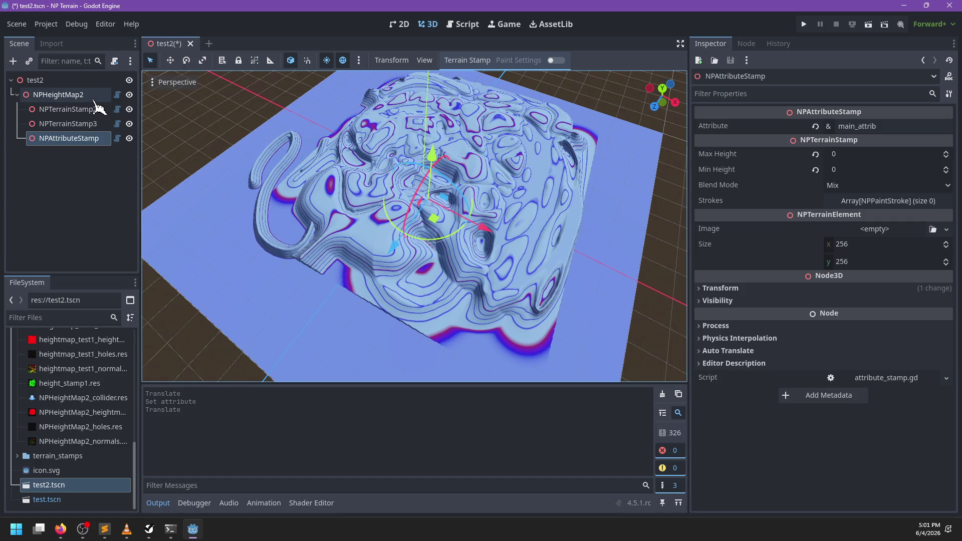
Open NPHeightMap2's script heightmap.gd and start a text search from add_element.
left_click(117, 95)
left_click(437, 232)
key("ctrl+f")
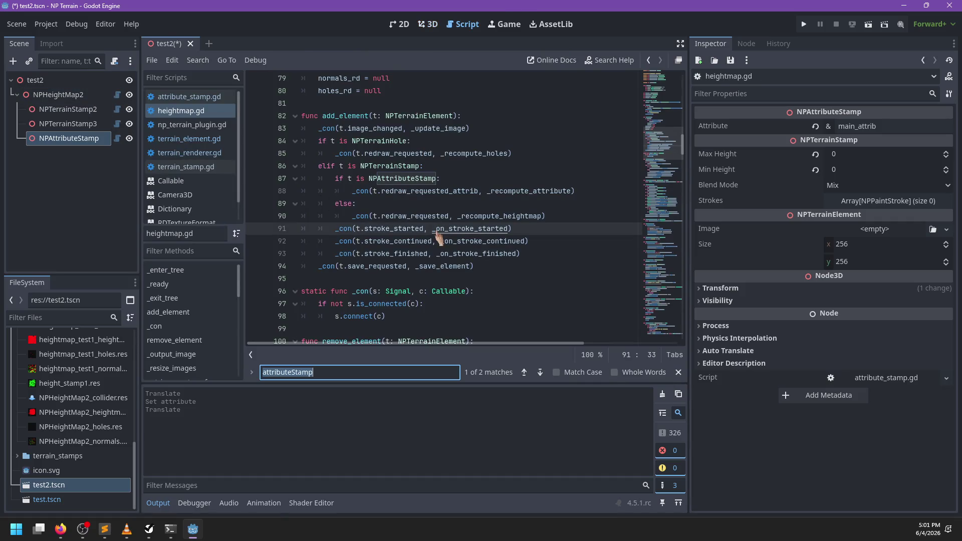
Inspect the print_debug call on line 153 of heightmap.gd's _recompute_attribute.
key("Escape")
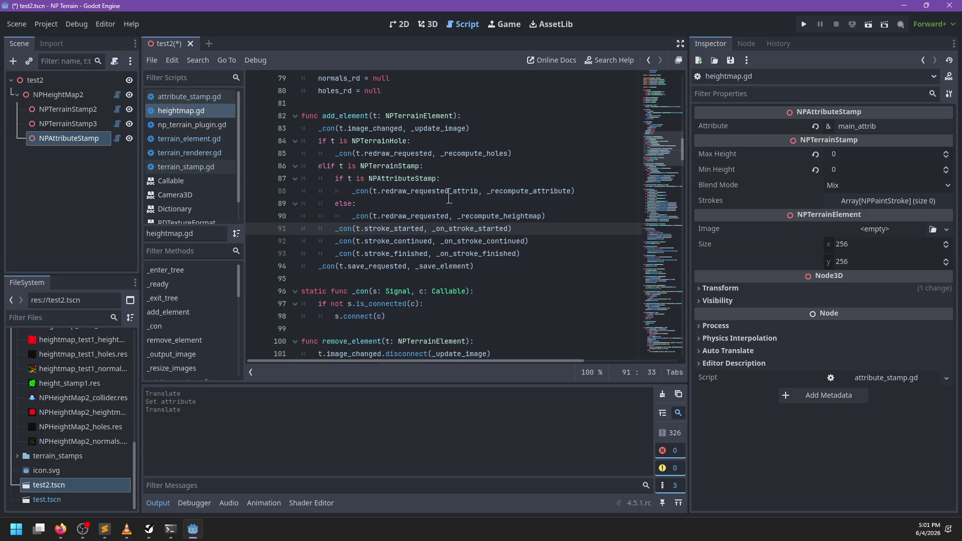
left_click(503, 191, "ctrl")
double_click(345, 229)
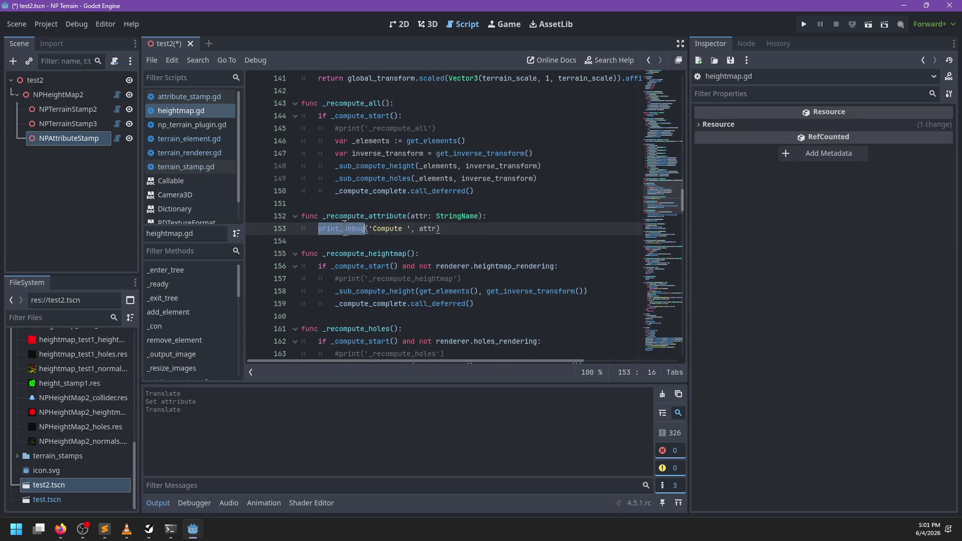
left_click(471, 229)
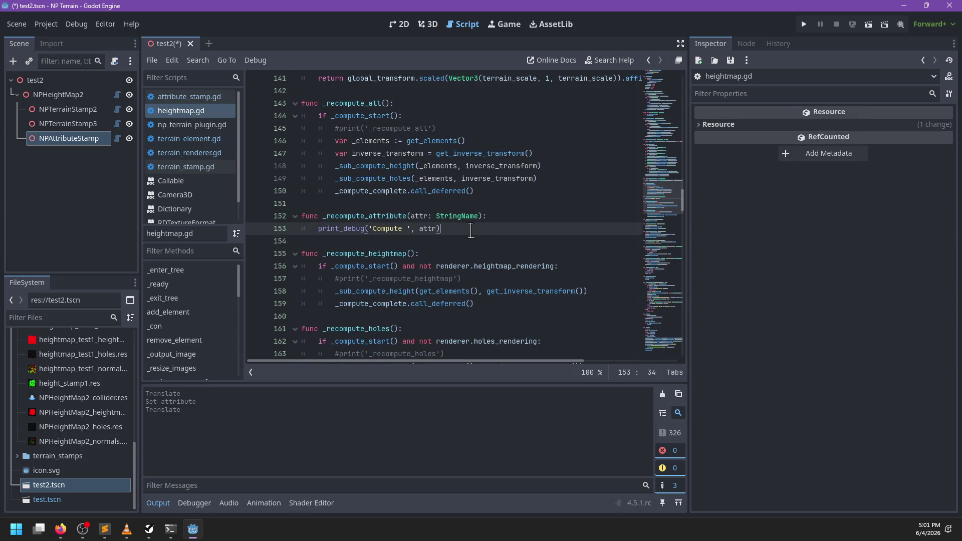
double_click(348, 229)
mouse_move(348, 230)
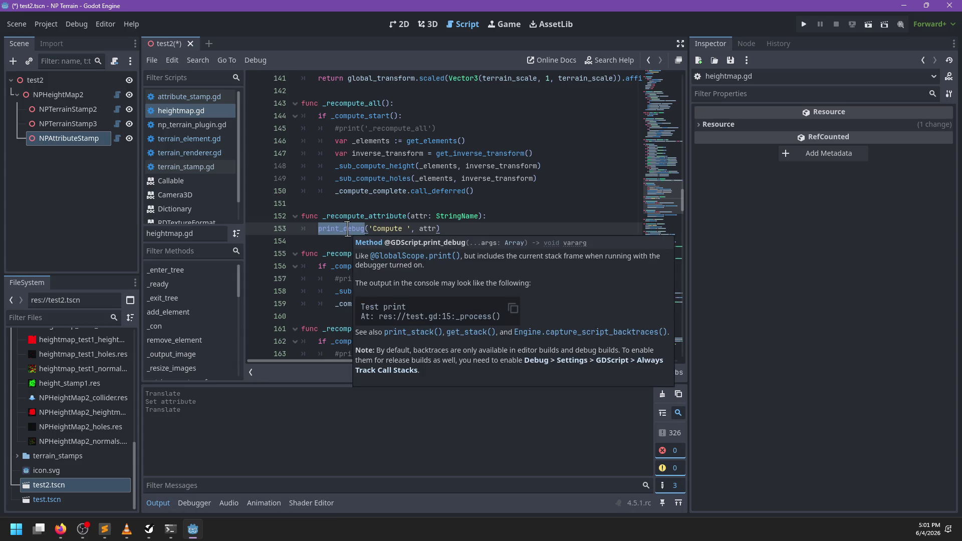
In attribute_stamp.gd, trace redraw_requested_attrib from its declaration to its emit in _notify_movement.
left_click(200, 155)
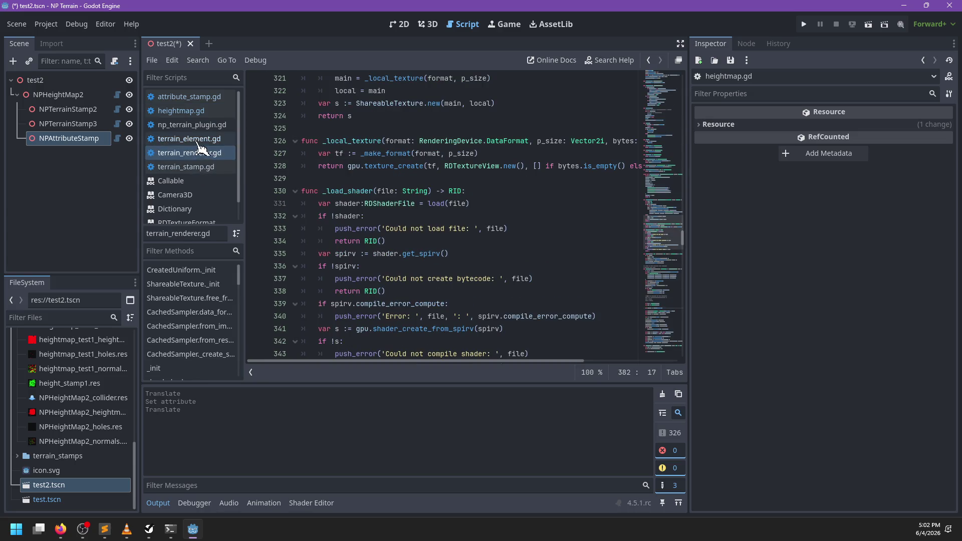
left_click(199, 143)
left_click(456, 191)
scroll(466, 189, "up", 10)
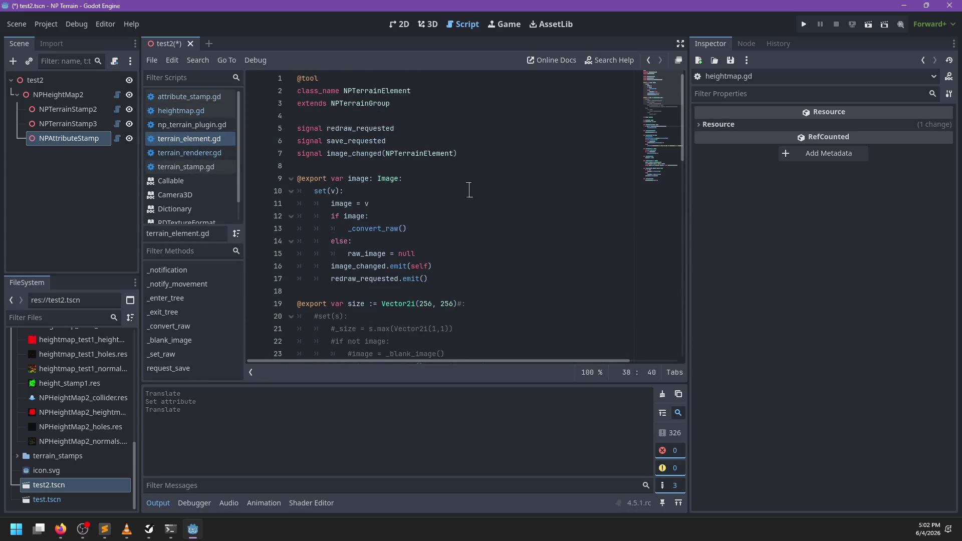
left_click(199, 98)
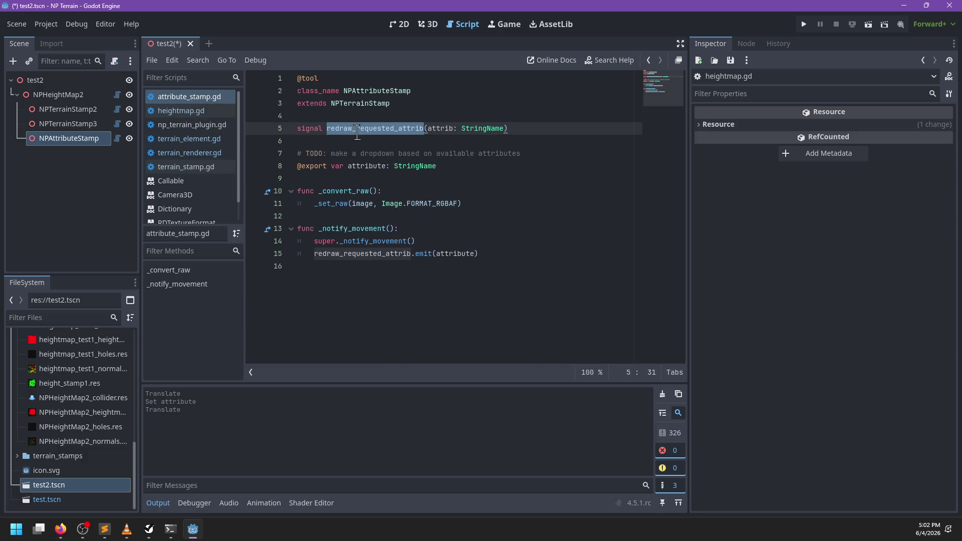
double_click(353, 228)
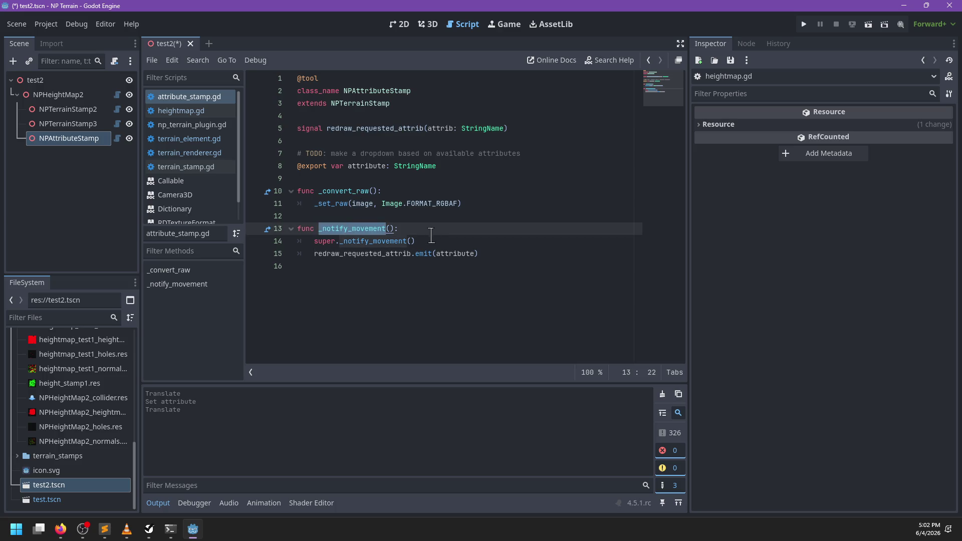
double_click(383, 241)
double_click(377, 253)
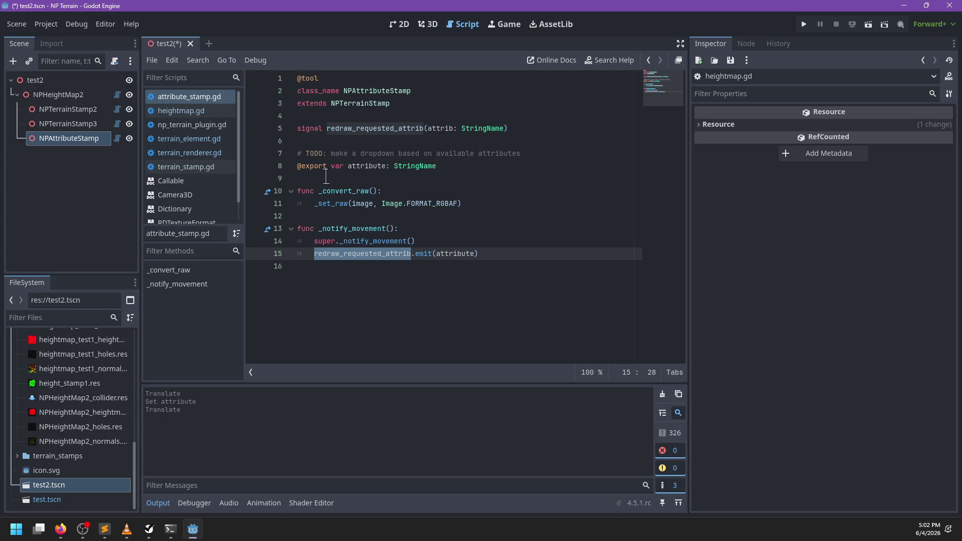
Set NPAttributeStamp's Max Height to 256, then back to 0, leaving Size unchanged.
left_click(96, 141)
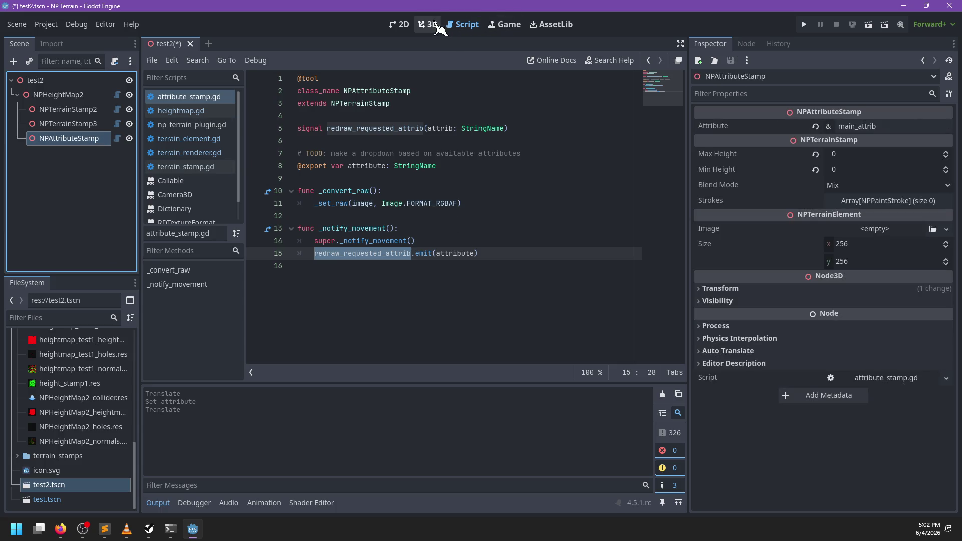
left_click(863, 151)
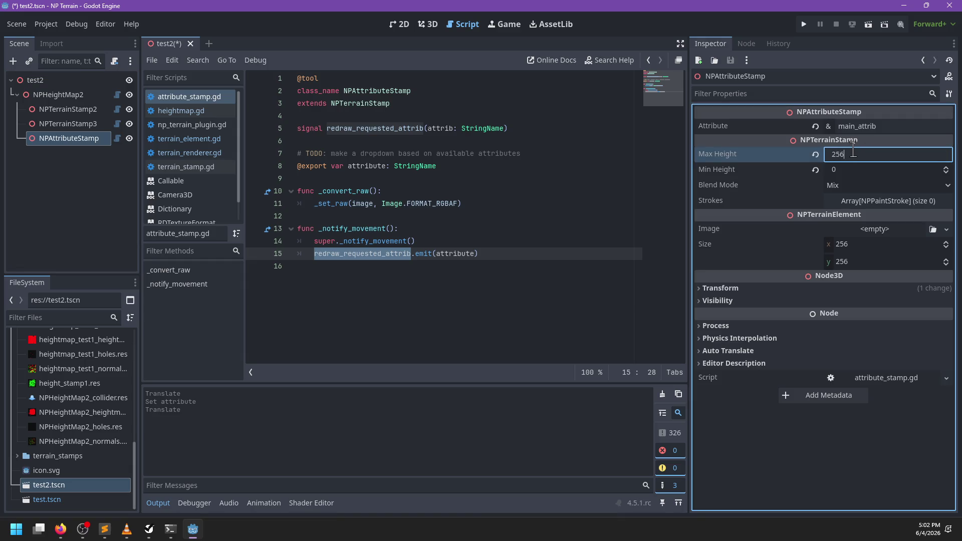
key("Tab")
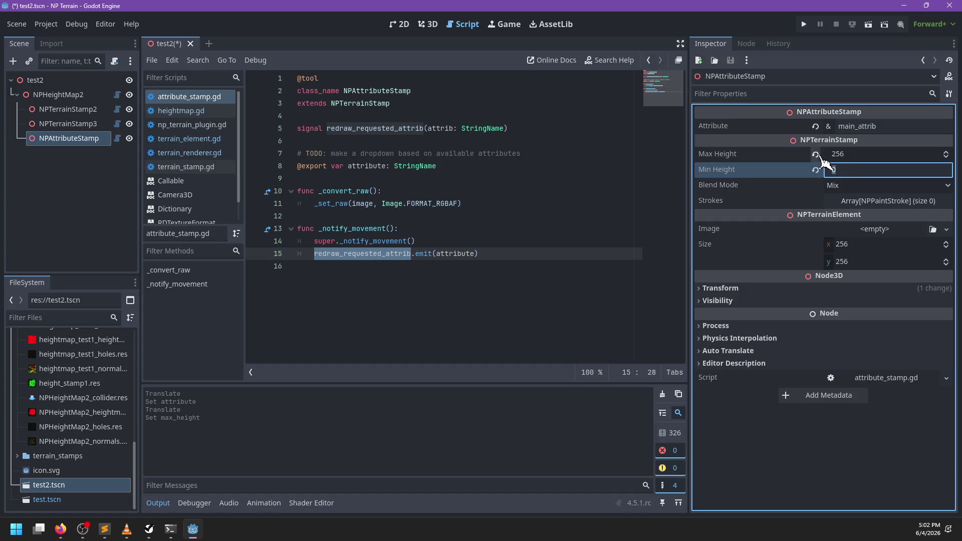
key("Return")
left_click(858, 154)
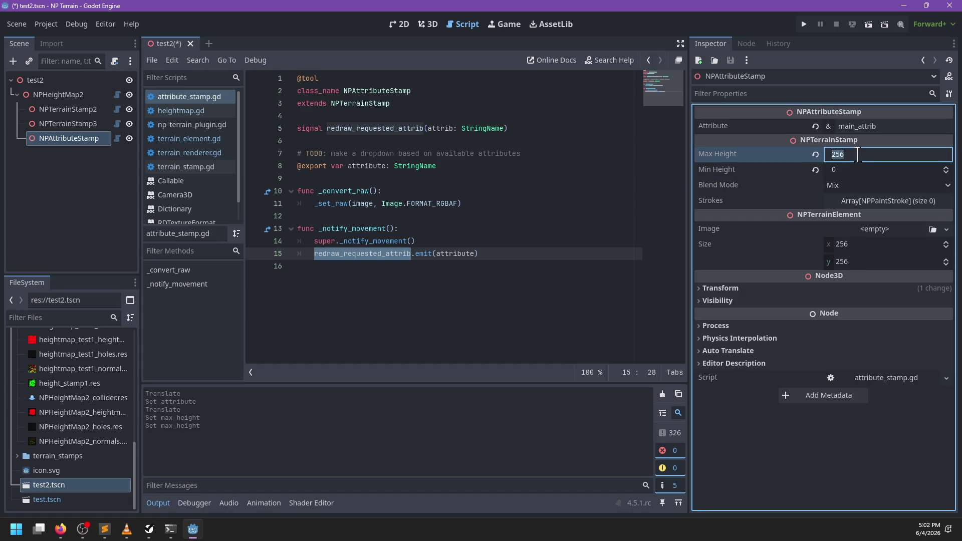
type("0")
key("Return")
left_click(857, 243)
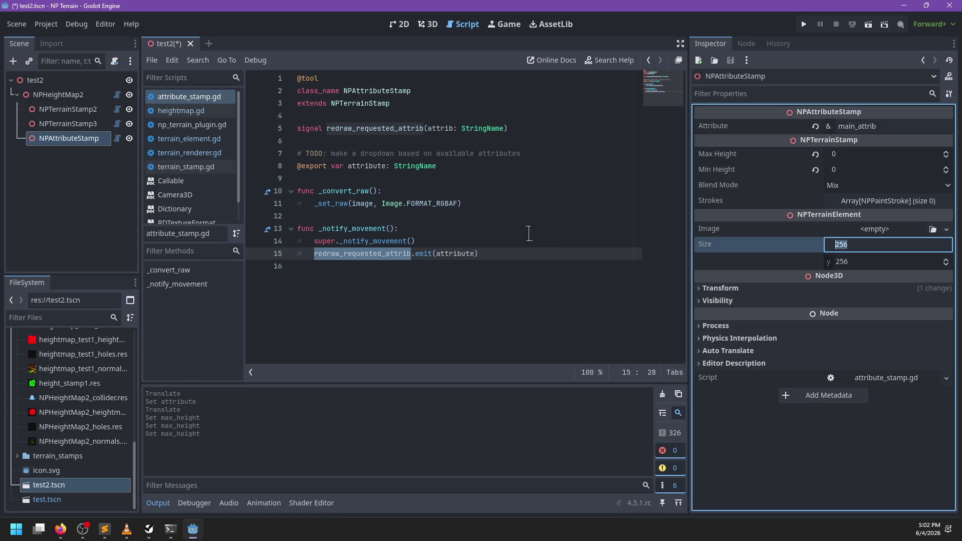
left_click(515, 254)
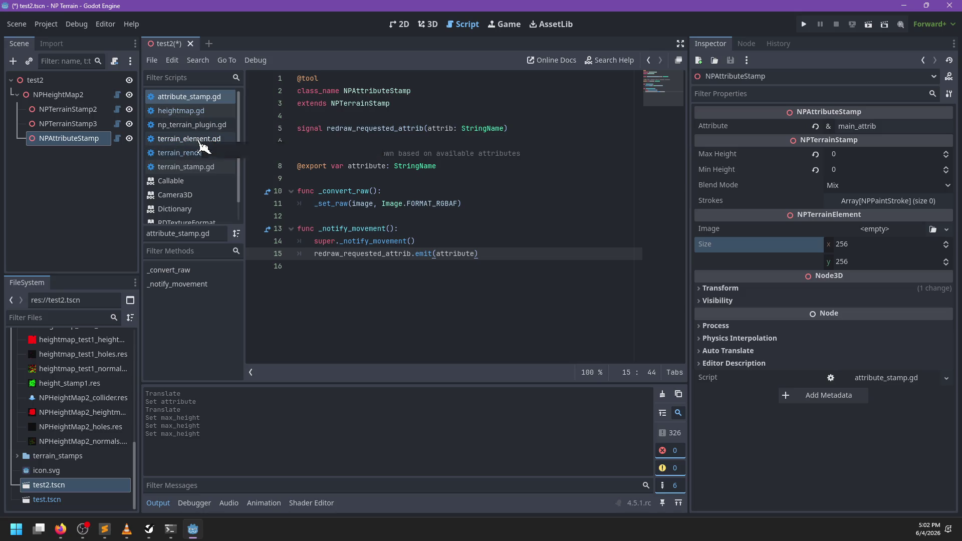
Uncomment the size setter and getter (lines 20–30) in terrain_element.gd, fix line 19, and save.
left_click(201, 141)
scroll(403, 257, "down", 4)
left_click_drag(434, 299, 280, 166)
key("ctrl+k")
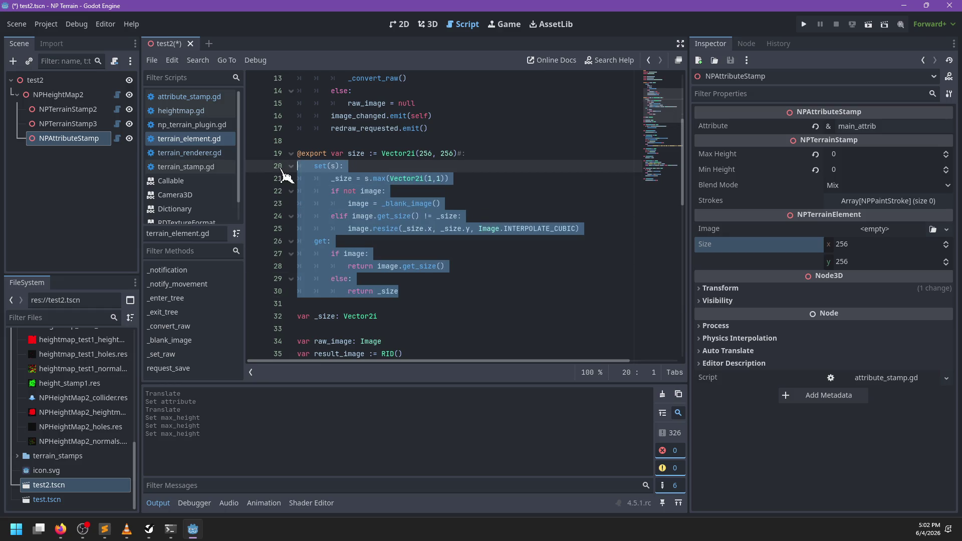
left_click(420, 266)
key("ctrl+s")
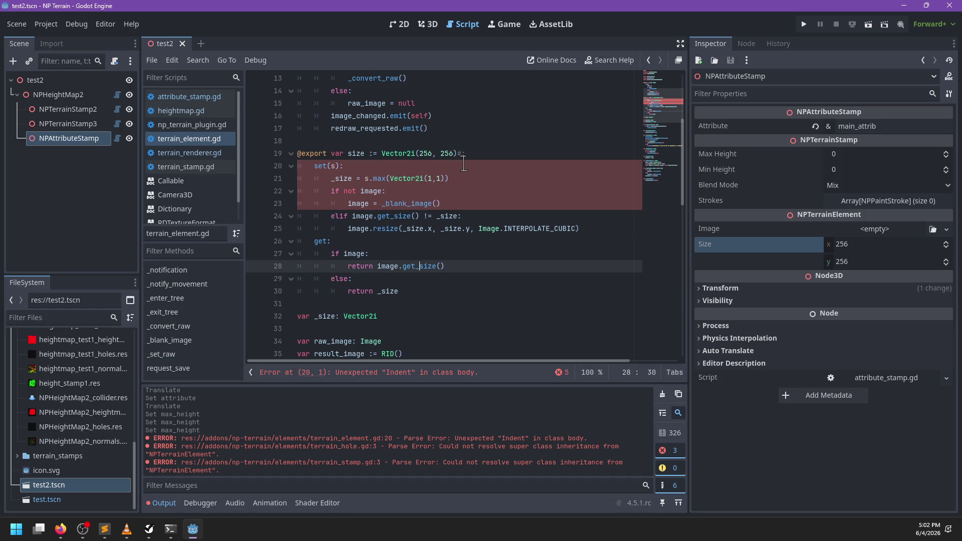
left_click(476, 153)
key("BackSpace")
key("ctrl+s")
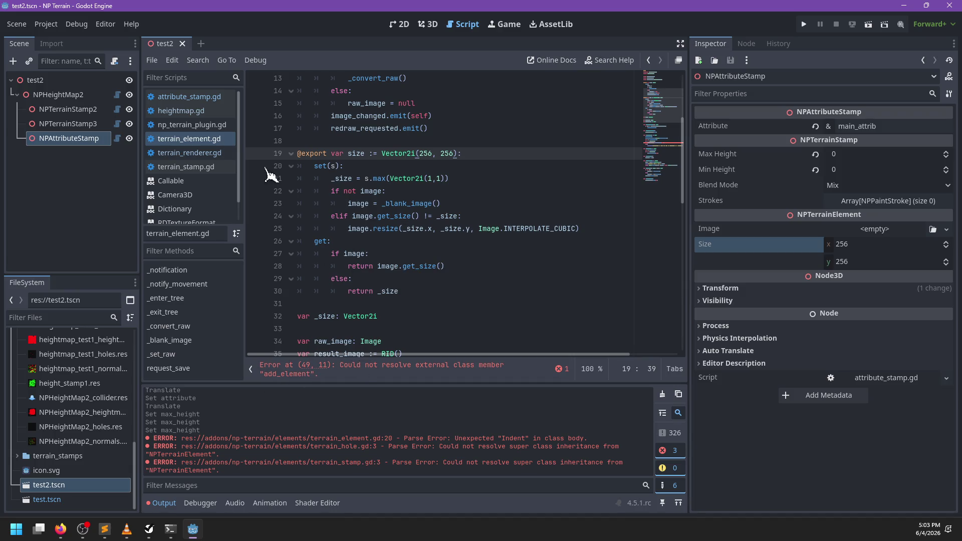
Check the error's add_element call on line 49 against heightmap.gd's add_element.
left_click(369, 370)
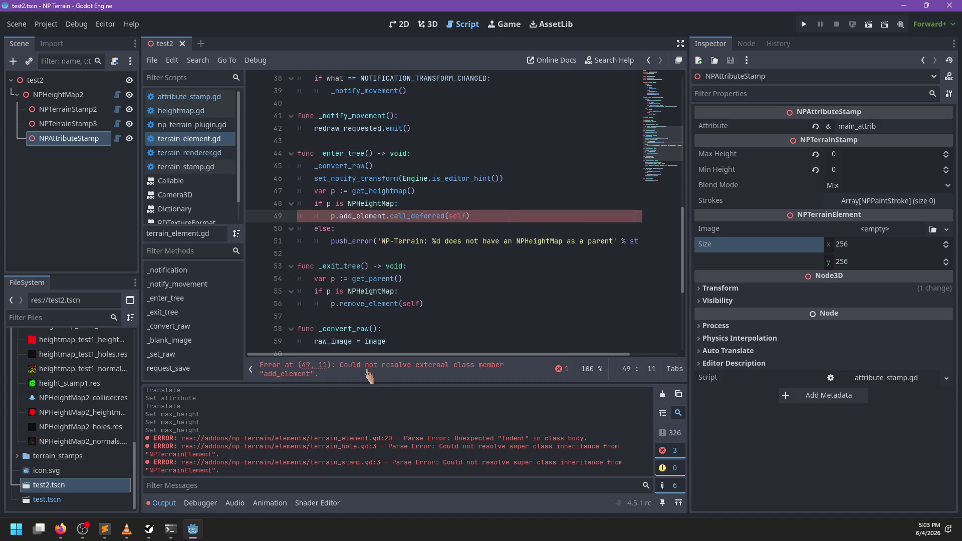
double_click(369, 216)
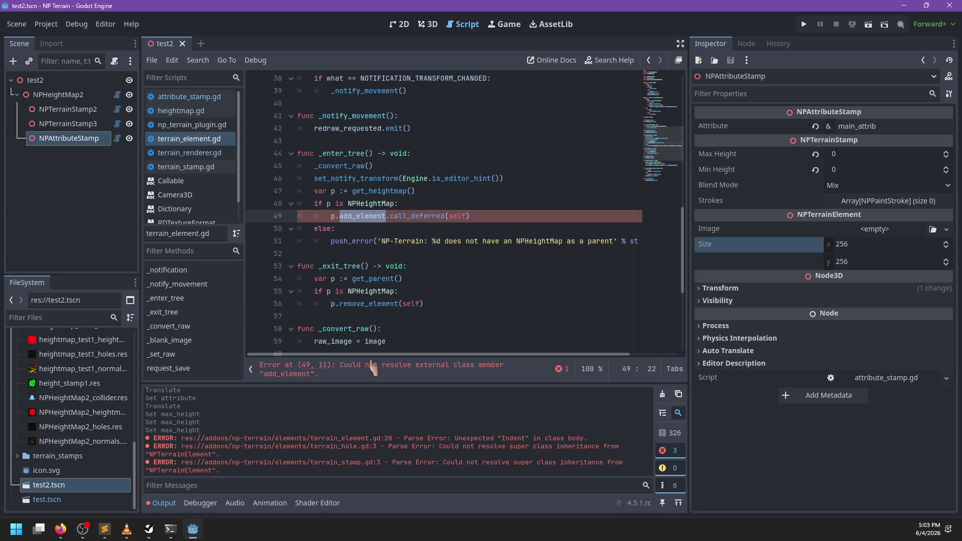
left_click(193, 114)
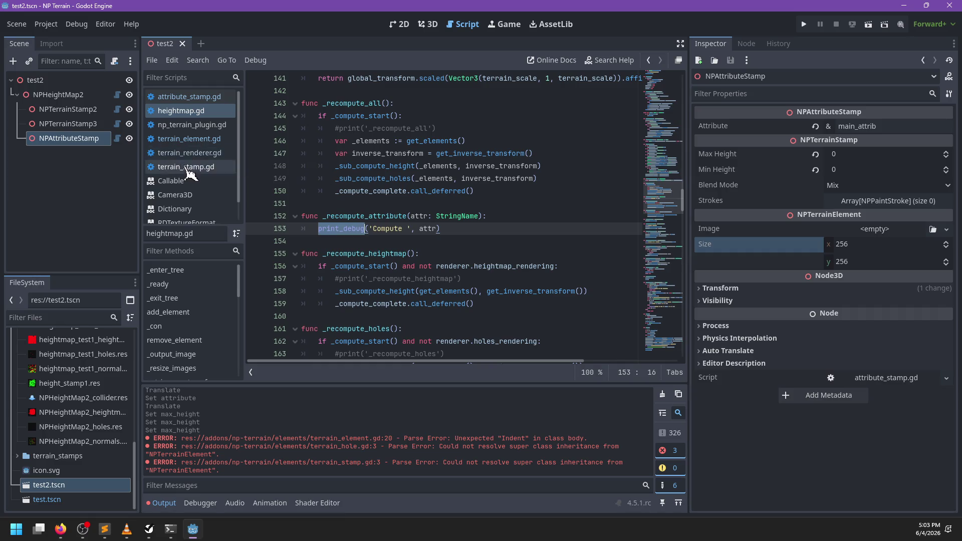
left_click(188, 139)
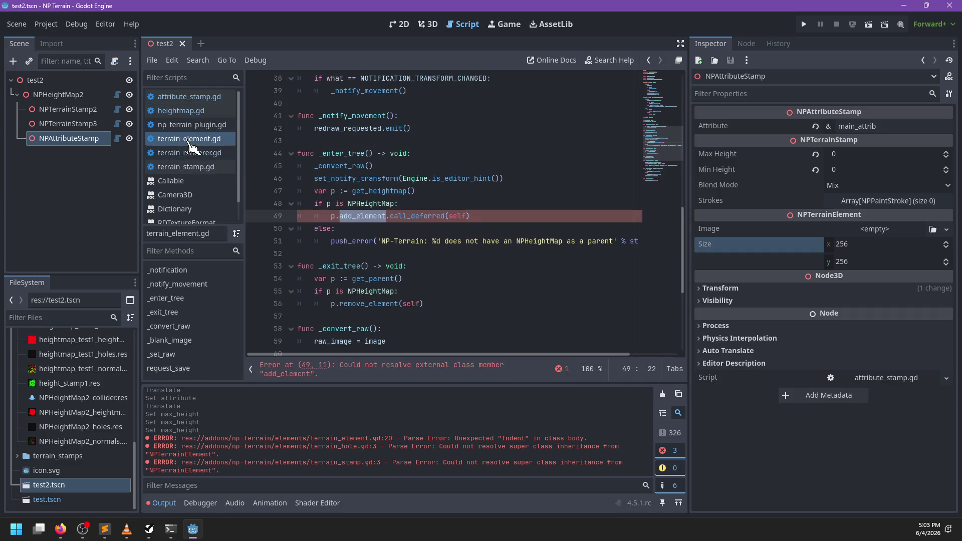
Close the test2 scene and all open scripts, then clear the output log in 3D.
left_click(182, 43)
left_click(427, 24)
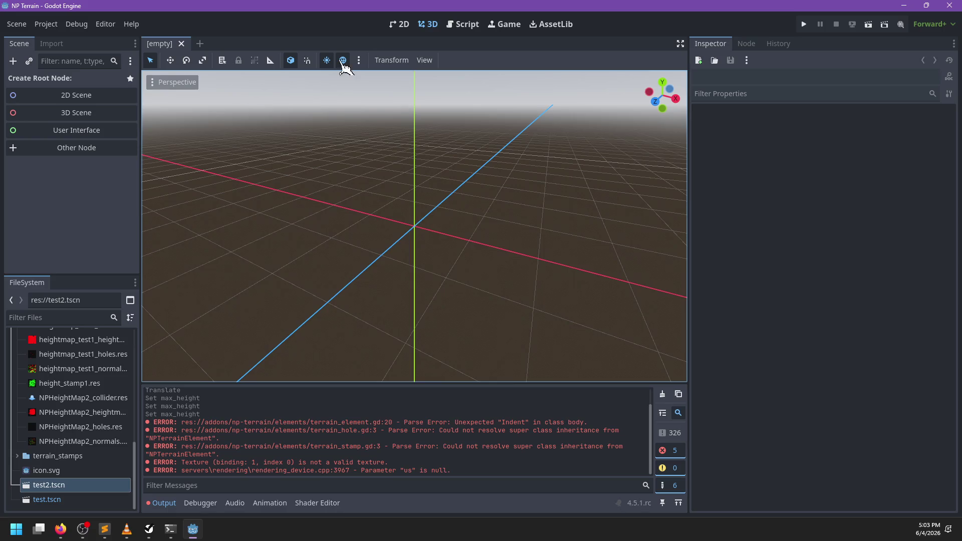
left_click(462, 24)
right_click(182, 128)
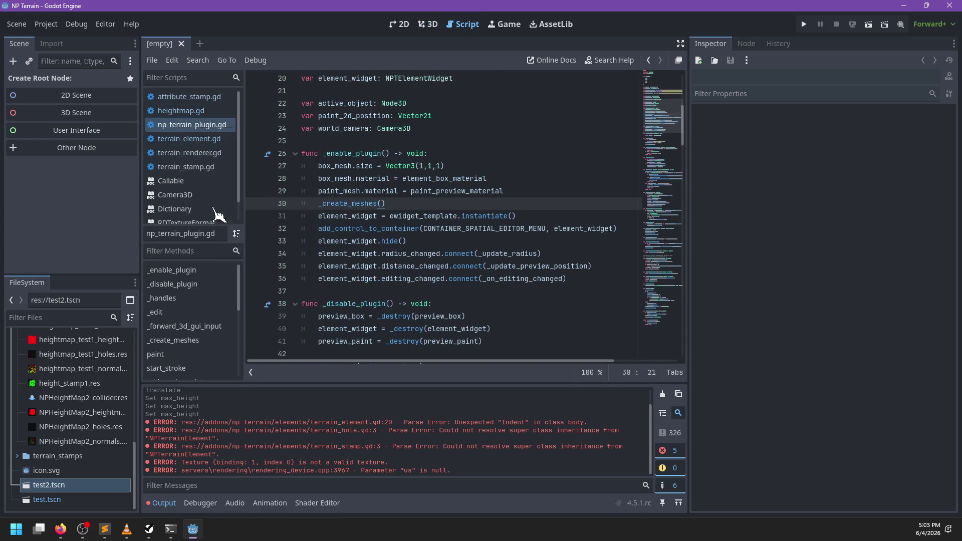
left_click(213, 206)
left_click(427, 24)
left_click(663, 397)
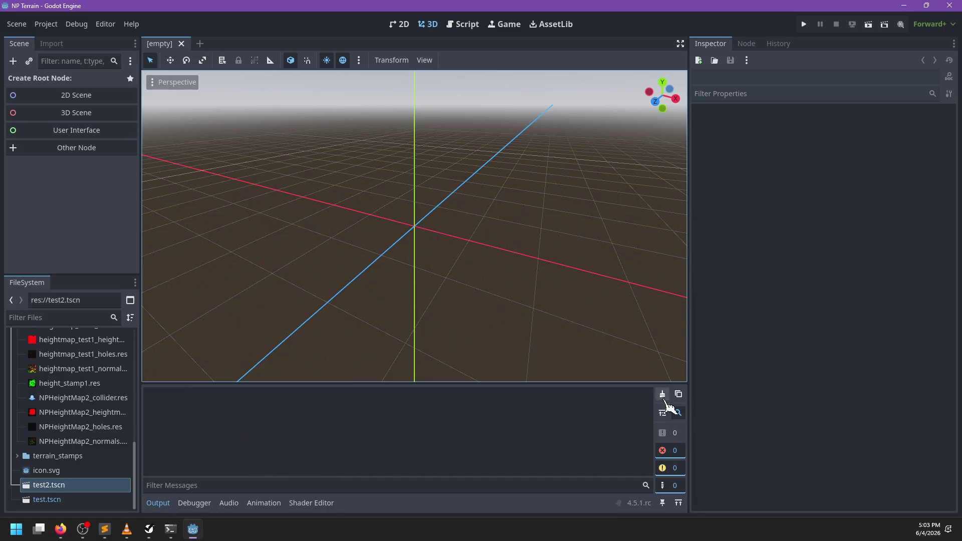
left_click(95, 485)
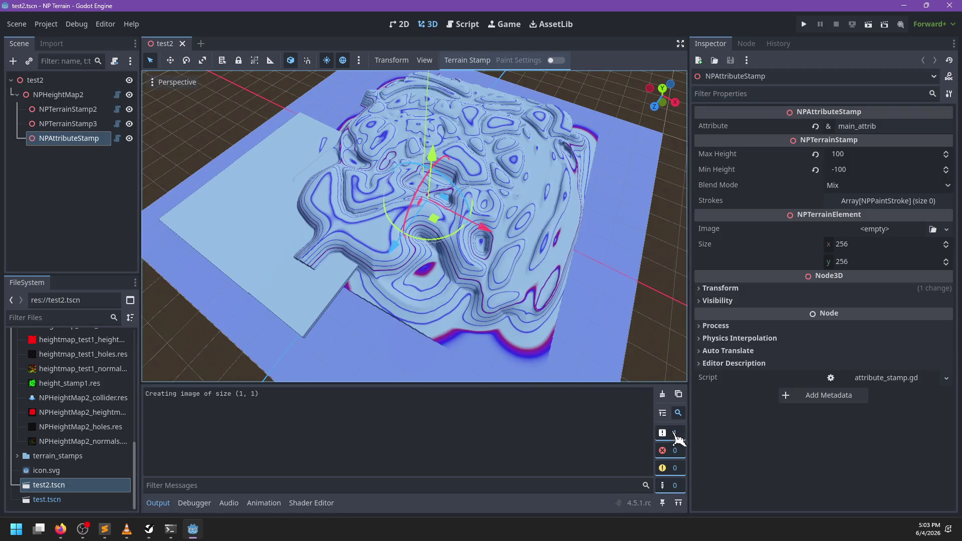
Select NPAttributeStamp, check its Image property and read the Output log while orbiting the terrain.
left_click_drag(326, 263, 407, 275)
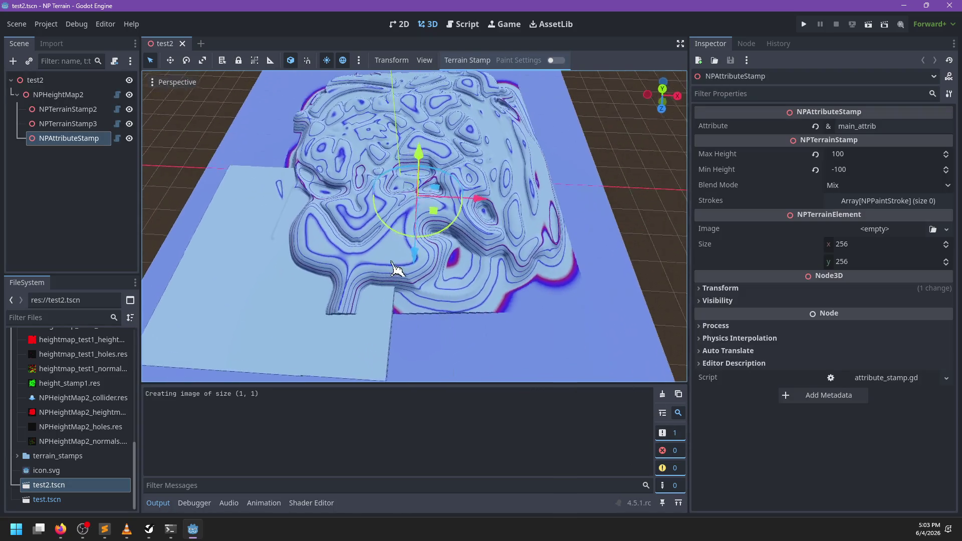
left_click(77, 140)
key("Up")
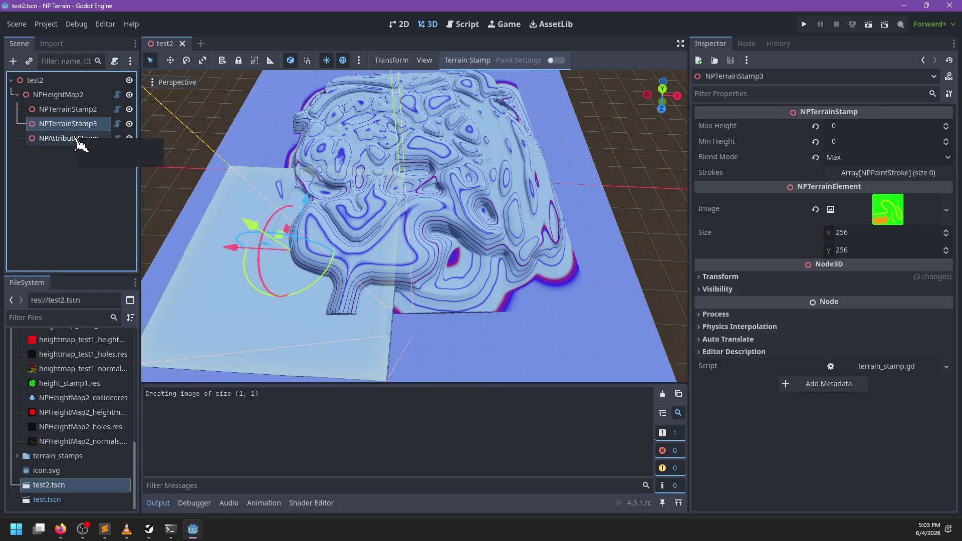
left_click(79, 140)
mouse_move(441, 210)
left_mouse_down()
mouse_move(484, 236)
mouse_move(458, 230)
mouse_move(381, 246)
left_mouse_up()
scroll(216, 408, "up", 10)
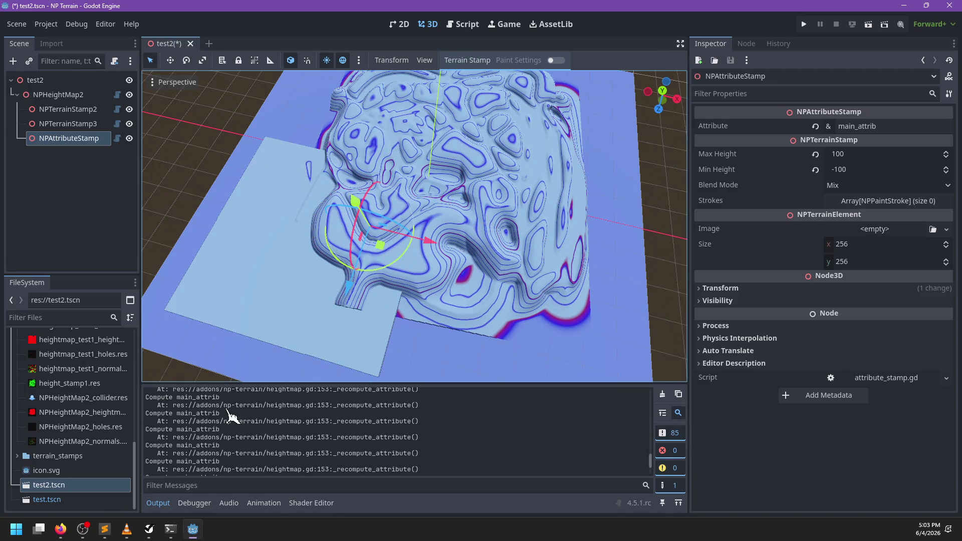
scroll(231, 420, "up", 3)
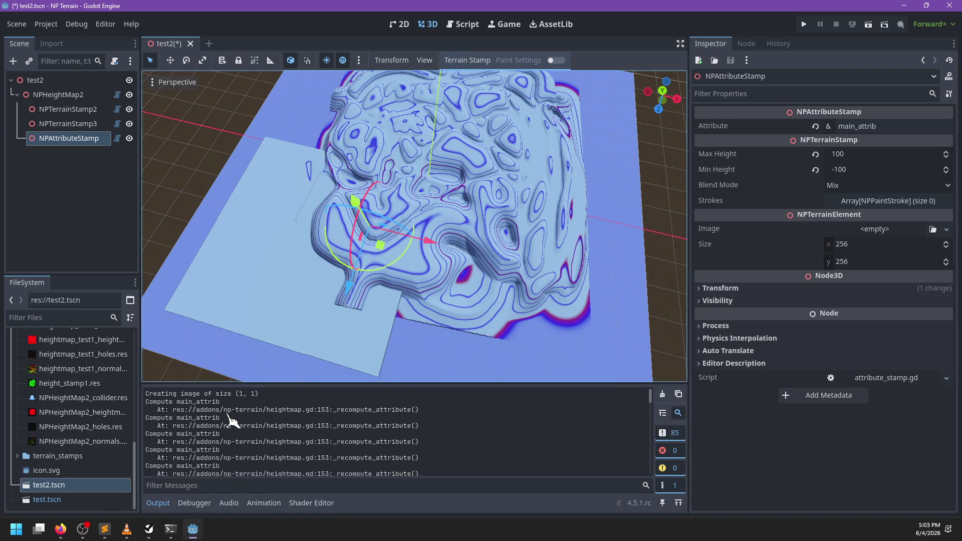
left_click_drag(367, 312, 687, 271)
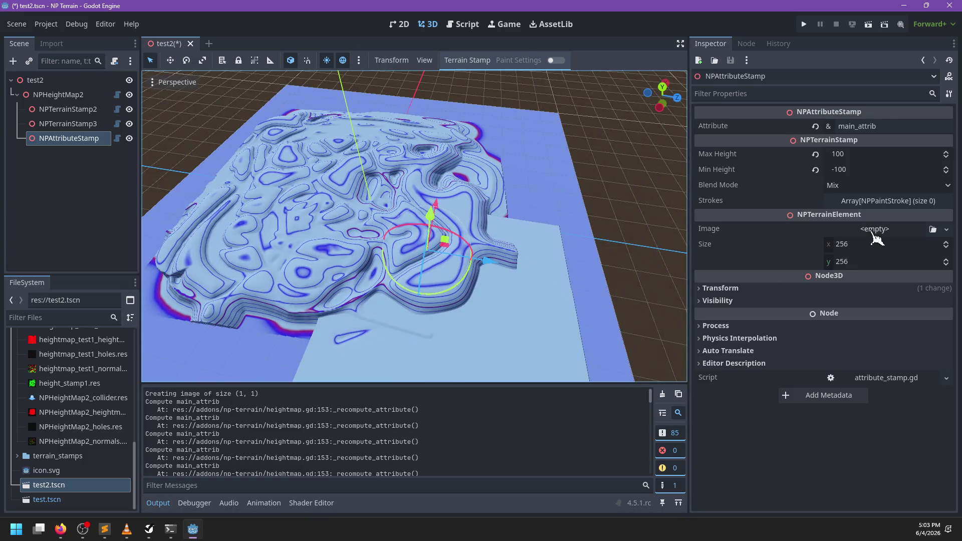
left_click(875, 231)
key("Escape")
scroll(408, 447, "down", 2)
scroll(434, 423, "up", 2)
scroll(436, 425, "down", 5)
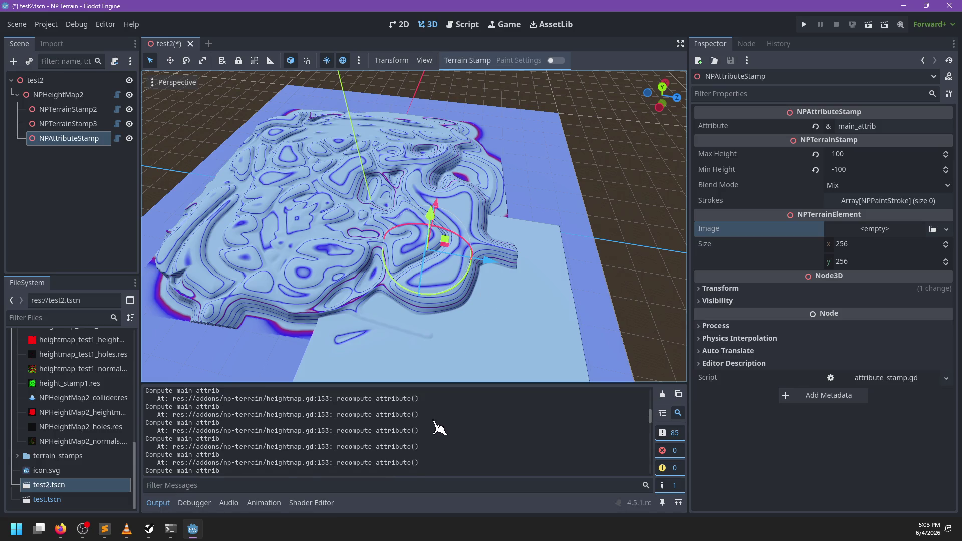
scroll(439, 429, "down", 2)
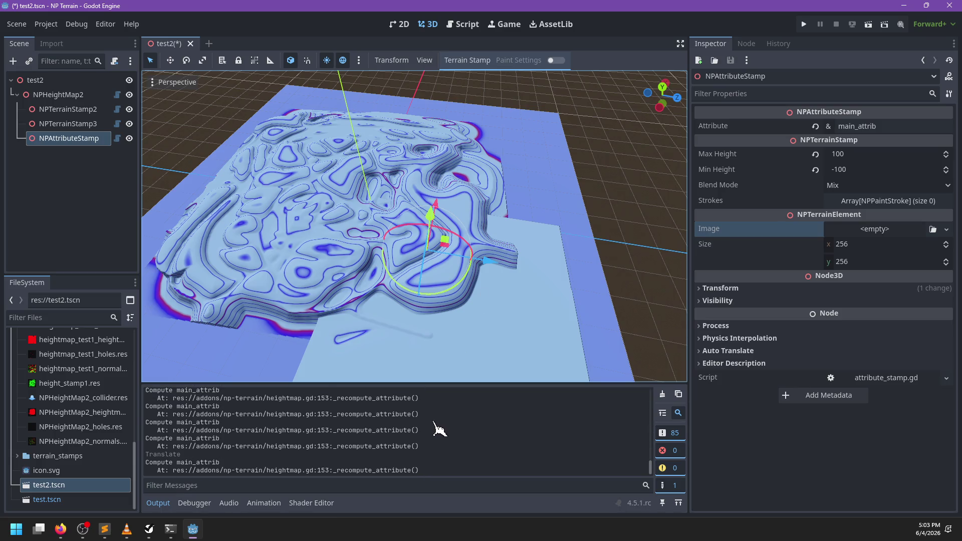
Inspect NPTerrainStamp3, NPTerrainStamp2 and NPAttributeStamp, orbiting to a lower viewing angle.
left_click(65, 125)
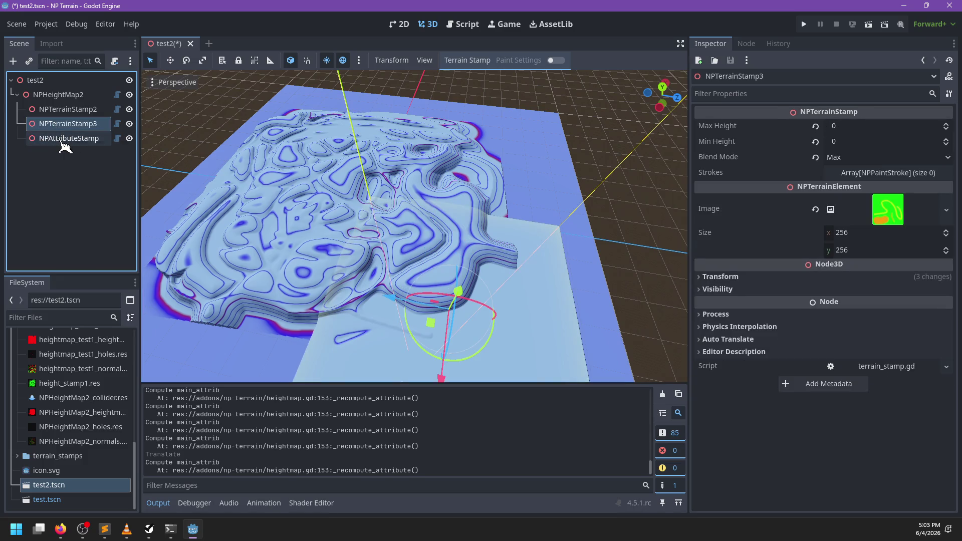
left_click(63, 110)
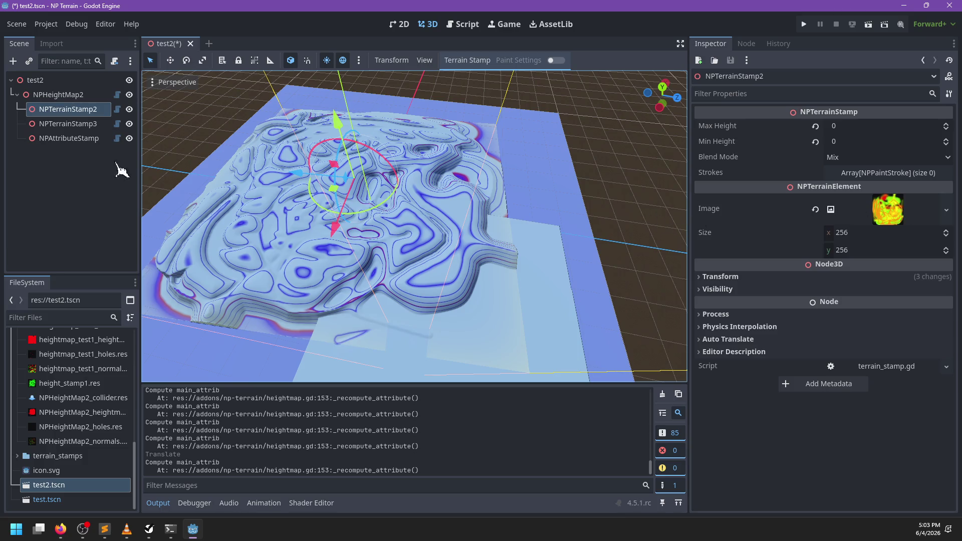
left_click(69, 139)
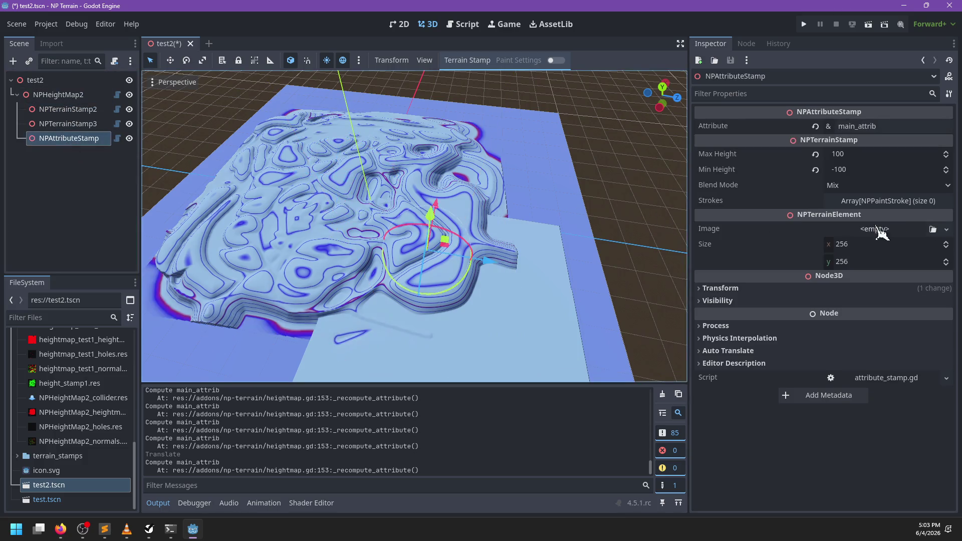
left_click_drag(524, 230, 352, 236)
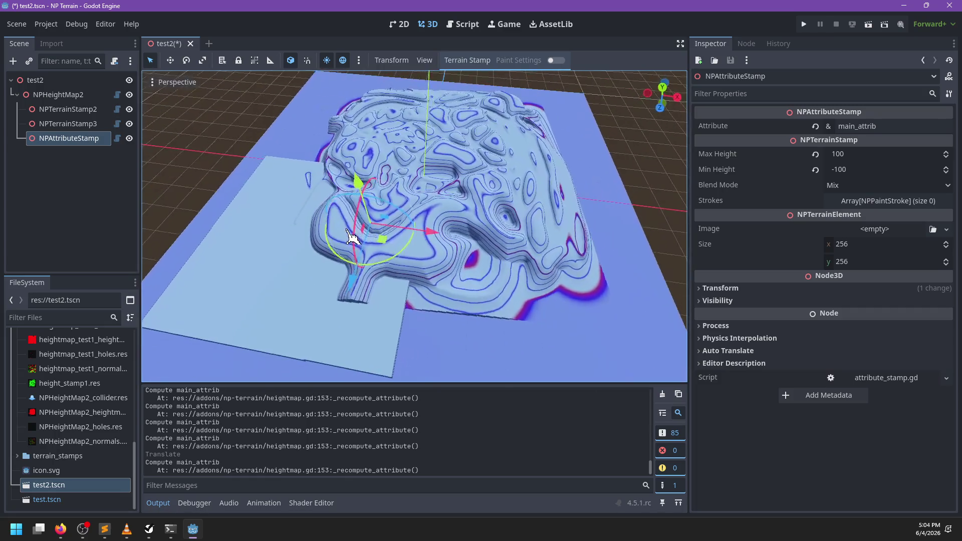
scroll(477, 301, "up", 5)
left_click_drag(476, 301, 498, 260)
scroll(488, 258, "down", 5)
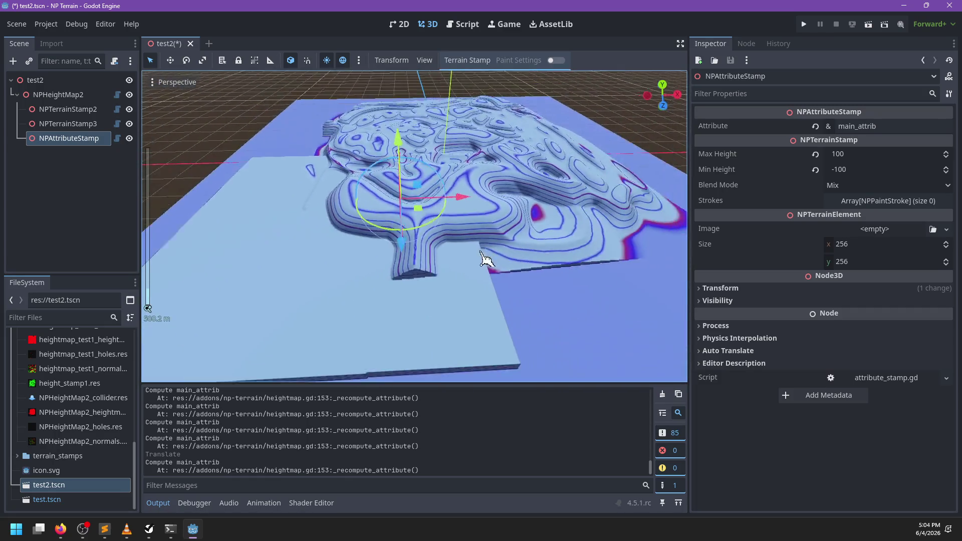
scroll(488, 258, "up", 3)
left_click(461, 28)
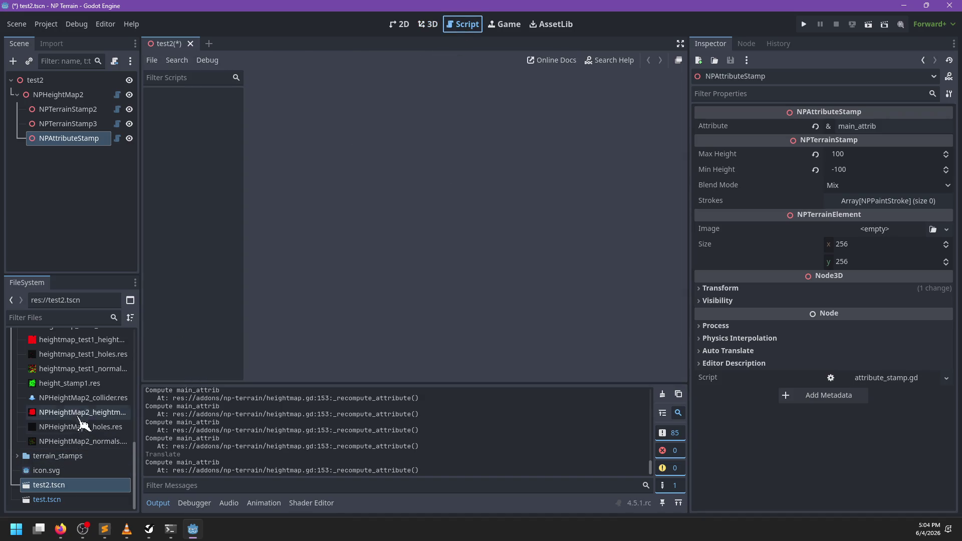
Follow attribute_stamp.gd up through its NPTerrainStamp and NPTerrainElement parent scripts.
left_click(117, 139)
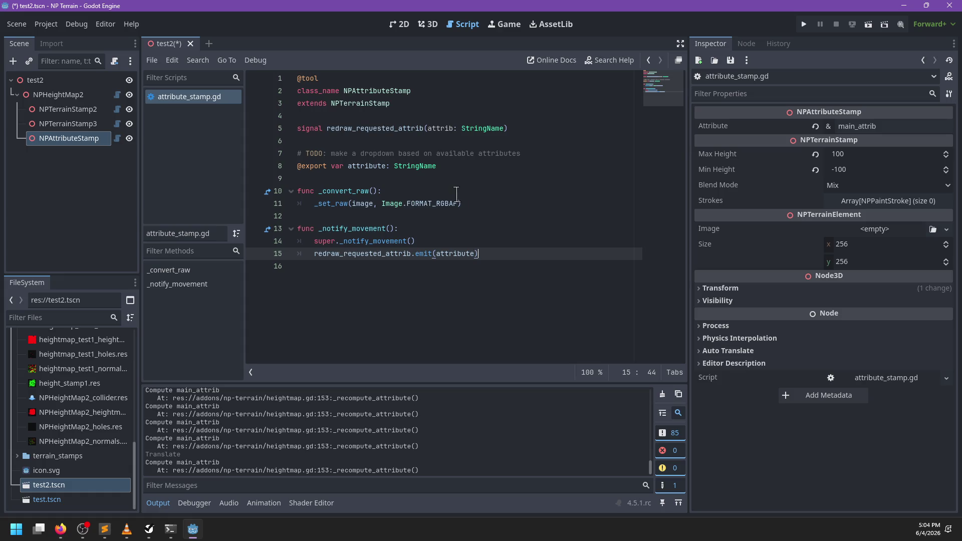
left_click(368, 104, "ctrl")
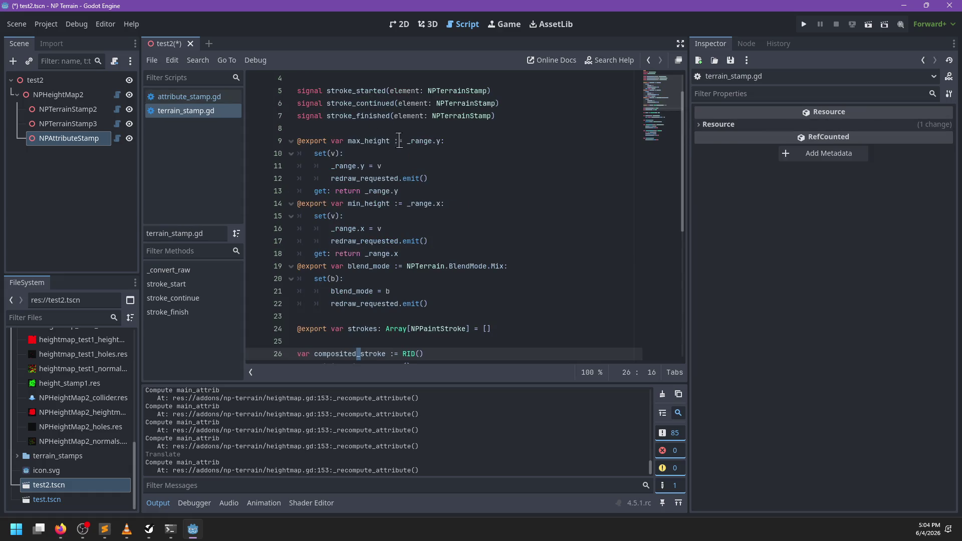
scroll(400, 140, "up", 1)
left_click(363, 107, "ctrl")
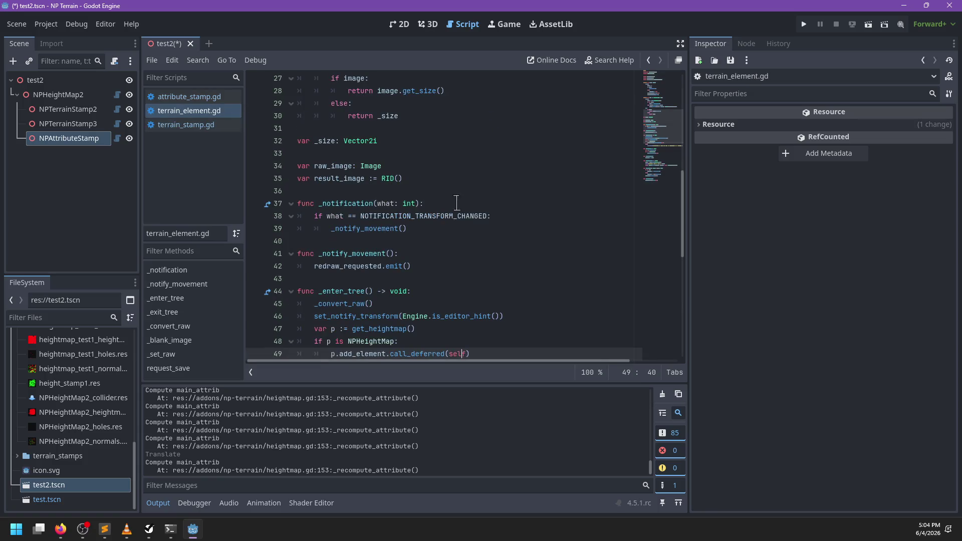
scroll(447, 210, "down", 3)
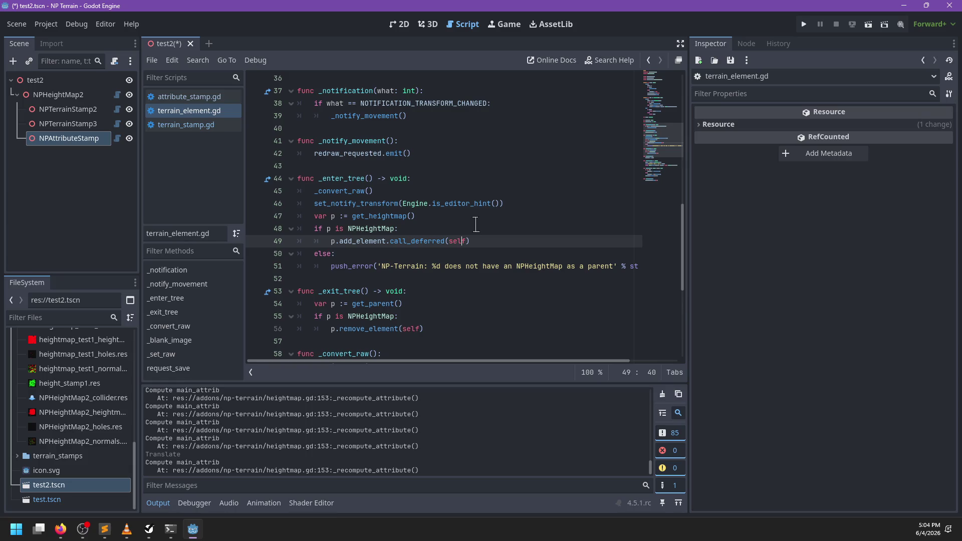
scroll(425, 252, "down", 4)
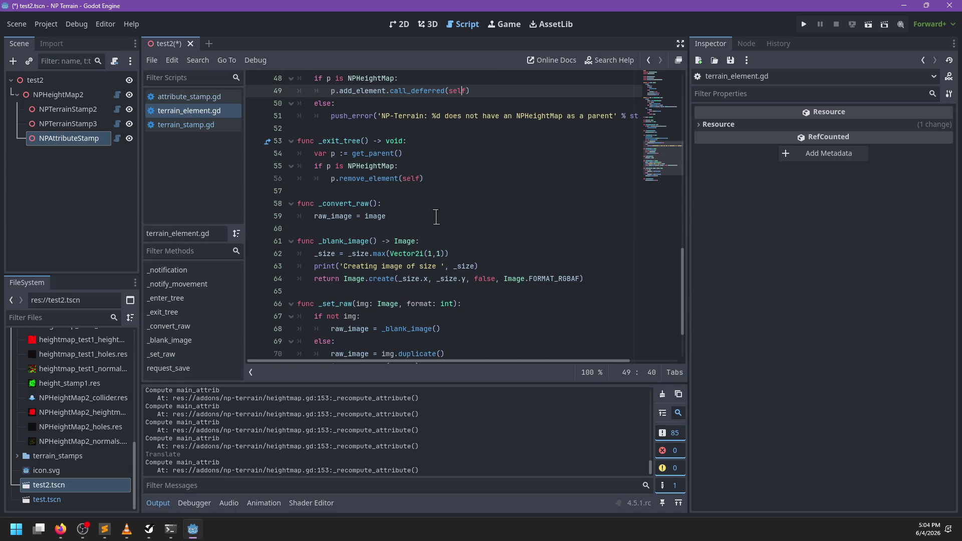
scroll(436, 216, "up", 12)
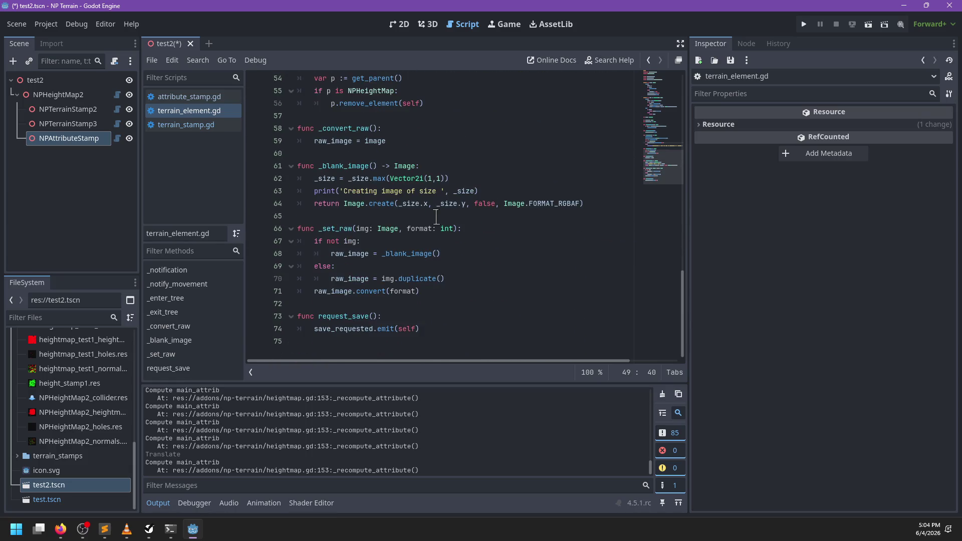
scroll(436, 216, "up", 4)
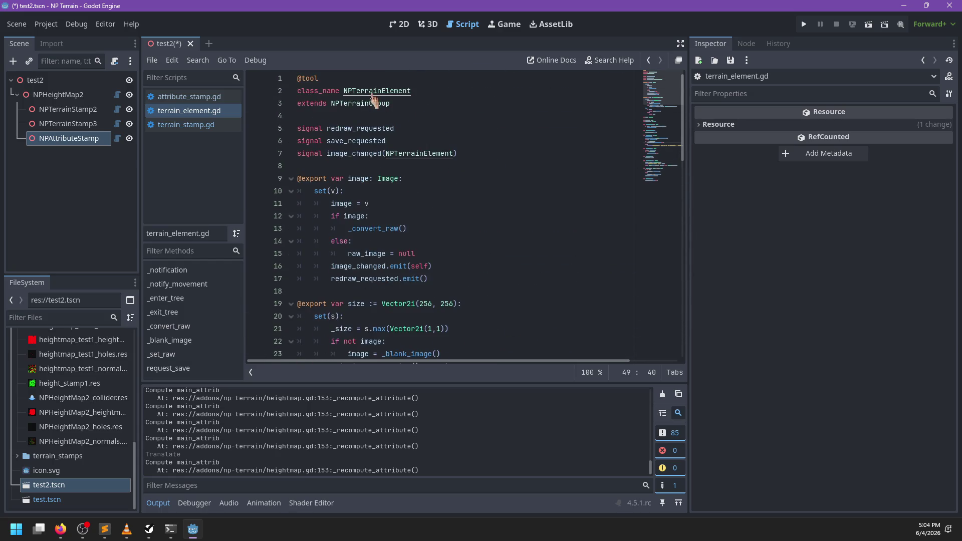
scroll(440, 242, "down", 17)
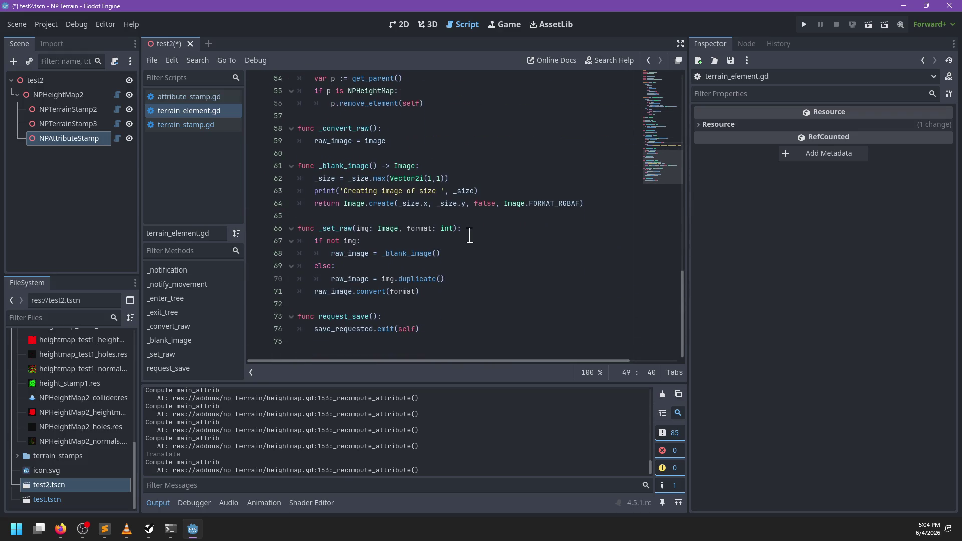
scroll(470, 236, "up", 1)
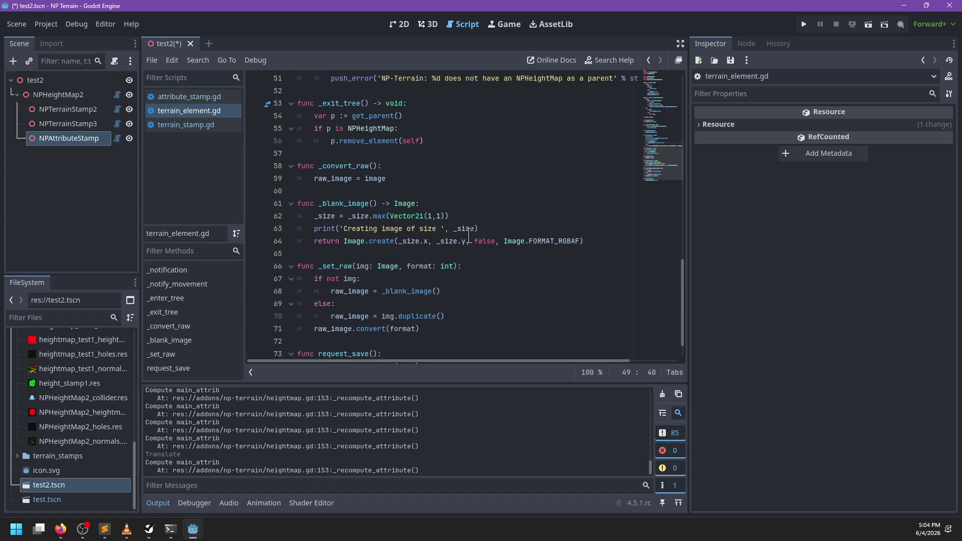
Trace _blank_image and _size through the line 62 clamp and line 21 size setter, then reselect NPAttributeStamp.
double_click(351, 204)
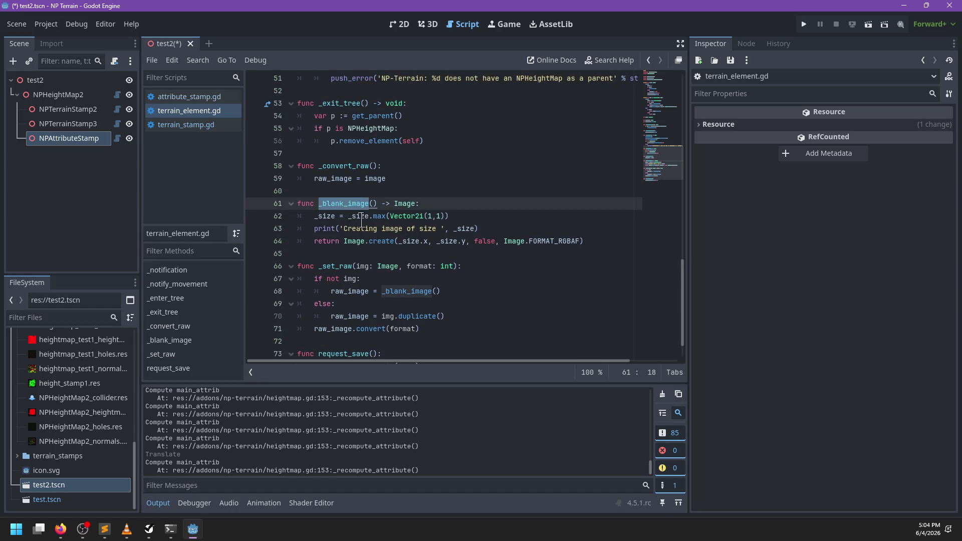
left_click(496, 215)
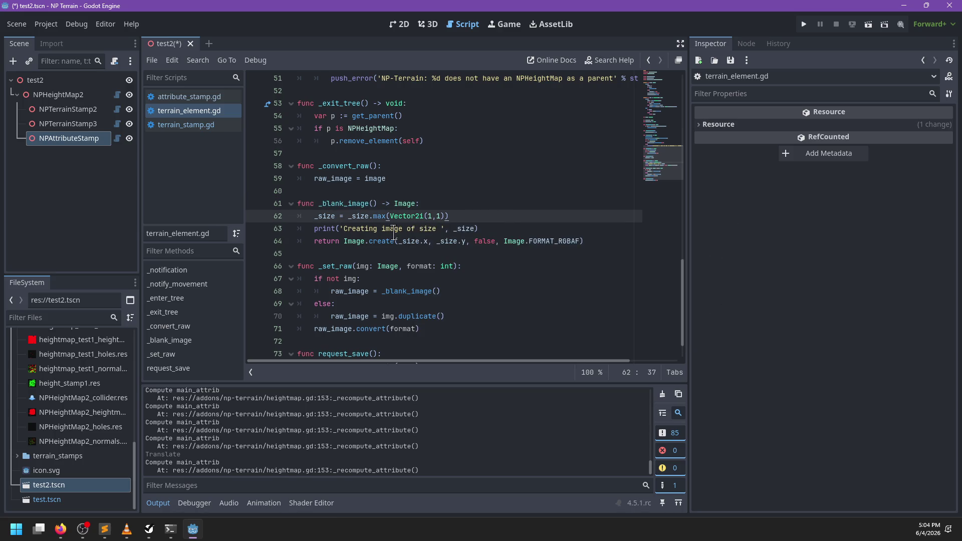
scroll(394, 235, "up", 15)
scroll(394, 235, "up", 2)
scroll(395, 235, "down", 3)
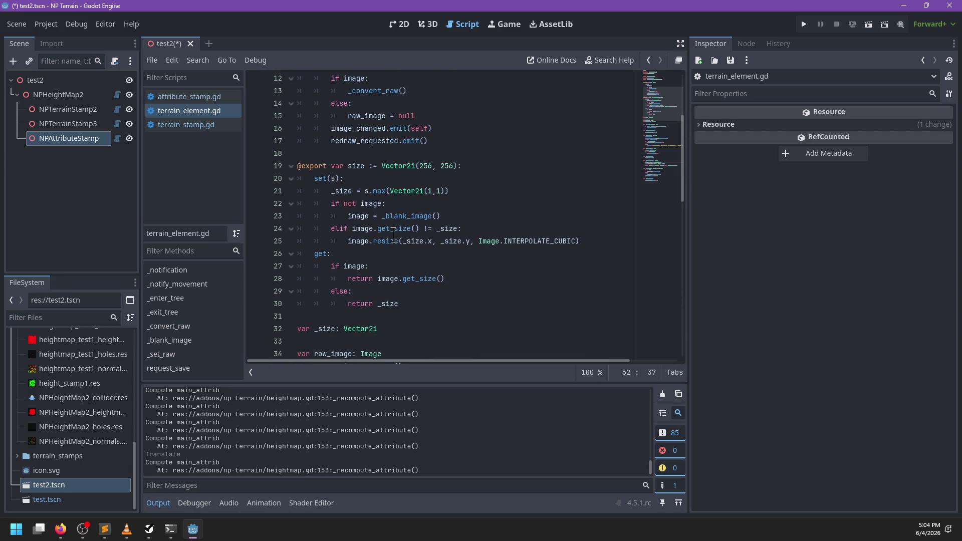
left_click(341, 191)
double_click(340, 192)
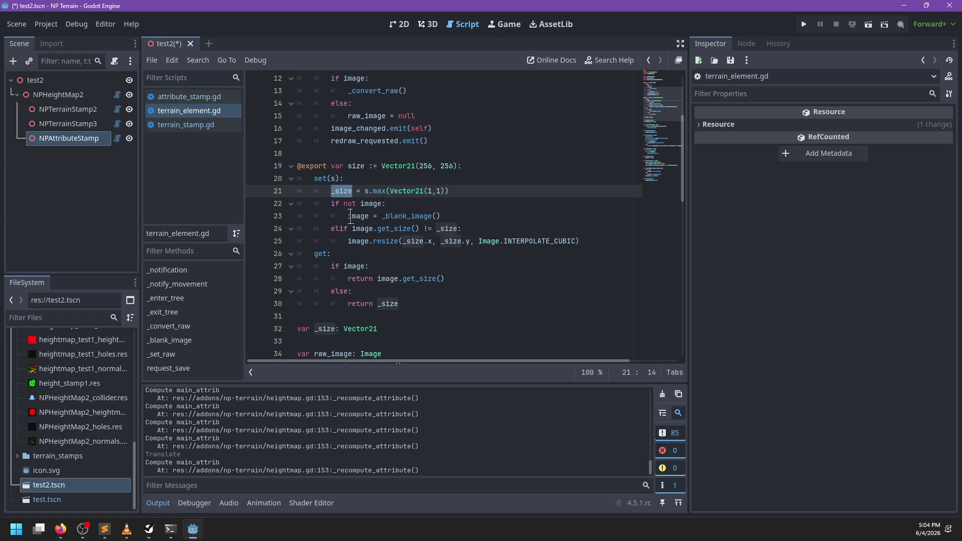
left_click(75, 138)
left_click(434, 25)
Re-enter the attribute stamp's Size x as 256 to re-trigger the size setter.
left_click(860, 244)
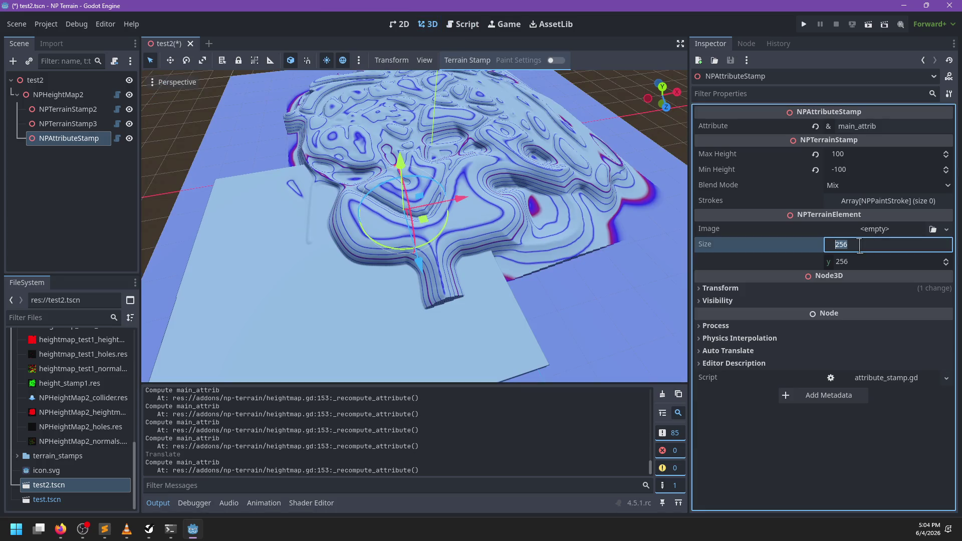
type("12")
key("Return")
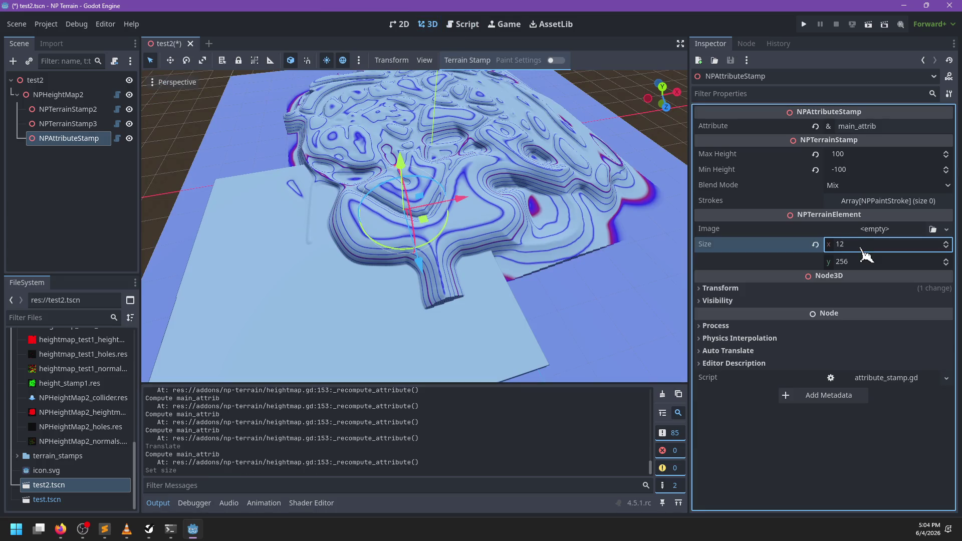
left_click(435, 451)
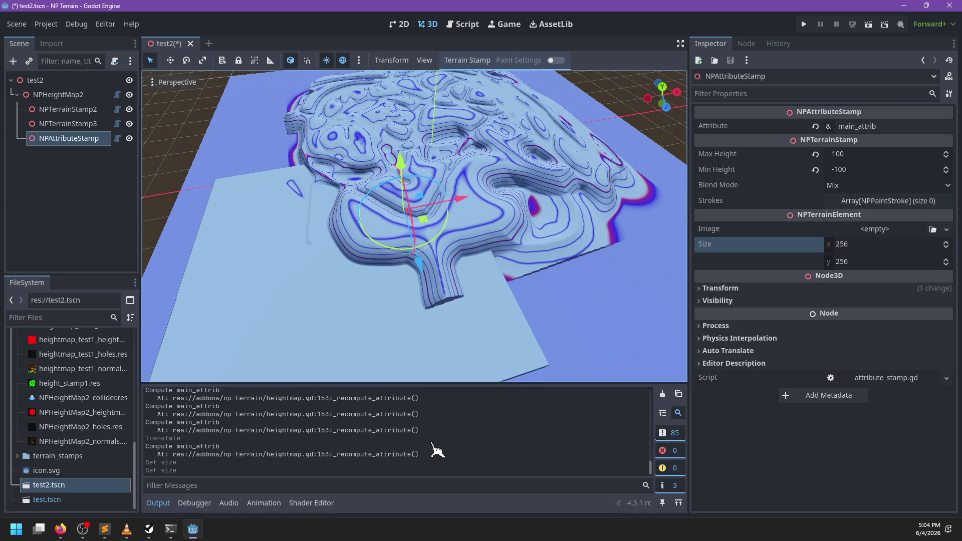
left_click(888, 232)
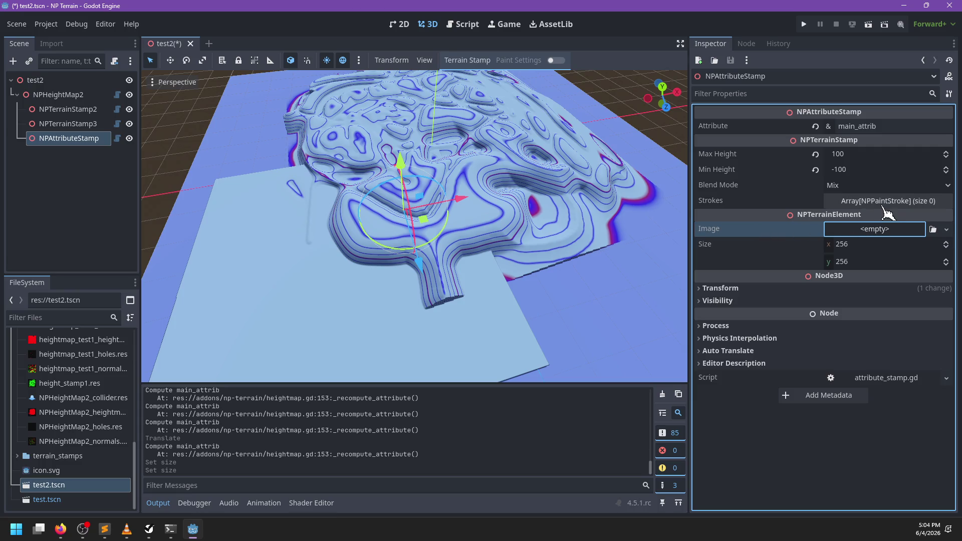
Reselect NPAttributeStamp and bring up terrain_element.gd in the Script workspace.
left_click(68, 125)
left_click(66, 140)
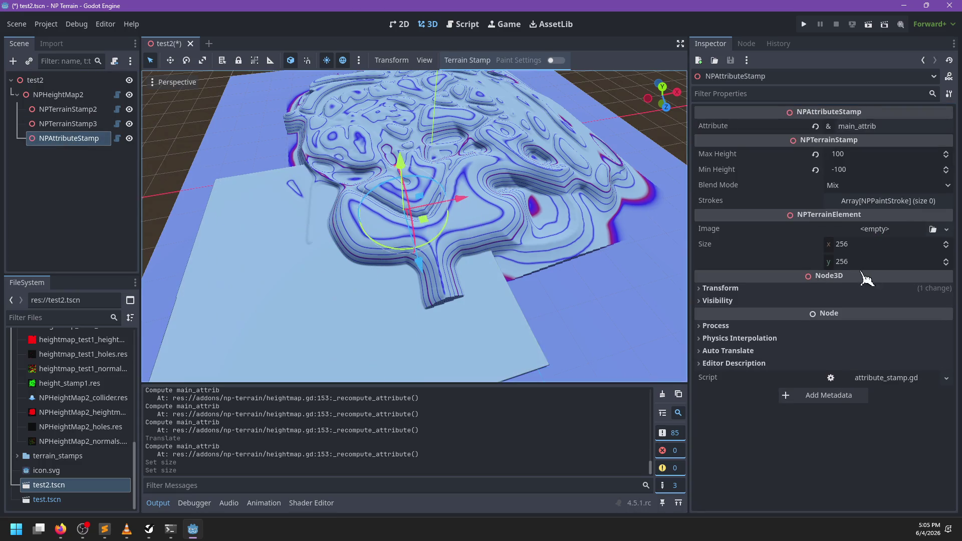
left_click(473, 25)
Add a print of 'Resizing image to' with _size before the resize in the size setter.
left_click(482, 229)
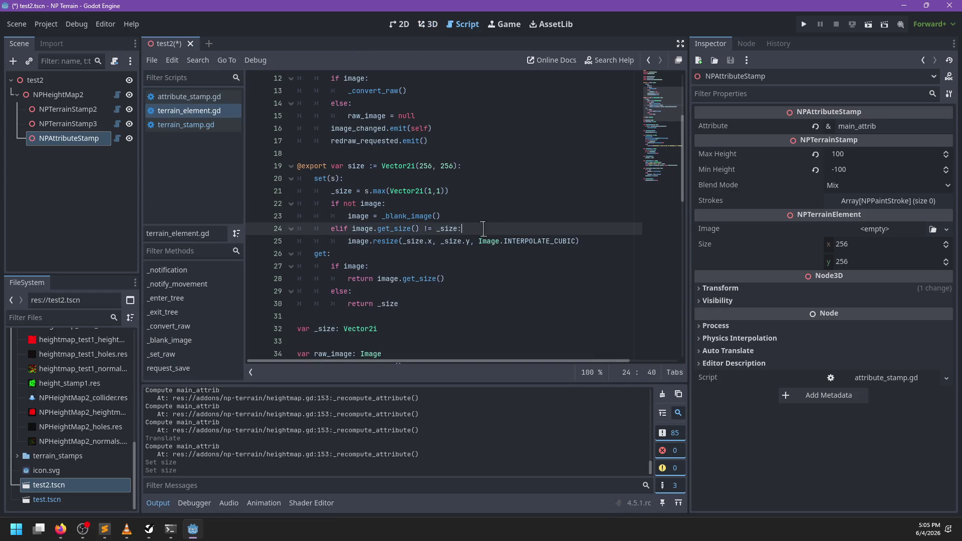
key("Return")
type("print")
key("ctrl+BackSpace")
type("print('")
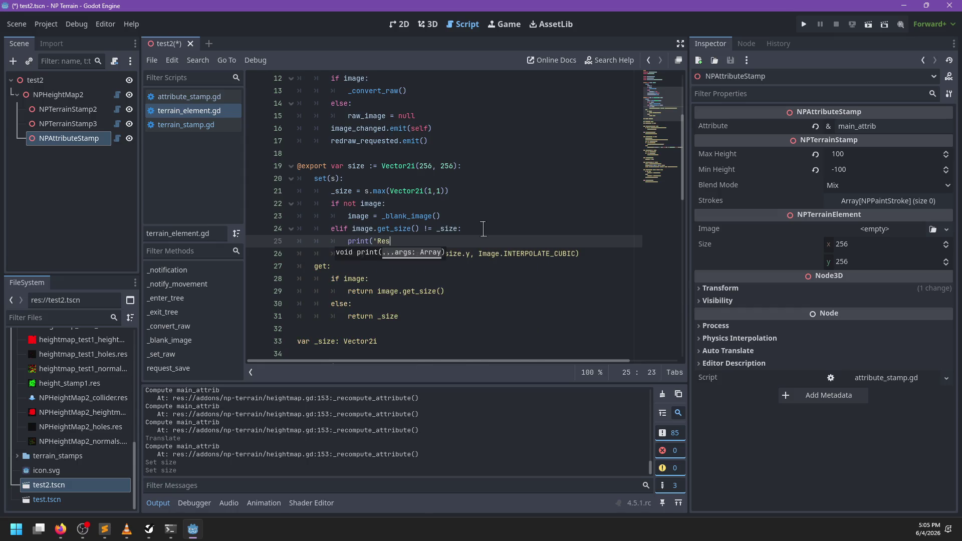
type(" imag")
type(" '")
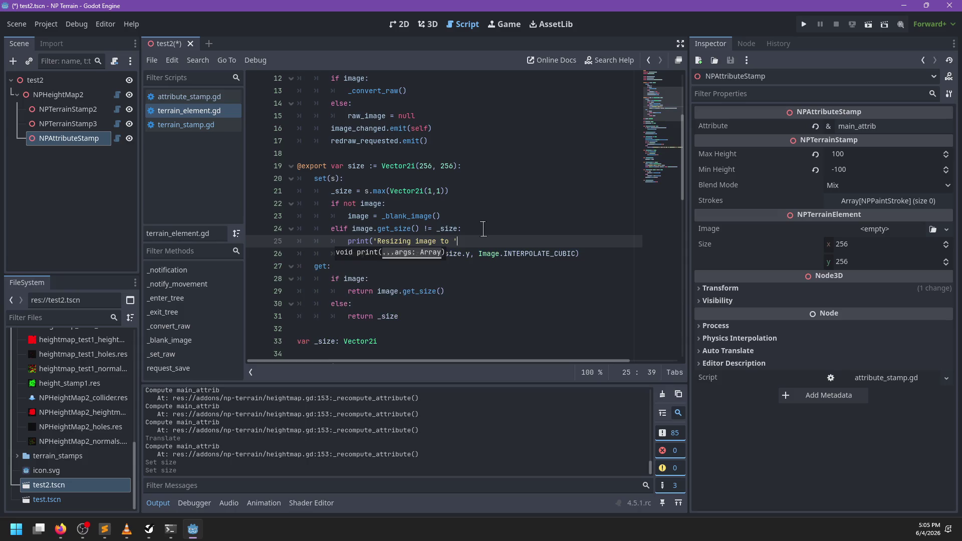
type("e)(")
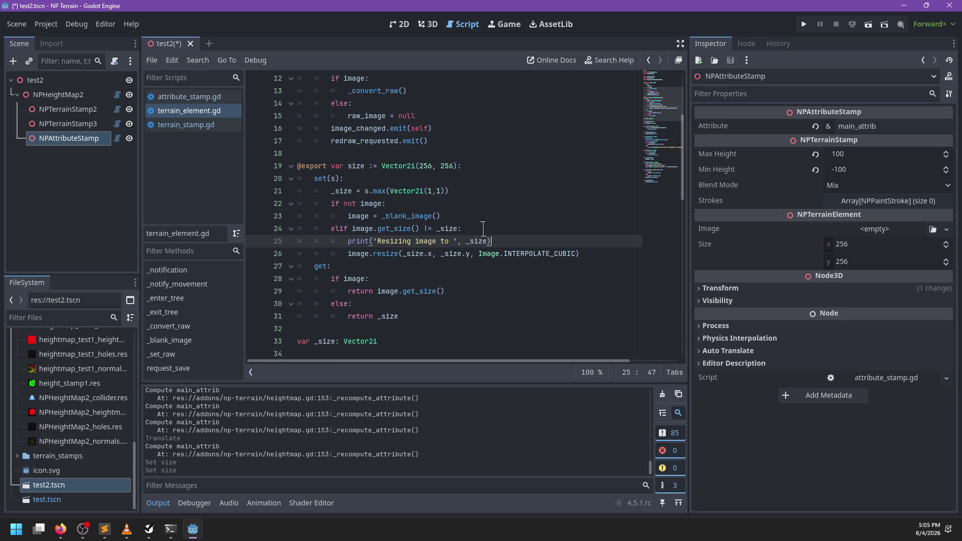
key("ctrl+s")
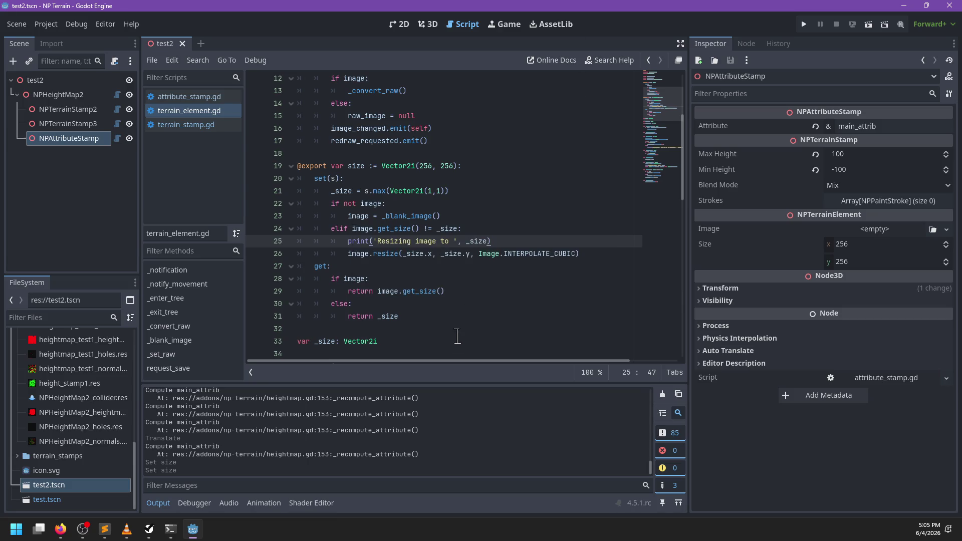
Replace redraw_requested.emit() on line 17 of the image setter with _notify_movement().
scroll(473, 288, "up", 4)
scroll(475, 283, "down", 1)
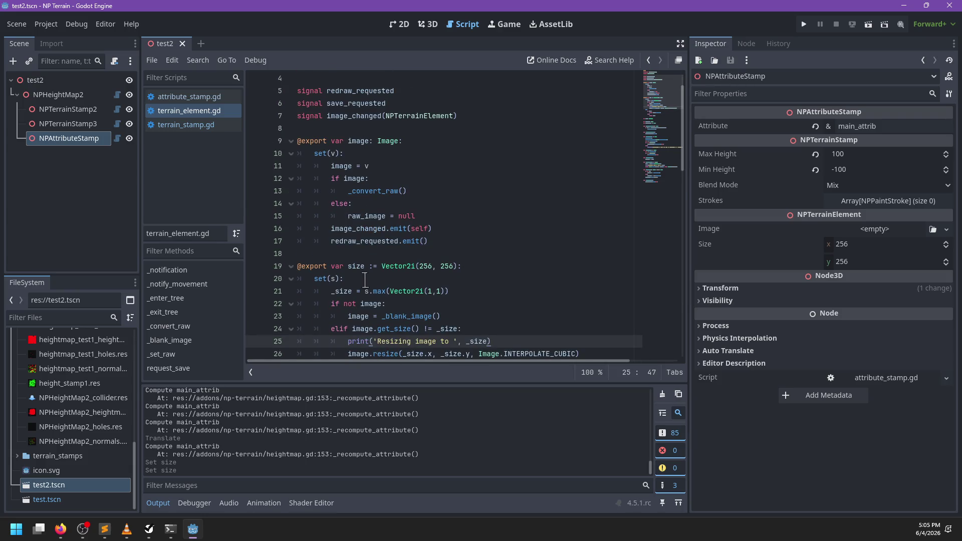
scroll(366, 279, "down", 2)
left_click(469, 240)
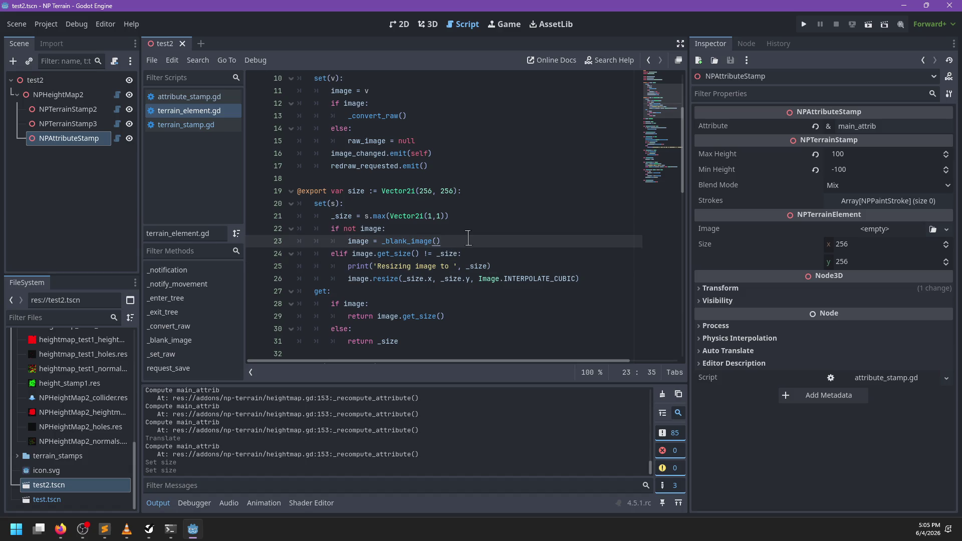
scroll(468, 238, "up", 1)
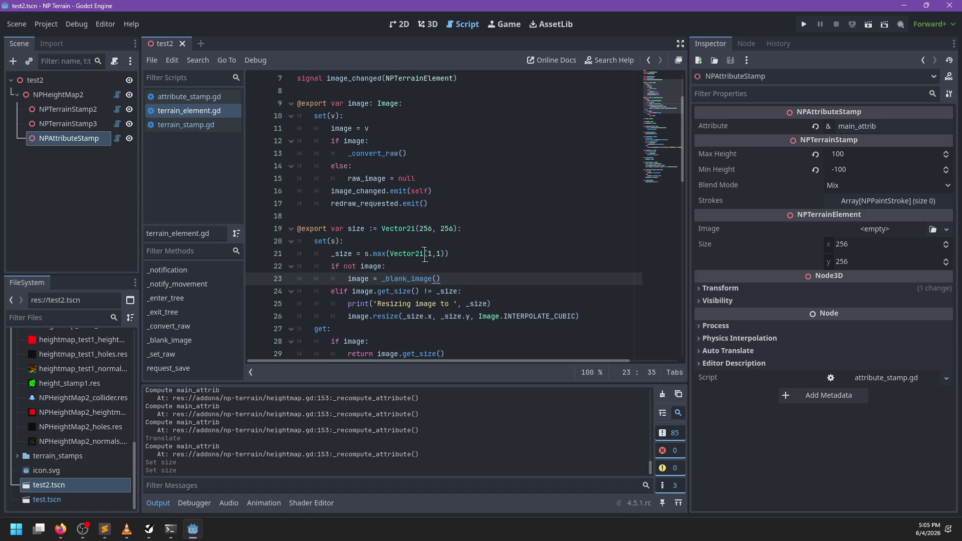
double_click(376, 203)
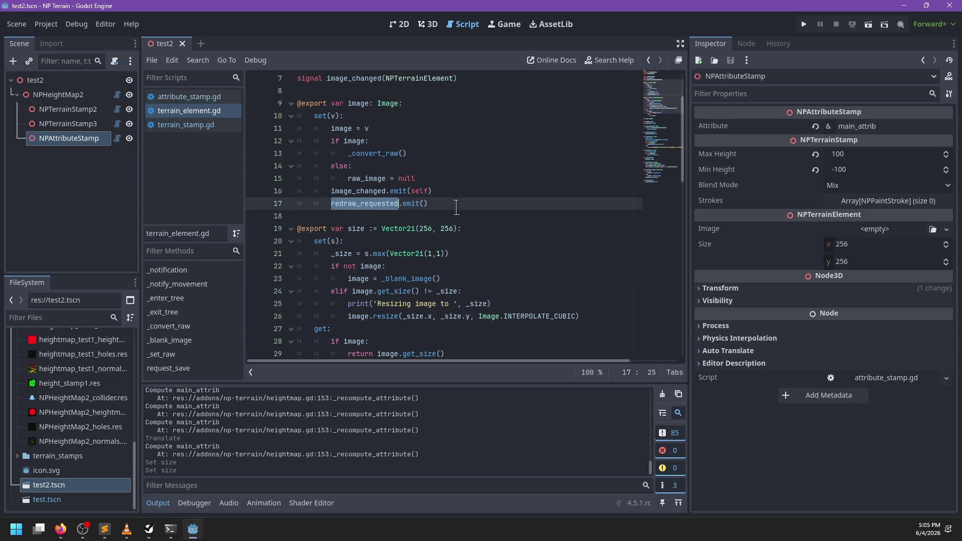
left_click(351, 213)
key("Left")
key("shift+Home")
scroll(381, 219, "down", 5)
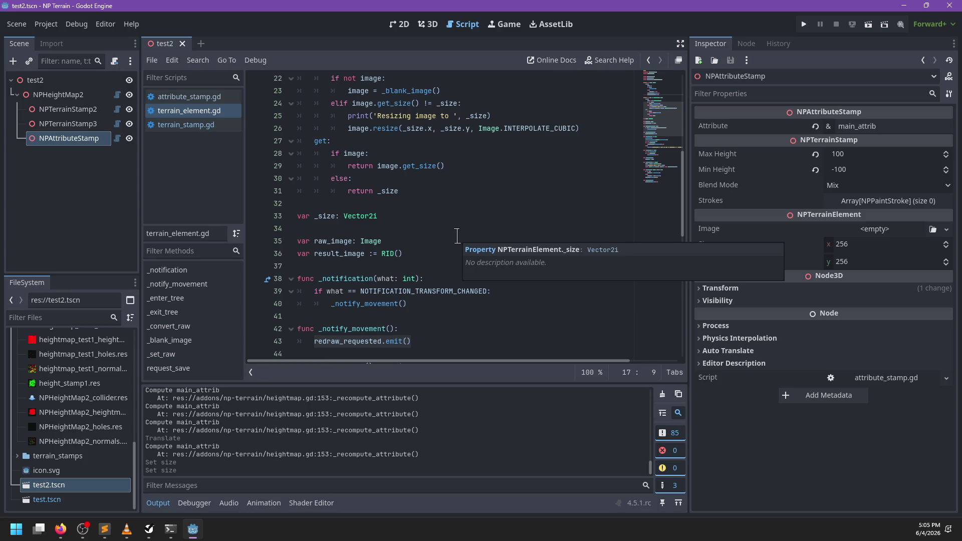
scroll(457, 236, "up", 3)
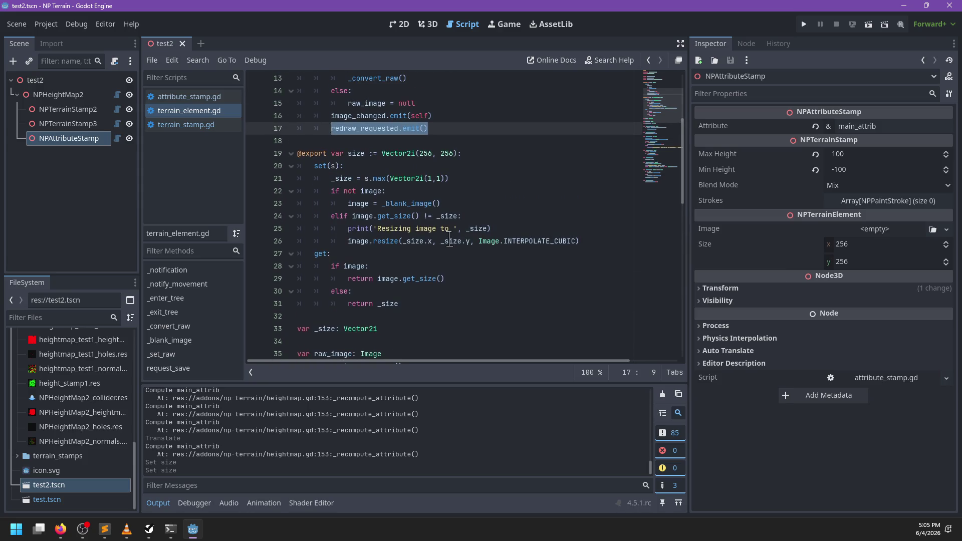
scroll(450, 239, "down", 4)
scroll(449, 239, "up", 4)
type("_notify_m")
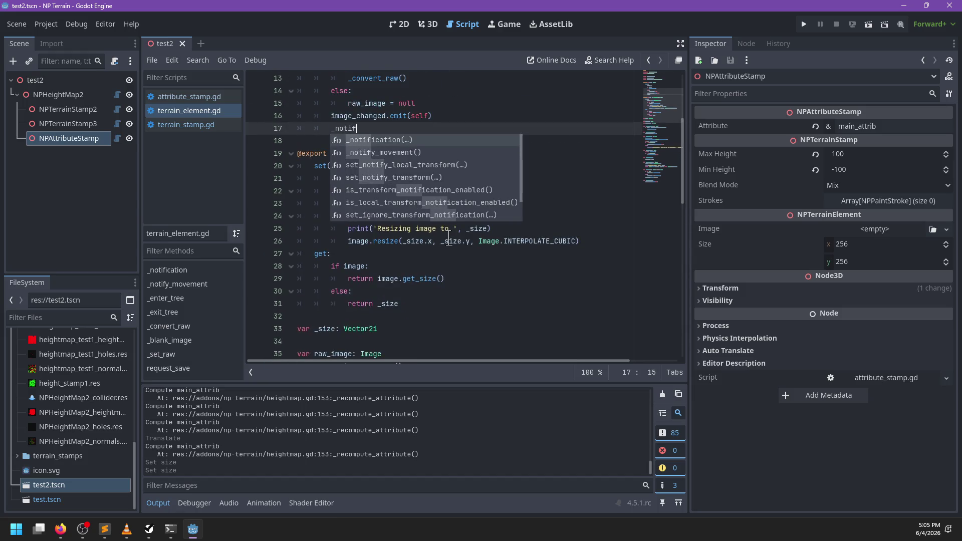
key("Return")
Save terrain_element.gd and return to the test2 3D scene view.
scroll(449, 230, "up", 2)
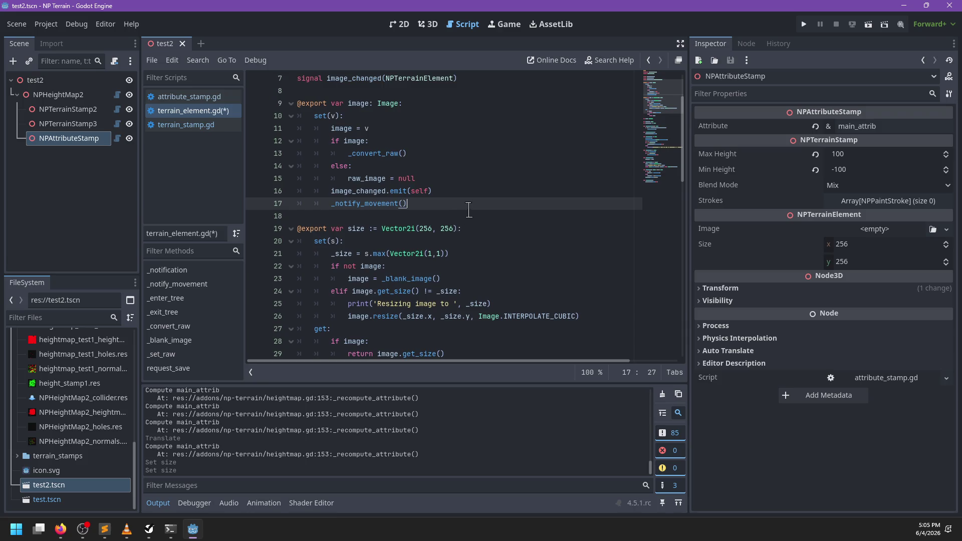
scroll(469, 204, "down", 3)
scroll(469, 205, "down", 2)
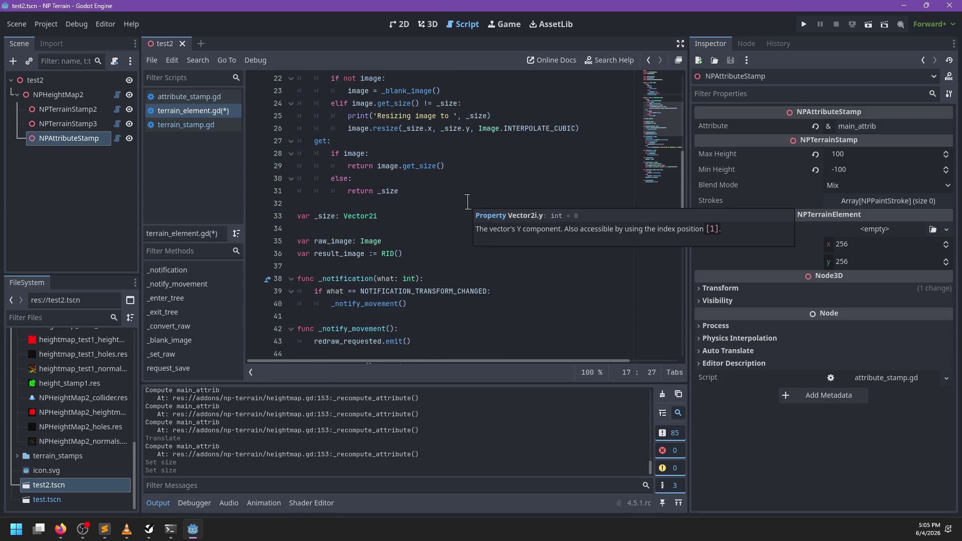
scroll(467, 202, "down", 2)
scroll(468, 202, "down", 3)
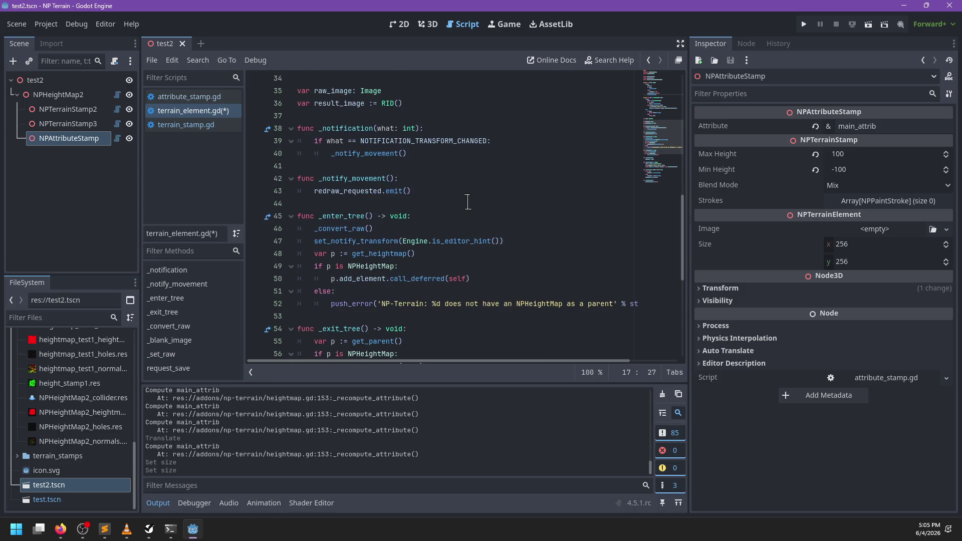
scroll(454, 198, "down", 3)
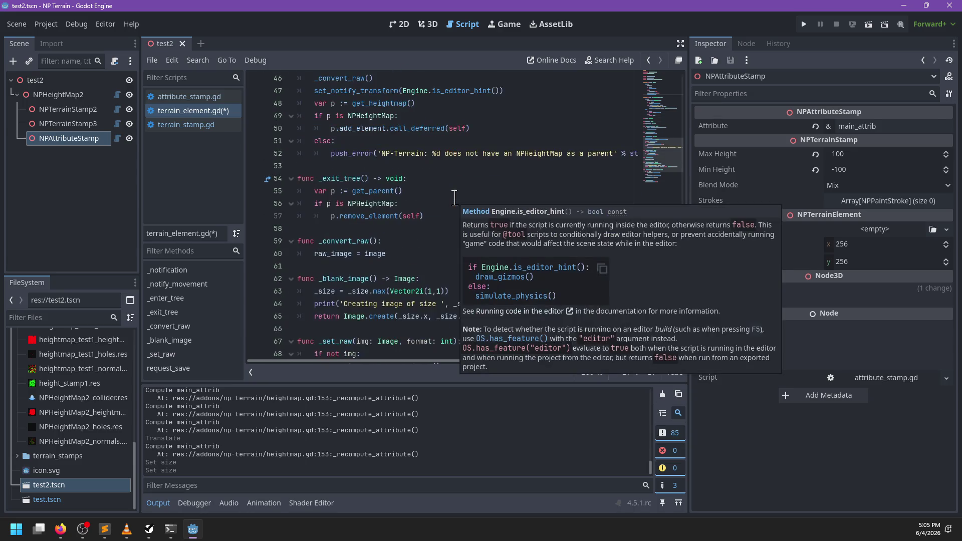
scroll(420, 214, "down", 3)
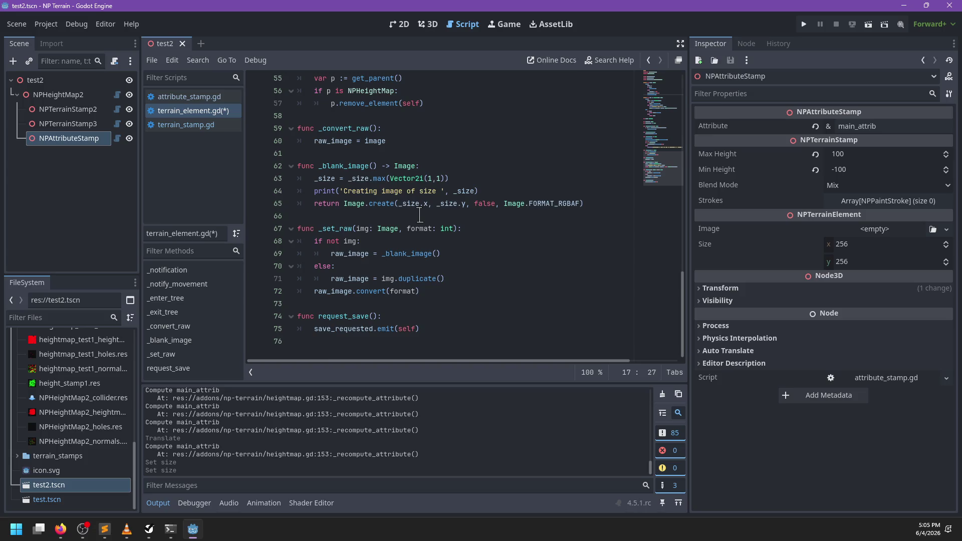
scroll(419, 215, "up", 11)
key("ctrl+s")
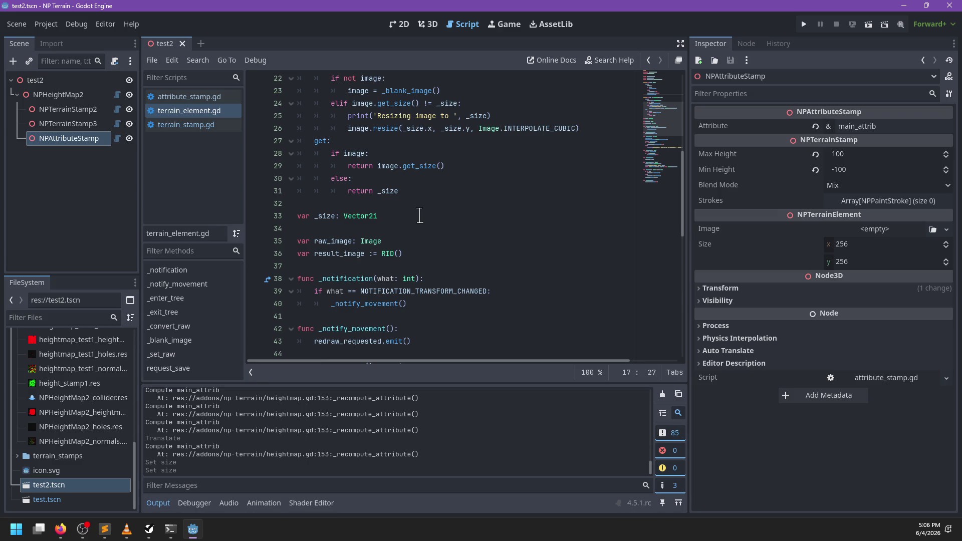
left_click(428, 24)
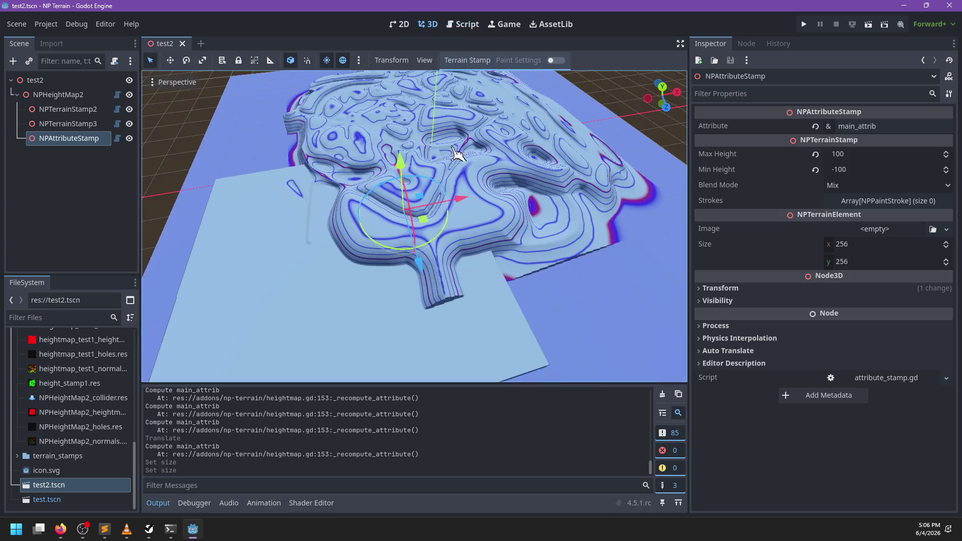
Drag the stamp, close test2 with Don't Save, reopen test2.tscn, and return to terrain_element.gd.
left_click_drag(443, 228, 470, 221)
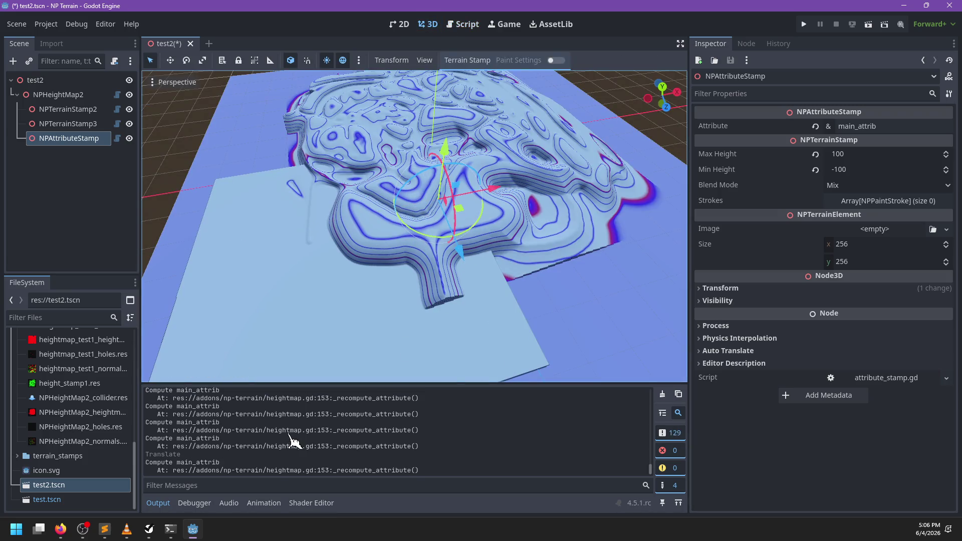
scroll(505, 232, "up", 3)
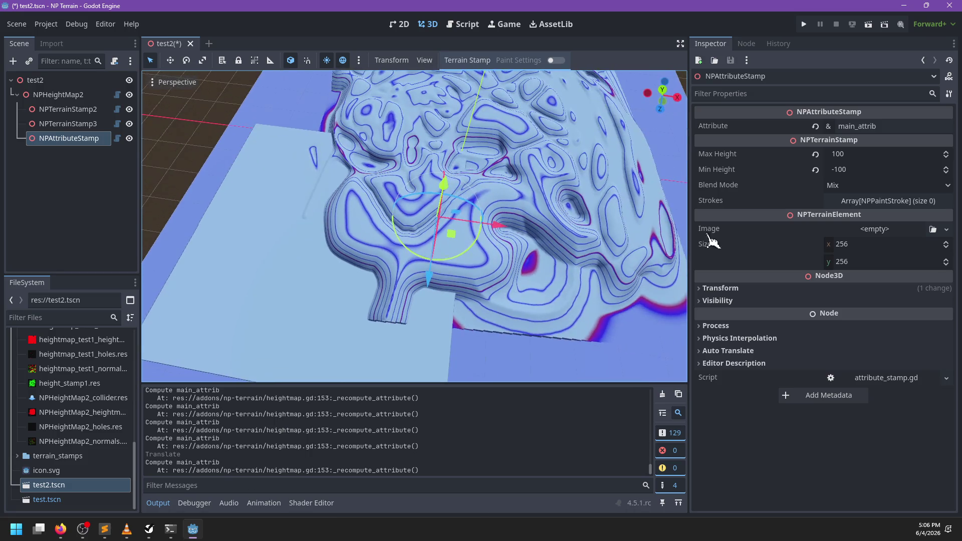
left_click(190, 43)
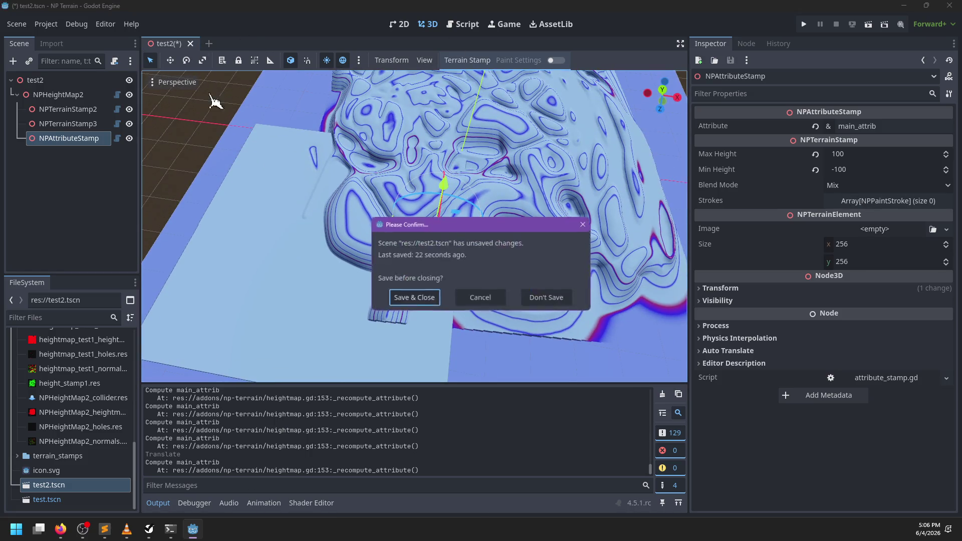
left_click(548, 299)
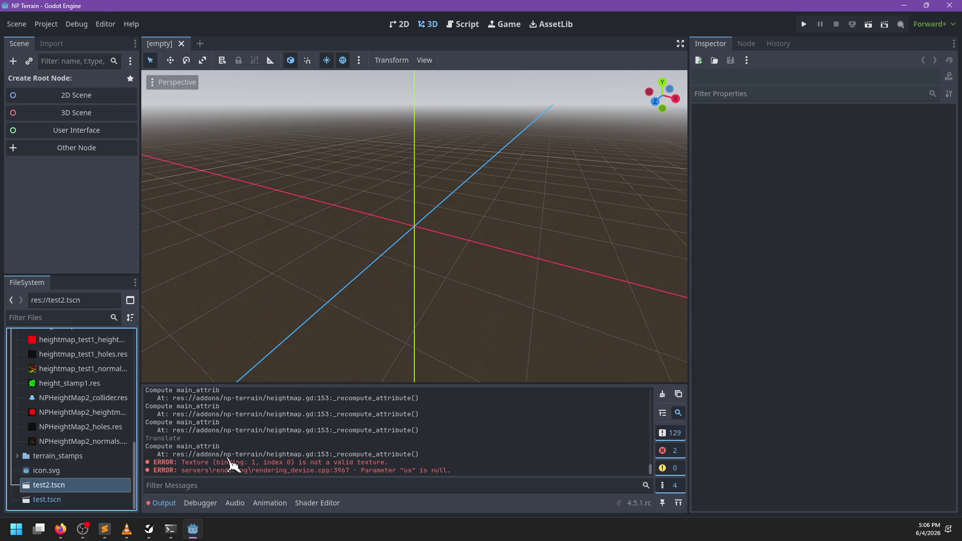
key("ctrl+shift+t")
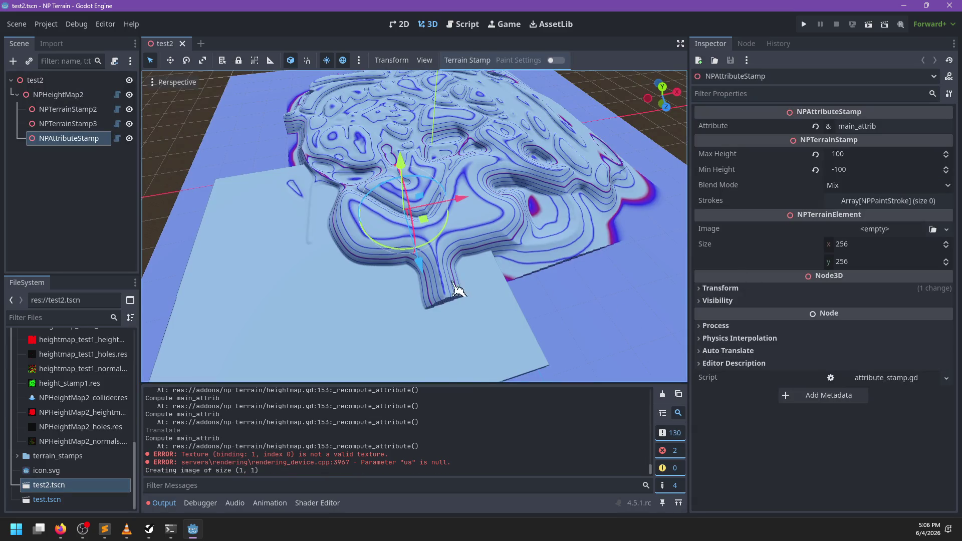
left_click(462, 24)
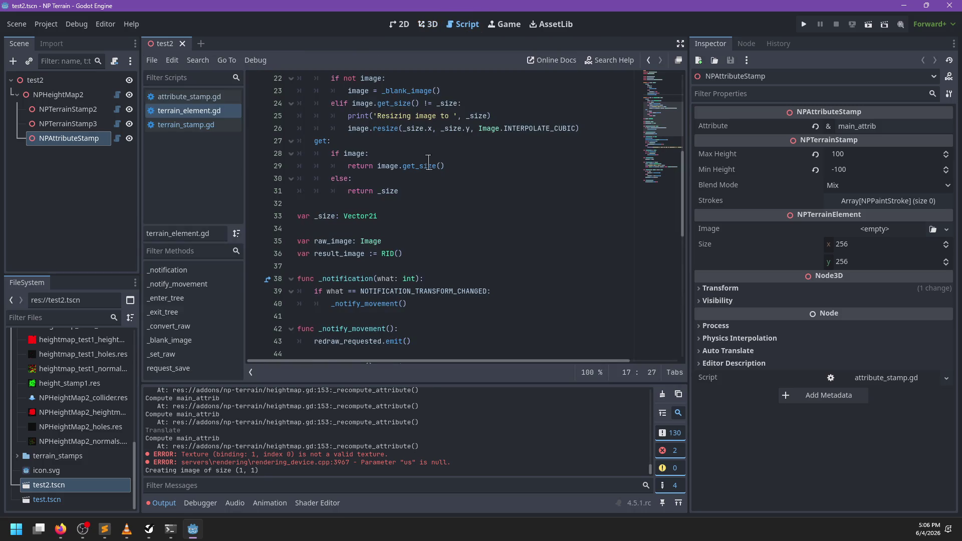
Add a print_stack() call after the print in _blank_image and save the script.
scroll(426, 194, "up", 5)
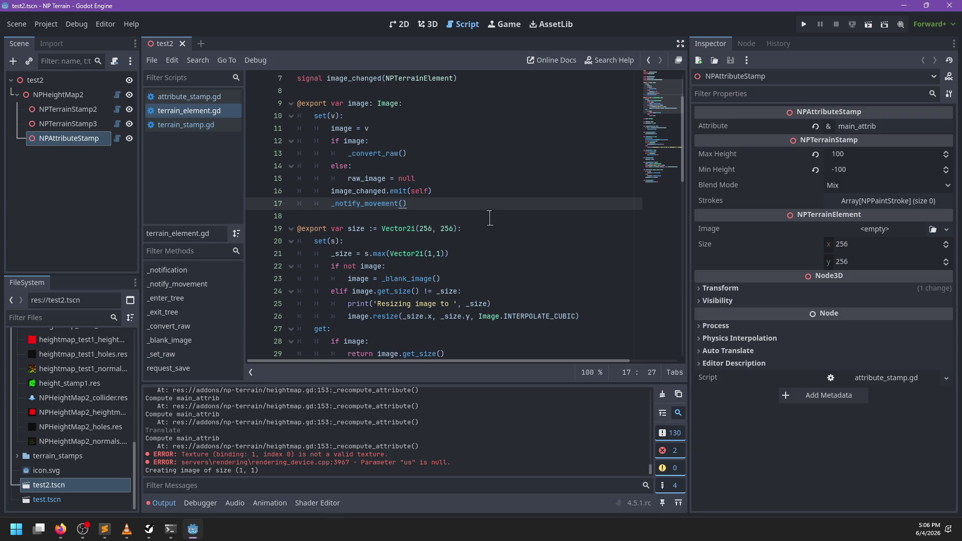
scroll(442, 248, "down", 15)
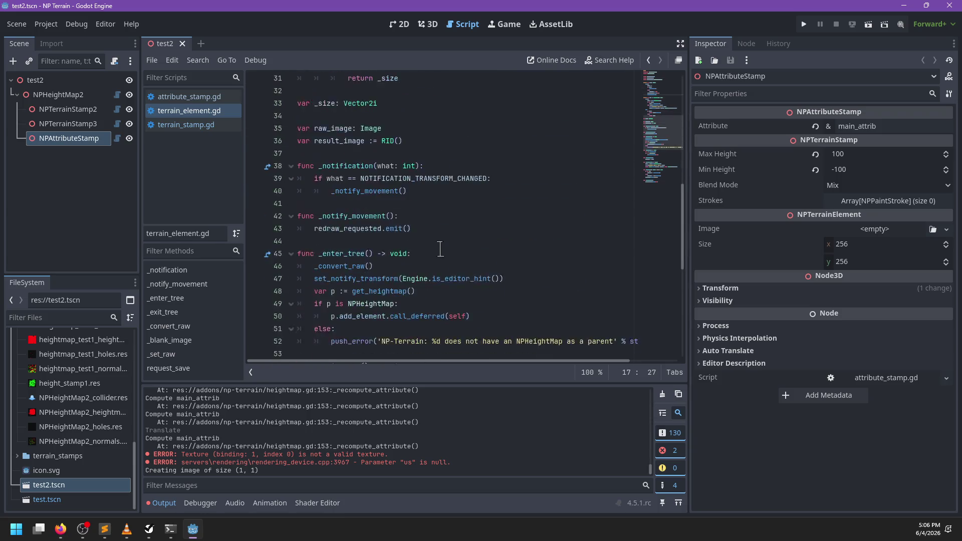
left_click(504, 190)
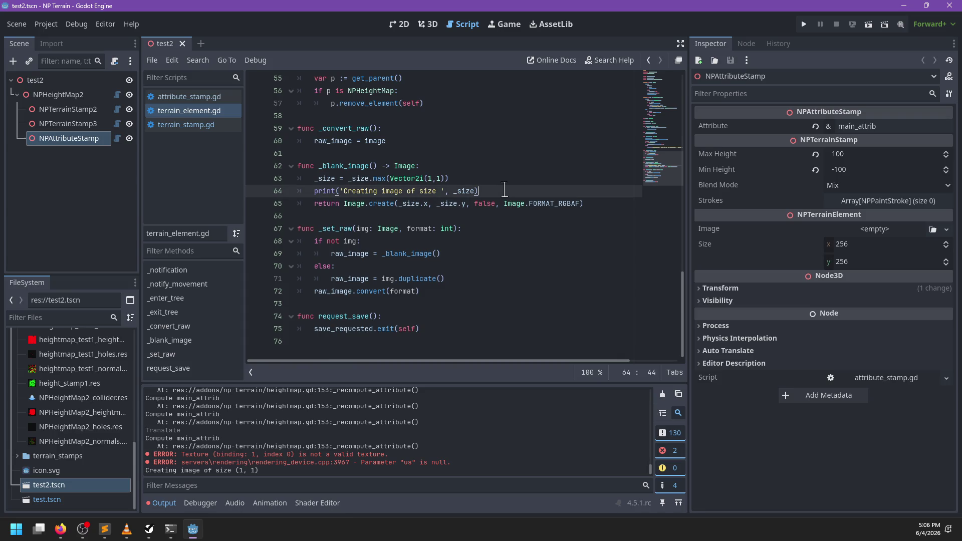
key("Return")
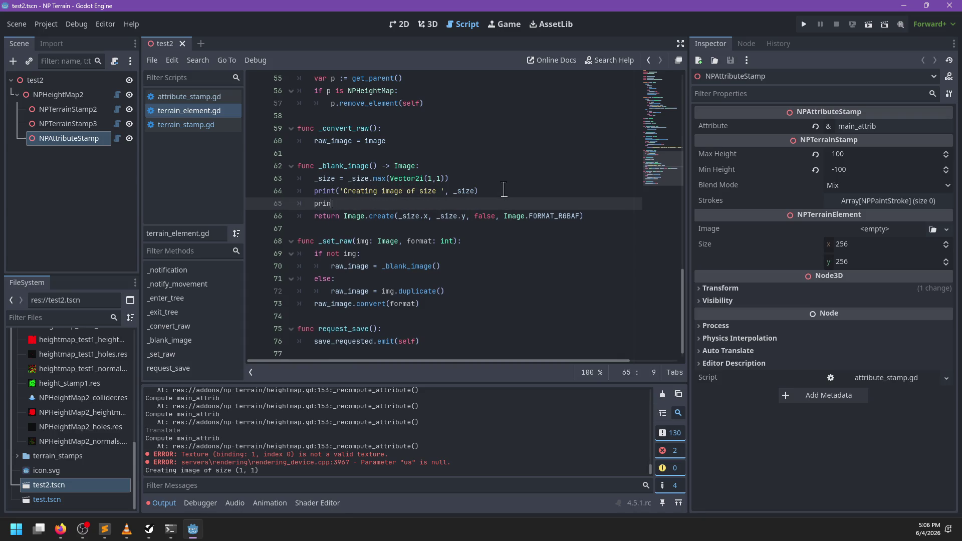
type("()")
key("ctrl+s")
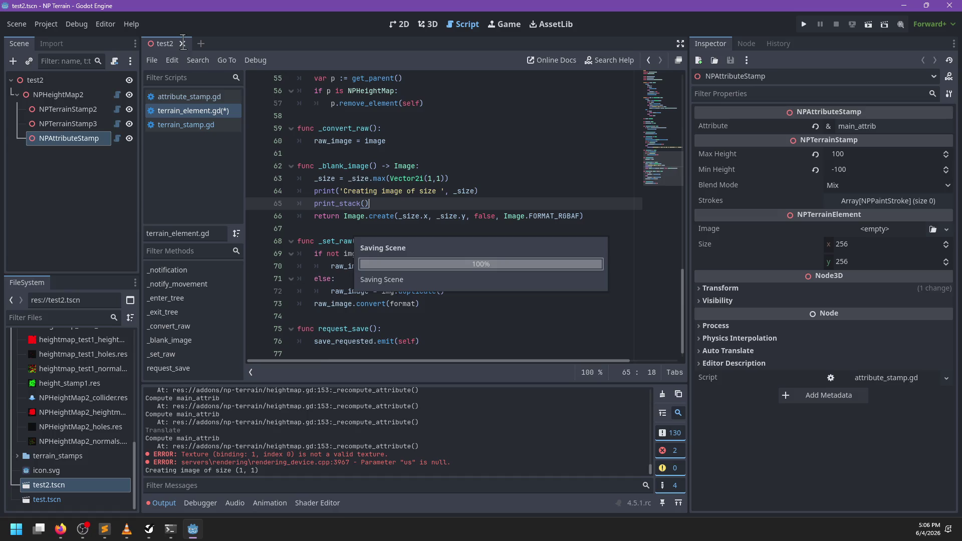
Close test2 and reopen test2.tscn from the FileSystem dock to read the stack trace.
left_click(183, 43)
left_click(76, 486)
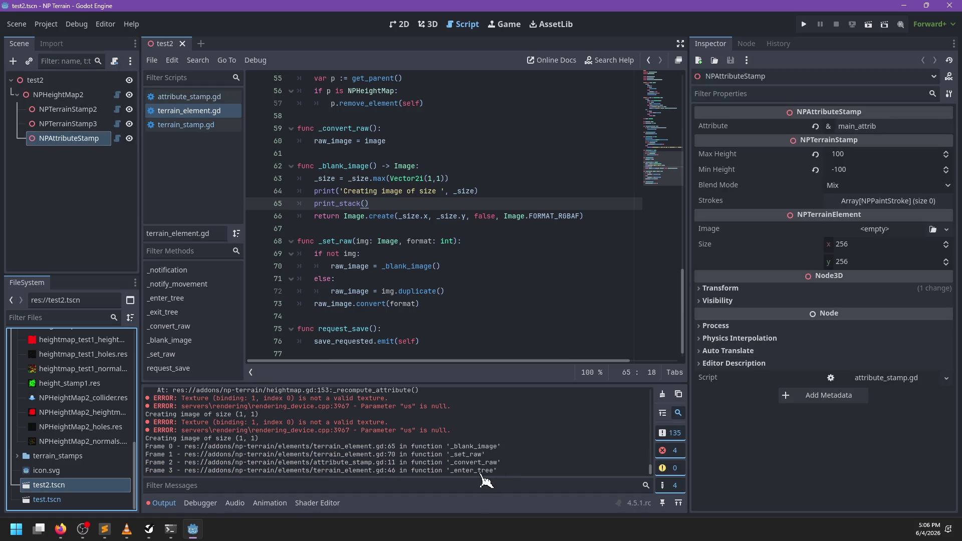
scroll(366, 150, "up", 12)
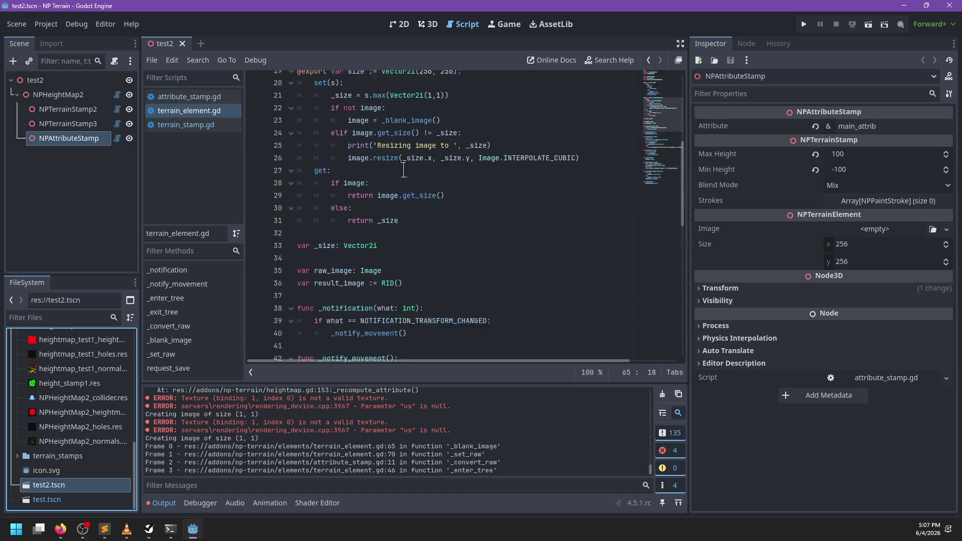
Insert 'size = size' as the first line of _enter_tree and save the script.
scroll(425, 209, "up", 6)
scroll(439, 213, "down", 8)
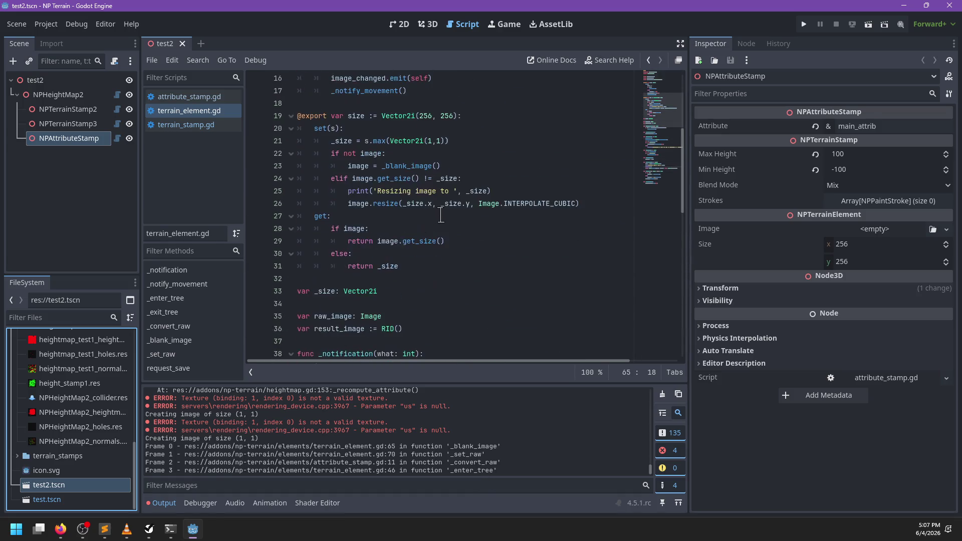
scroll(440, 214, "down", 3)
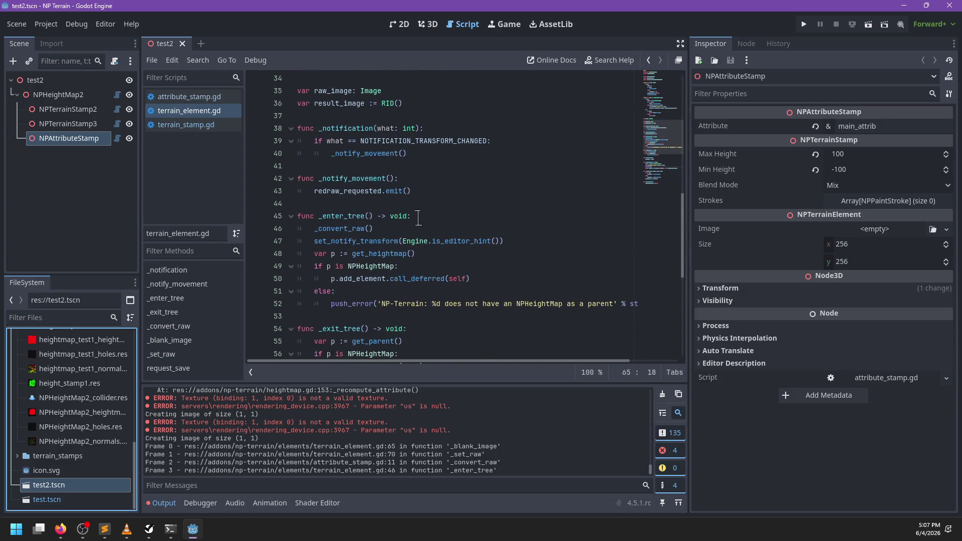
double_click(344, 228)
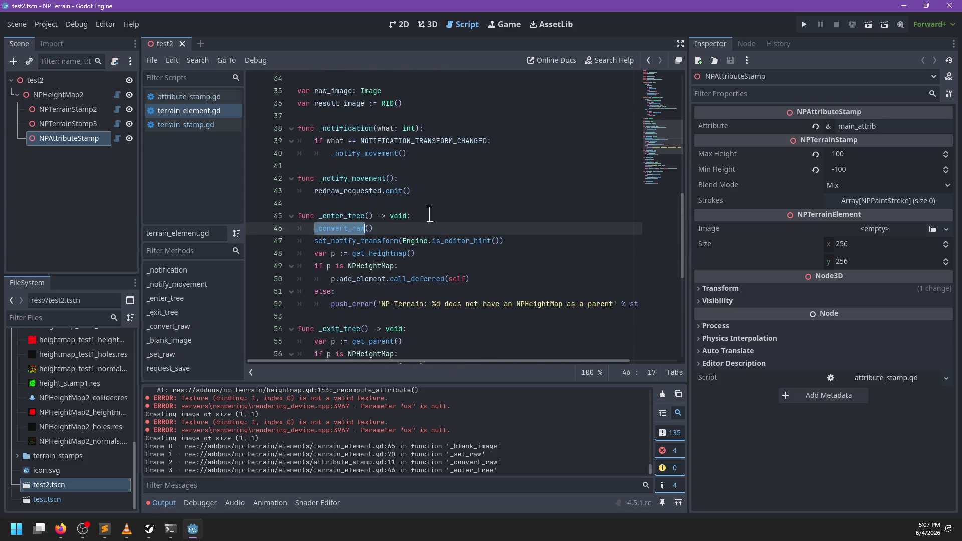
left_click(429, 214)
scroll(467, 214, "up", 6)
scroll(467, 214, "down", 4)
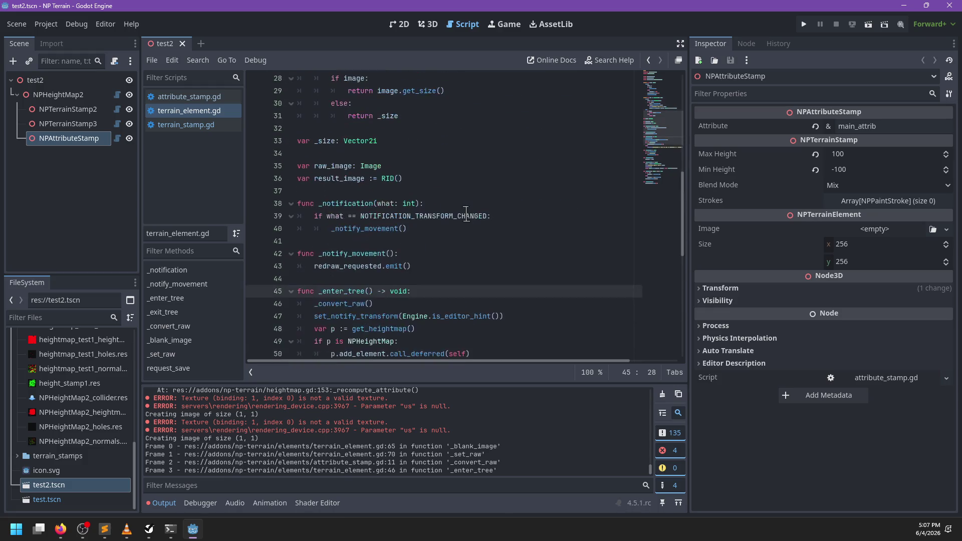
key("Return")
type("size = ")
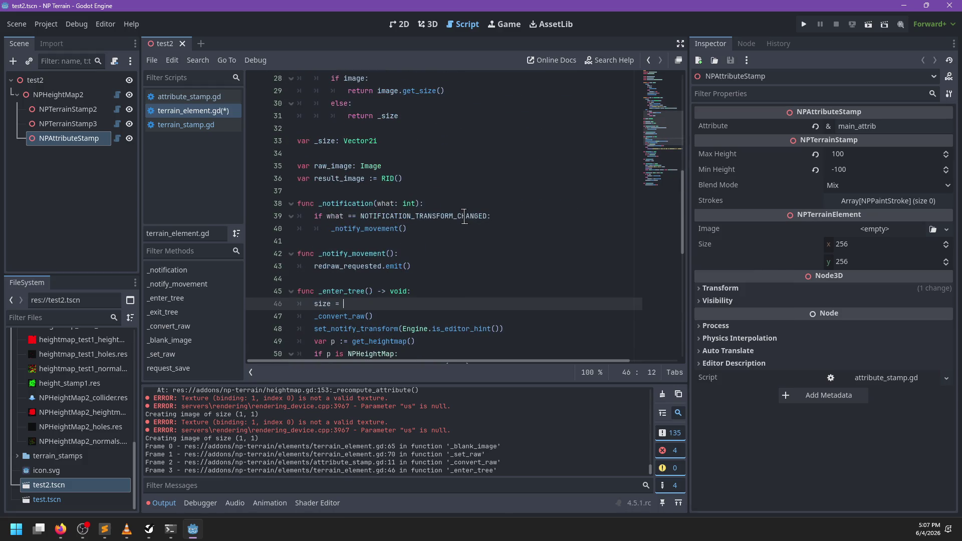
type("size")
scroll(458, 216, "up", 7)
scroll(450, 216, "down", 7)
scroll(451, 216, "down", 3)
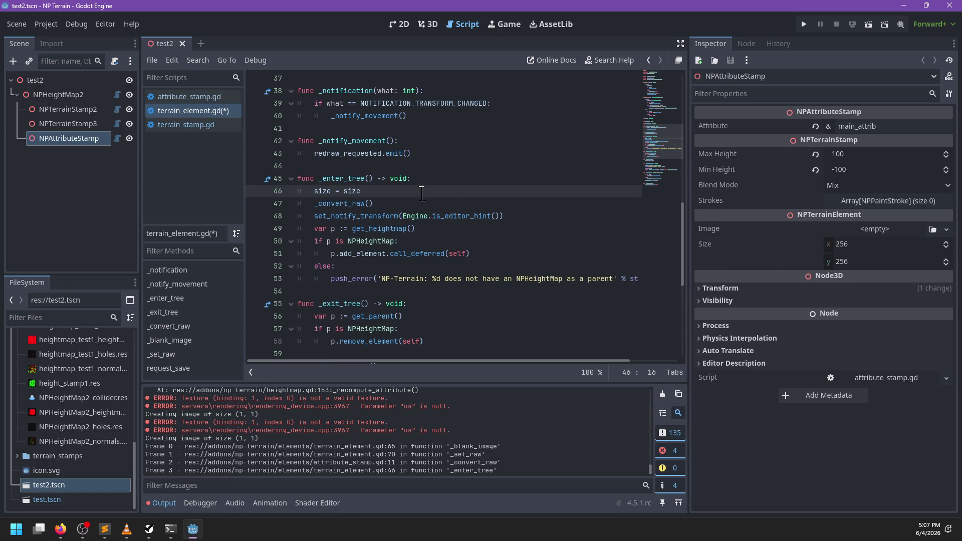
key("ctrl+s")
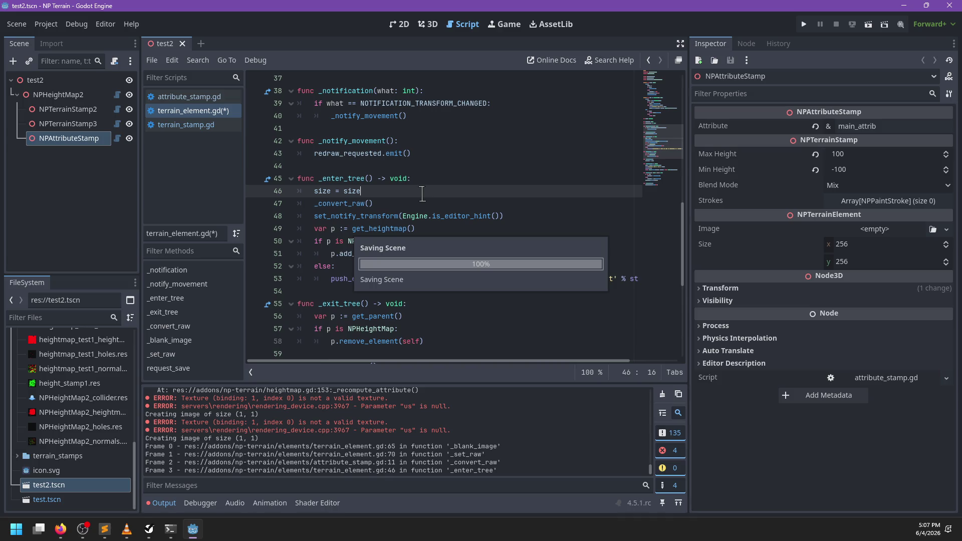
Close test2 and reopen test2.tscn to check the new output trace.
scroll(431, 191, "up", 7)
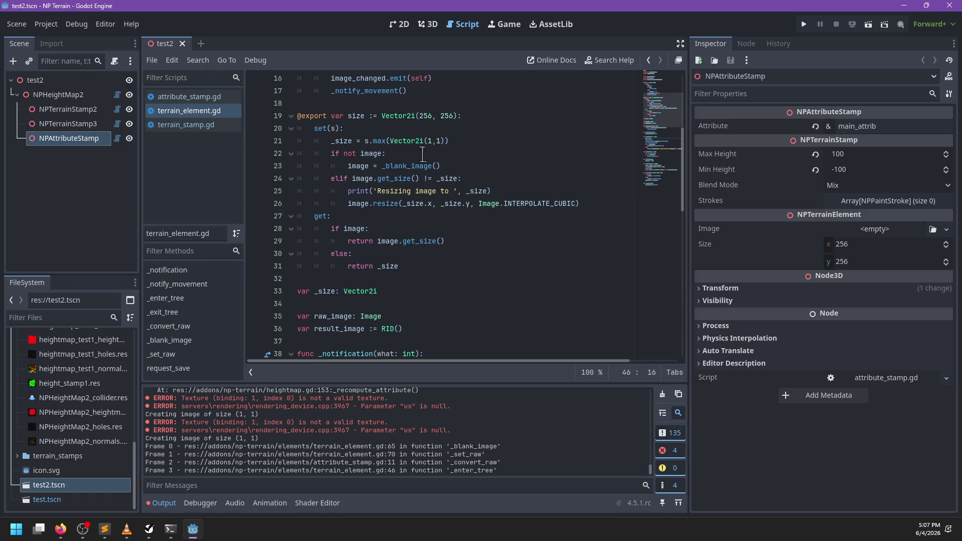
double_click(356, 116)
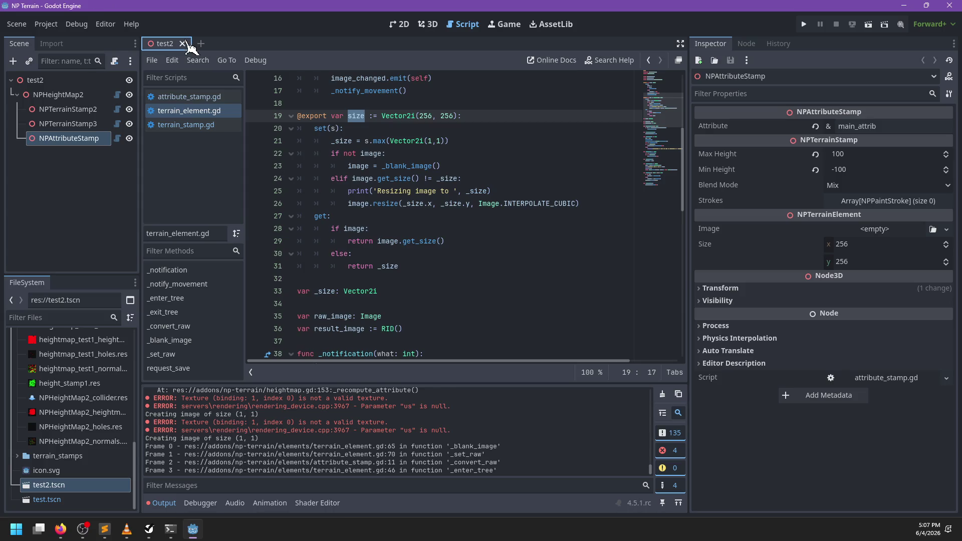
left_click(183, 44)
left_click(662, 394)
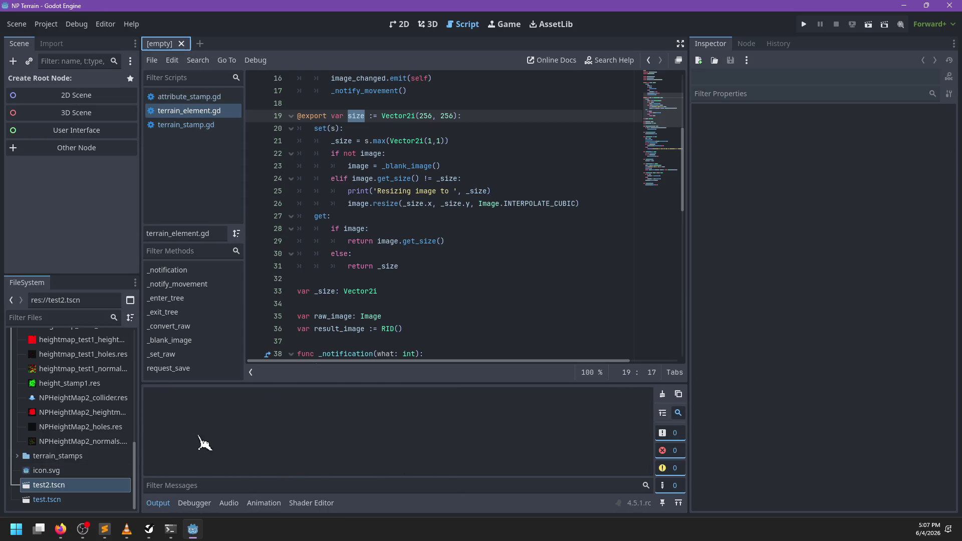
left_click(77, 486)
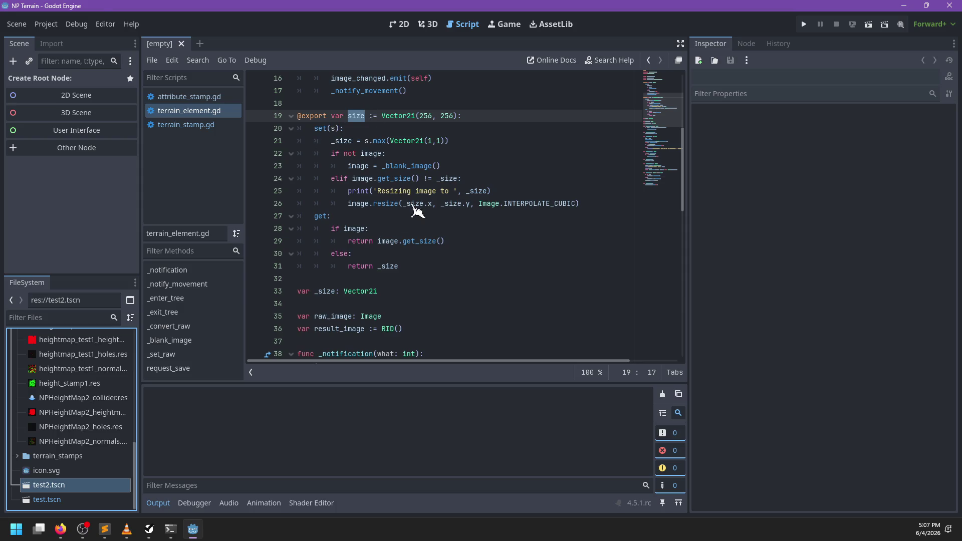
key("Return")
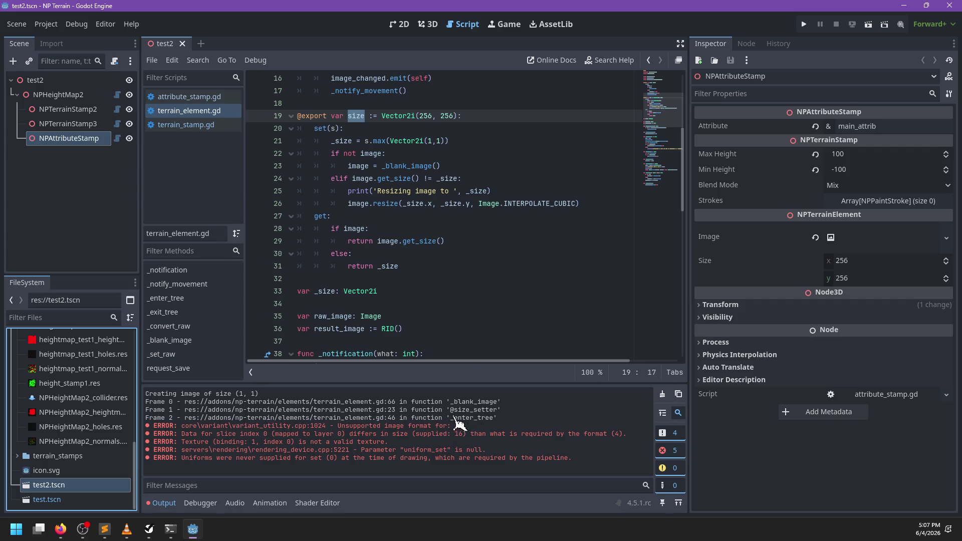
scroll(501, 242, "down", 13)
scroll(497, 246, "up", 1)
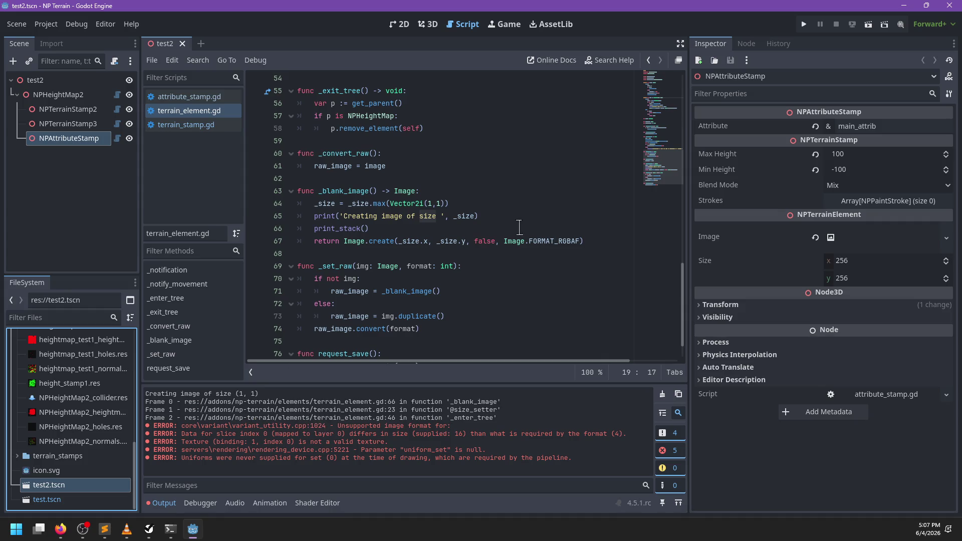
Append ' for ', get_path() to the image-creation print in _blank_image and save.
left_click_drag(503, 228, 505, 217)
left_click(476, 214)
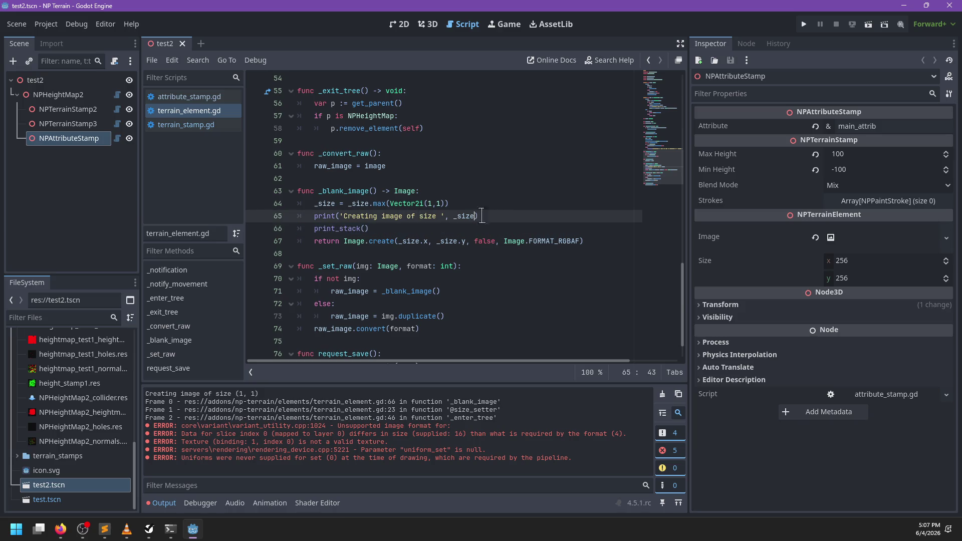
type("' for 'm")
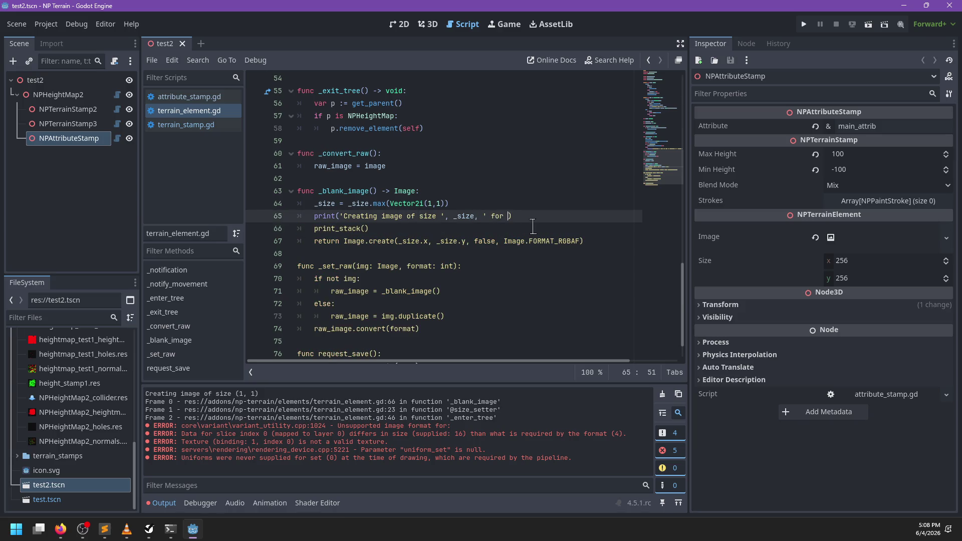
key("BackSpace")
key("BackSpace")
type(", get_path()")
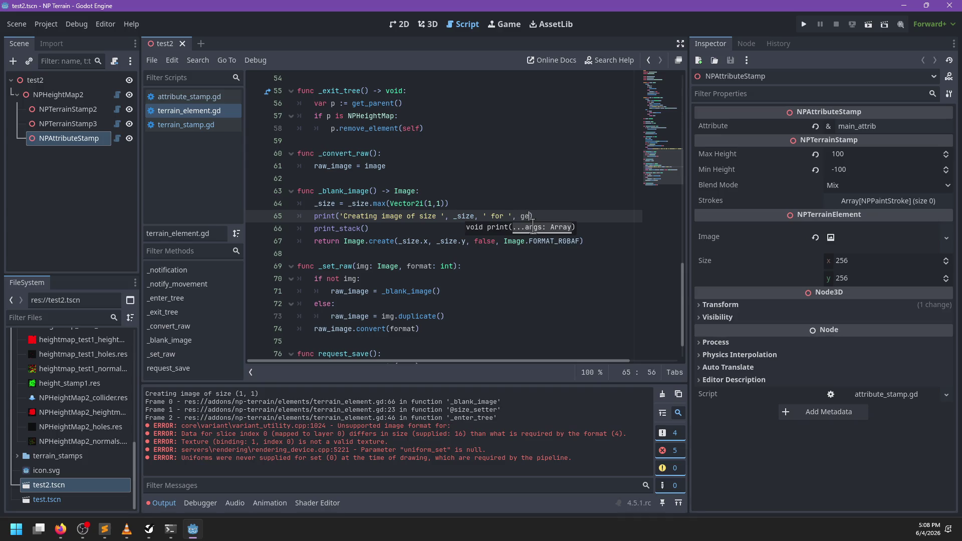
key("ctrl+s")
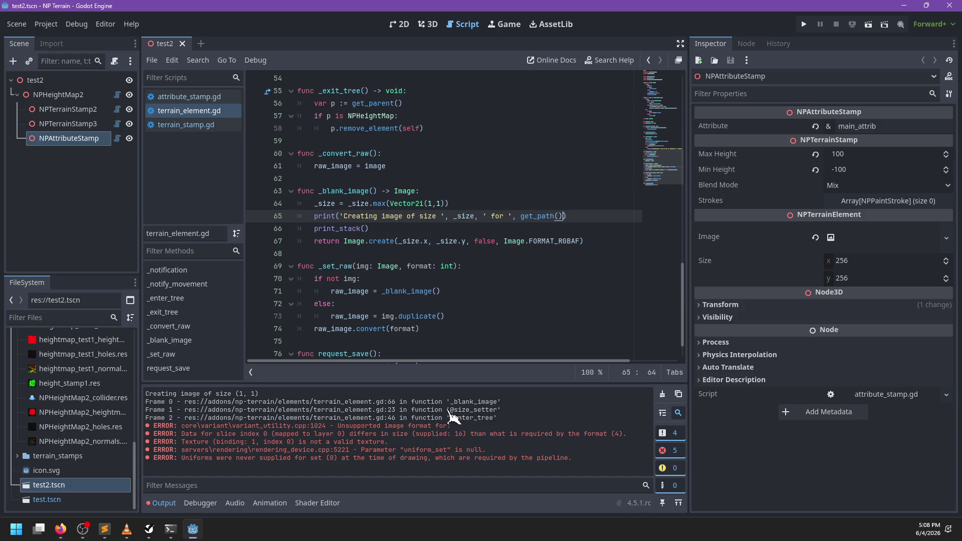
Reload test2.tscn and clear NPAttributeStamp's Image property back to empty.
left_click(182, 43)
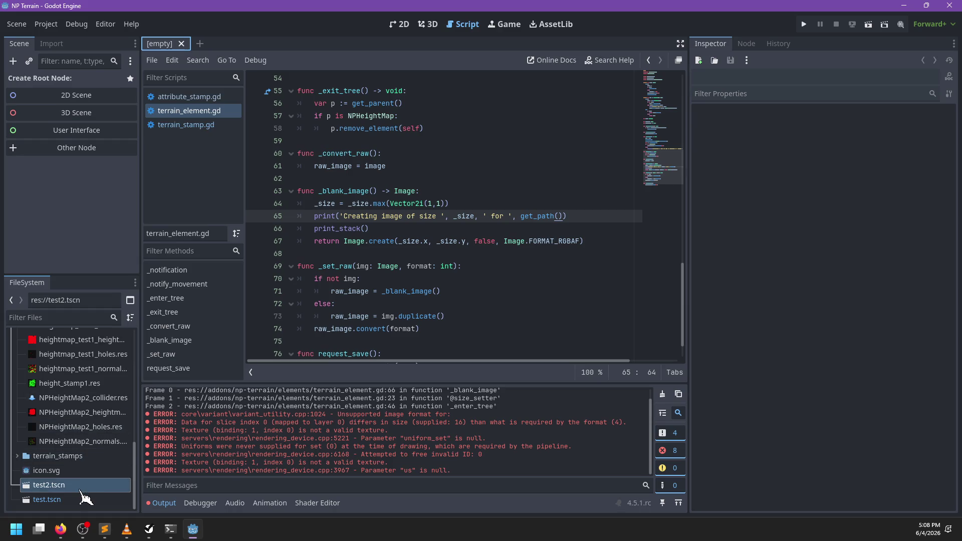
left_click(662, 394)
left_click(80, 488)
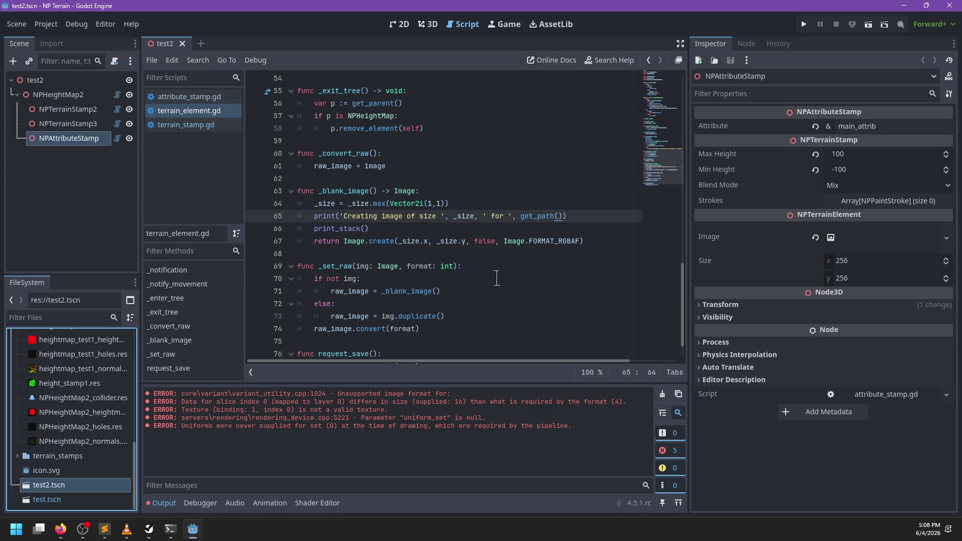
left_click(855, 246)
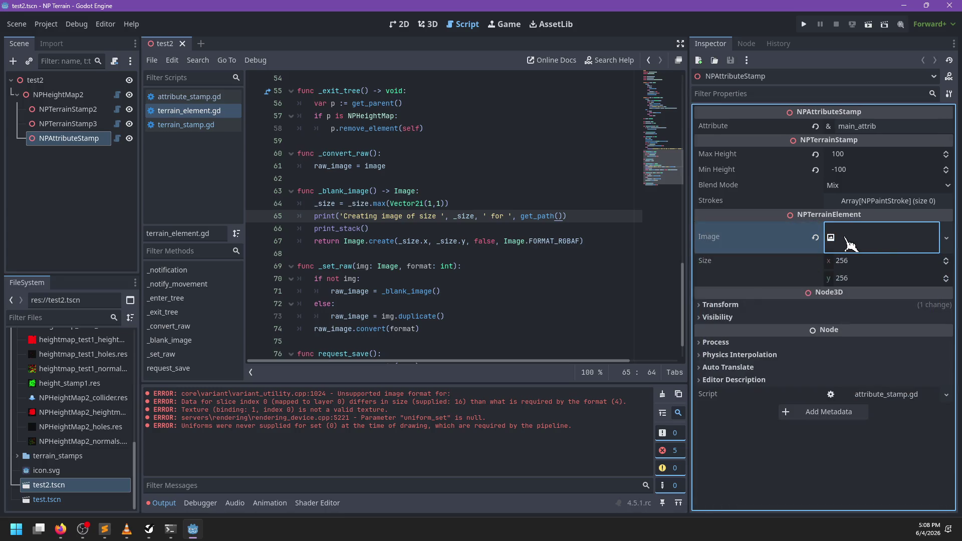
left_click(816, 238)
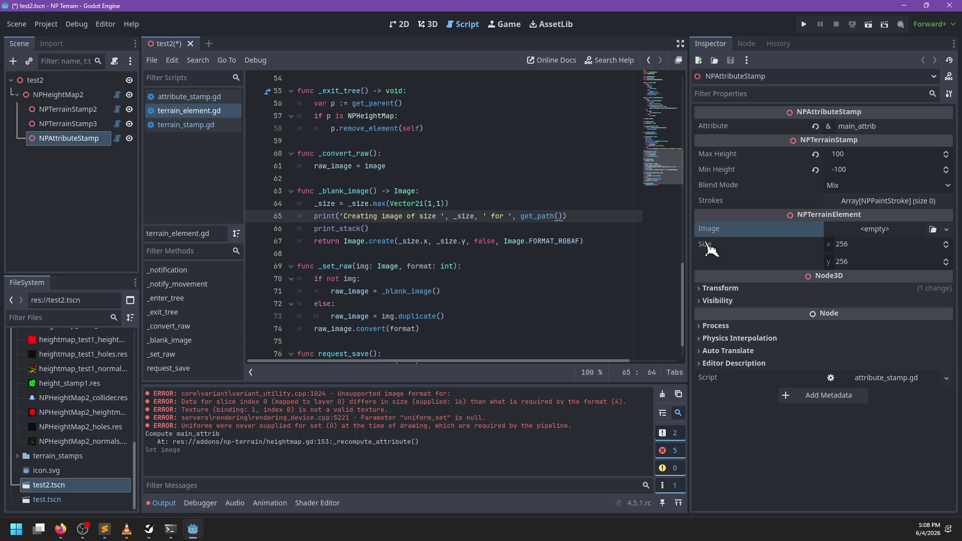
Open the Vector2i documentation at its max() method.
scroll(419, 206, "up", 7)
left_click(425, 215)
scroll(416, 196, "up", 5)
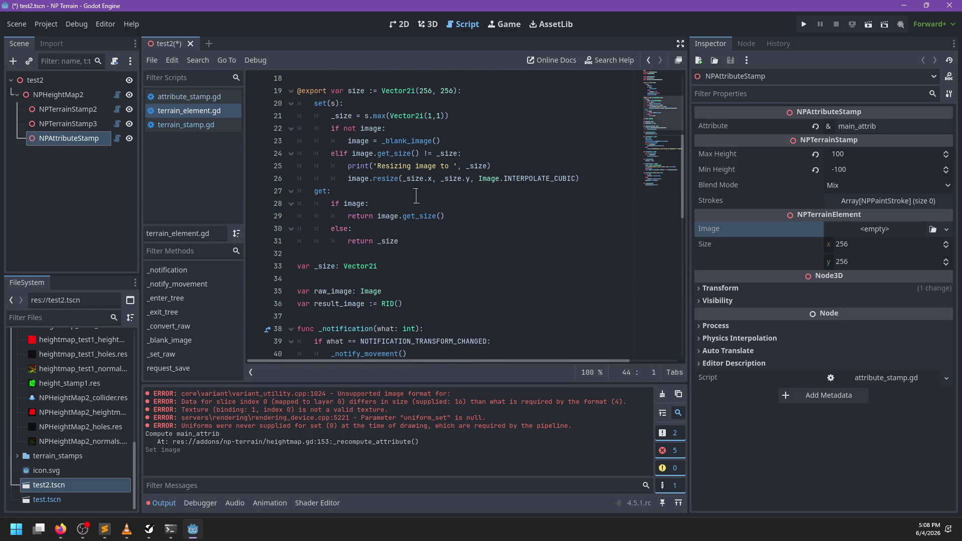
left_click(379, 117, "ctrl")
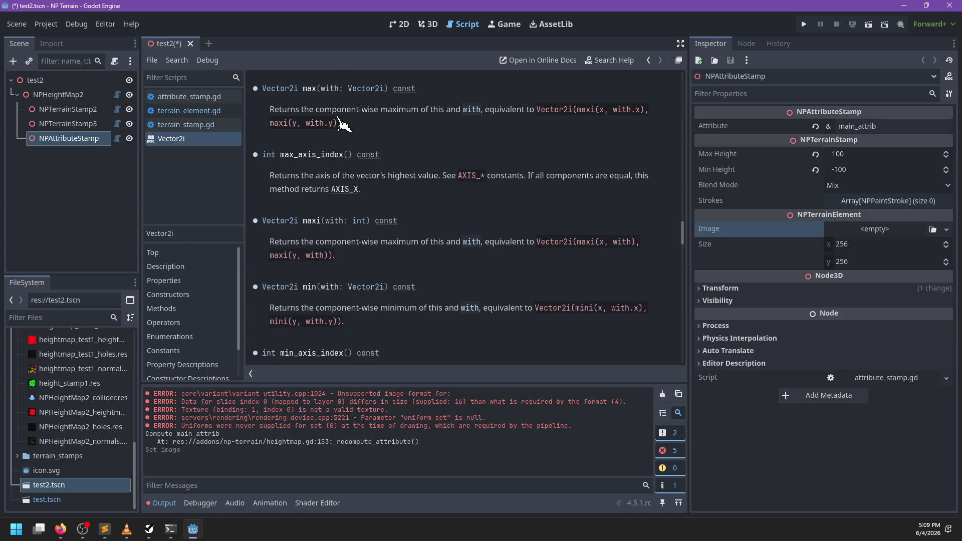
Add print_debug(s, ' max: ', _size) to the size setter in terrain_element.gd, save, and close test2.
left_click(209, 110)
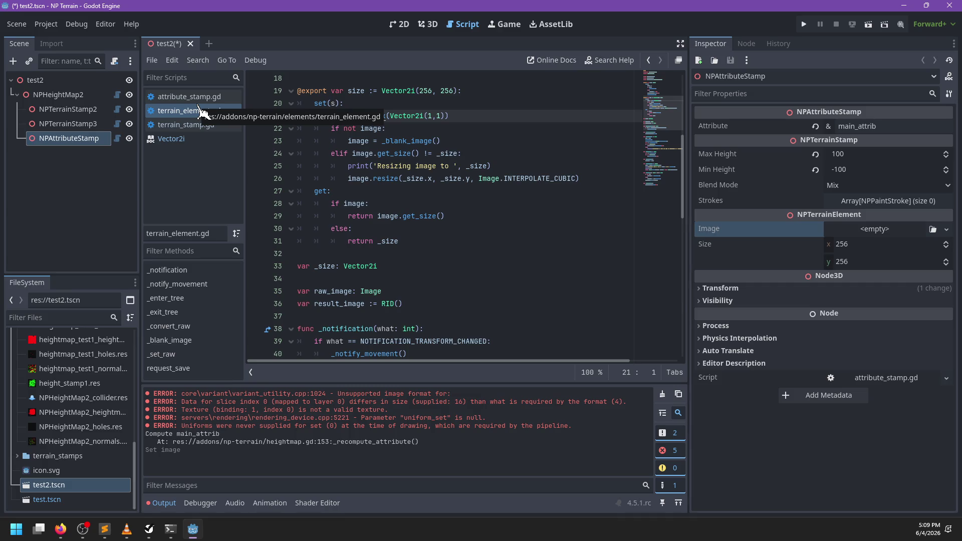
left_click(471, 115)
key("Return")
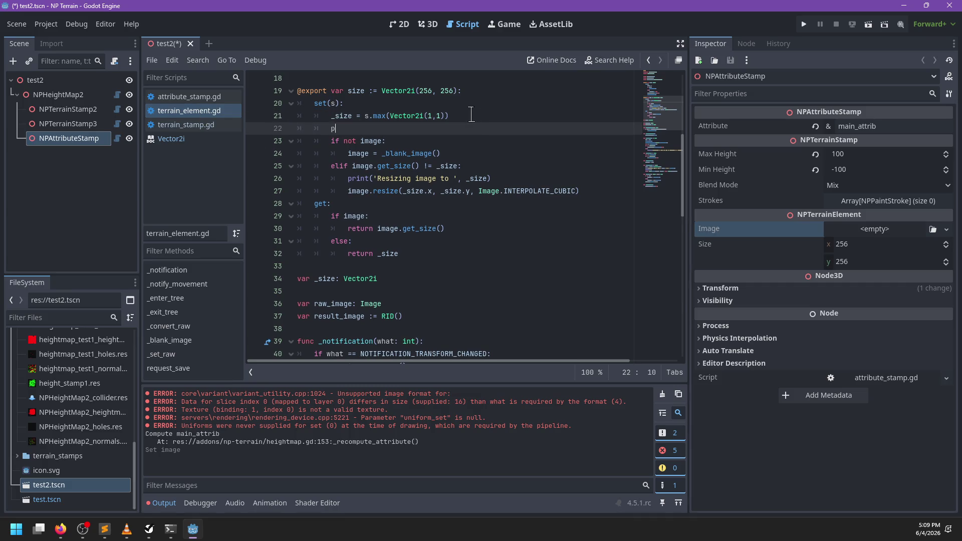
type("rint_debug")
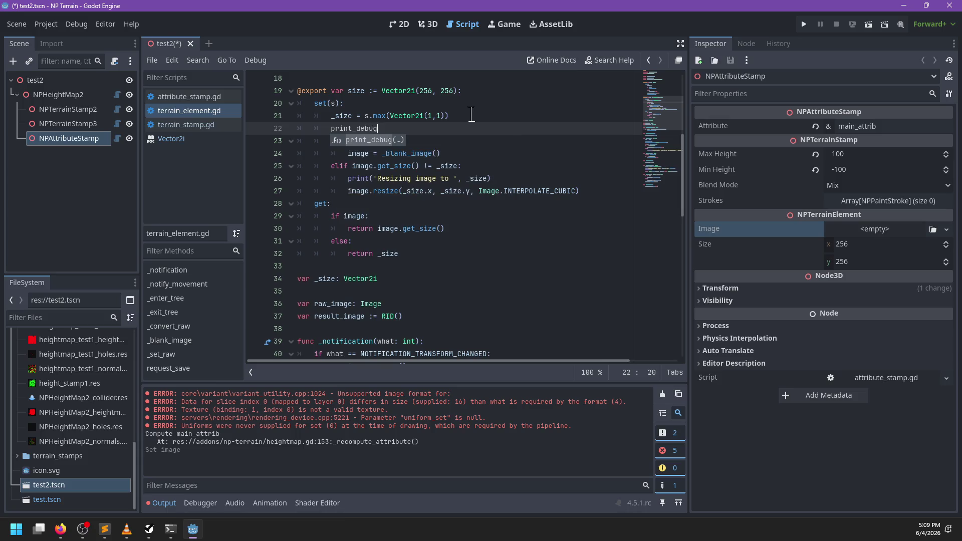
type("(s")
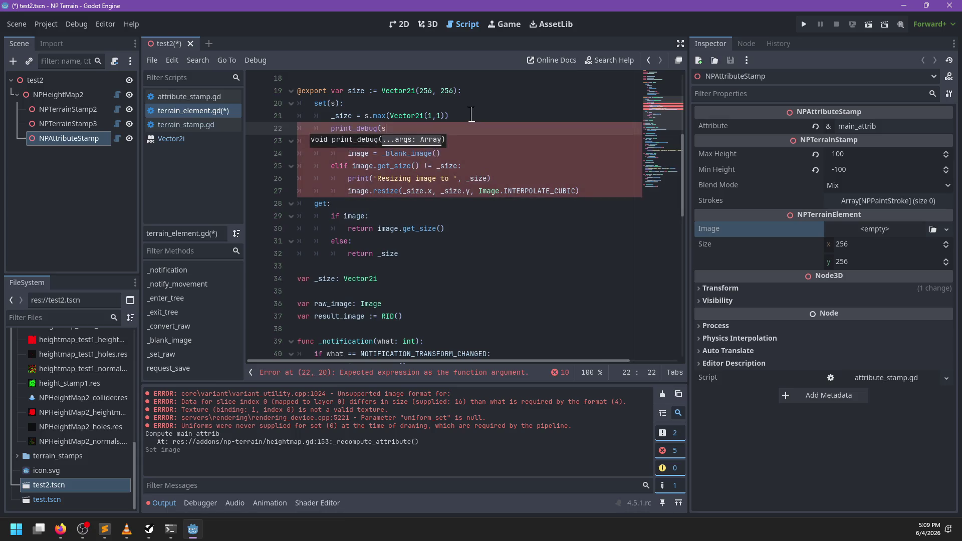
type(", '")
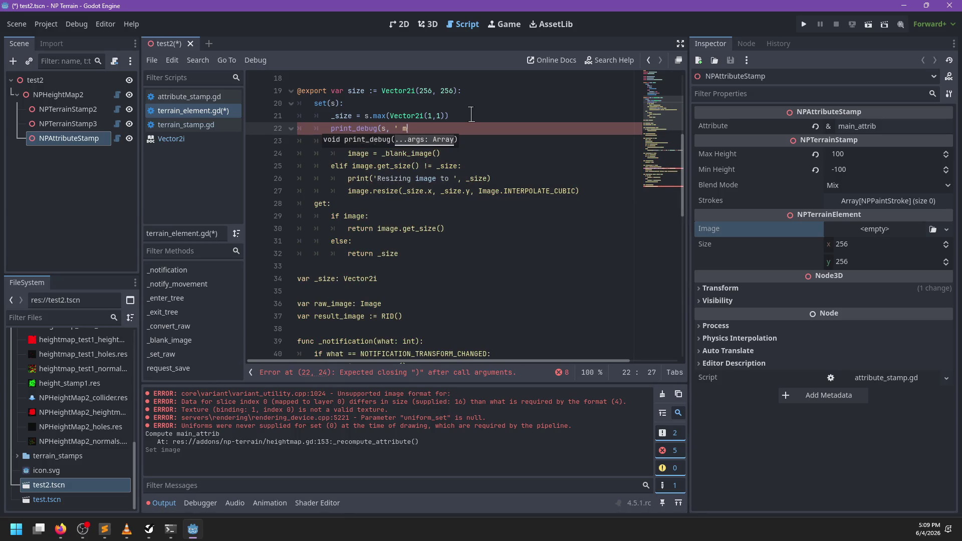
type(" max with")
key("BackSpace")
key("BackSpace")
key("BackSpace")
type("', _")
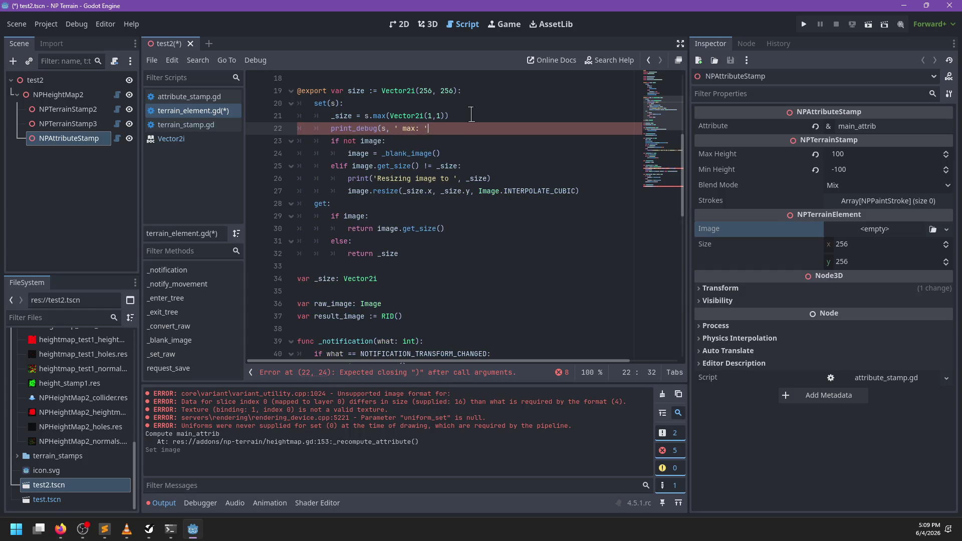
type("size)")
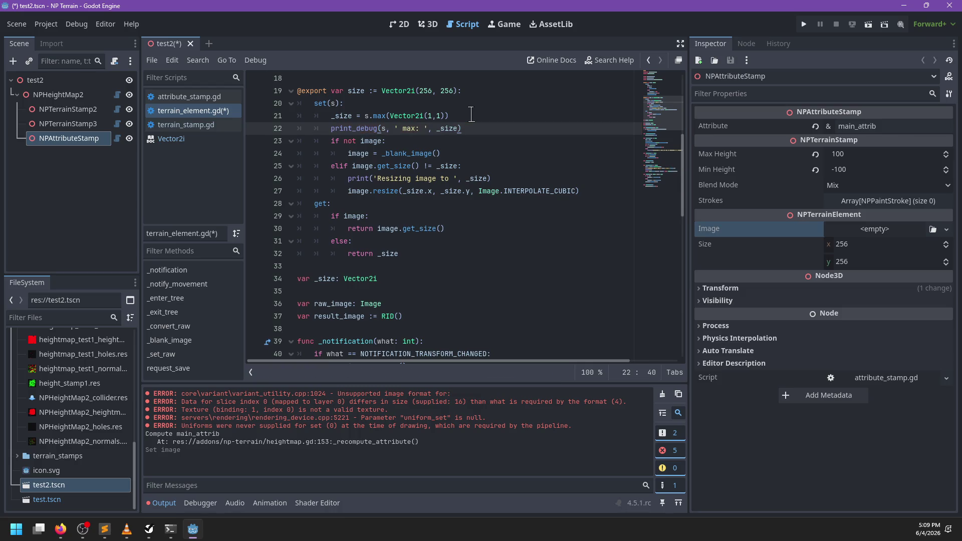
key("ctrl+s")
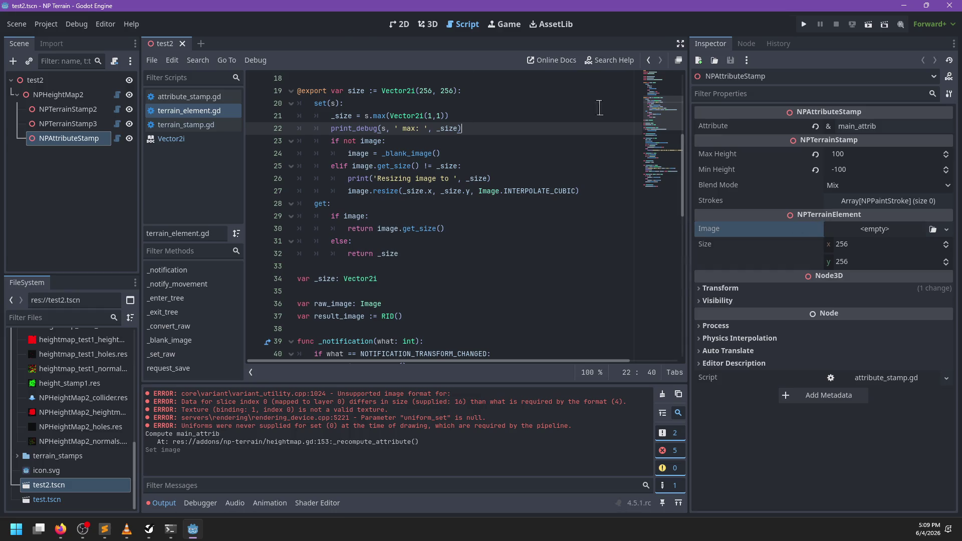
left_click(182, 44)
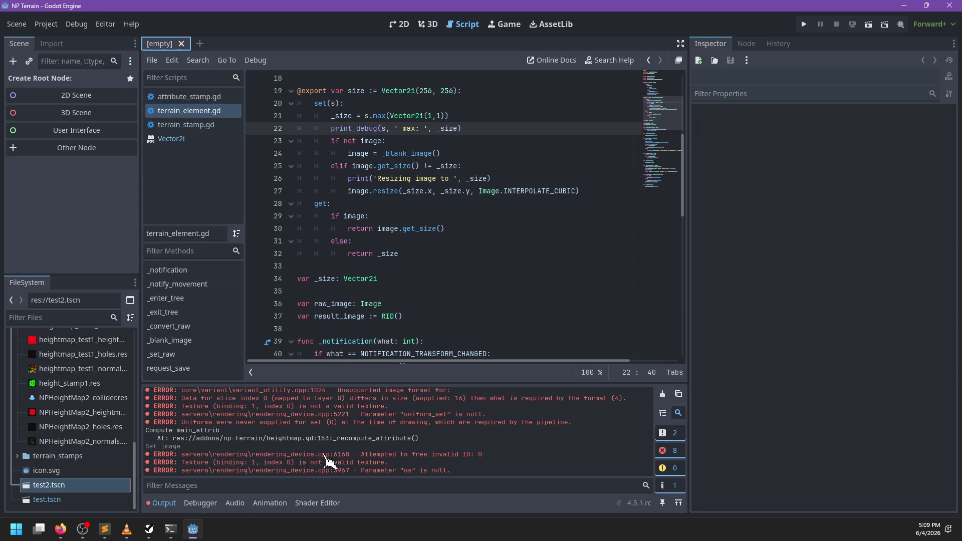
Clear the output log, reopen test2.tscn, and scroll through the new size debug messages.
left_click(663, 394)
left_click(75, 488)
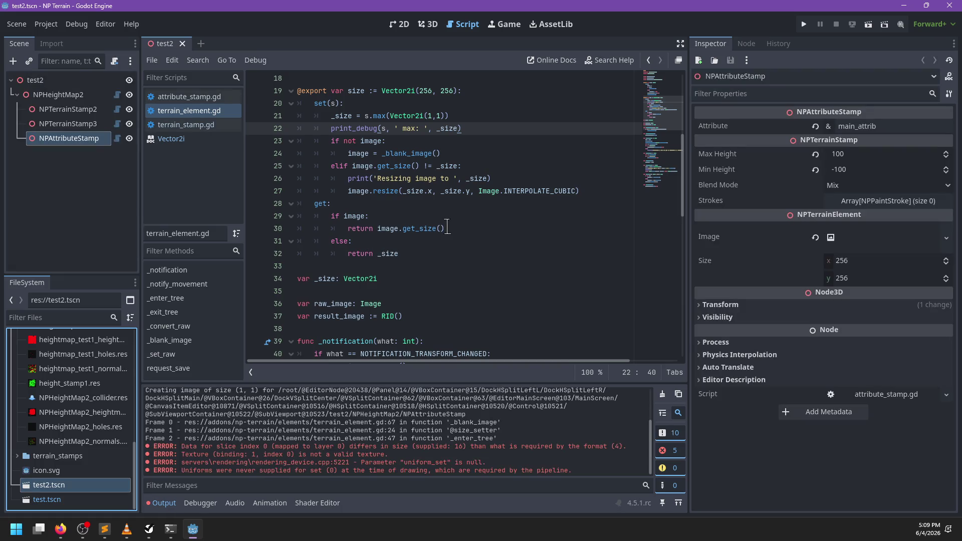
scroll(396, 431, "up", 3)
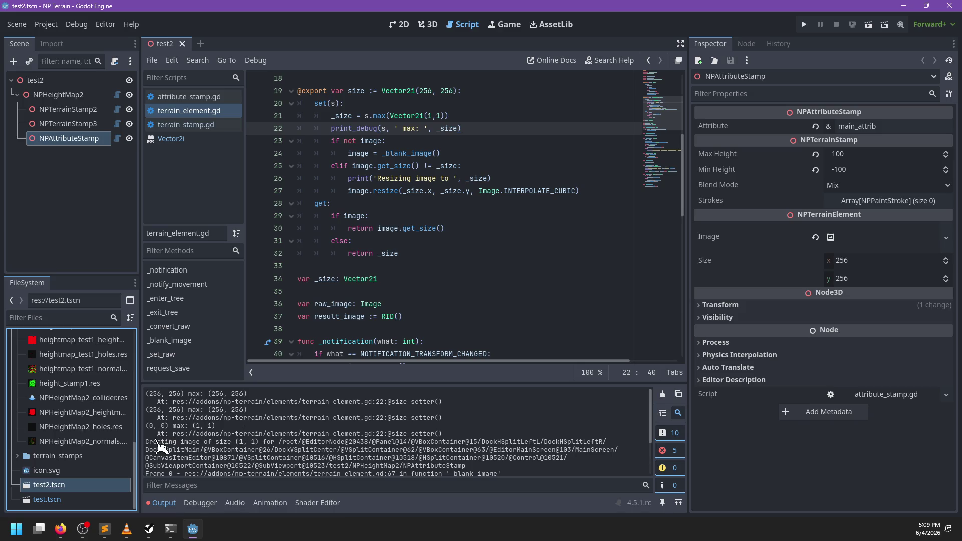
scroll(353, 440, "down", 1)
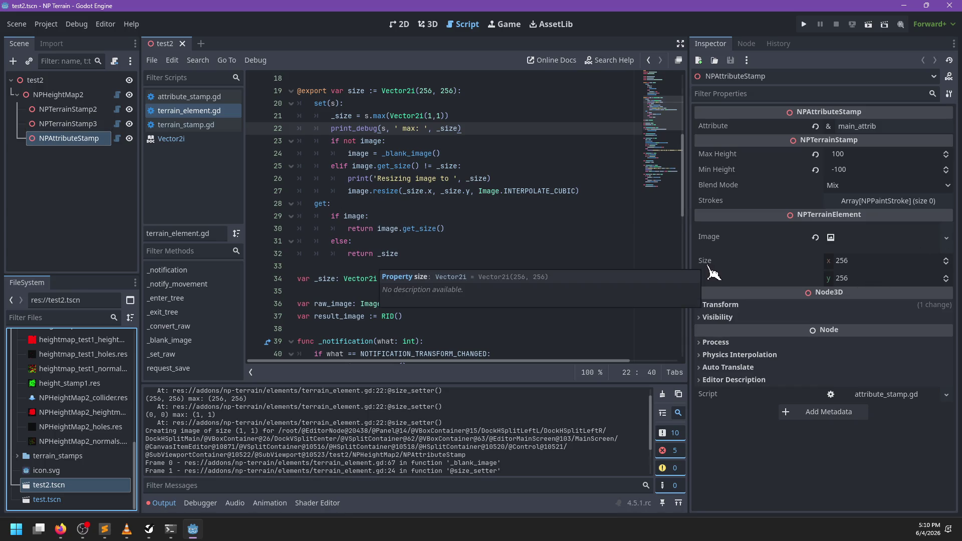
scroll(465, 246, "up", 4)
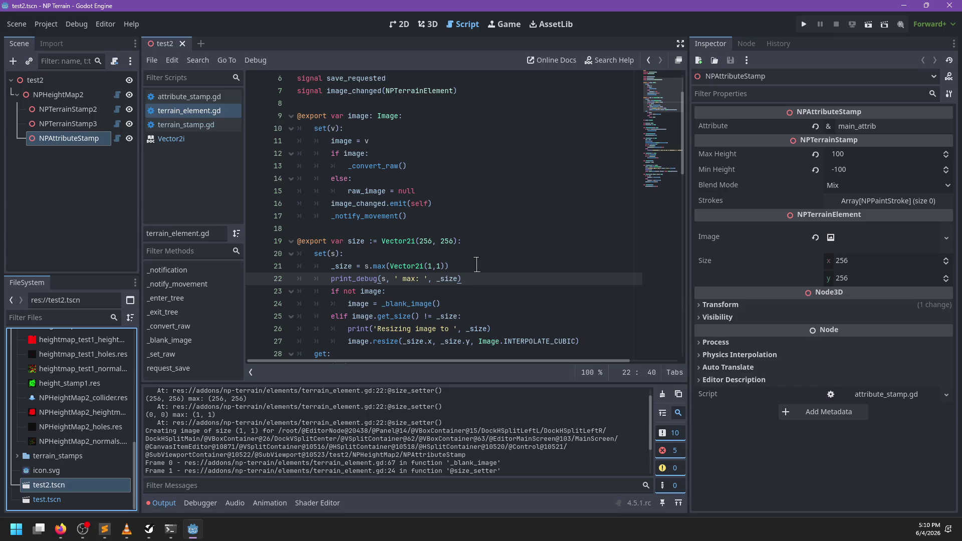
left_click(838, 256)
Change the NPAttributeStamp's Size x to 128, then back to 256.
type("28")
key("Return")
left_click(862, 242)
left_click(863, 247)
left_click(869, 261)
type("256")
key("Return")
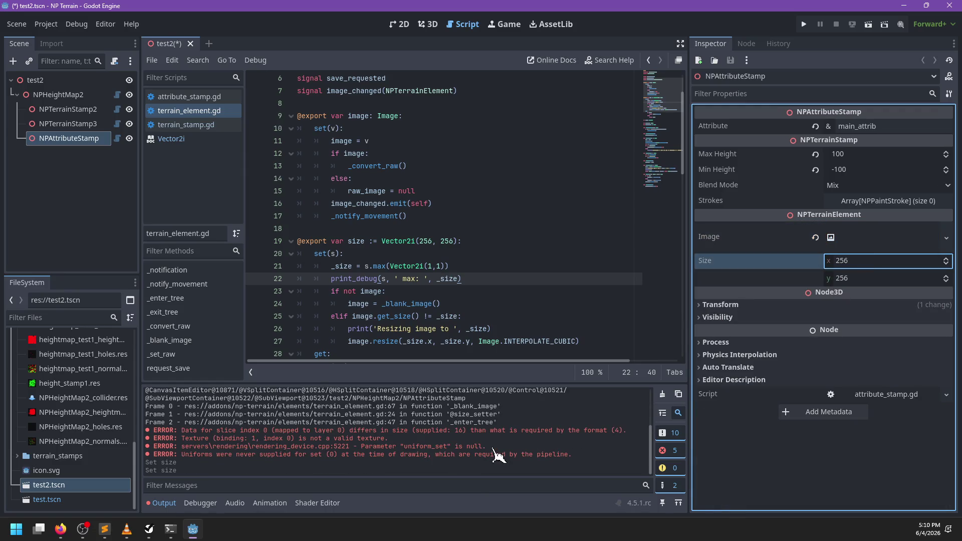
Review the size setter code, selecting 'set' on line 20.
scroll(424, 255, "down", 2)
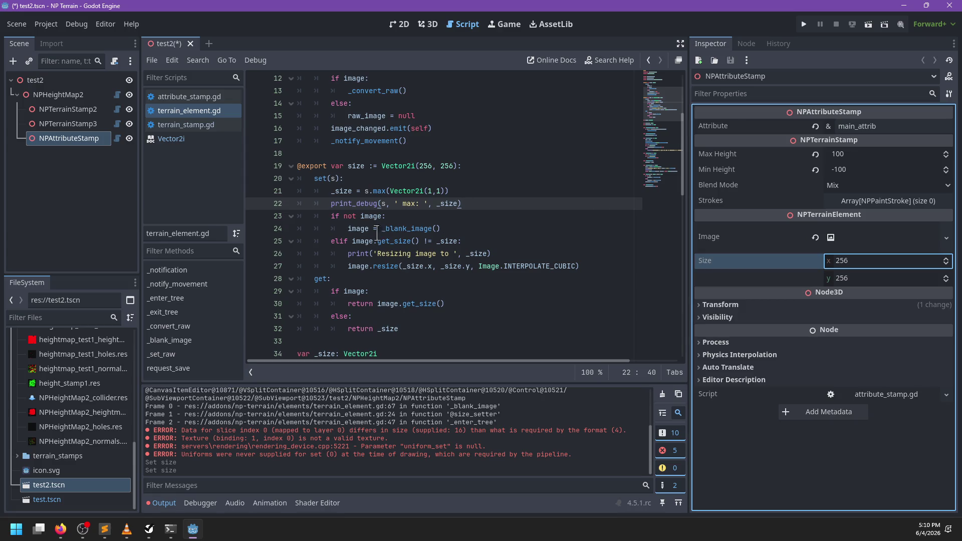
mouse_move(373, 235)
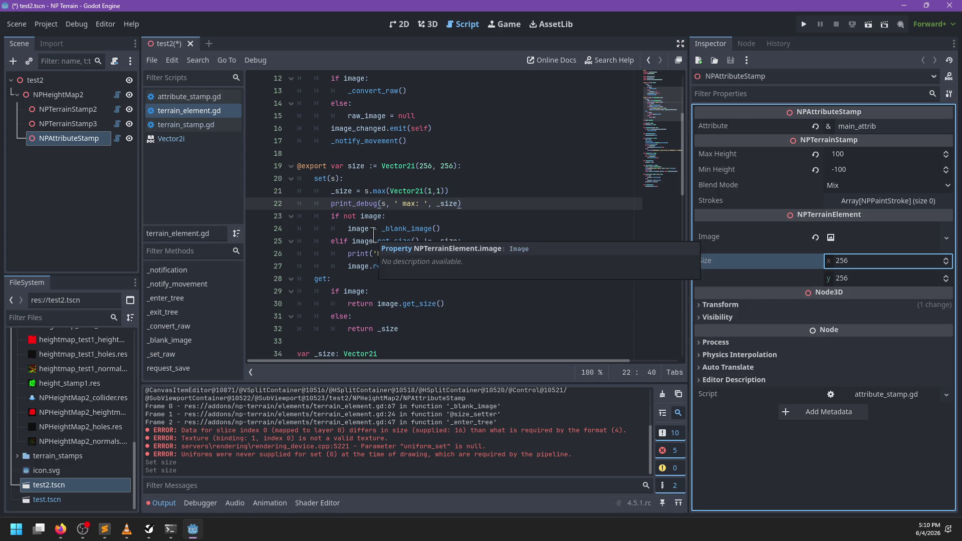
double_click(321, 178)
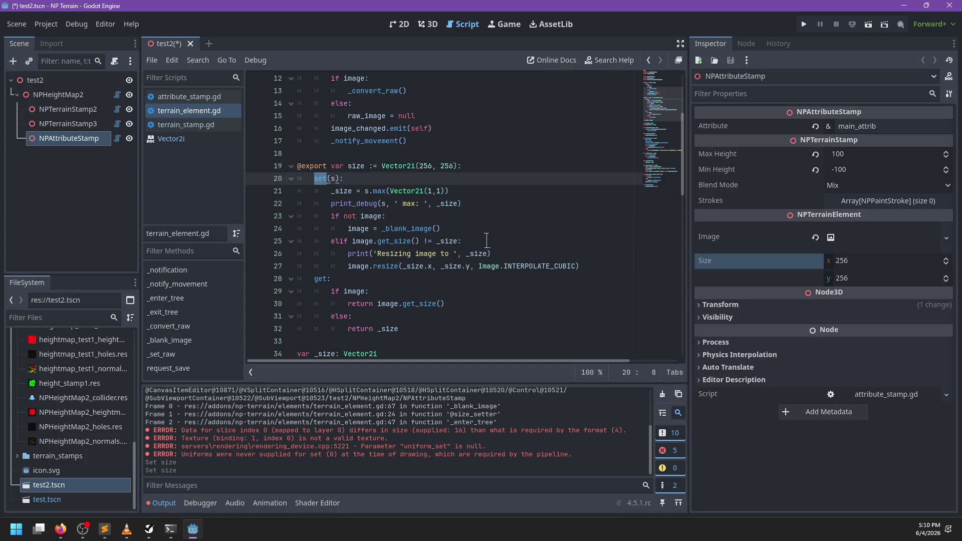
scroll(456, 242, "up", 4)
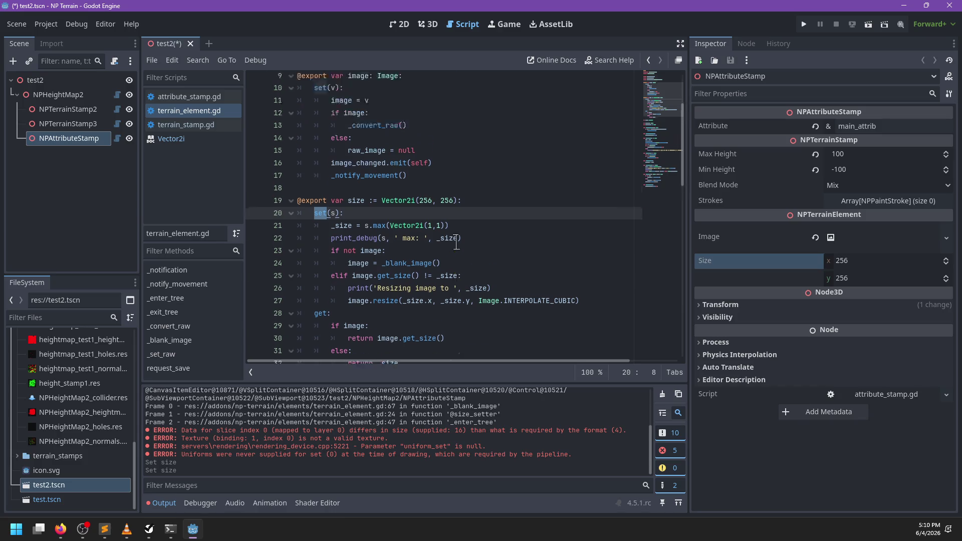
scroll(449, 227, "down", 5)
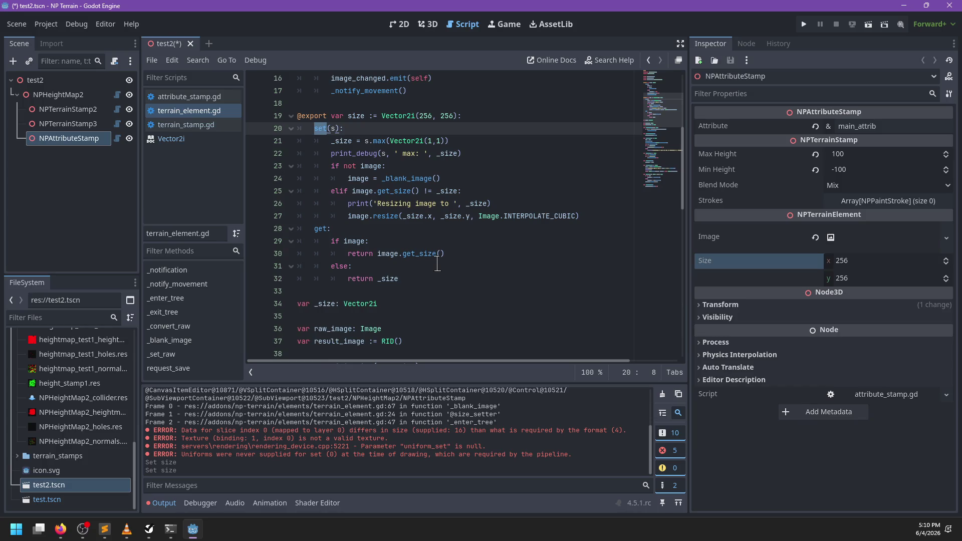
Replace the size setter body with print_debug('size set for ', get_path()) and close test2.
mouse_move(593, 217)
left_mouse_down()
mouse_move(346, 136)
mouse_move(330, 151)
left_mouse_up()
type("print_")
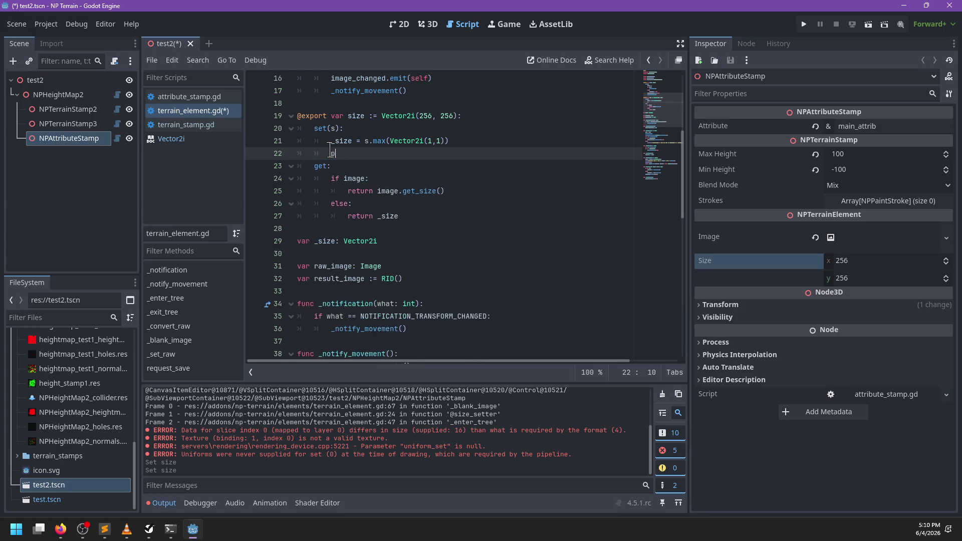
type("debug('size')")
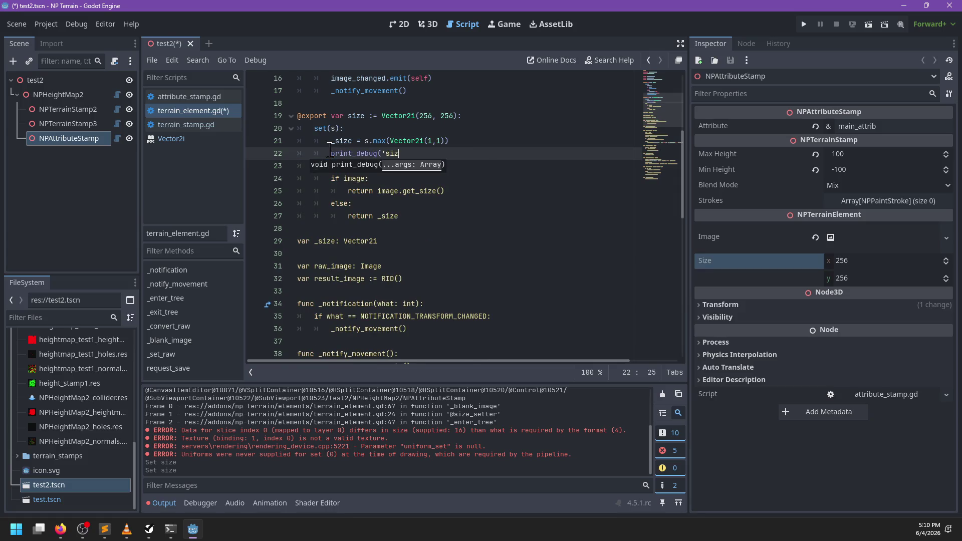
type("et for ', g")
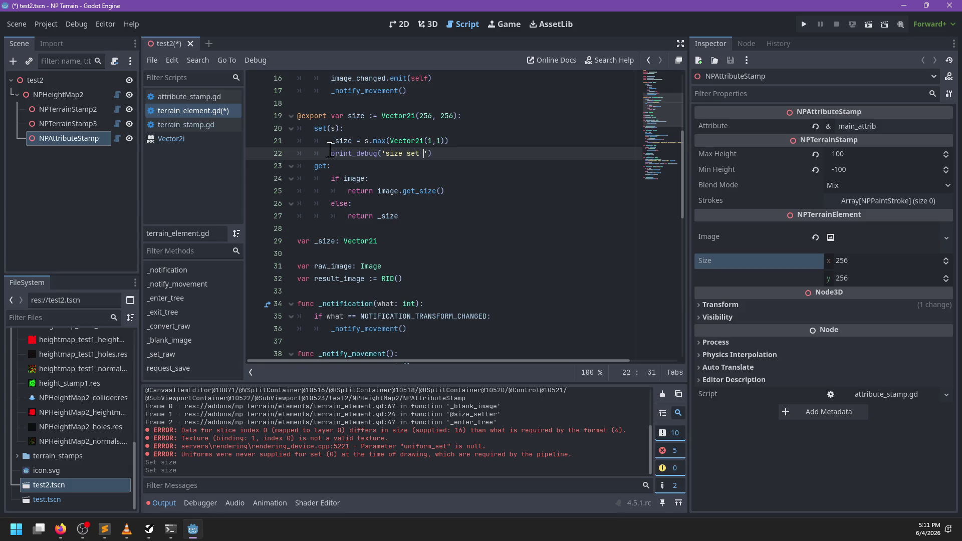
type("et_path()")
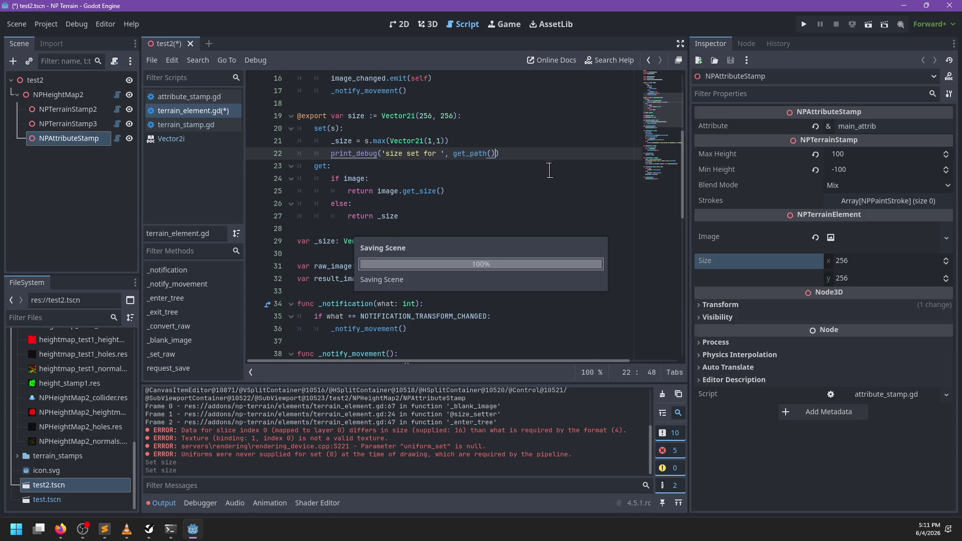
left_click(662, 395)
left_click(182, 43)
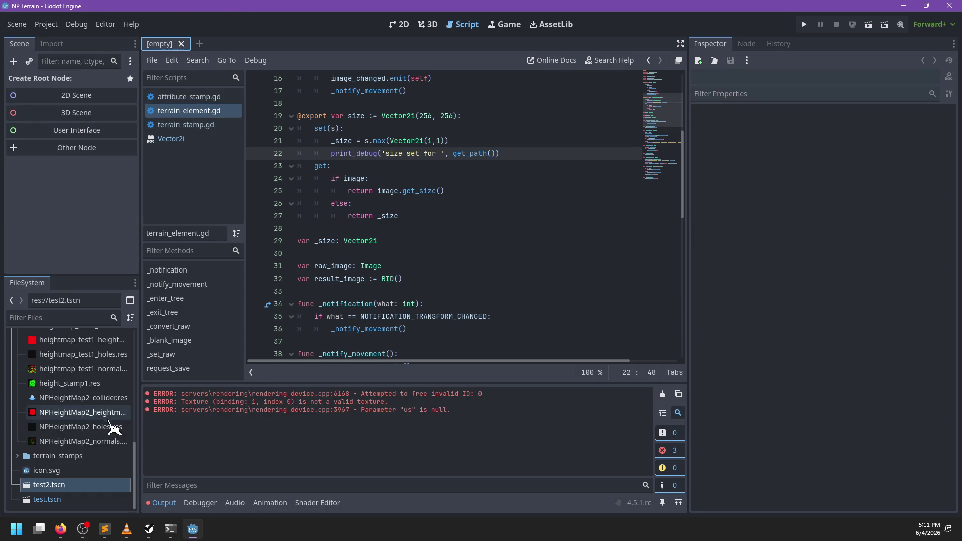
Clear the output and reopen test2, scrolling through the logged image-format errors.
left_click(663, 395)
left_click(97, 489)
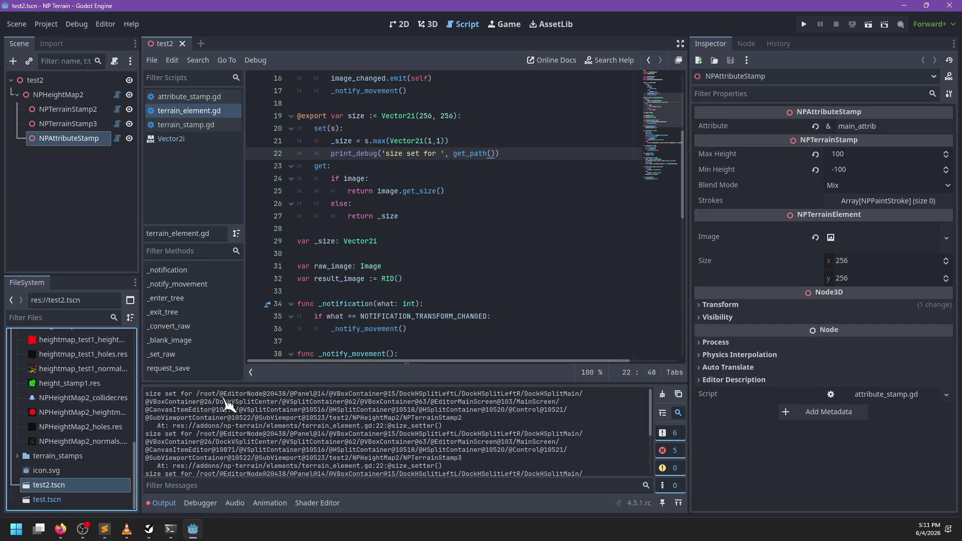
scroll(441, 451, "down", 3)
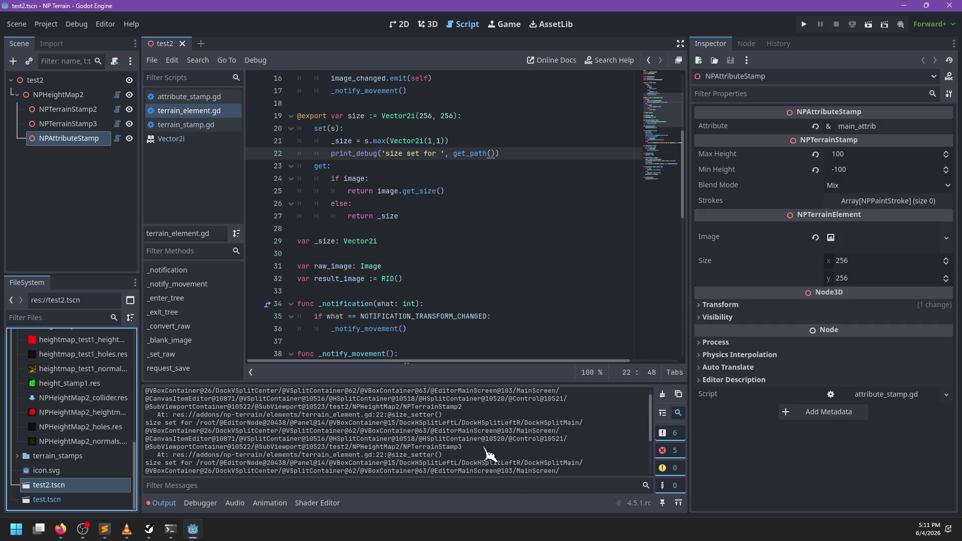
scroll(440, 471, "down", 3)
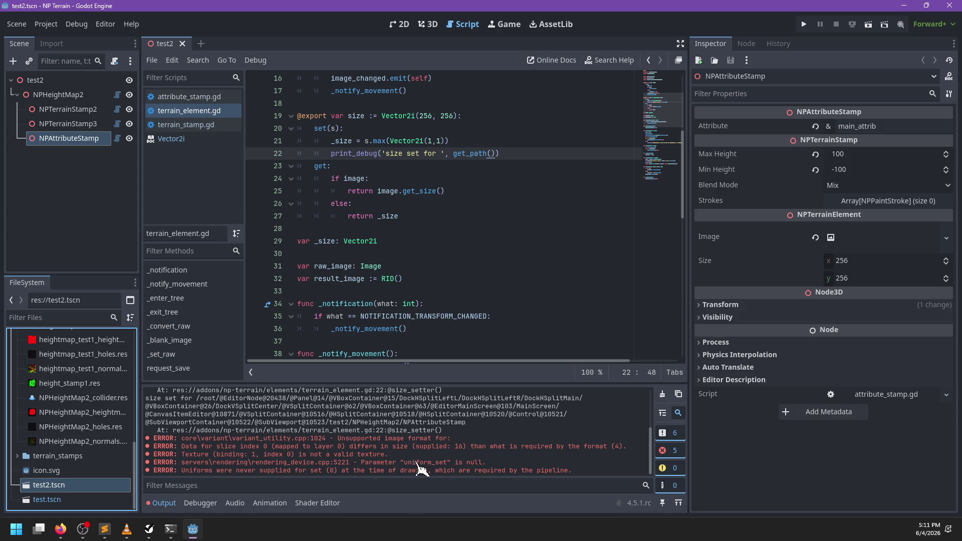
scroll(476, 209, "down", 12)
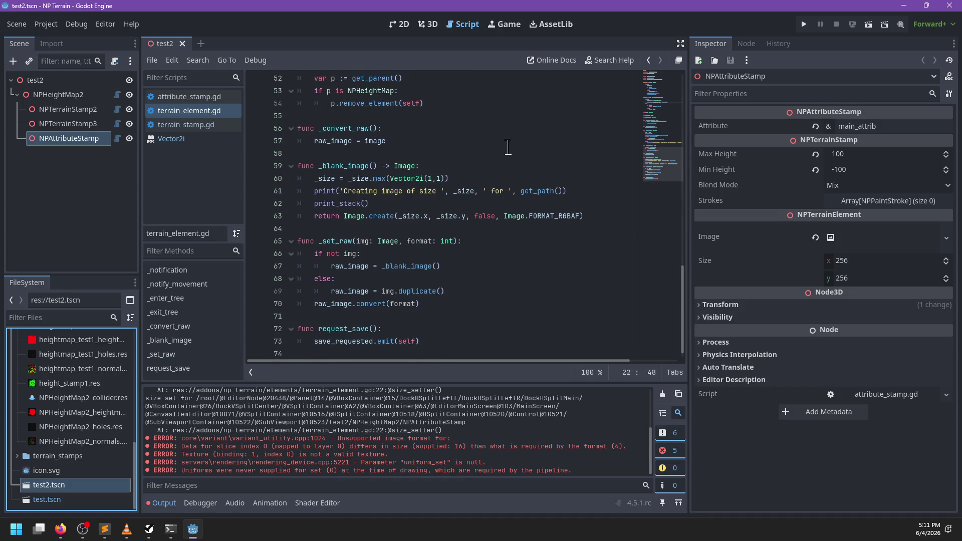
Compare the NPAttributeStamp and NPTerrainStamp3 images and look up the Image convert documentation.
left_click(91, 142)
key("Up")
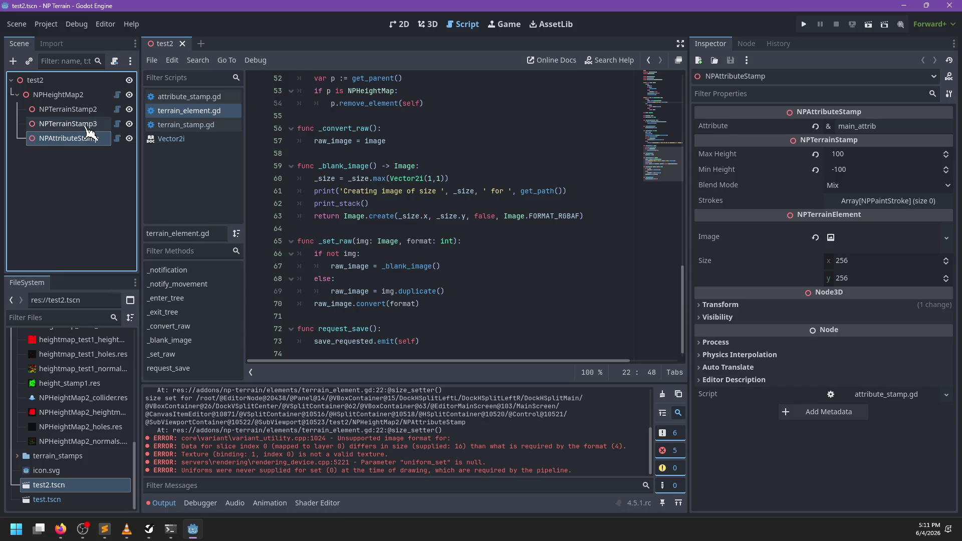
key("Down")
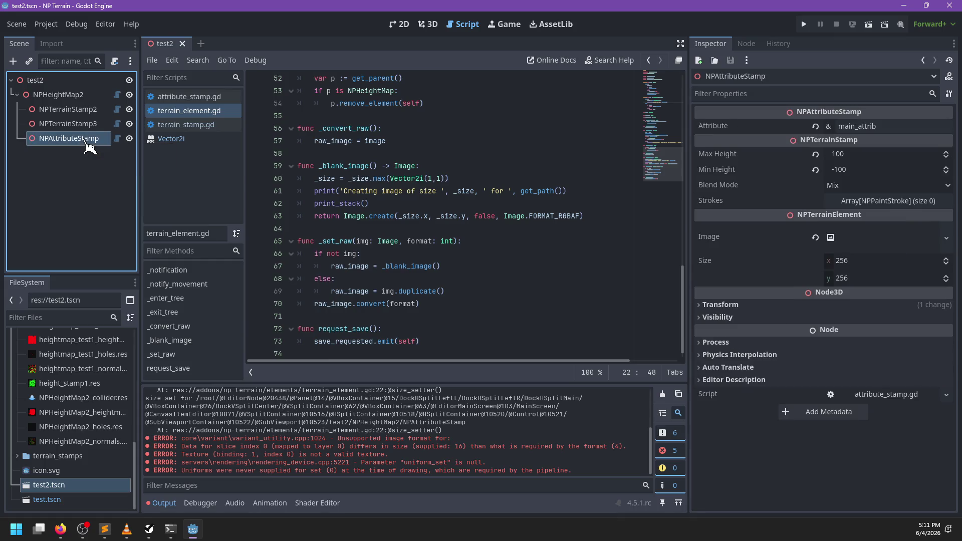
left_click(381, 304, "ctrl")
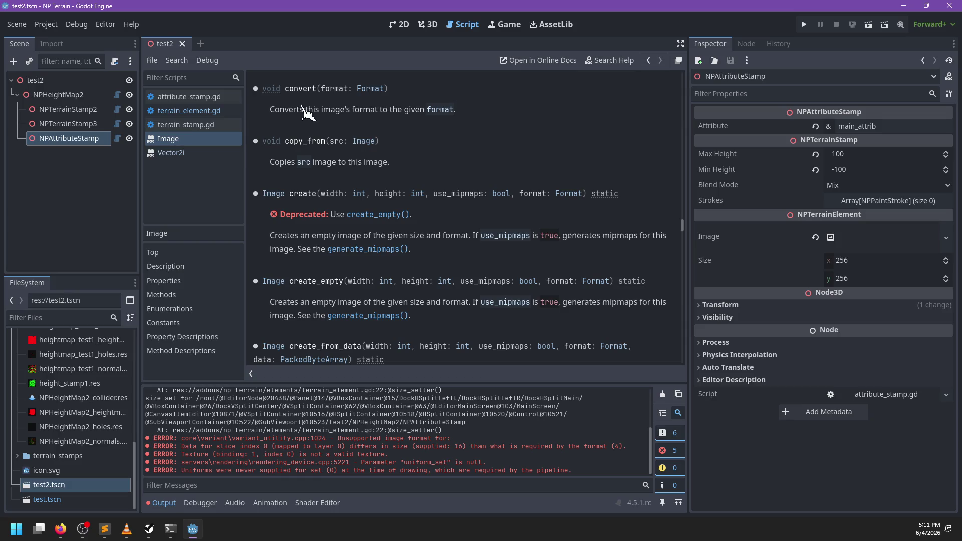
left_click(92, 138)
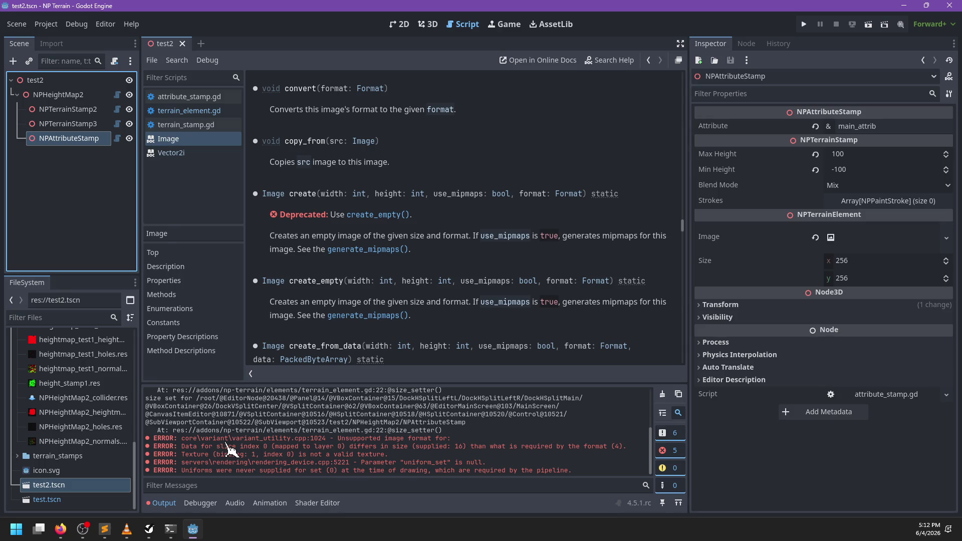
left_click(80, 125)
In the 3D view, set the NPAttributeStamp's Size x to 128.
left_click(80, 145)
left_click(428, 24)
left_click_drag(534, 274, 646, 273)
left_click(908, 249)
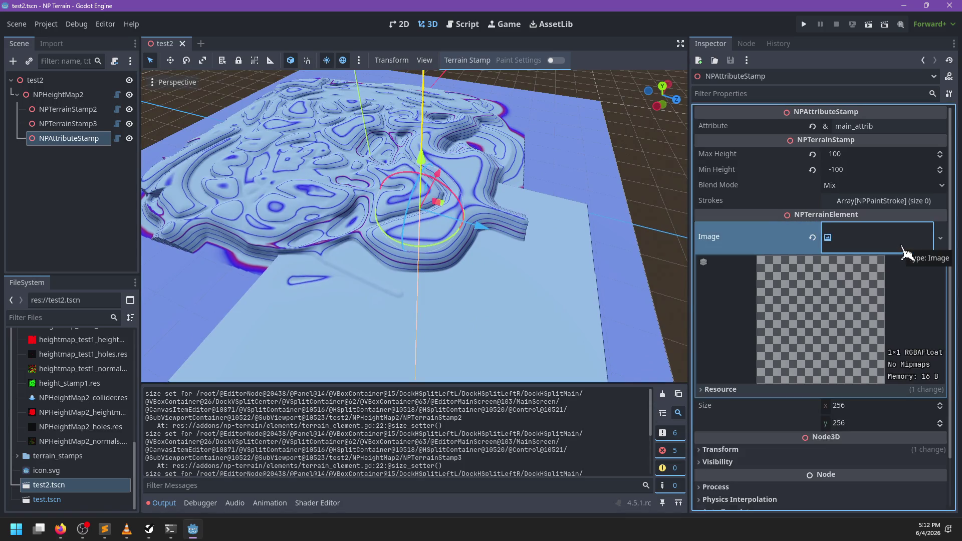
left_click(907, 250)
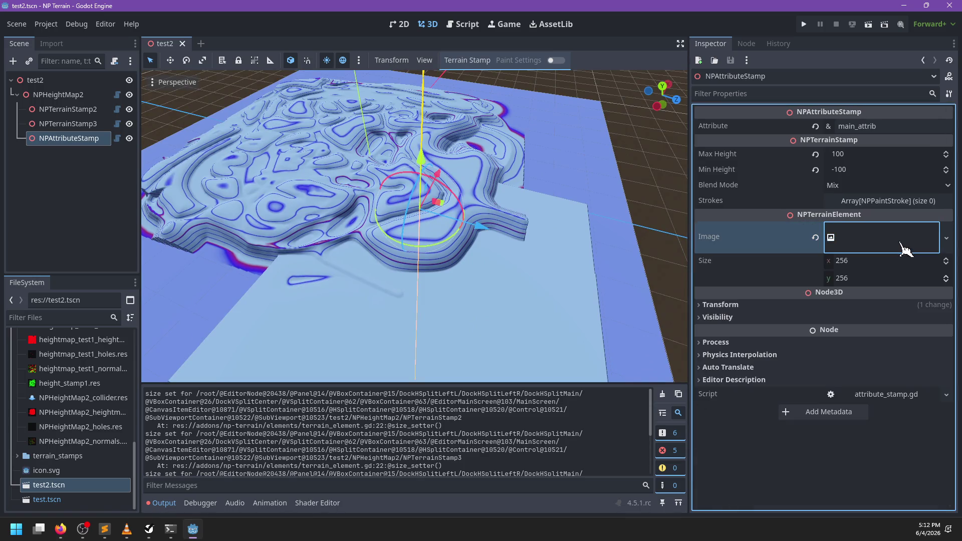
left_click(882, 261)
type("128")
key("Return")
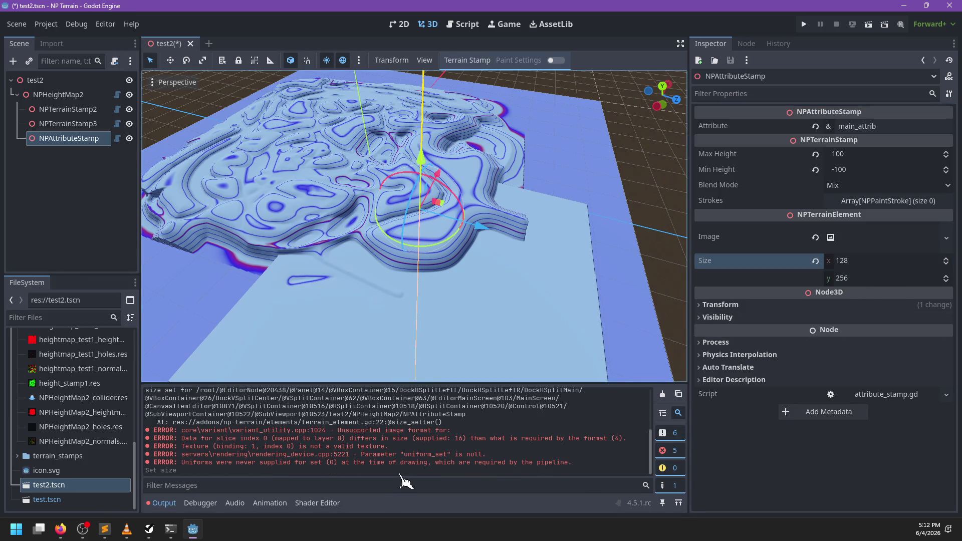
Inspect the size setter in terrain_element.gd and revert the stamp's Size x to 256.
left_click(450, 28)
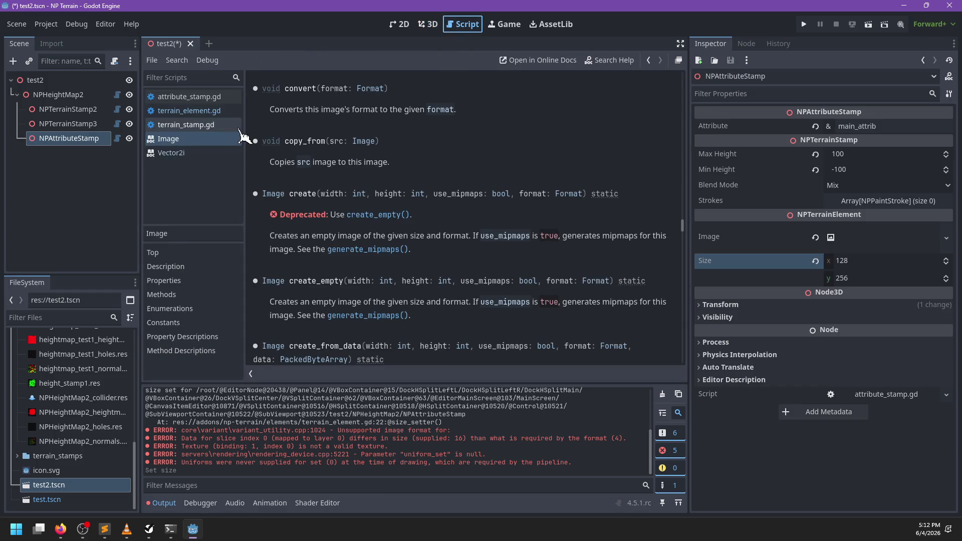
left_click(202, 111)
scroll(479, 259, "up", 8)
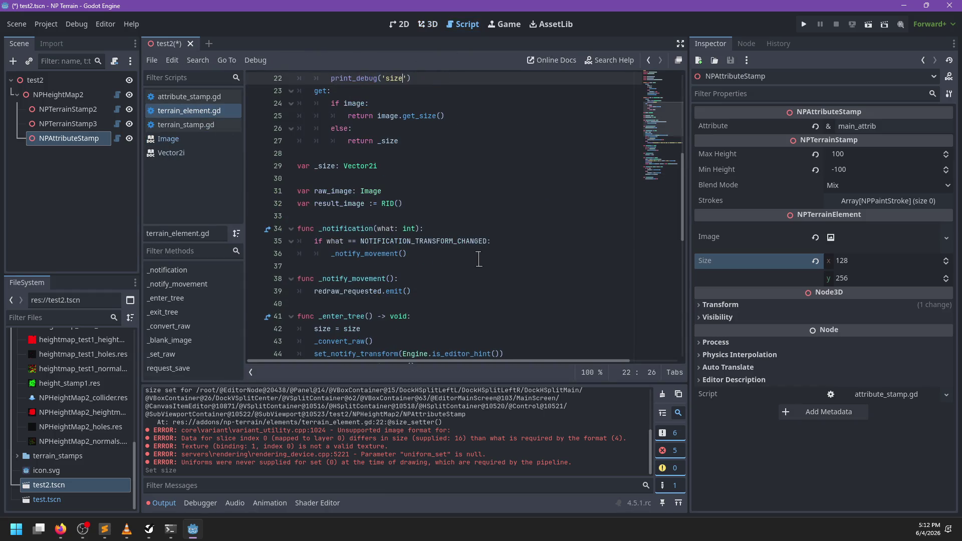
key("ctrl+z")
left_click(345, 131)
left_click(509, 141)
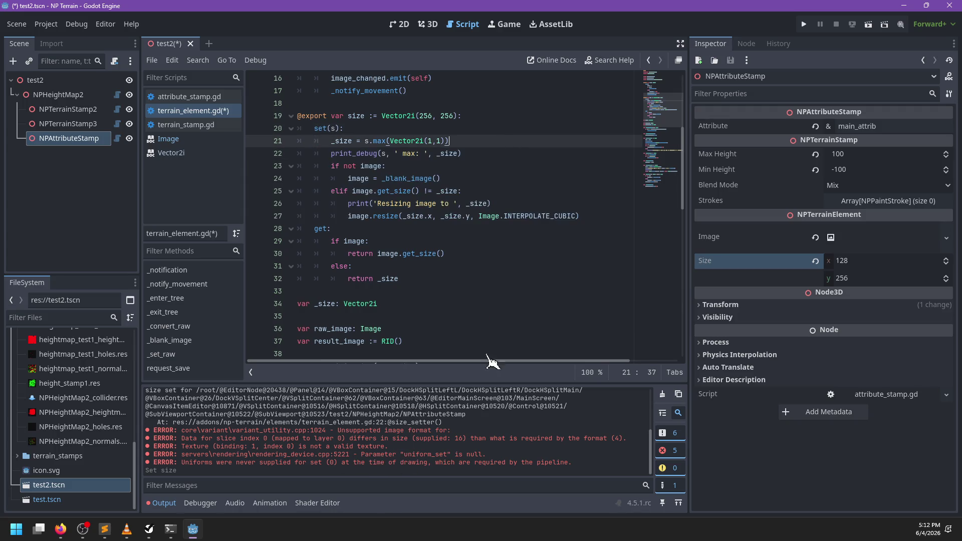
left_click(815, 261)
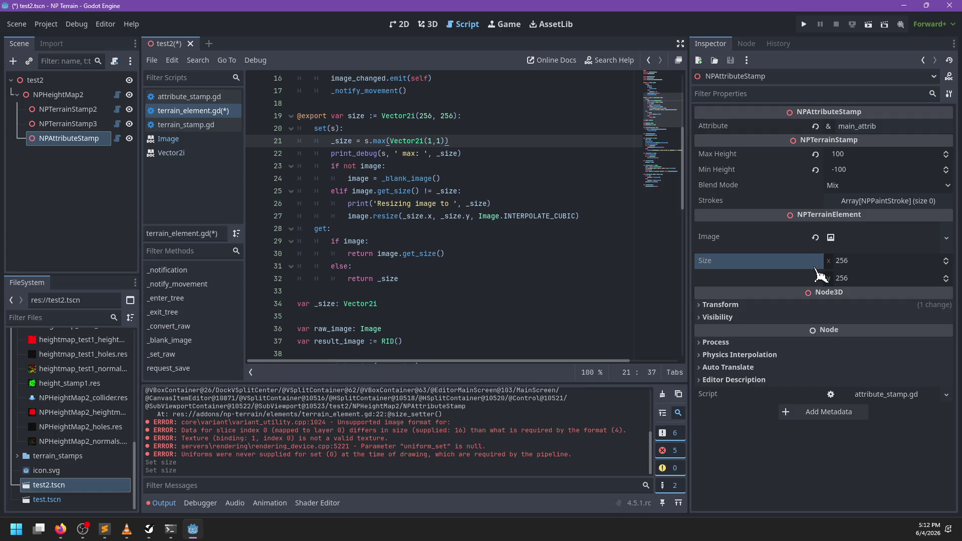
Save test2 and terrain_element.gd with its 'Resizing image to' size setter.
left_click(546, 206)
key("ctrl+s")
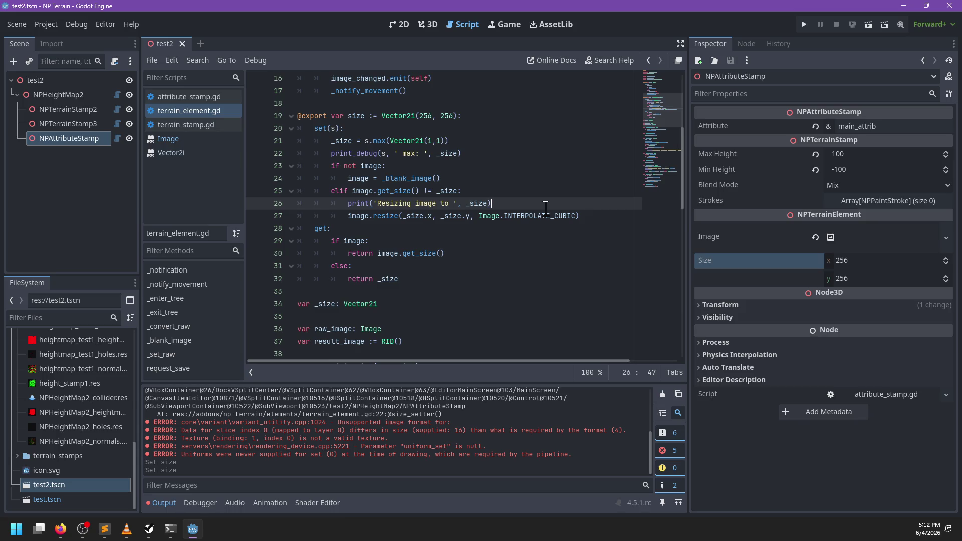
key("Up")
key("Up")
key("Up")
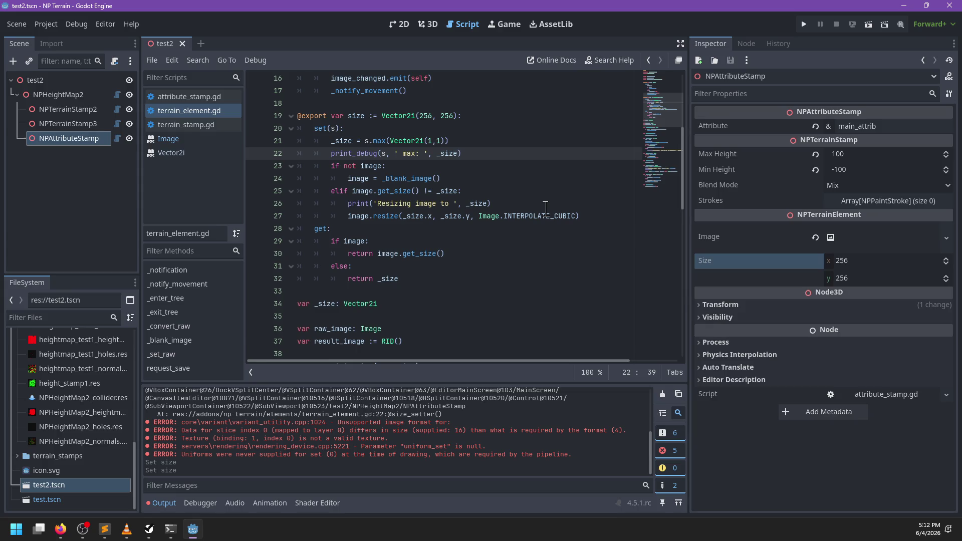
Delete the size setter, getter and _size variable, renaming _size to size in _blank_image.
mouse_move(380, 311)
left_mouse_down()
mouse_move(498, 109)
mouse_move(489, 116)
left_mouse_up()
key("BackSpace")
key("BackSpace")
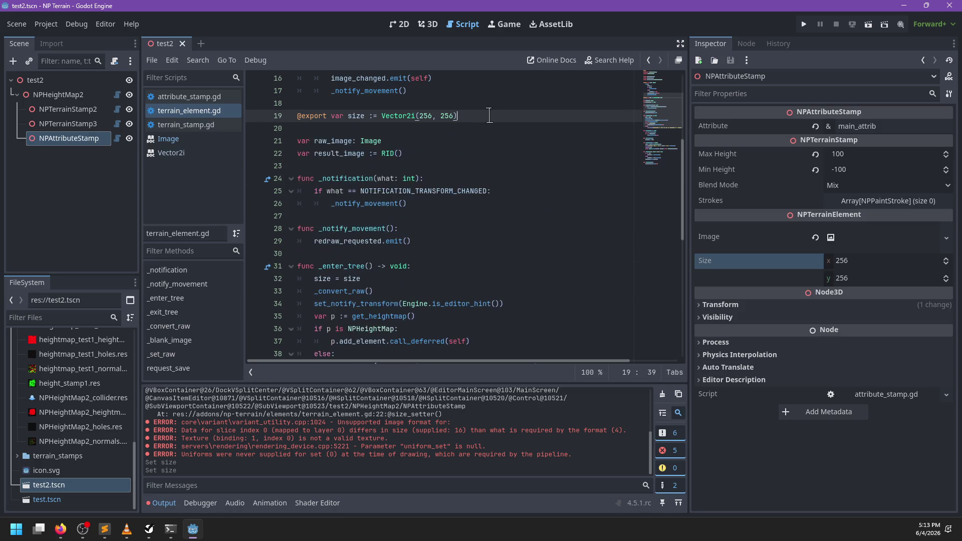
scroll(490, 166, "down", 8)
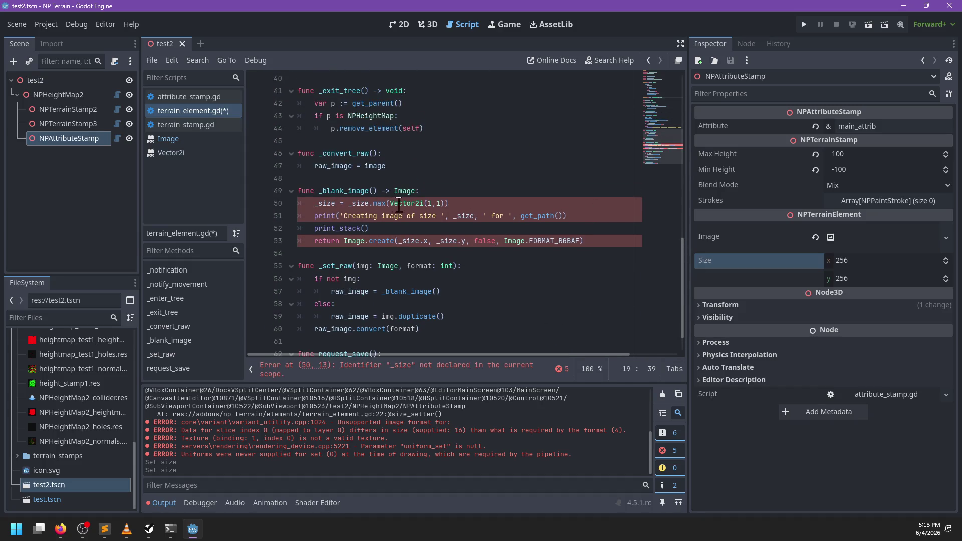
double_click(365, 203)
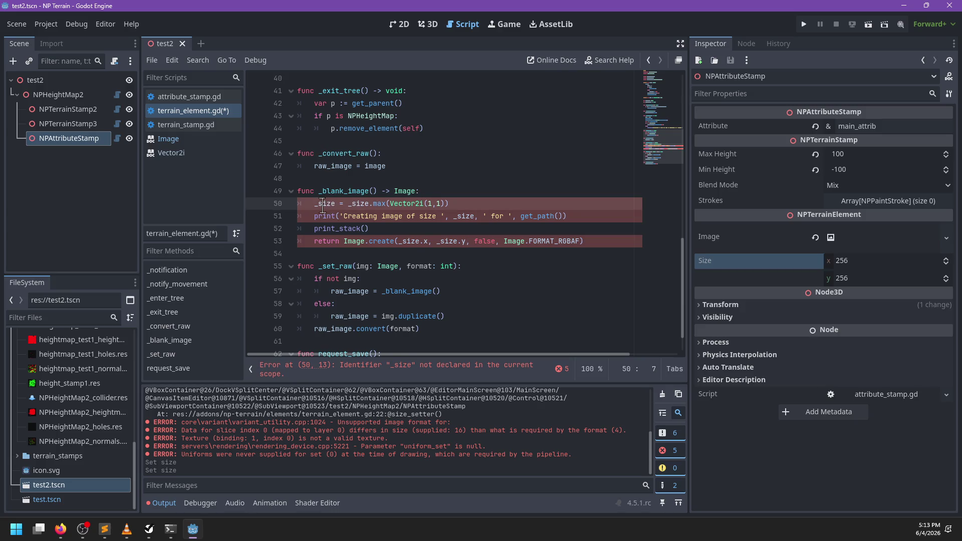
type("size")
double_click(322, 203)
type("size")
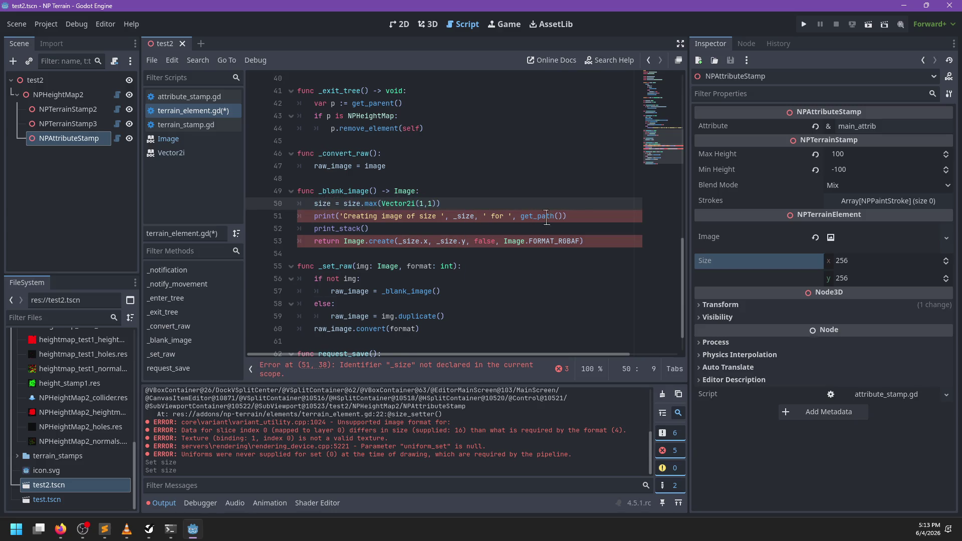
double_click(463, 216)
key("ctrl+d")
key("ctrl+d")
type("size")
Remove print_stack() from _blank_image, reset the stamp's Image to empty, and save.
left_click(371, 228)
left_click_drag(370, 229, 614, 215)
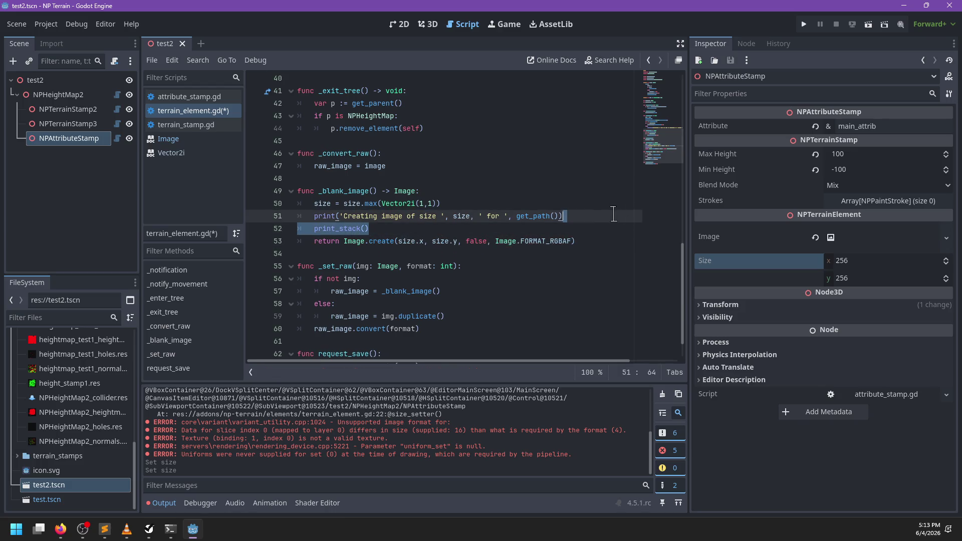
key("BackSpace")
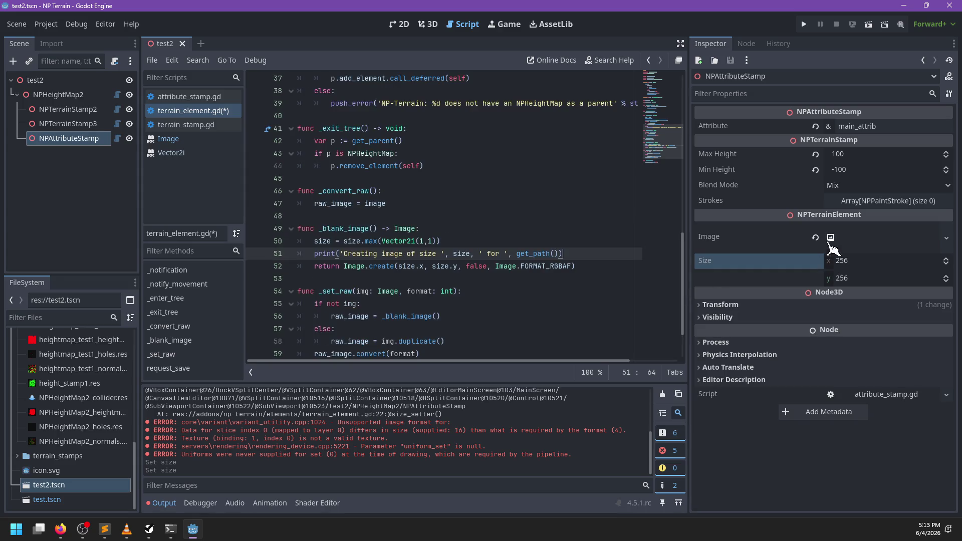
left_click(815, 238)
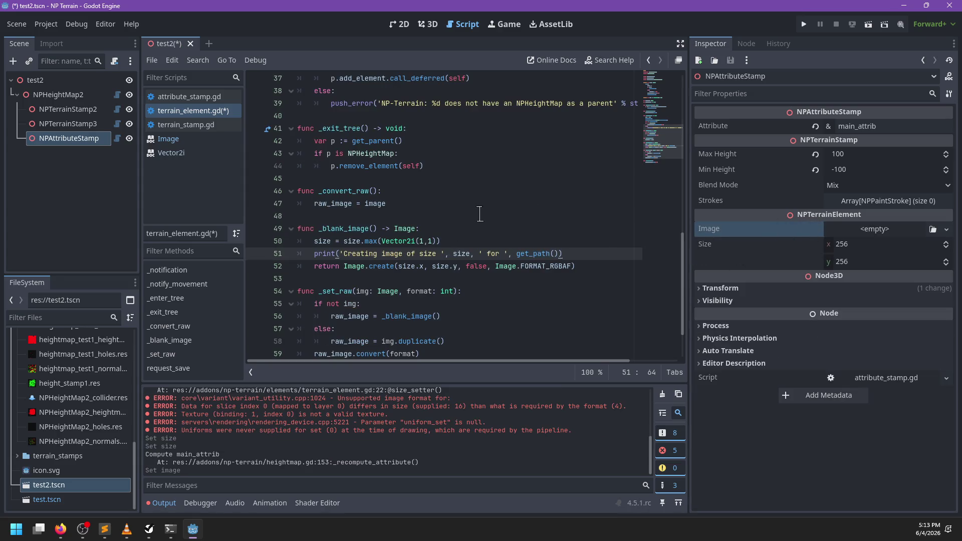
key("ctrl+s")
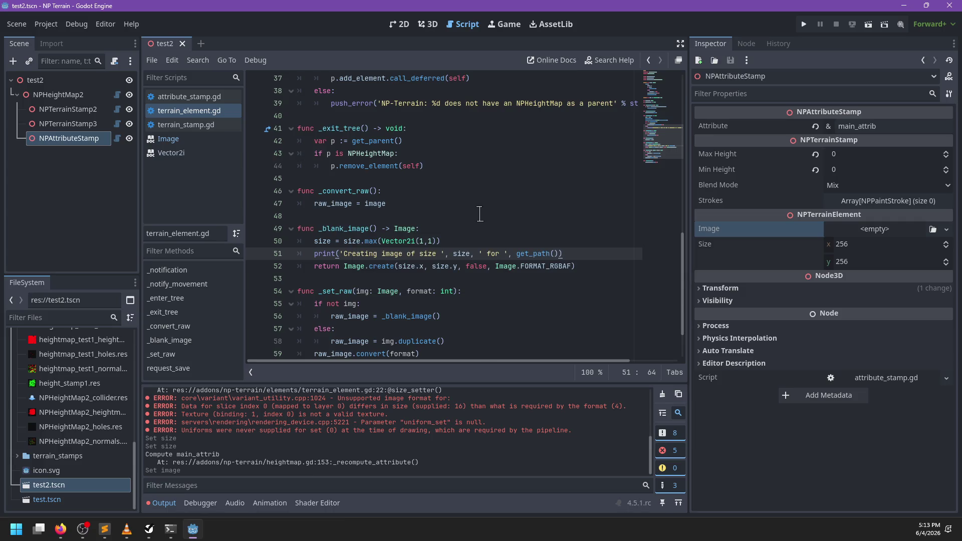
scroll(480, 214, "up", 6)
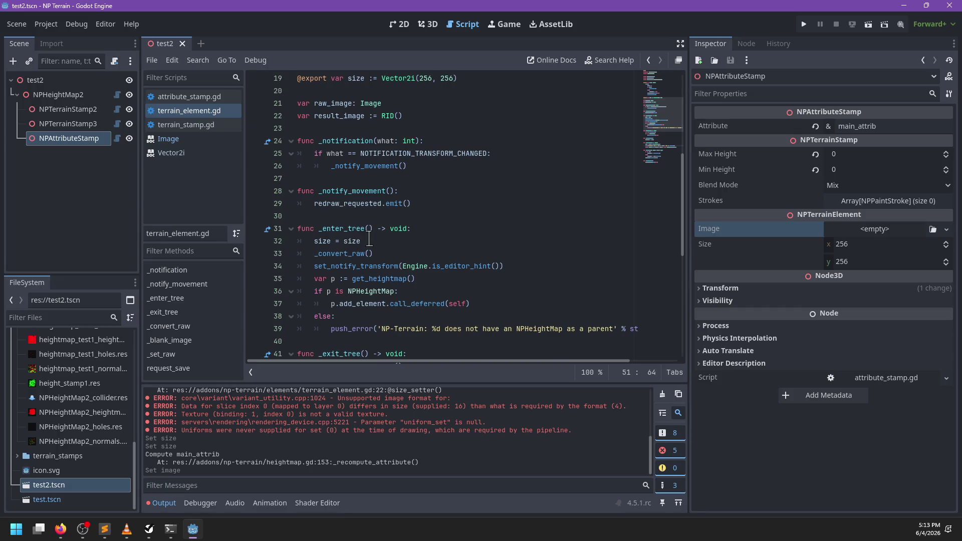
In _enter_tree, replace 'size = size' with 'if not image: image = _blank_image()'.
left_click_drag(362, 241, 447, 226)
key("Delete")
scroll(443, 225, "down", 2)
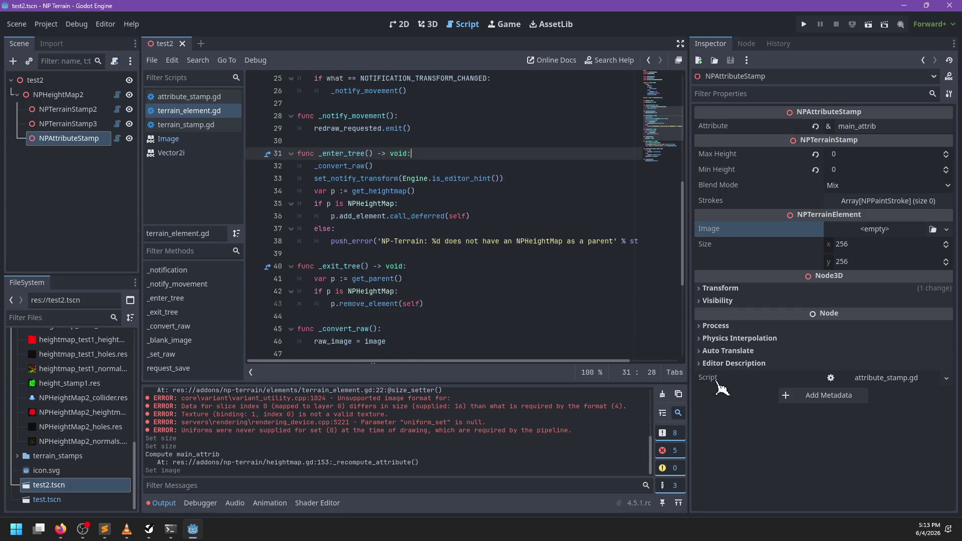
left_click(662, 394)
key("Return")
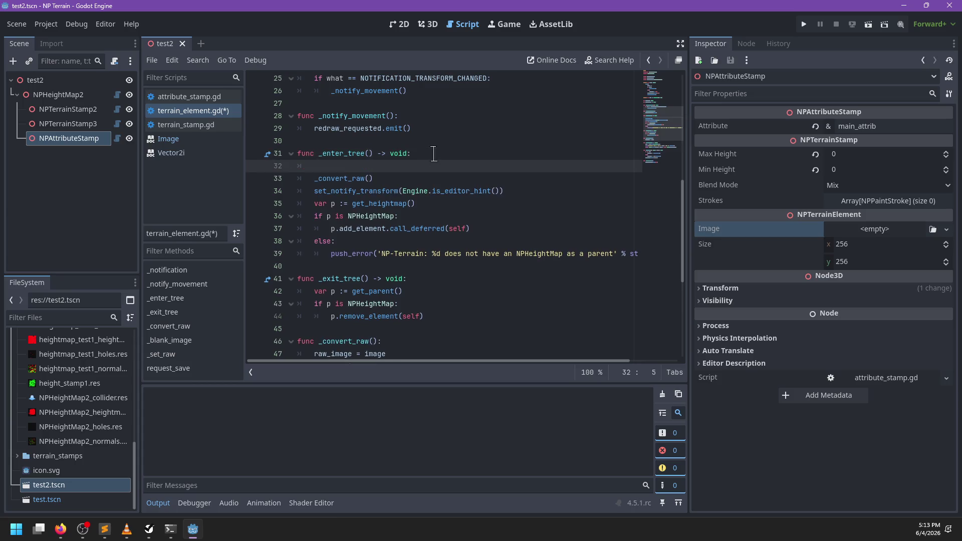
type("ge:")
key("Return")
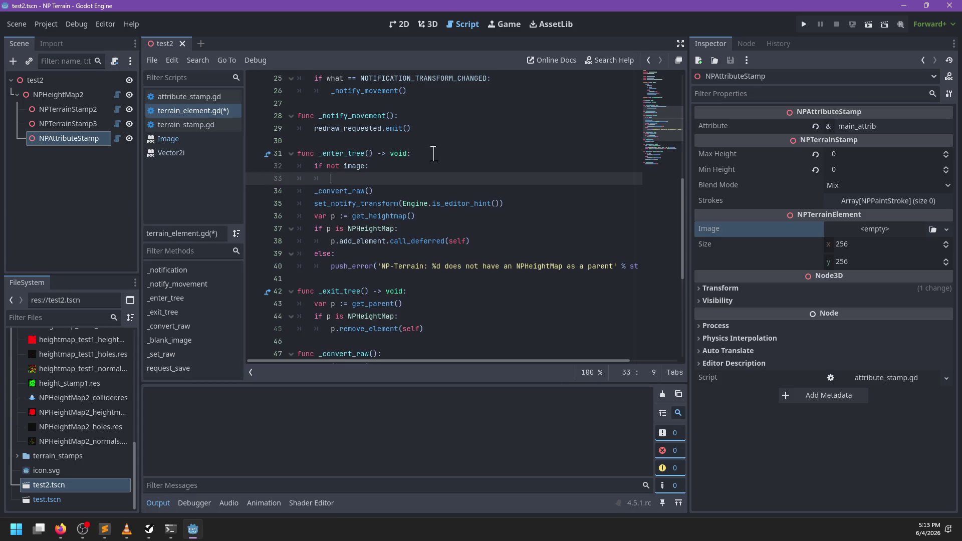
type("bla")
key("Return")
Save the scripts and close the test2 scene.
key("ctrl+s")
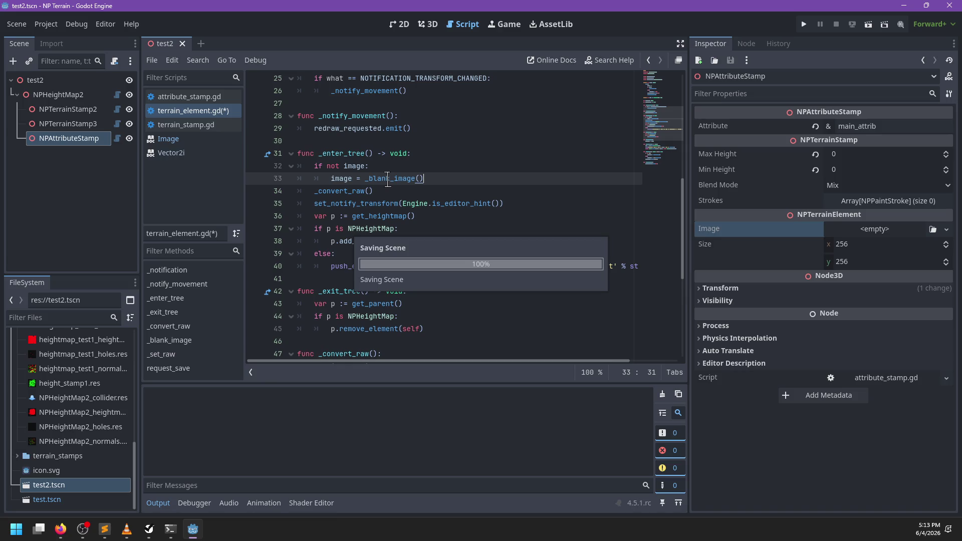
left_click(183, 43)
left_click(89, 485)
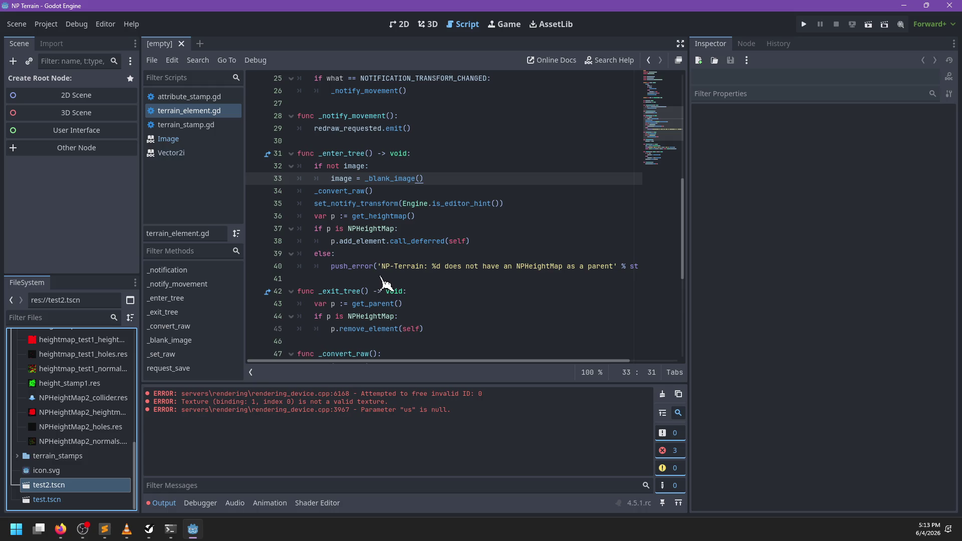
Reopen test2, make the _blank_image print log name instead of get_path(), and save.
key("Return")
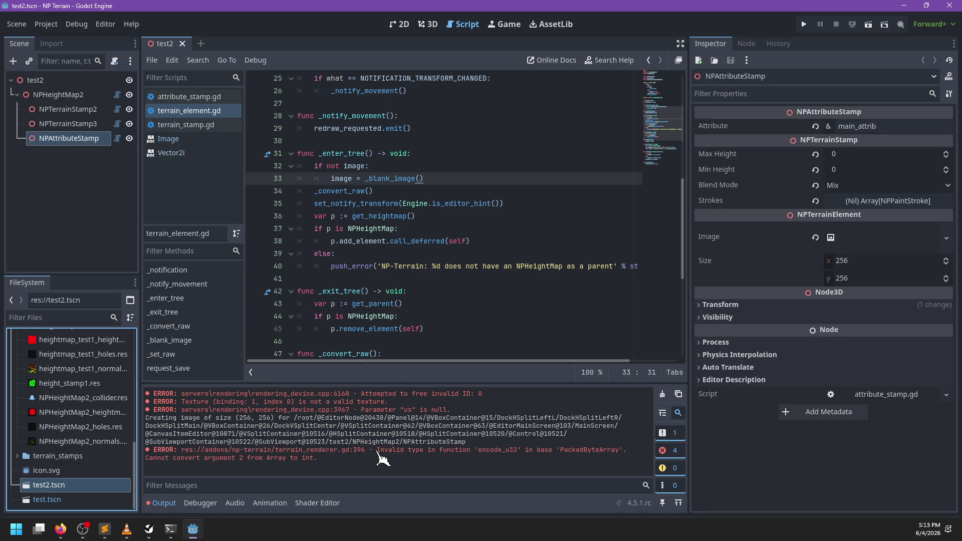
scroll(479, 247, "down", 6)
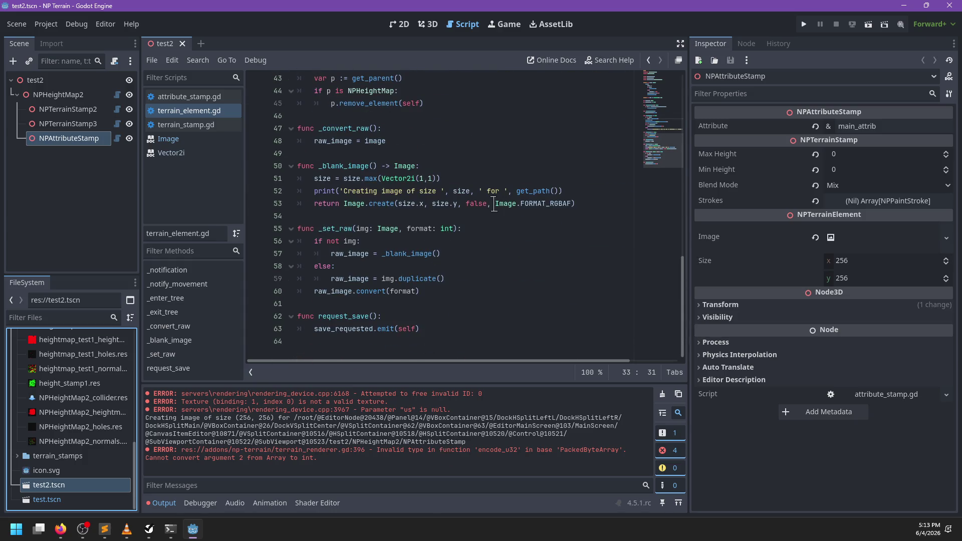
left_click(549, 191)
key("ctrl+shift+Left")
type("nam")
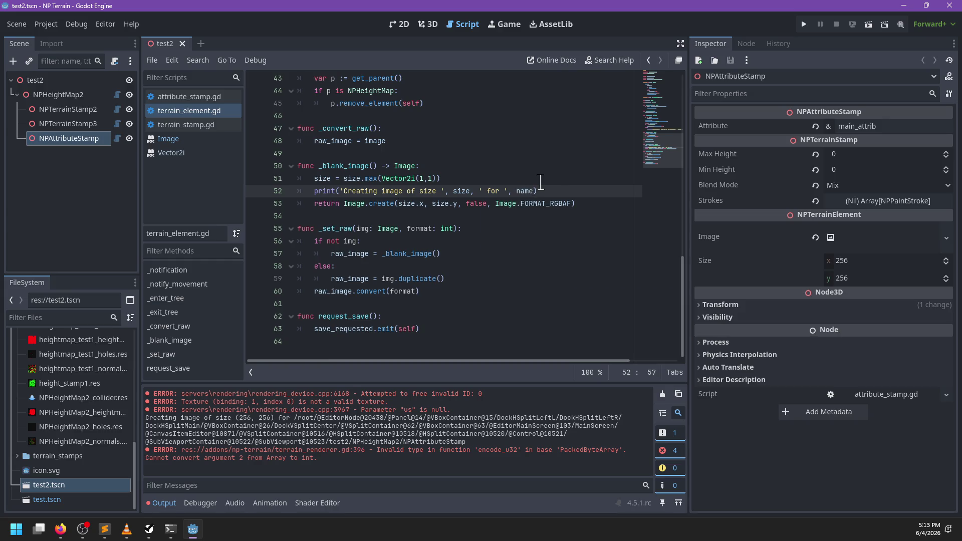
left_click(662, 393)
left_click(531, 210)
key("ctrl+s")
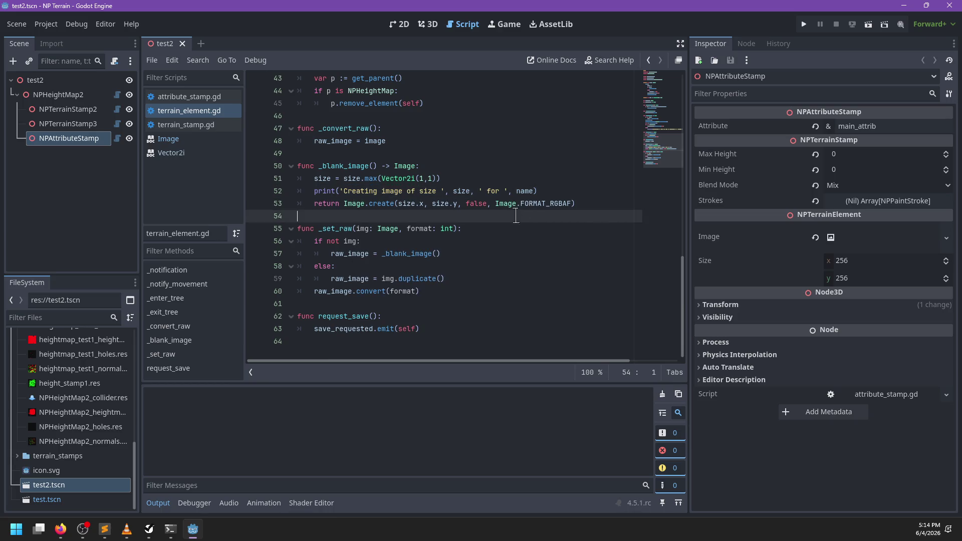
left_click(428, 24)
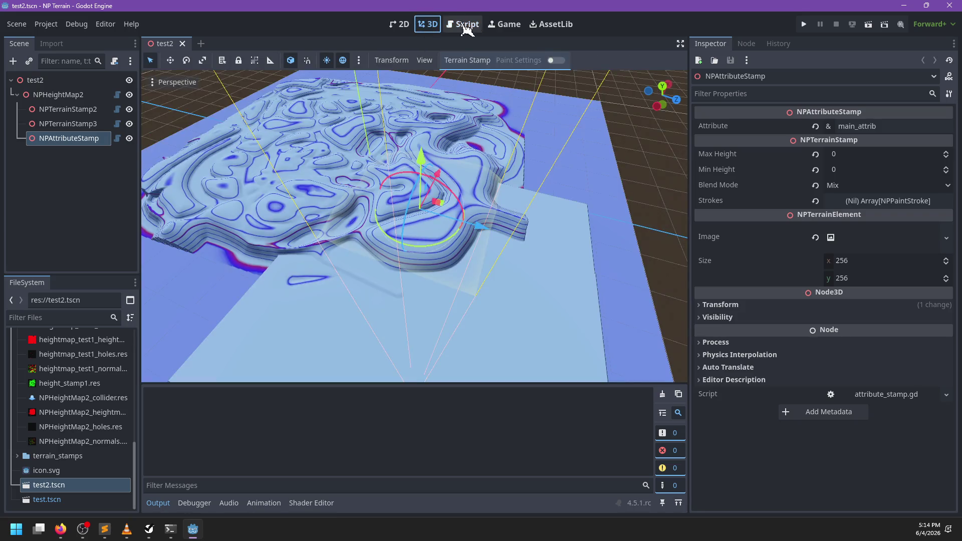
Reset the attribute stamp's minimum height, maximum height, blend mode and strokes to defaults.
left_click(463, 24)
scroll(392, 199, "up", 2)
scroll(392, 199, "up", 10)
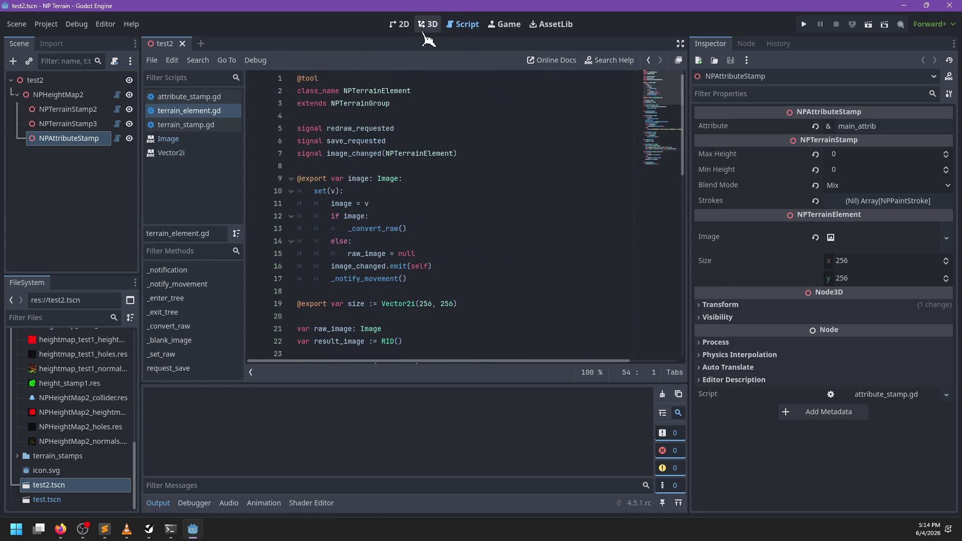
left_click(427, 24)
left_click(815, 169)
left_click(816, 154)
left_click(815, 185)
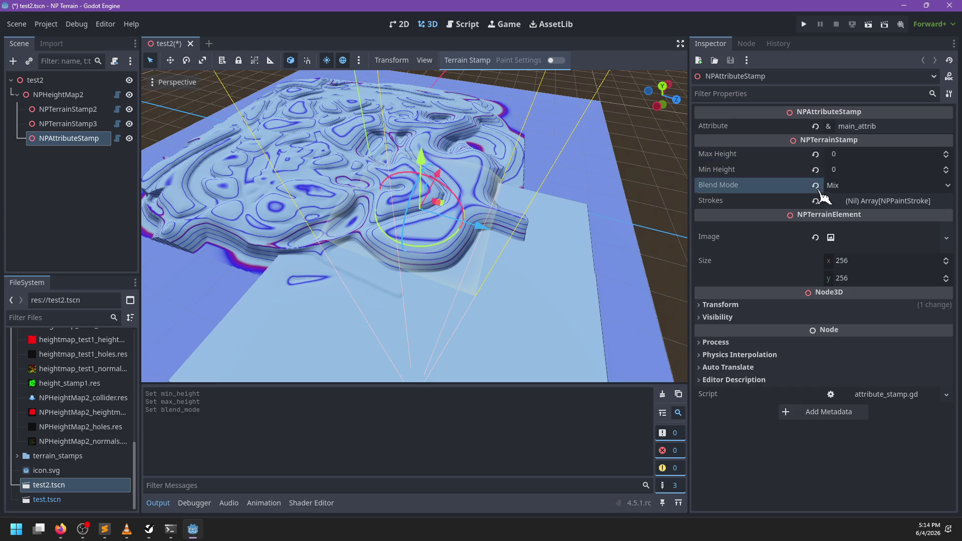
left_click(816, 200)
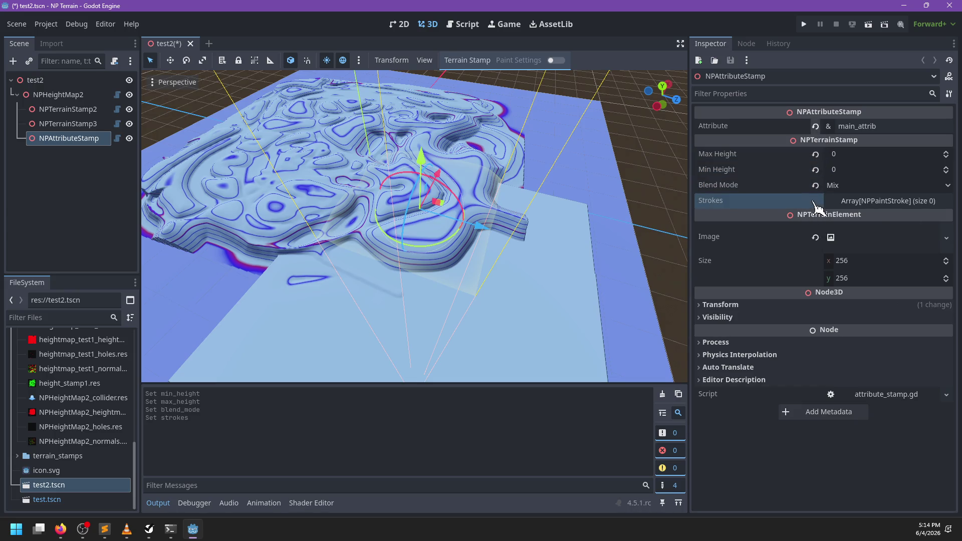
Check the stamp's blank image, clear the output log, and open the terrain stamp script.
left_click(827, 245)
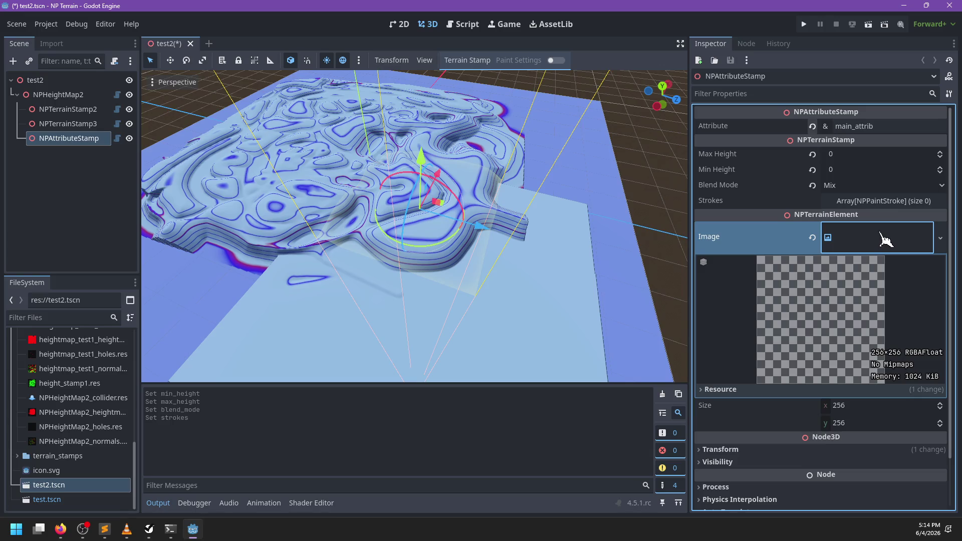
scroll(436, 241, "up", 2)
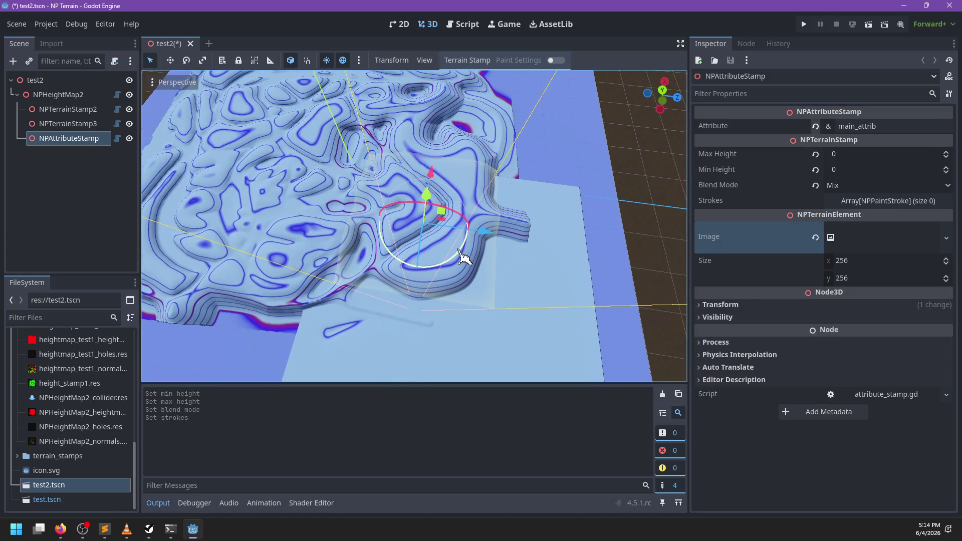
scroll(457, 261, "up", 3)
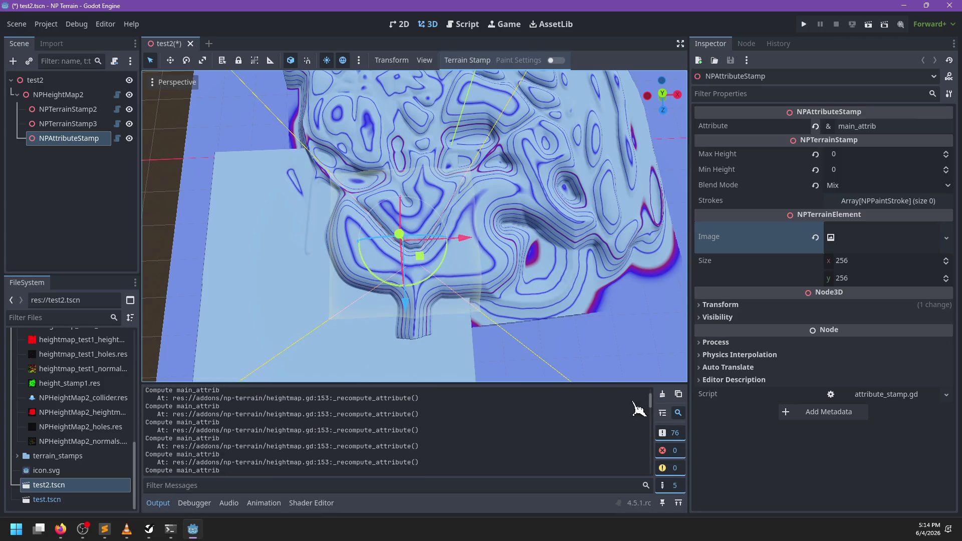
left_click(662, 395)
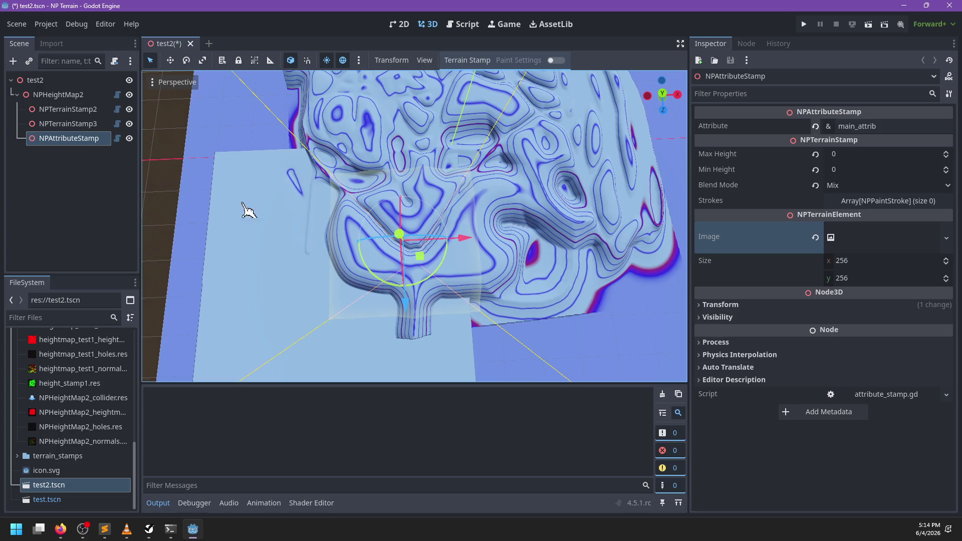
left_click(462, 24)
left_click(211, 124)
Search the terrain stamp script for attributeStamp and NPTerrain, then open the terrain element script.
key("ctrl+f")
key("Escape")
key("ctrl+f")
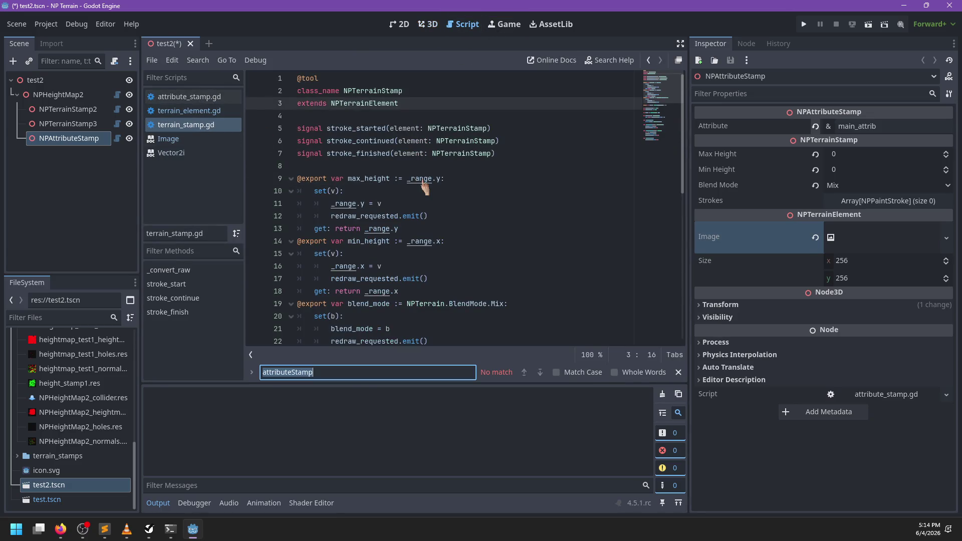
key("BackSpace")
key("BackSpace")
key("BackSpace")
key("Escape")
left_click(189, 110)
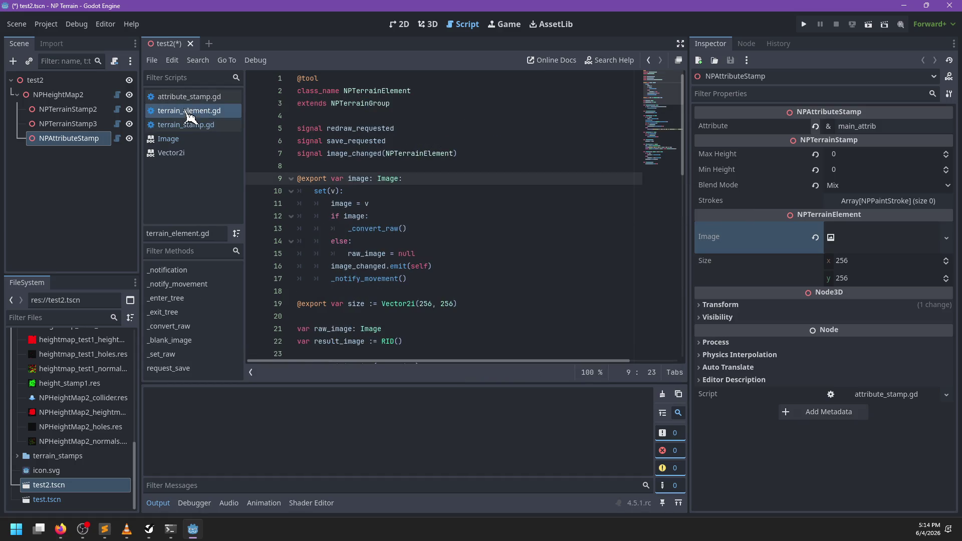
Filter the FileSystem by 'heightmap' and open heightmap.gd.
left_click(83, 317)
type("heightmap")
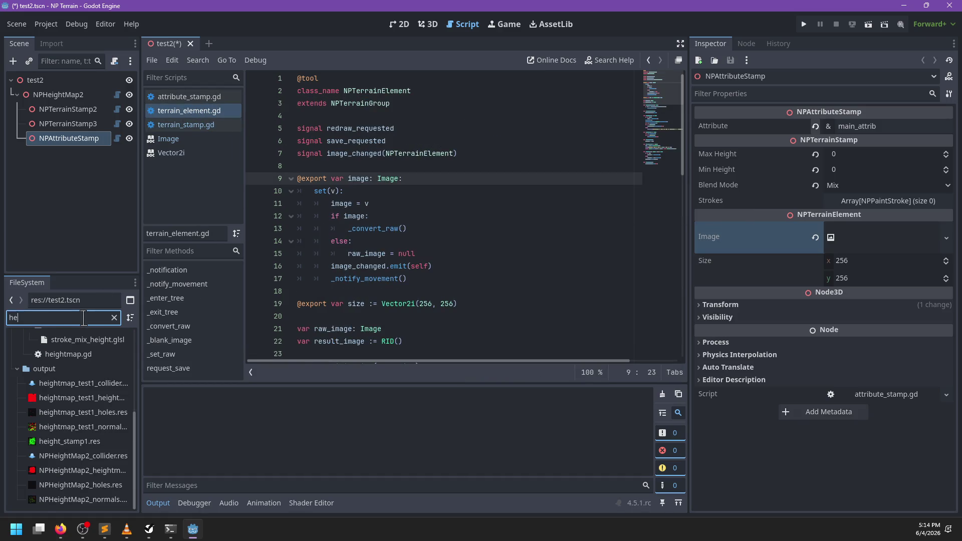
scroll(80, 391, "up", 5)
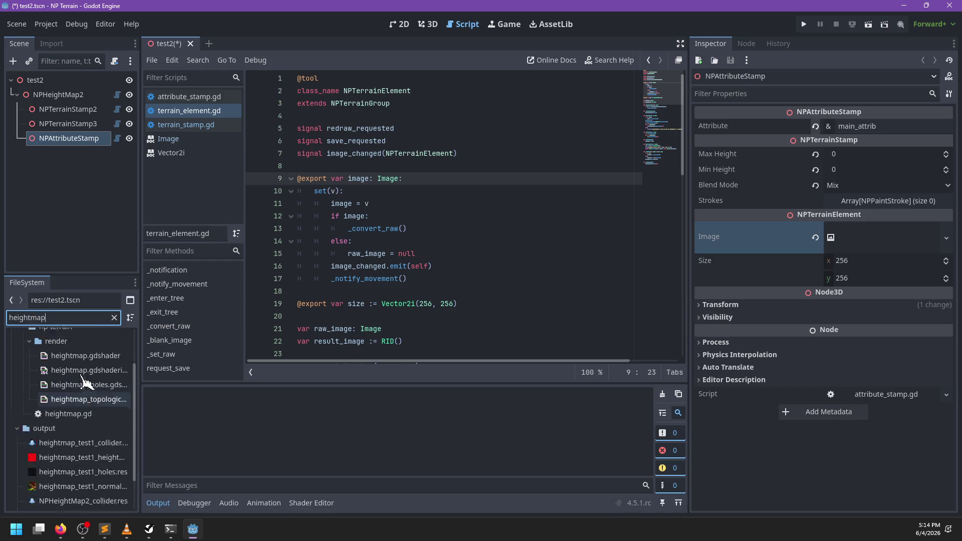
scroll(75, 390, "down", 5)
scroll(76, 389, "up", 3)
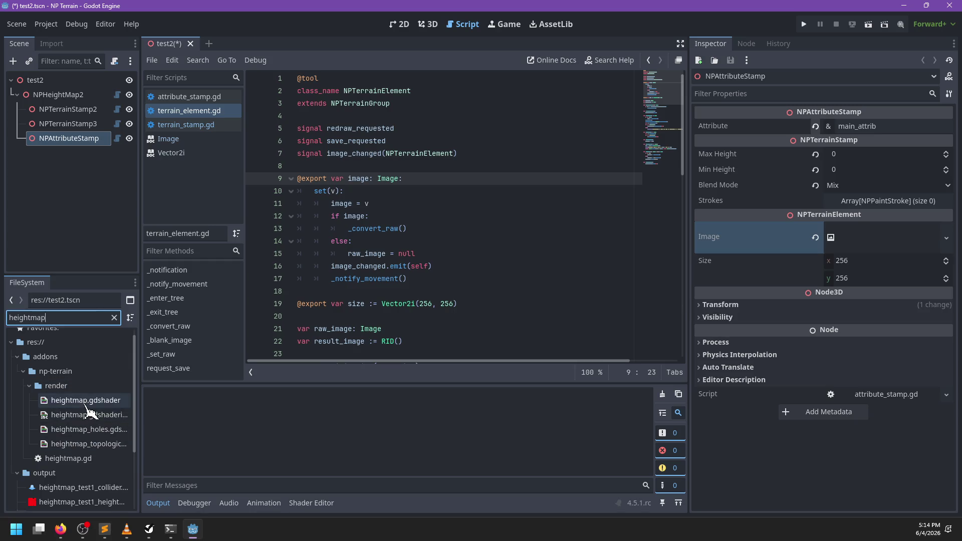
double_click(56, 458)
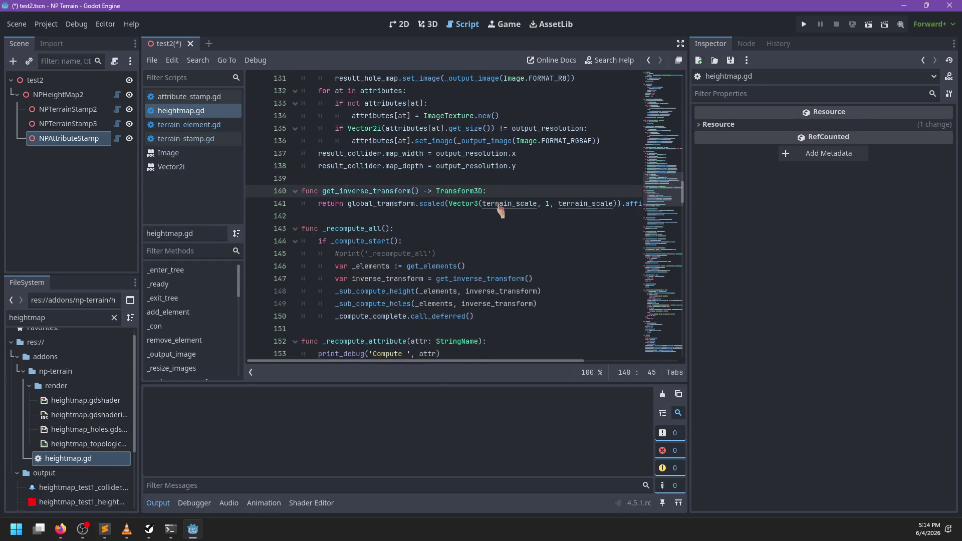
Search heightmap.gd for 'stamps' and 'get_elements', then jump to the get_elements definition.
key("ctrl+f")
key("Escape")
key("ctrl+f")
type("stamps")
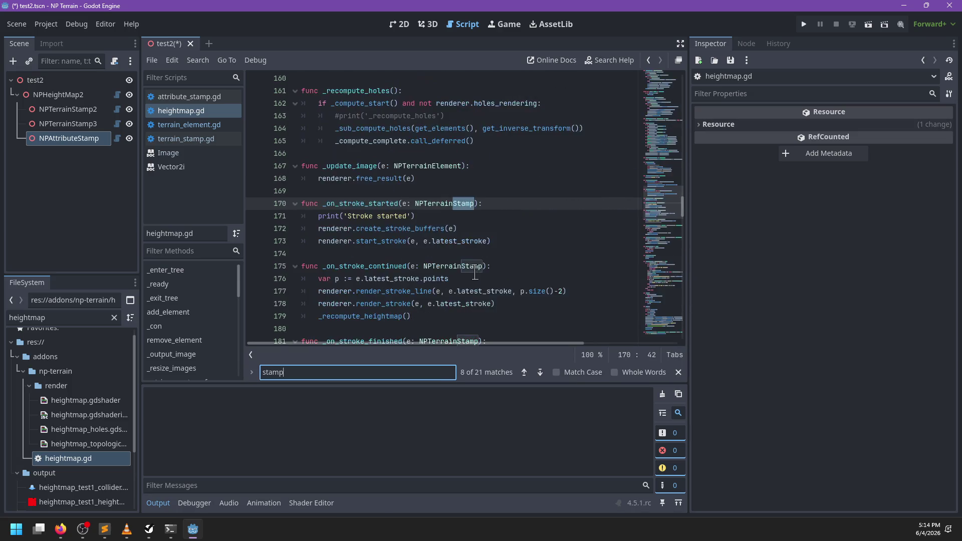
key("Escape")
key("ctrl+f")
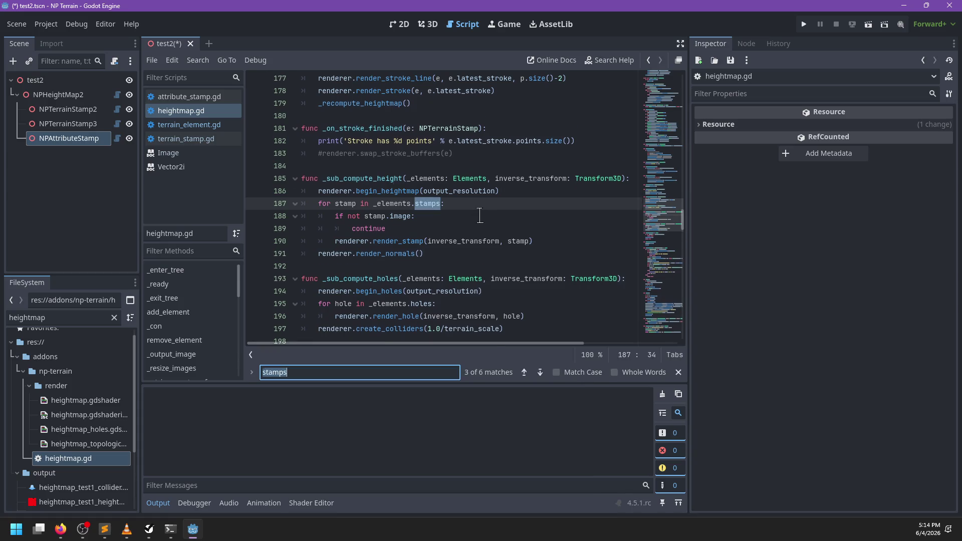
type("get_elements")
key("Escape")
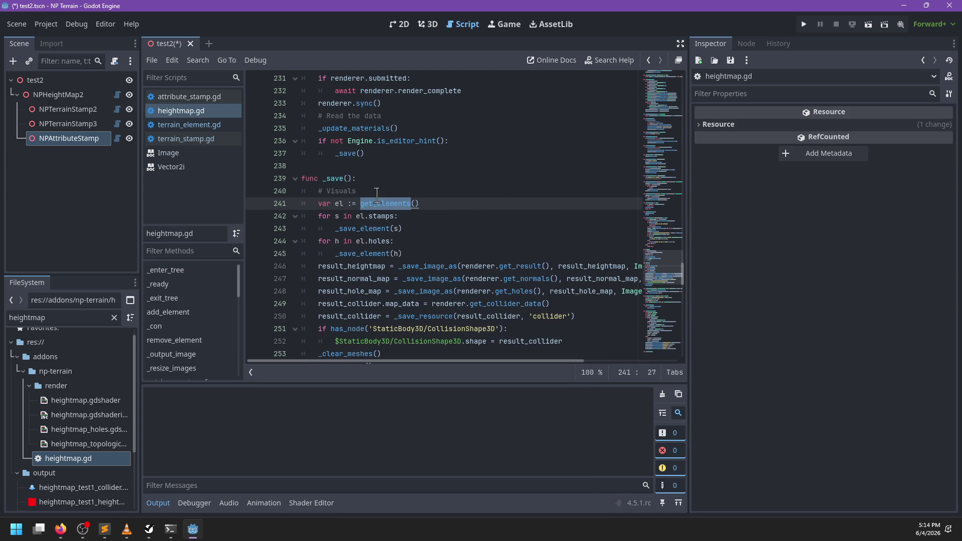
left_click(383, 203, "ctrl")
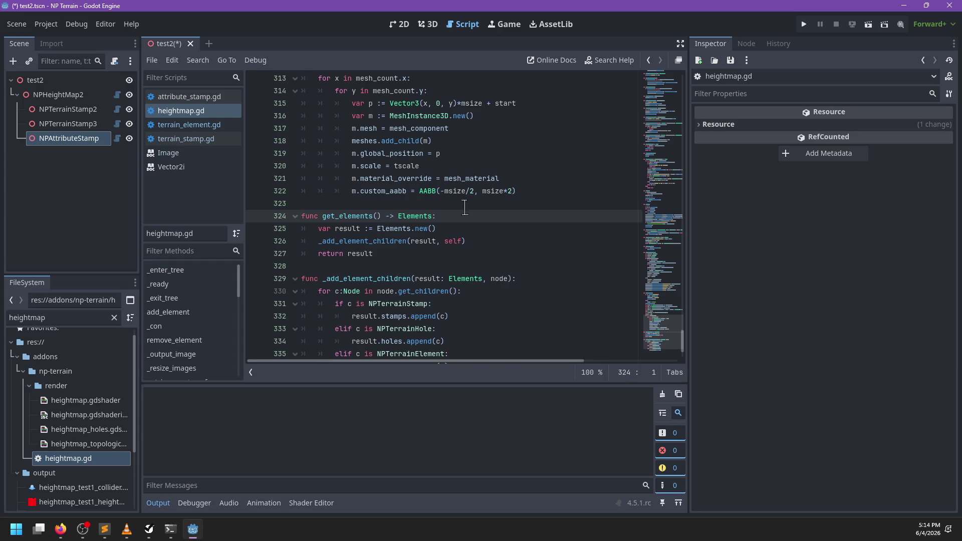
Below the others array in class Elements, declare 'var attributes: Dictionary[StringName, Array]'.
left_click(396, 231, "ctrl")
left_click(531, 253)
key("Return")
type("var")
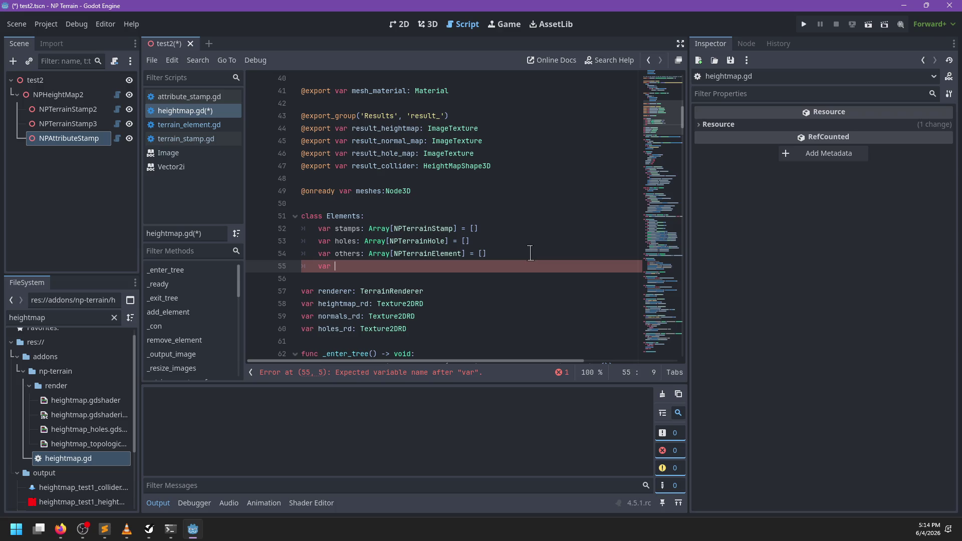
type("attributes: A")
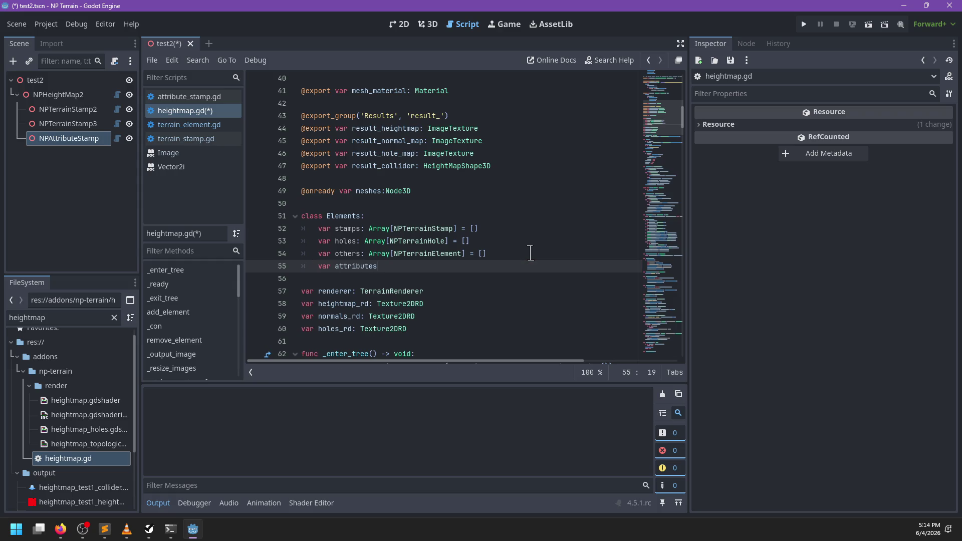
type("rray")
key("BackSpace")
key("BackSpace")
key("BackSpace")
type("tionary[StringName, A")
type("rray")
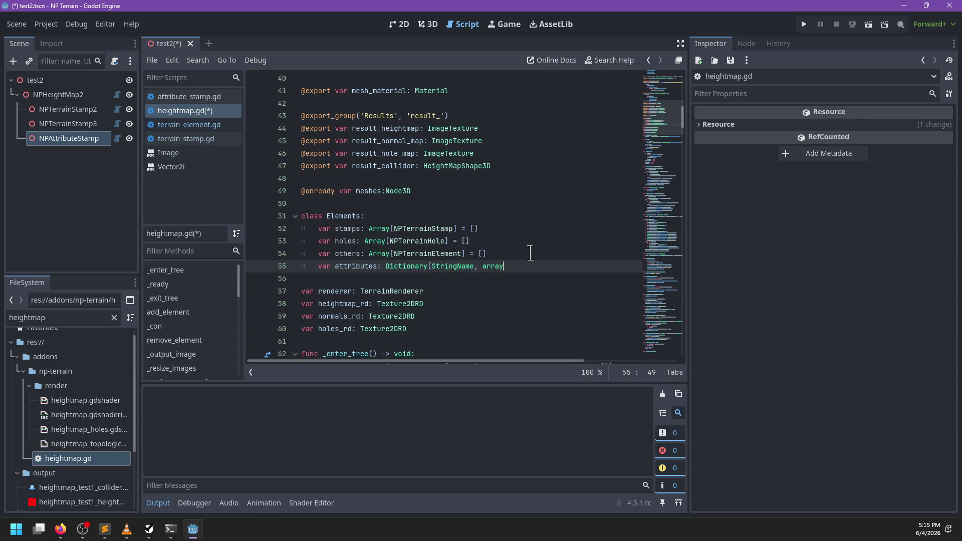
key("Return")
type("] = {")
key("ctrl+f")
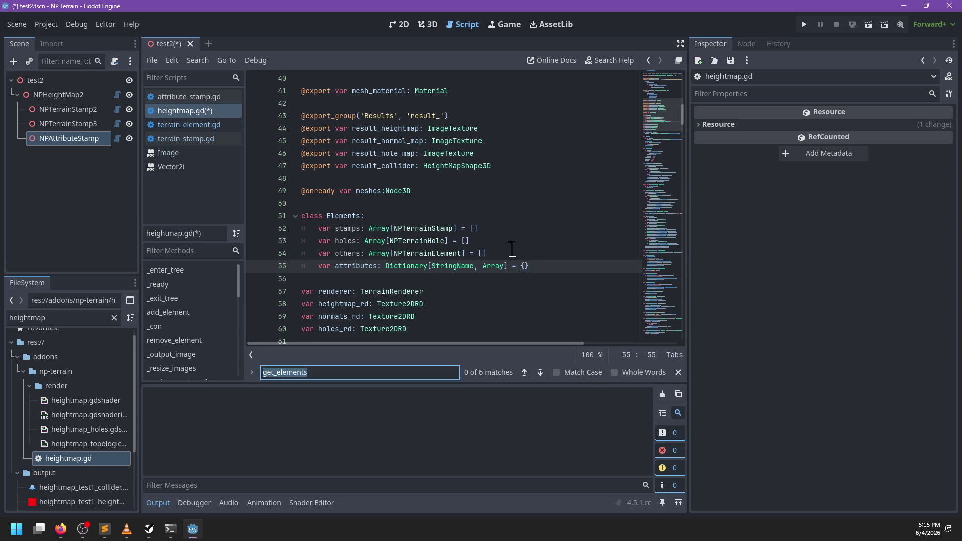
In _exit_tree, store get_elements() in a new _elem variable above the loop.
type("elements")
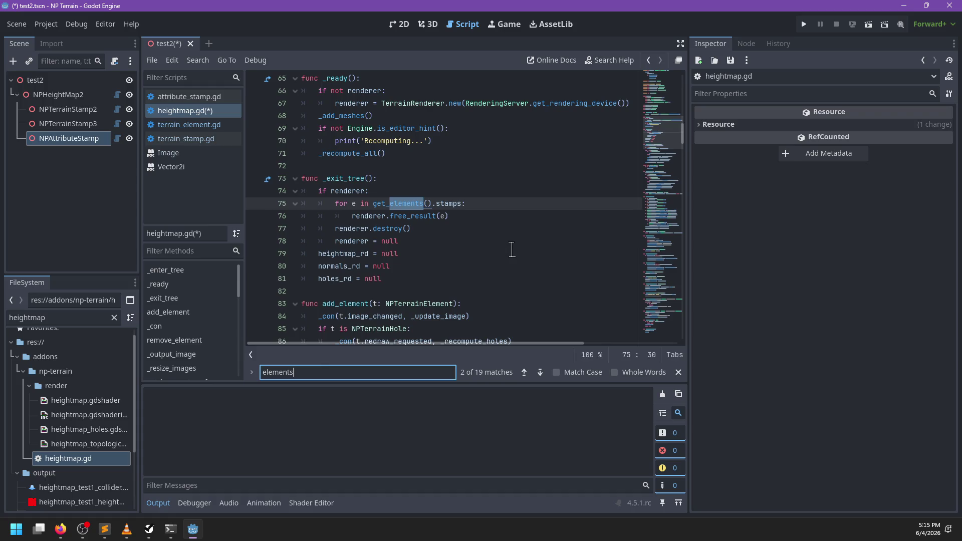
key("Escape")
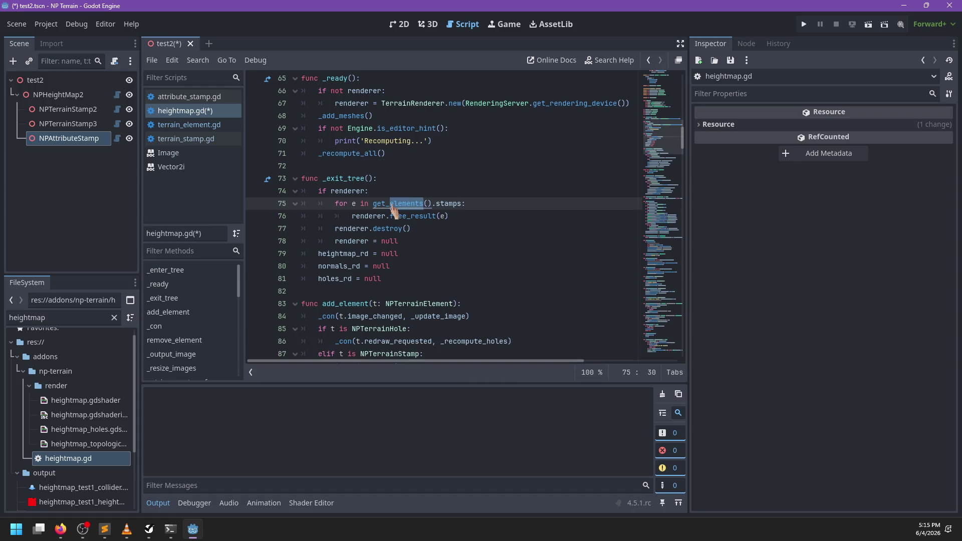
left_click(467, 215)
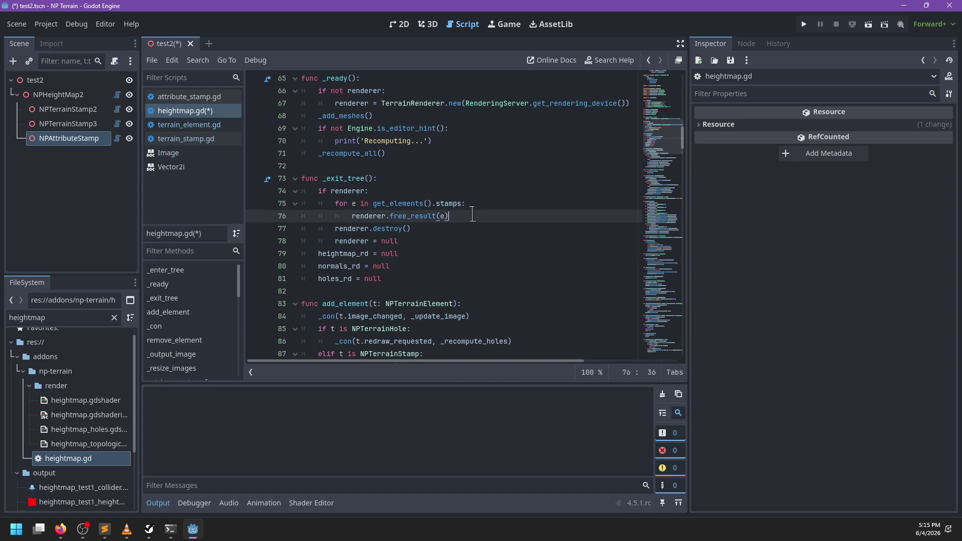
left_click_drag(432, 204, 373, 207)
key("ctrl+x")
key("Up")
key("End")
key("Return")
type("var")
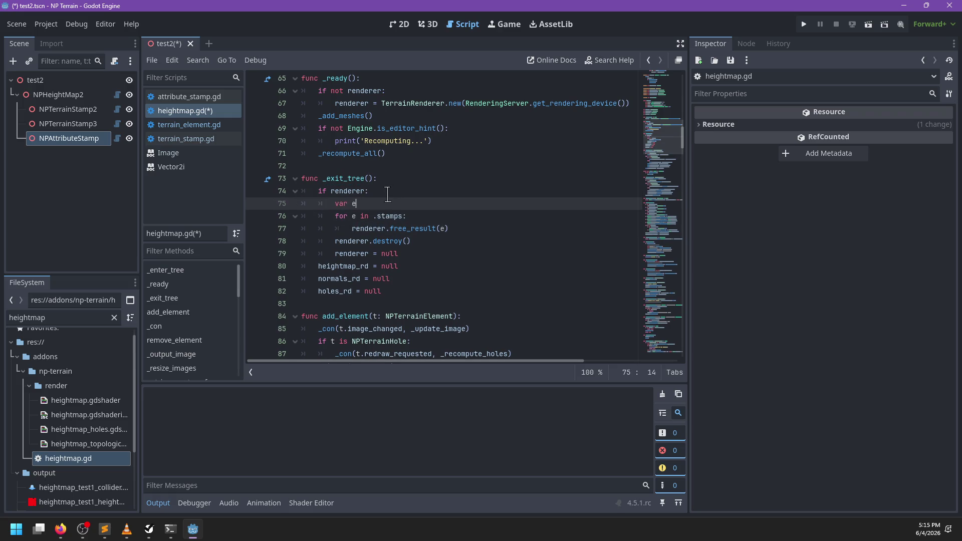
type("e;e")
type("lem")
key("ctrl+v")
Make the stamps loop iterate over _elem.stamps.
key("Down")
key("Left")
key("Left")
key("Left")
type("e")
key("BackSpace")
type("_elem")
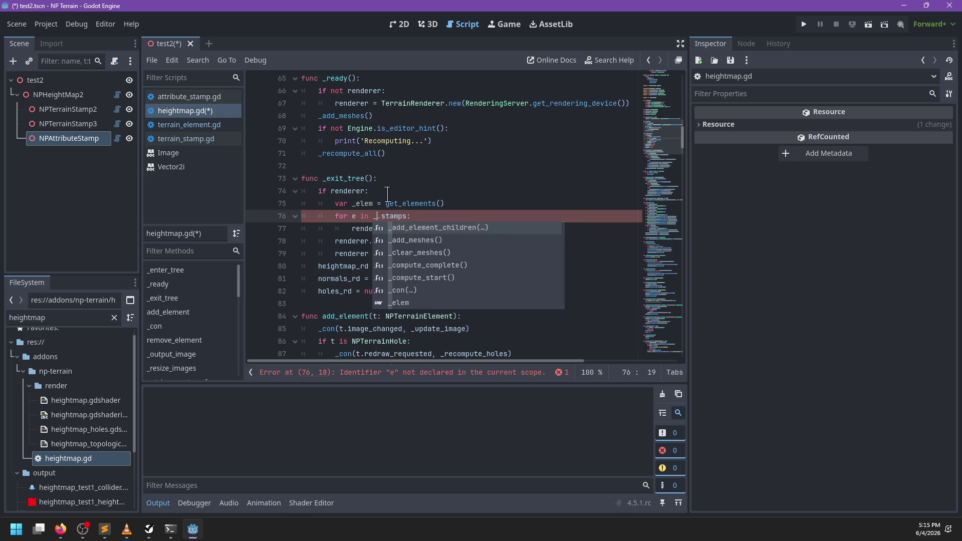
After the free_result line, add an outer loop over _elem.attributes.
key("Down")
key("End")
key("Return")
key("BackSpace")
type("for e in")
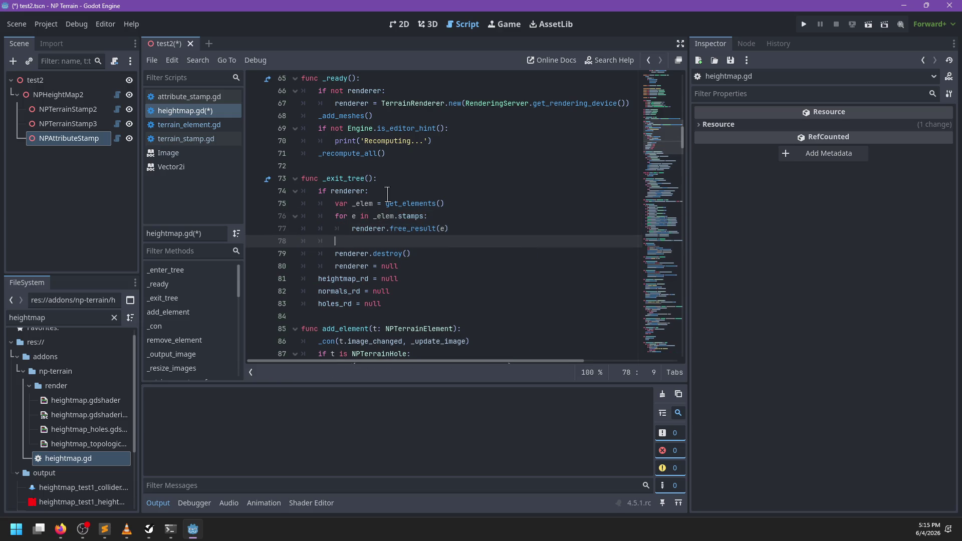
type("_elem")
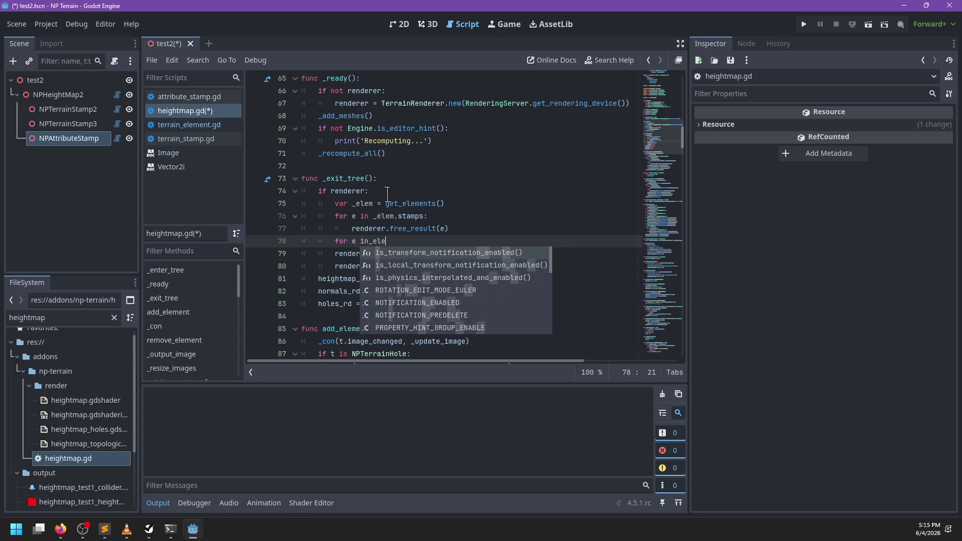
key("BackSpace")
key("BackSpace")
key("BackSpace")
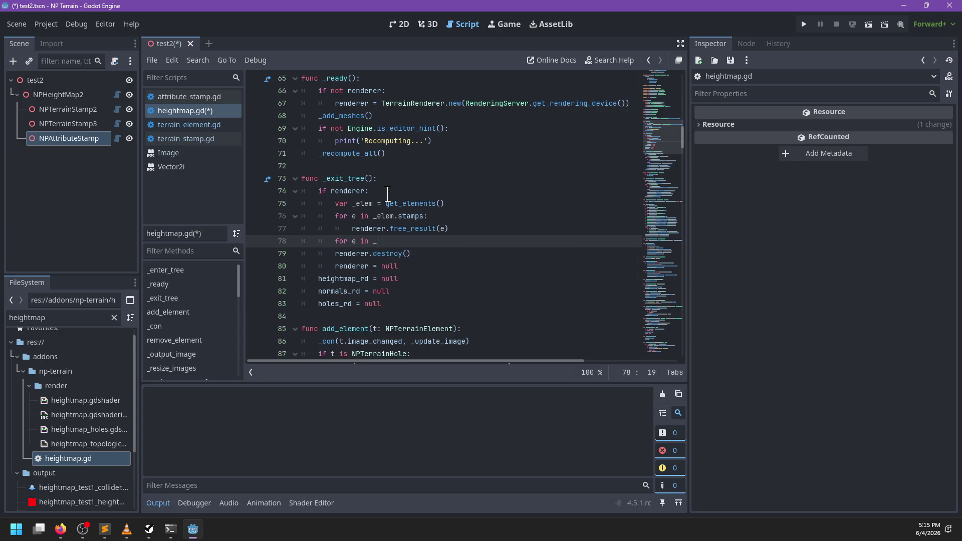
type("elem.attributes:")
key("Return")
type("for a")
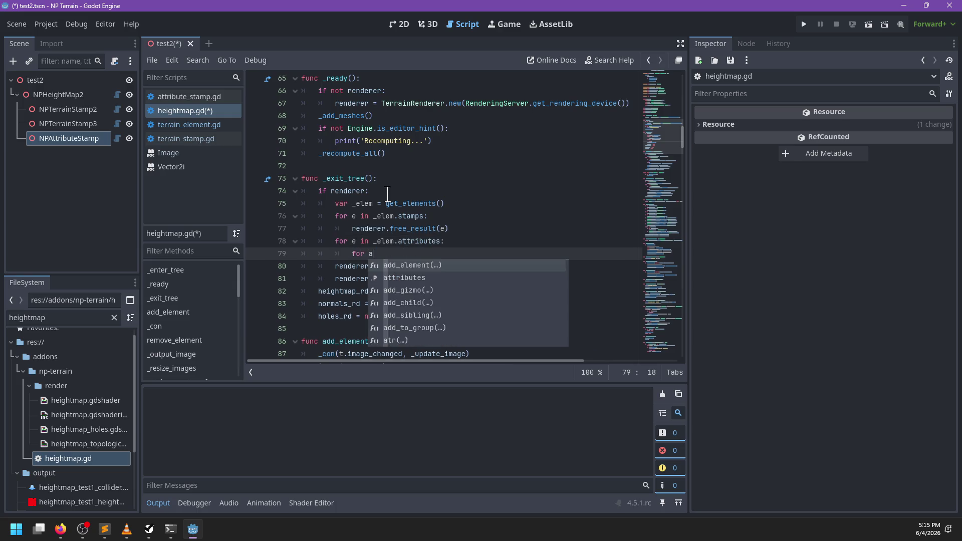
key("Escape")
Name the outer variable 'at' and free each element of _elem.attributes[at] via renderer.free_result(e).
key("Up")
key("BackSpace")
key("BackSpace")
type("at")
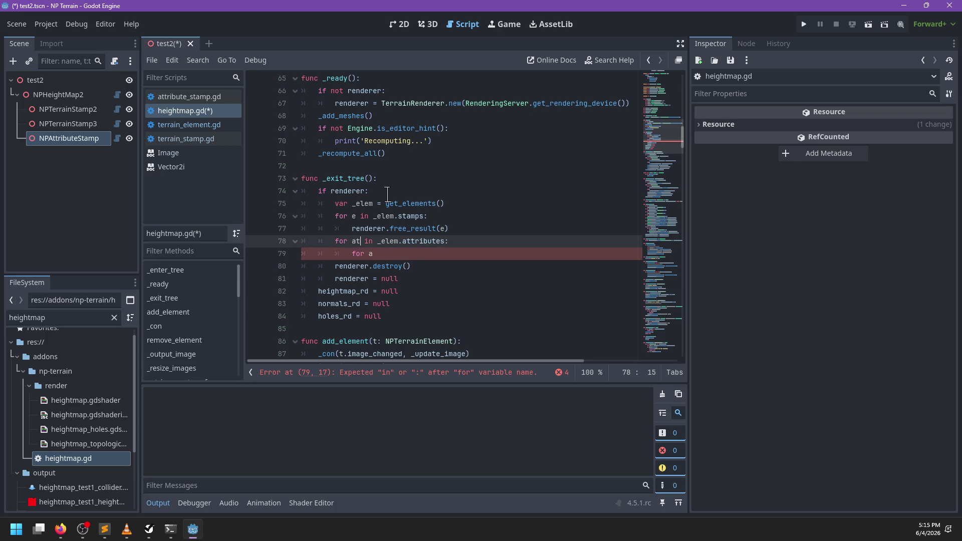
key("Down")
type("e in _")
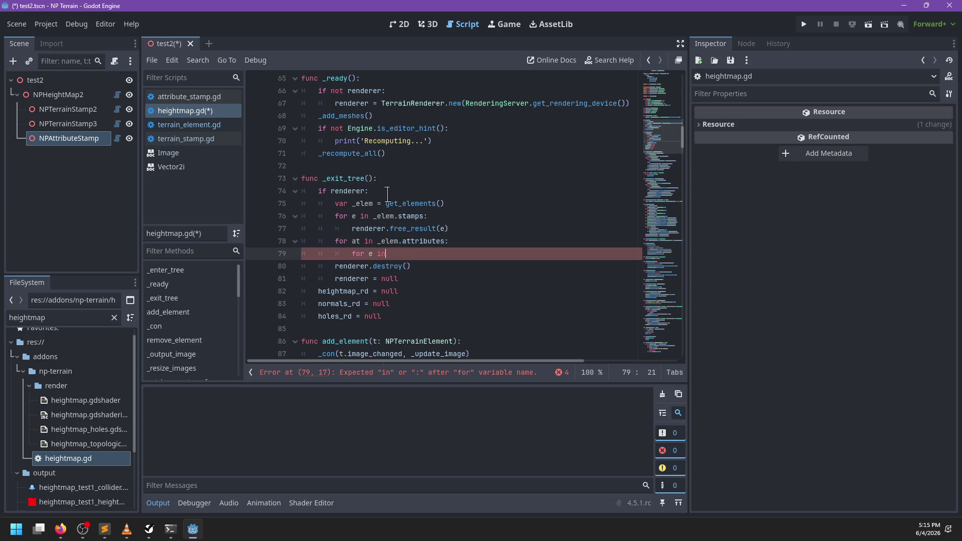
type("elem.a")
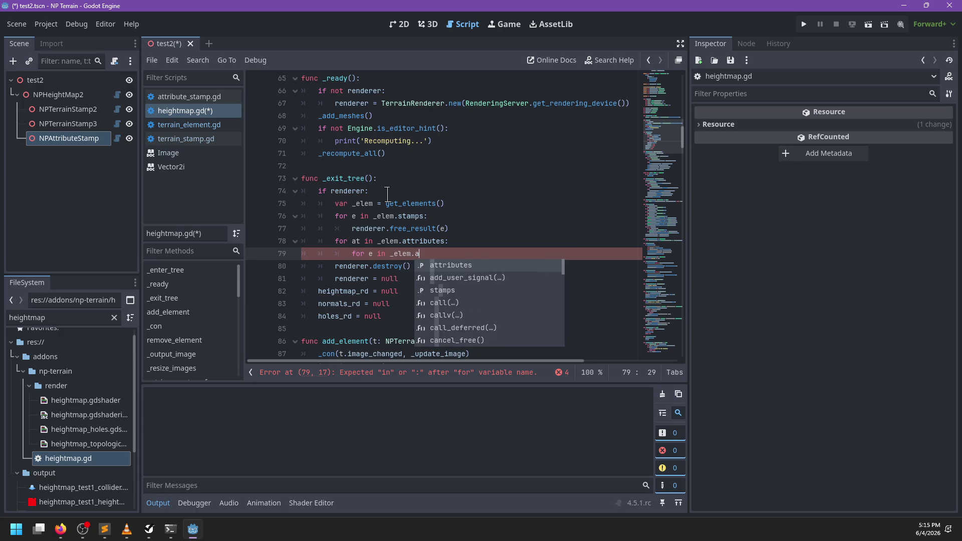
key("Return")
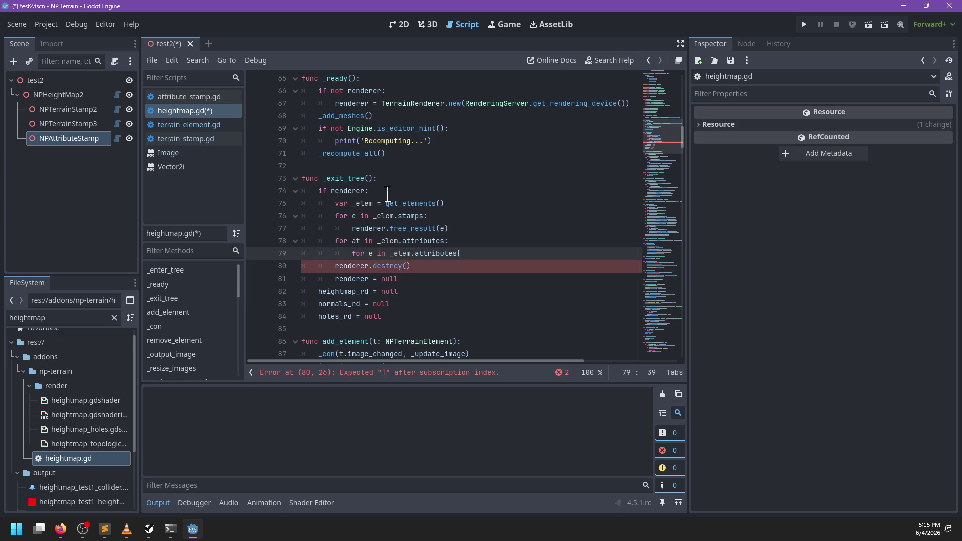
type("at]:")
key("Return")
type("renderer.free")
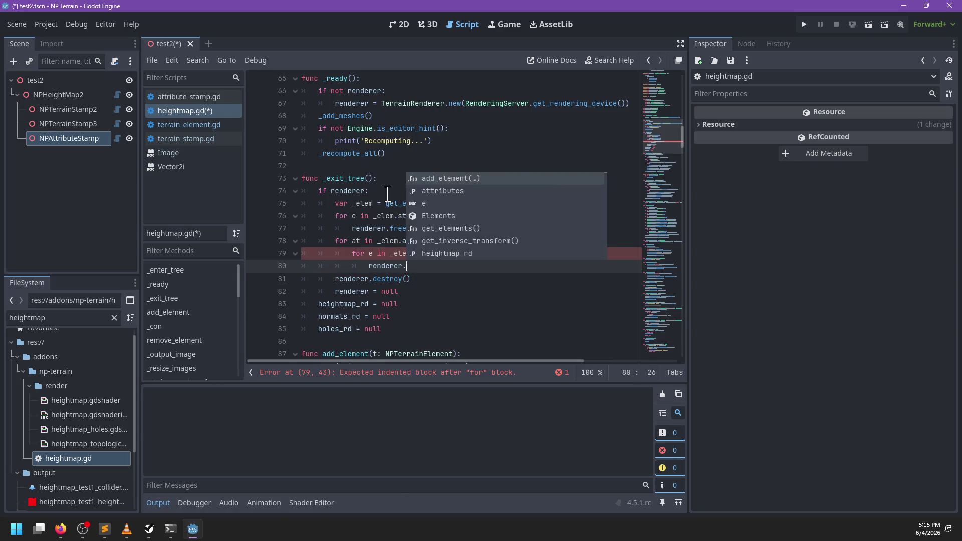
type("_")
key("Return")
type("e)")
Find the next 'elements' match, then save the script and scene with Ctrl+S.
scroll(386, 200, "down", 2)
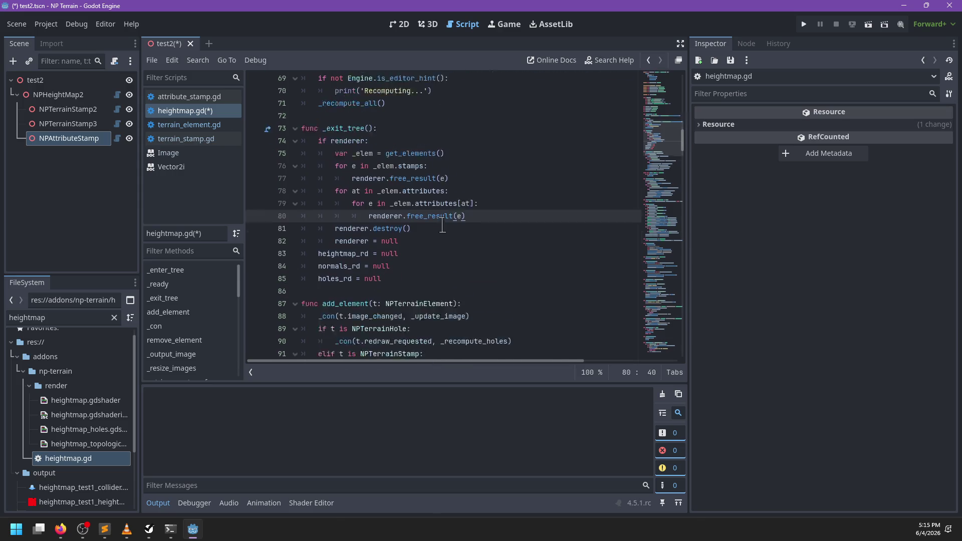
key("ctrl+f")
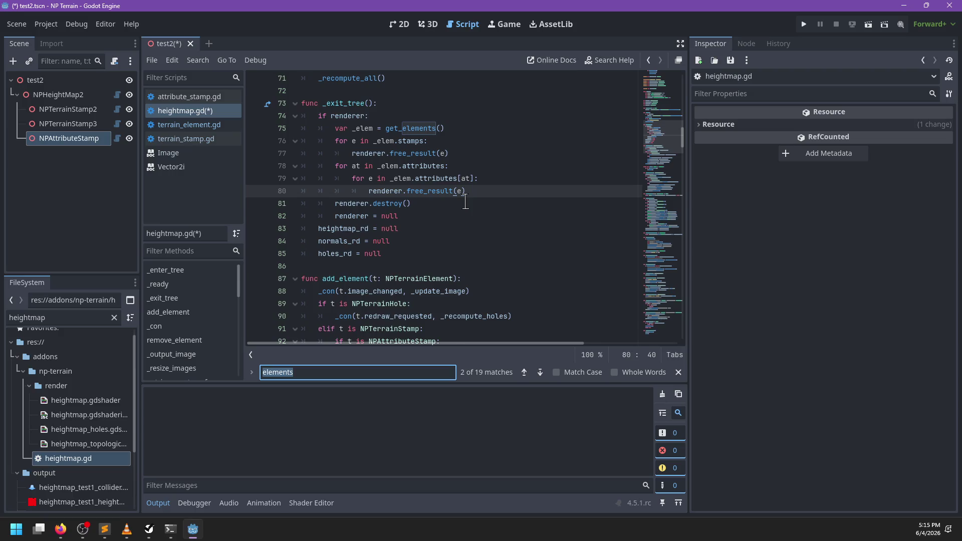
key("Return")
key("Escape")
left_click(491, 203)
key("ctrl+s")
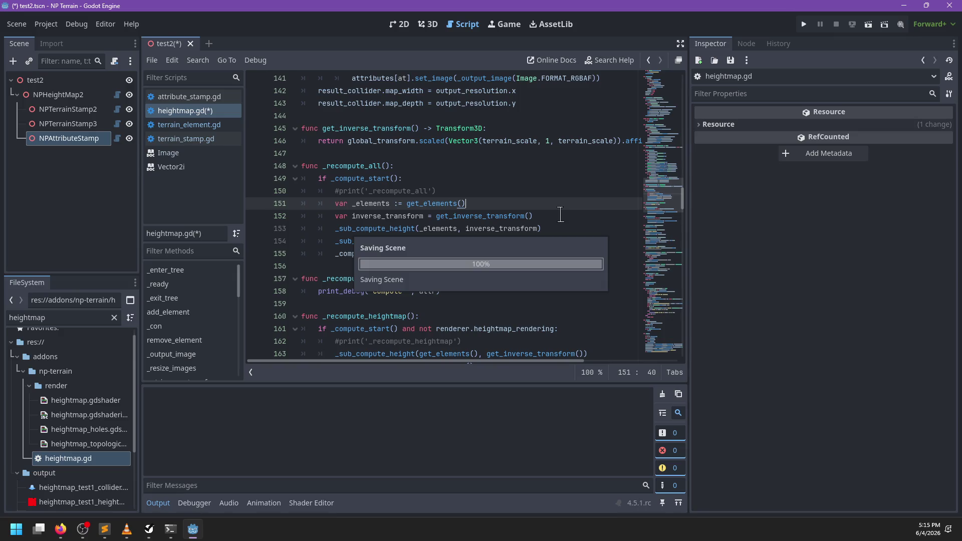
Jump from line 152 to the get_elements definition in heightmap.gd.
left_click(556, 211)
key("Return")
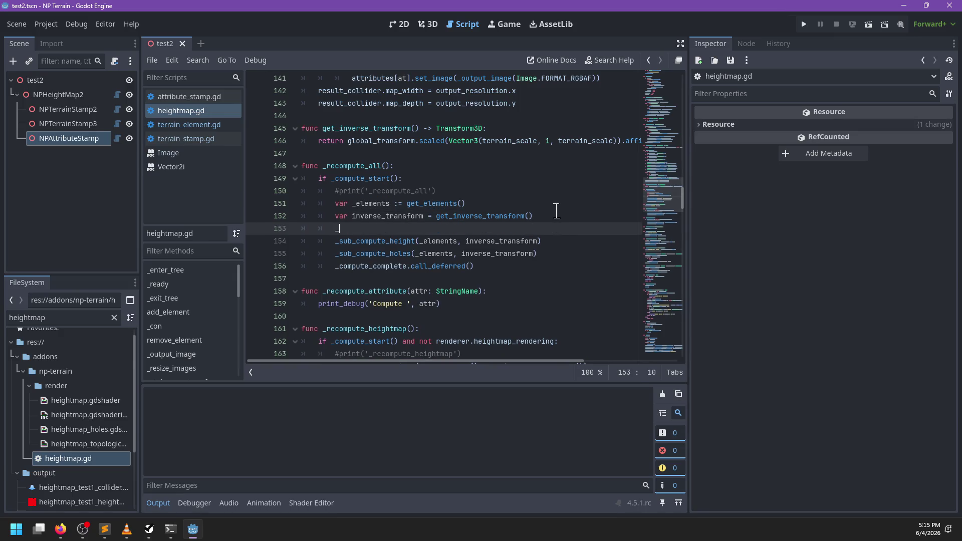
type("_sub")
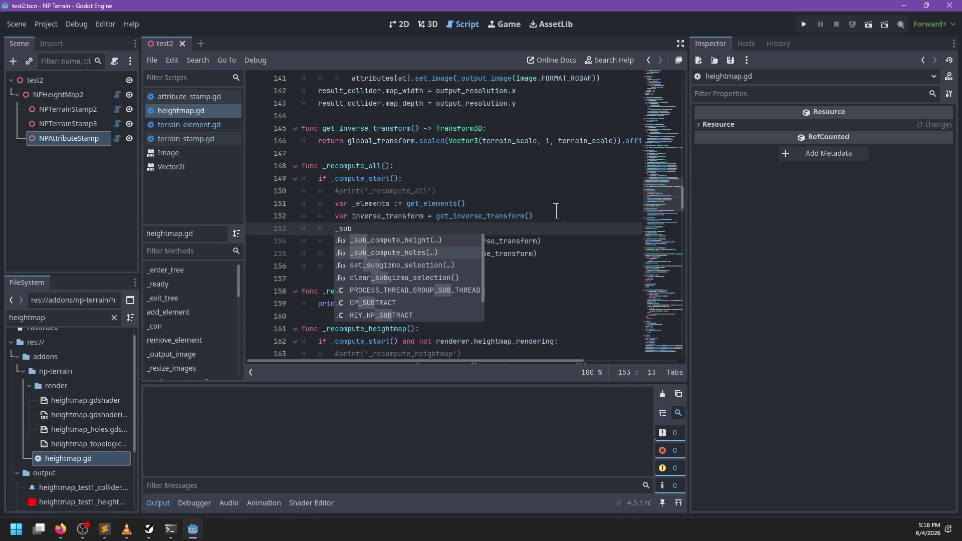
key("BackSpace")
key("BackSpace")
key("BackSpace")
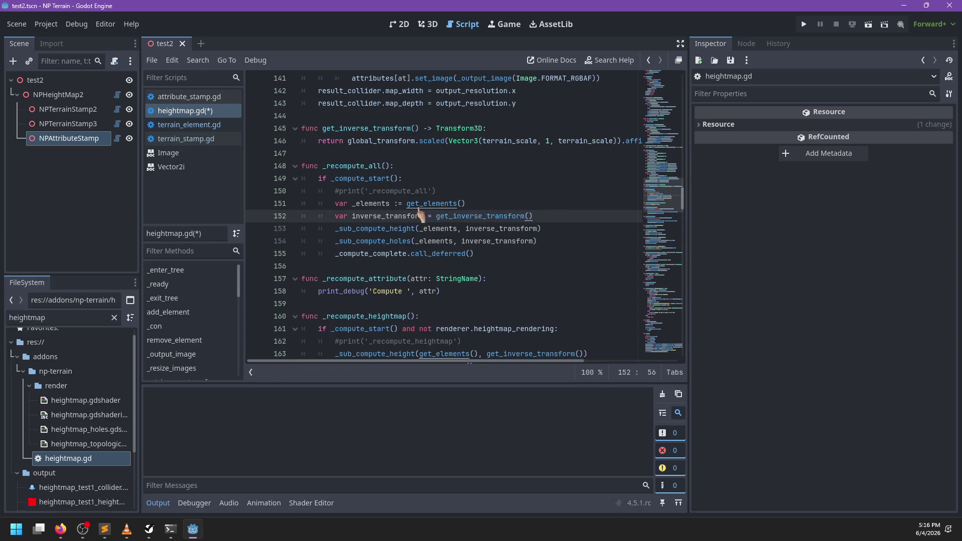
left_click(417, 205, "ctrl")
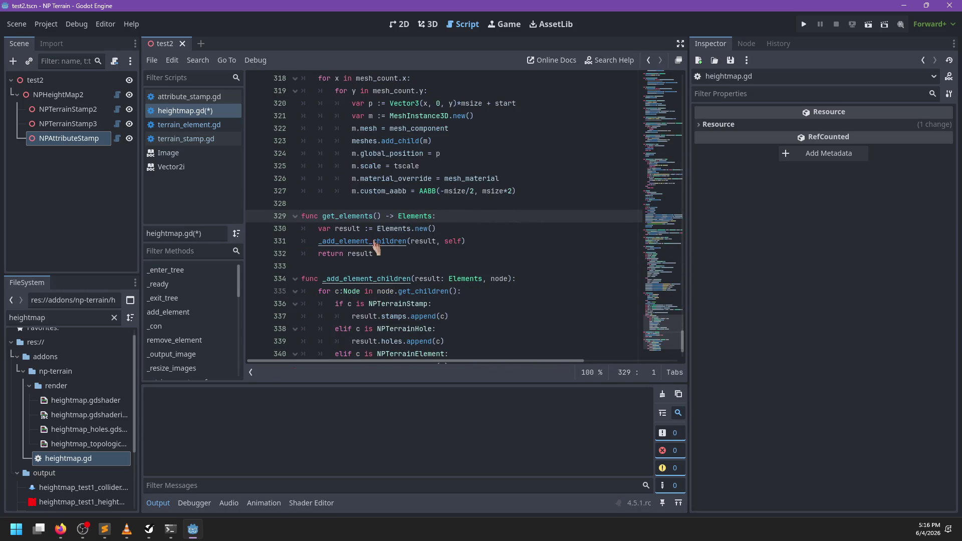
scroll(375, 248, "down", 2)
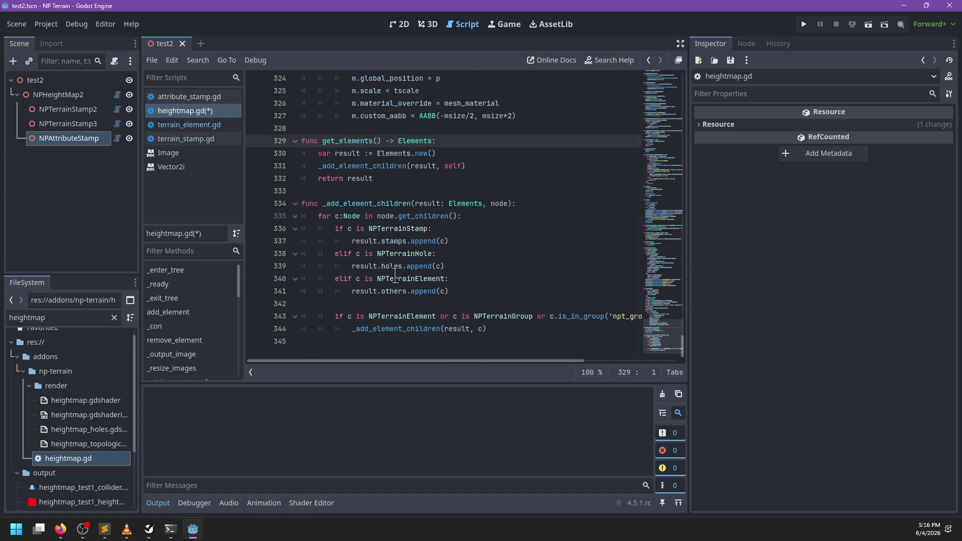
Remove the blank line before the recursion check and open an empty line above the NPTerrainStamp check.
left_click(471, 276)
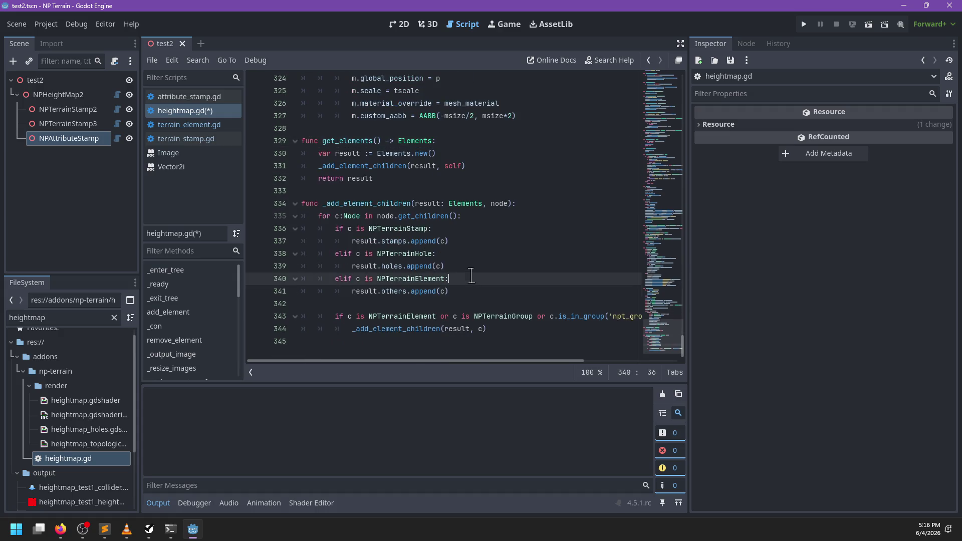
key("Down")
key("Down")
key("BackSpace")
key("Up")
key("Up")
key("Up")
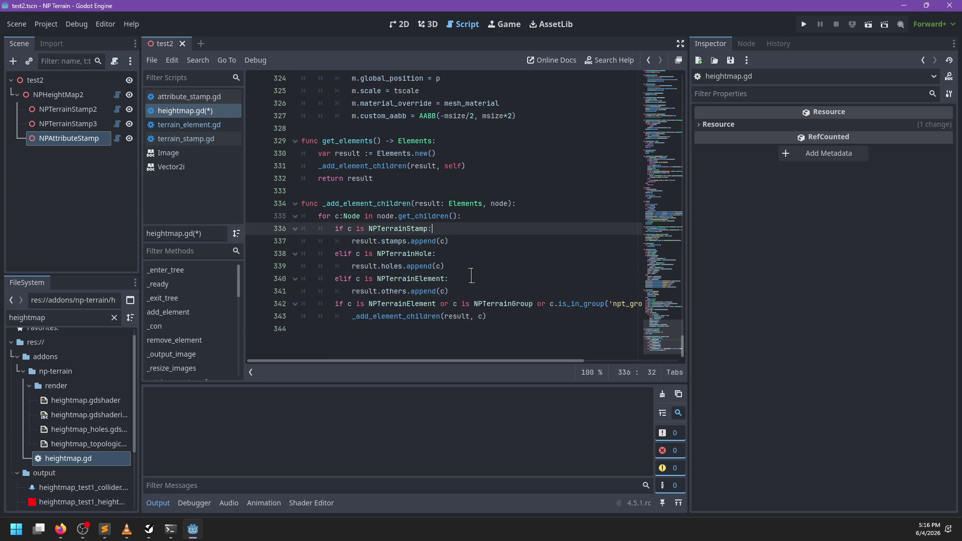
key("Return")
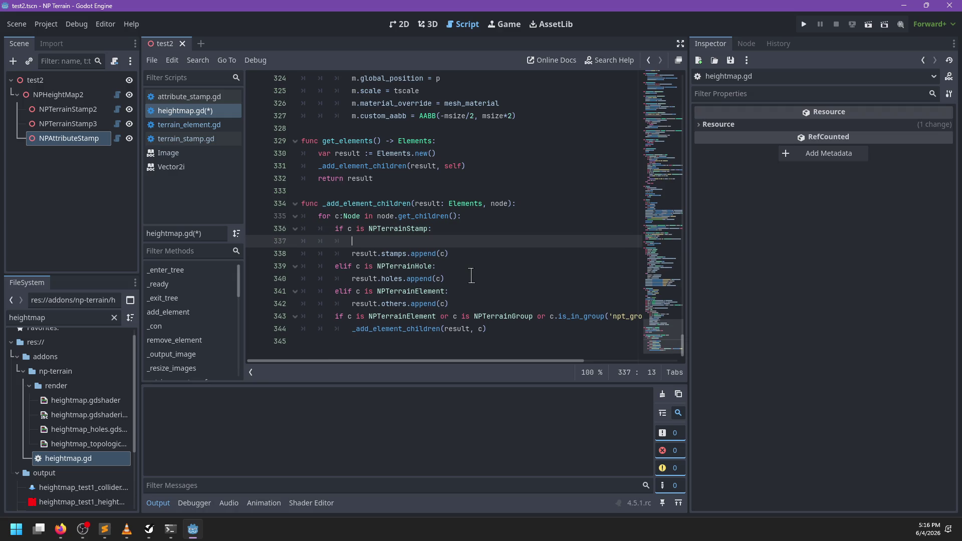
key("ctrl+z")
key("ctrl+shift+Return")
Write an 'if c in NPAttributeStamp:' branch calling results.add_attribute_stamp(c).
type("n")
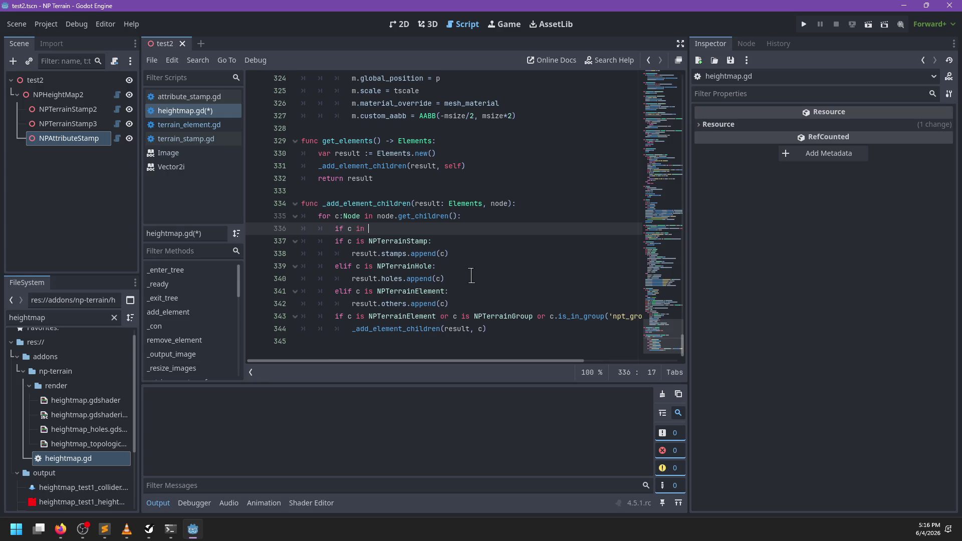
key("Return")
type(":")
key("Return")
type("results[")
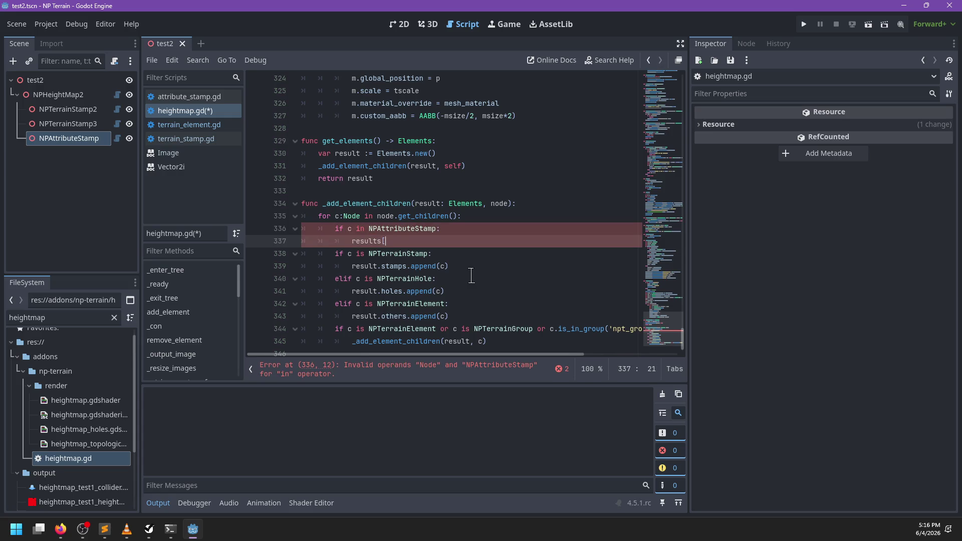
key("BackSpace")
type("add_attri")
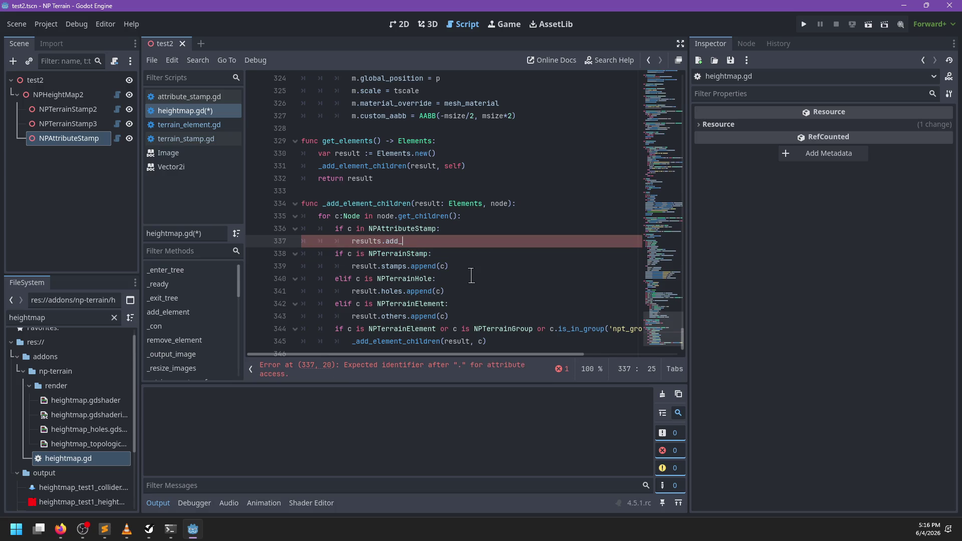
type("bute_s")
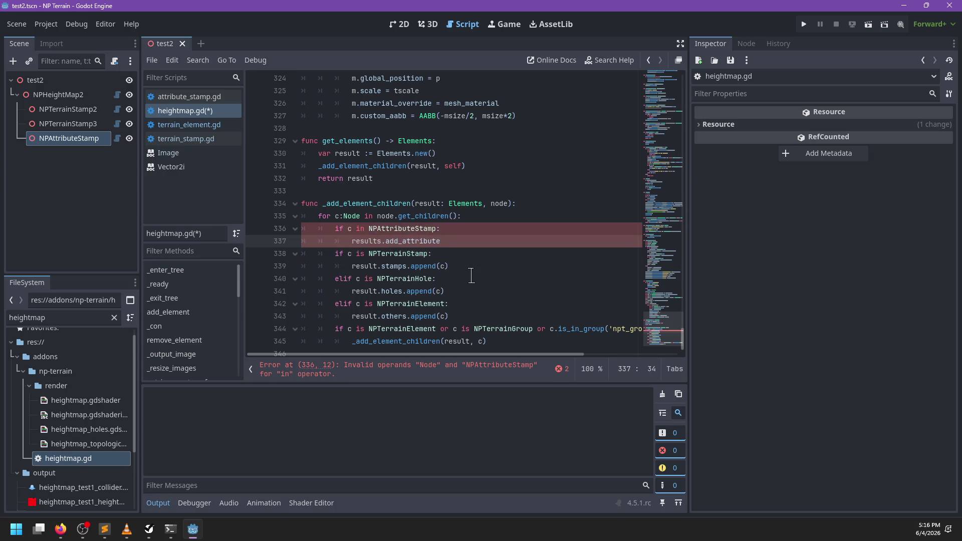
type("tamp(c)")
Declare func add_attribute_stamp(a: NPAttributeStamp) inside the Elements class of heightmap.gd.
left_click(388, 268, "ctrl")
left_click(567, 242)
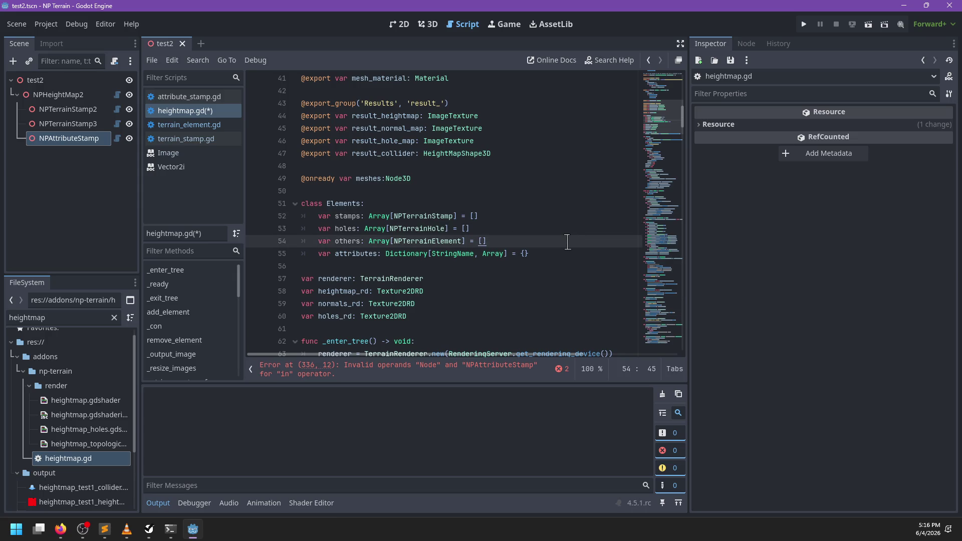
key("Down")
key("Return")
type("funr ")
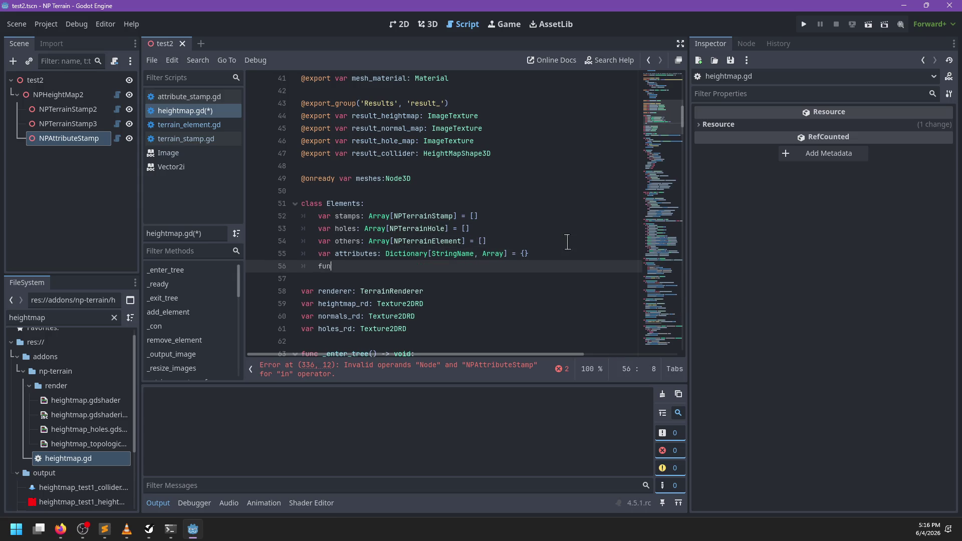
type("nc")
type("dd_attr")
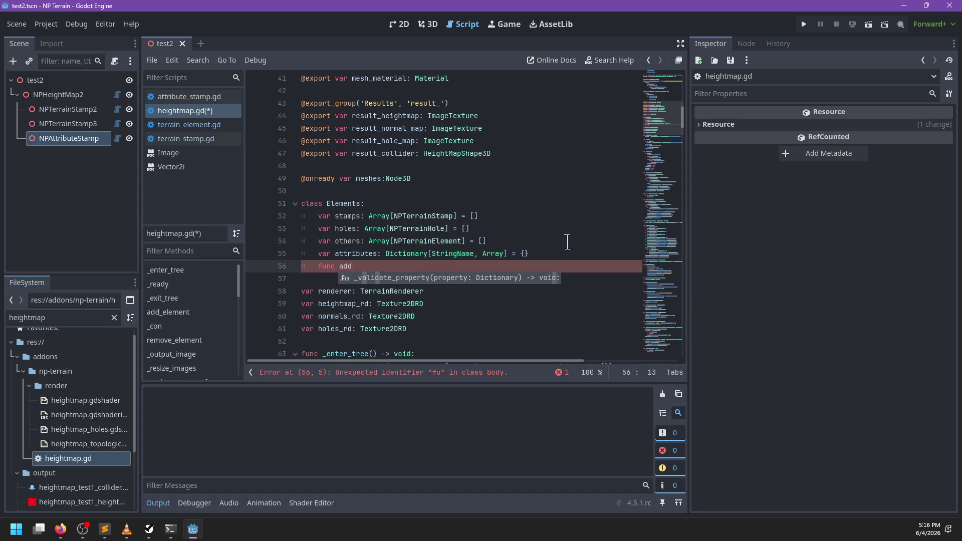
type("ute_stamp")
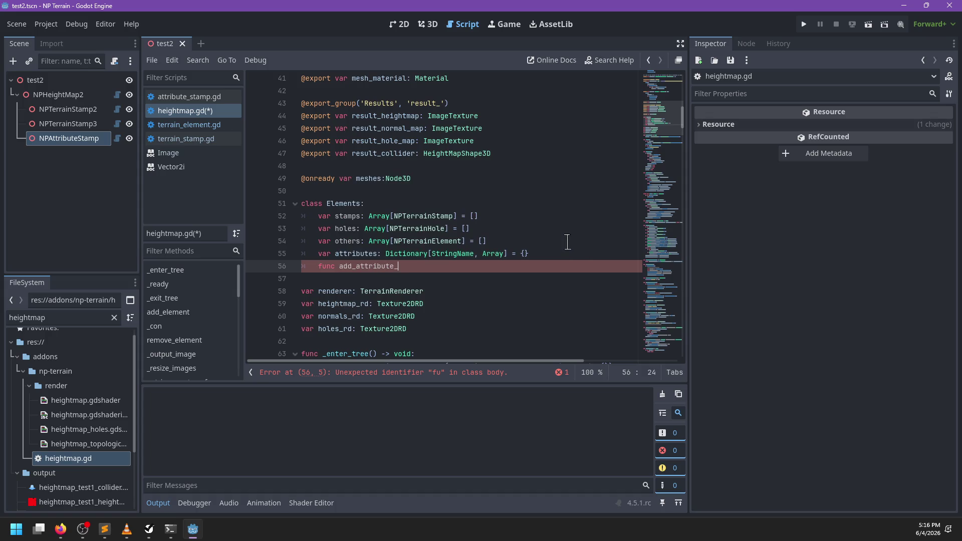
type("t")
key("BackSpace")
key("BackSpace")
type("NPAttr")
key("Return")
key("Return")
Add a guard that calls push_error and returns when the stamp has no attribute.
type("if ")
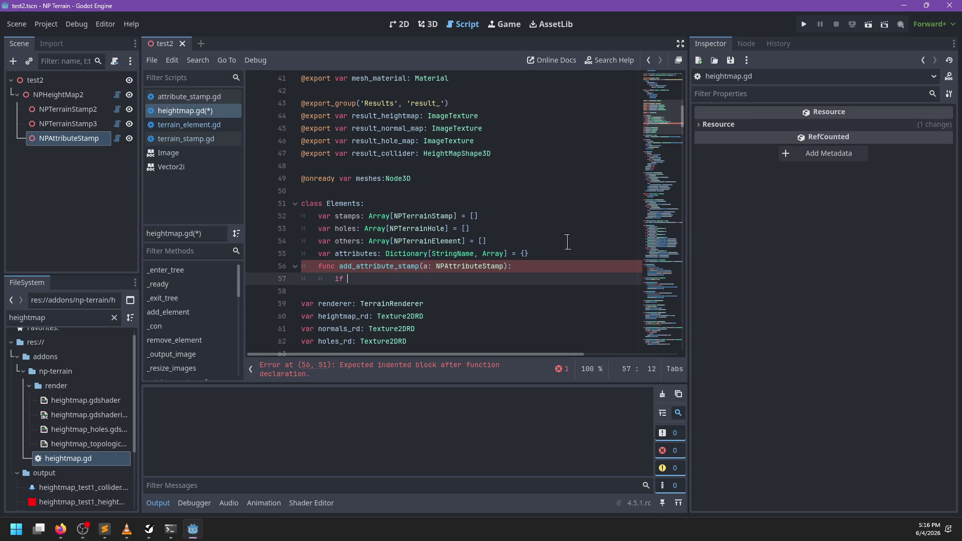
type("not a.attr")
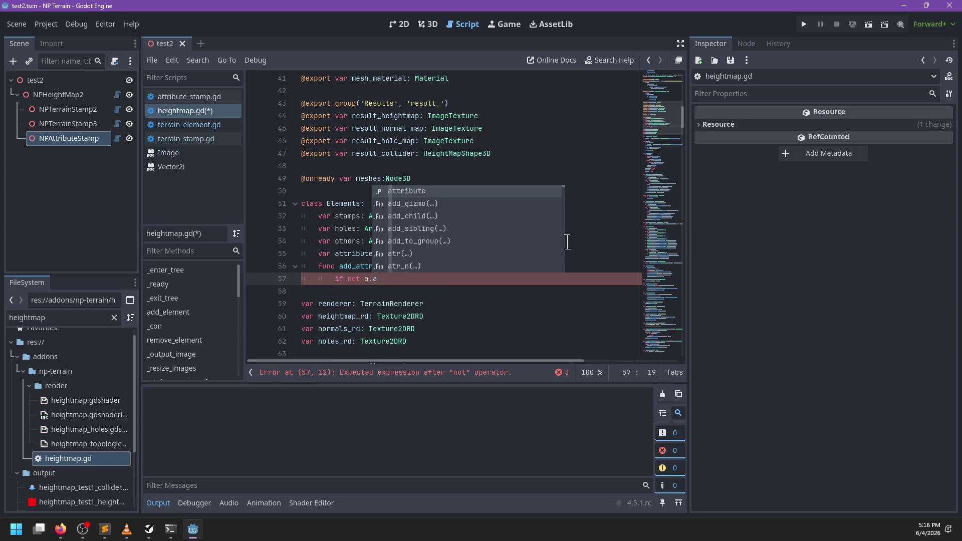
key("Return")
type(":")
key("Return")
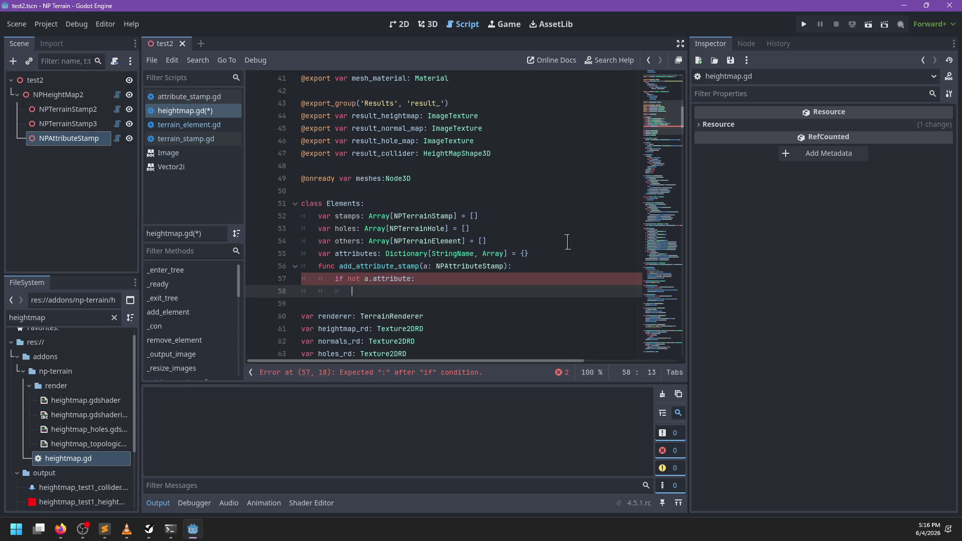
type("ush_")
key("Return")
type("'Ntamp has no")
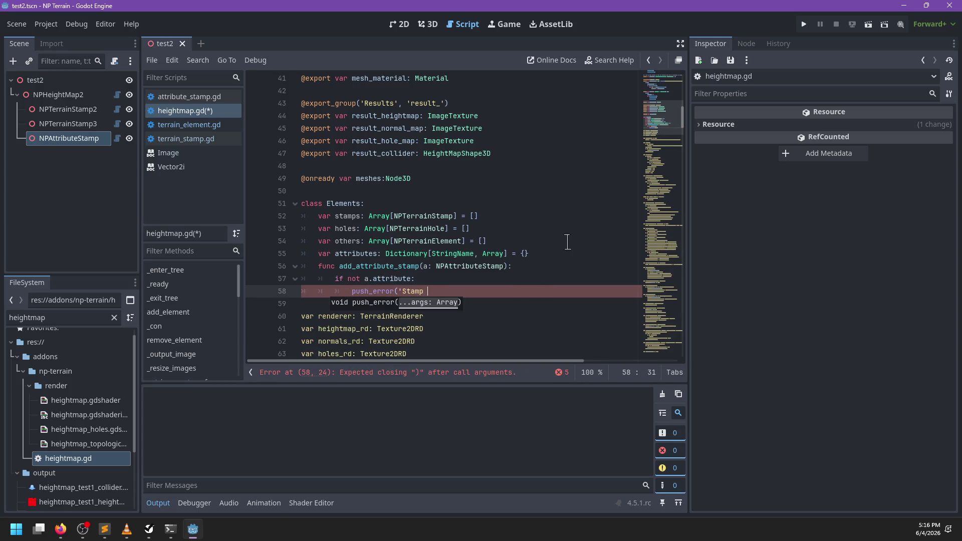
type("tribute:")
type("',")
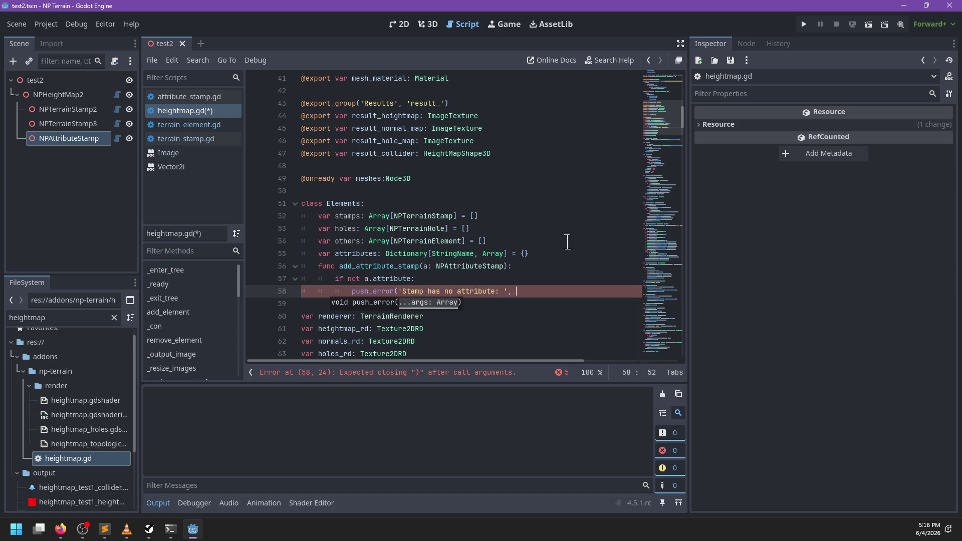
type("ame)")
key("Return")
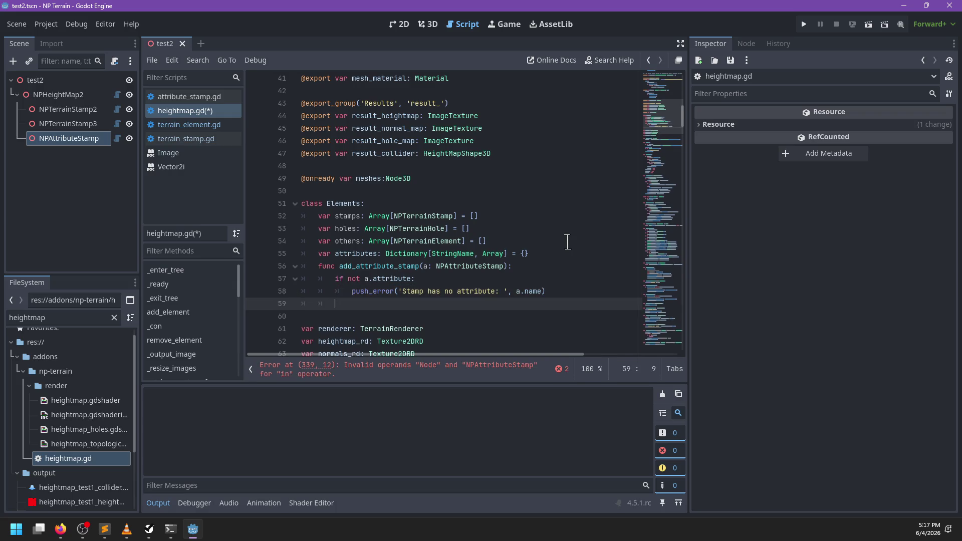
type("elif ")
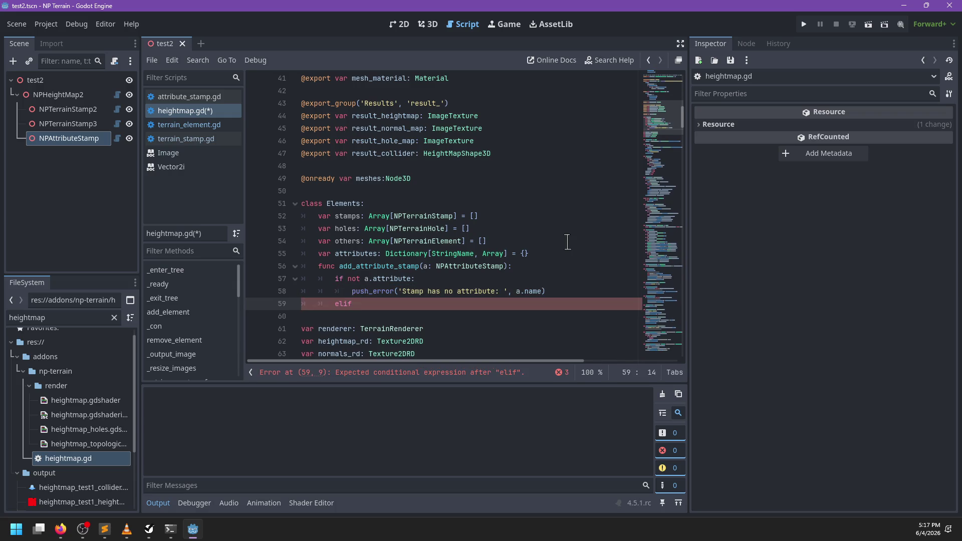
type("a.attri")
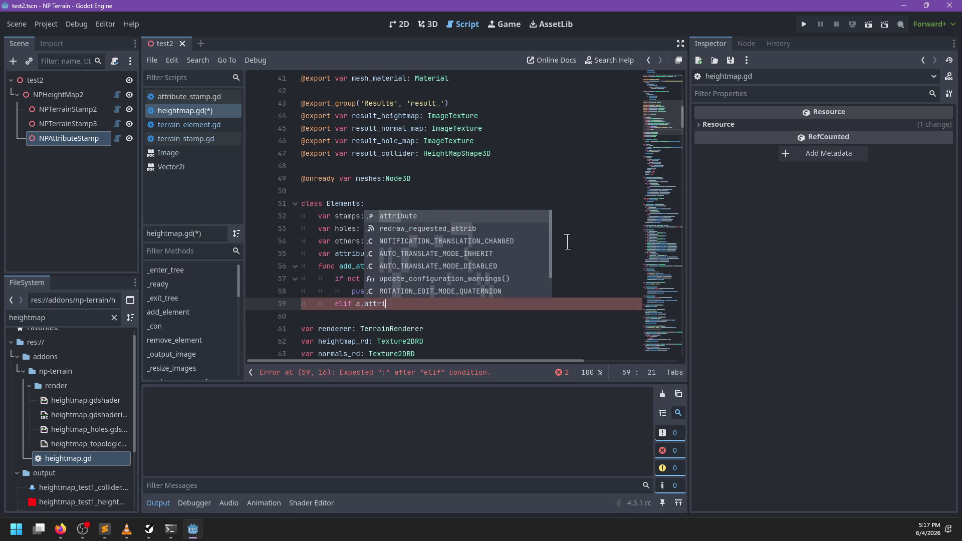
key("Return")
type("not in")
key("Up")
key("End")
key("Return")
type("return")
key("Down")
Initialise an empty list for new attribute names, then append the stamp to attributes[a.attribute].
key("ctrl+Right")
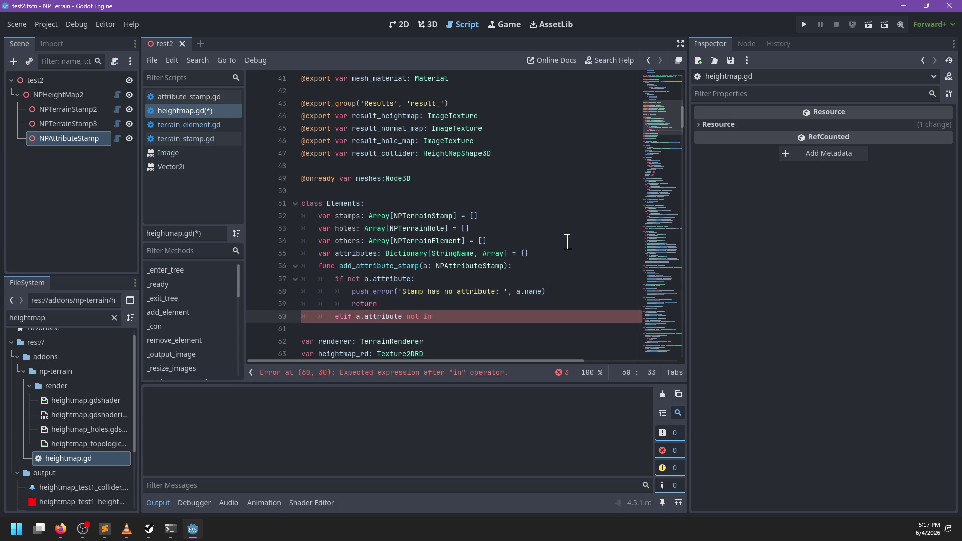
type("ttri")
key("Return")
key("Return")
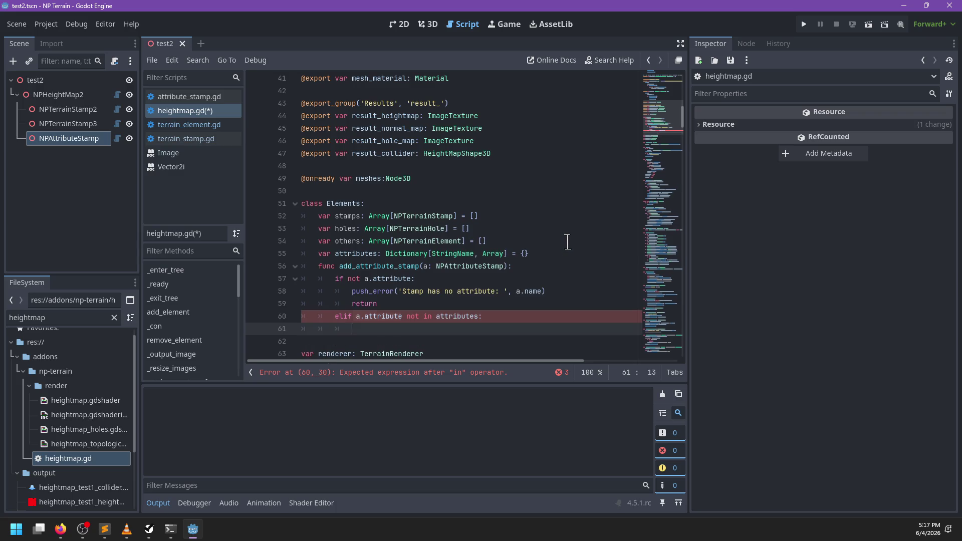
type("attri")
key("Return")
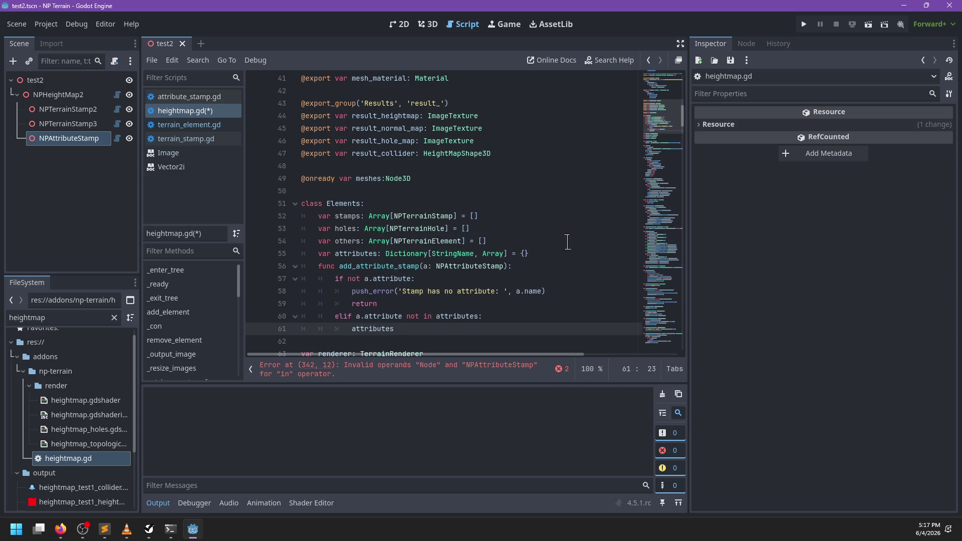
type("a.atrt")
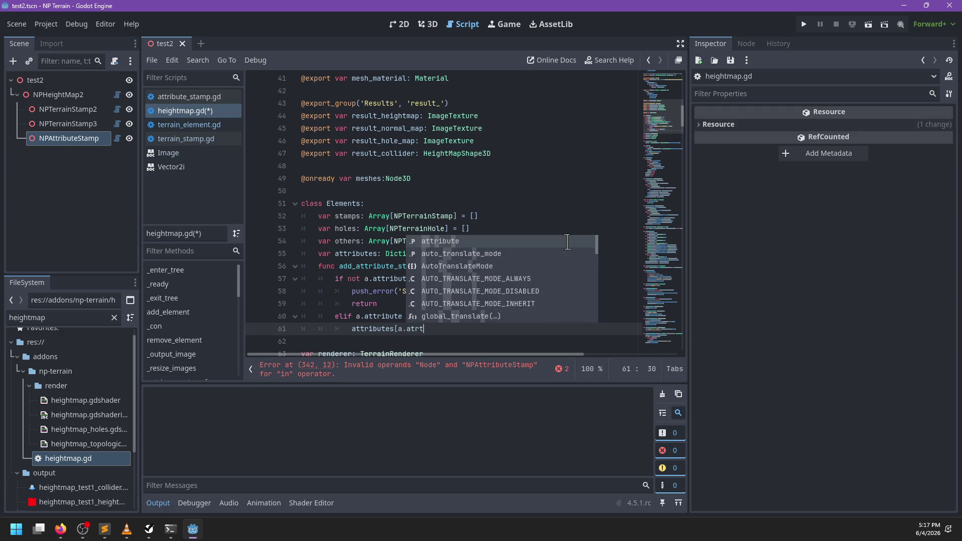
key("Return")
type("] = []")
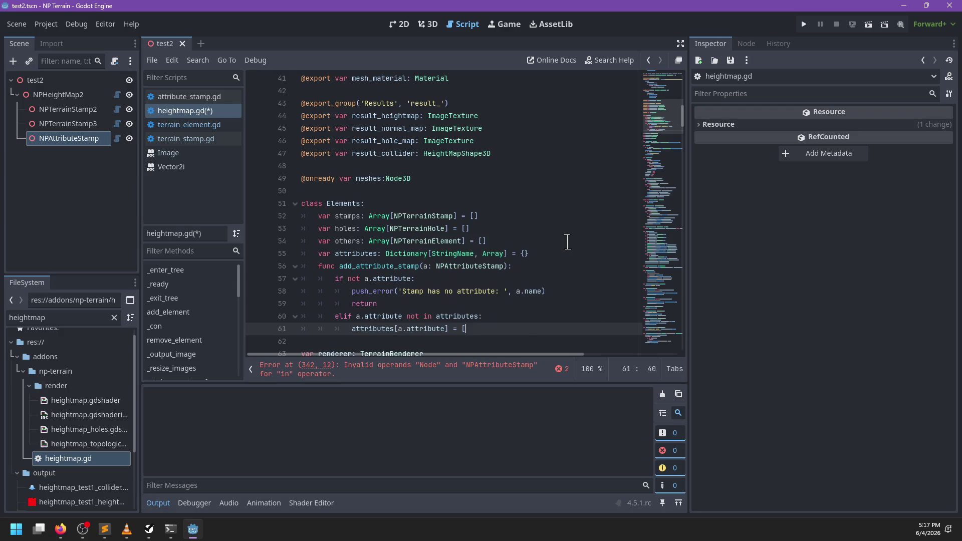
key("Return")
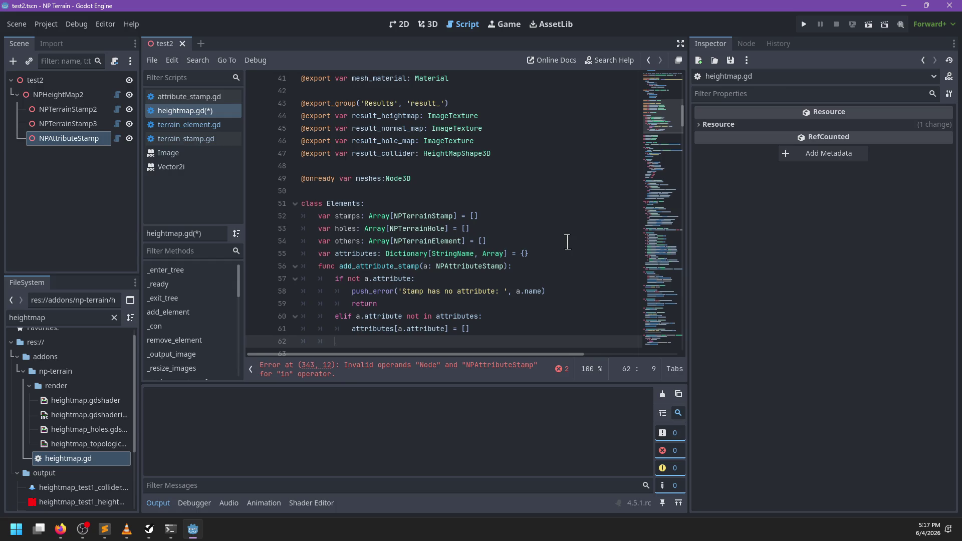
type("attributes[a")
type(".attribute].ap")
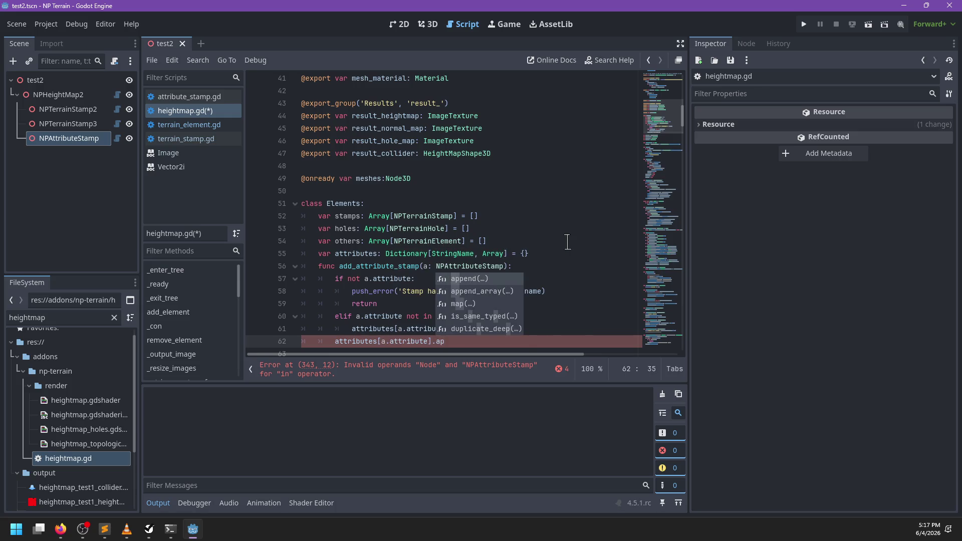
key("Return")
type("a)")
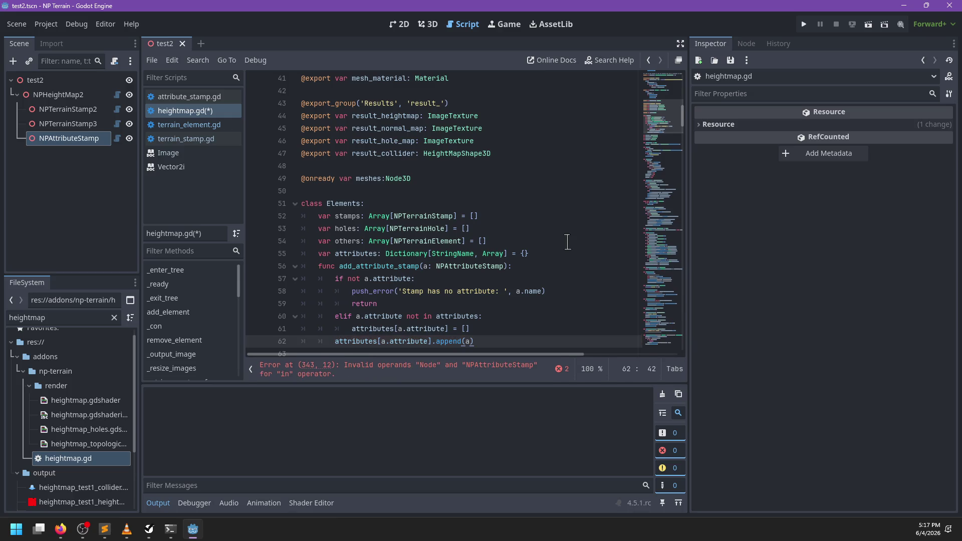
left_click(394, 374)
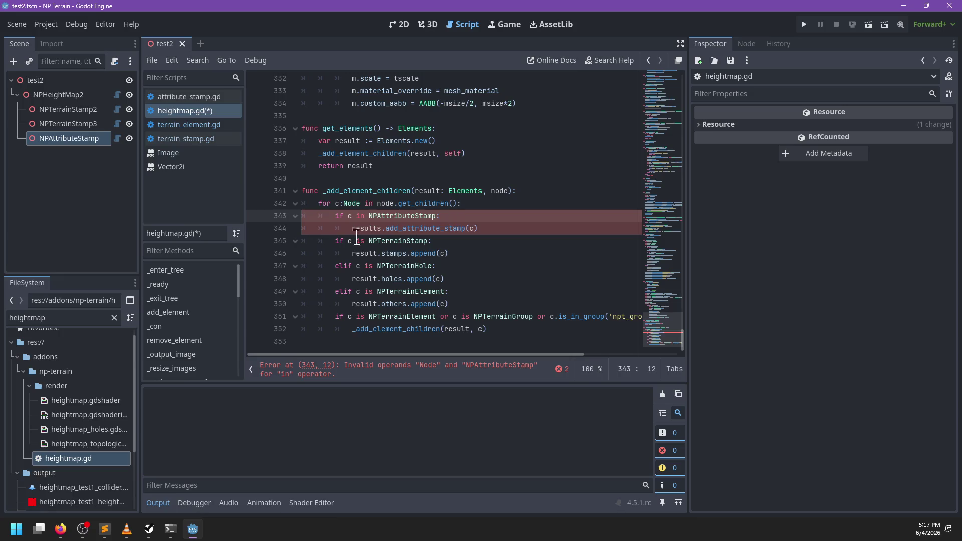
Correct the stamp branch: 'if' to 'elif', 'in' to 'is', 'results' to 'result', and save.
left_click(335, 241)
type("el")
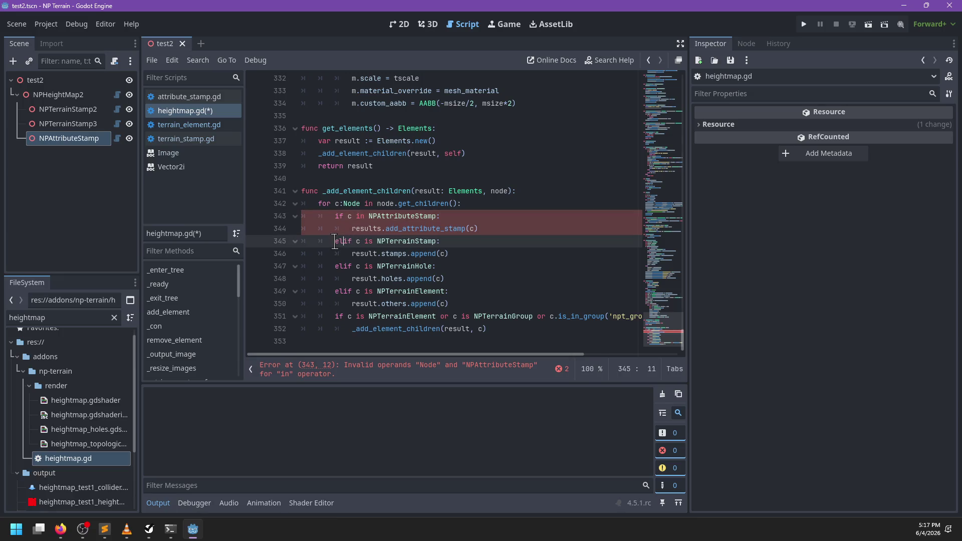
left_click(363, 216)
key("BackSpace")
type("s")
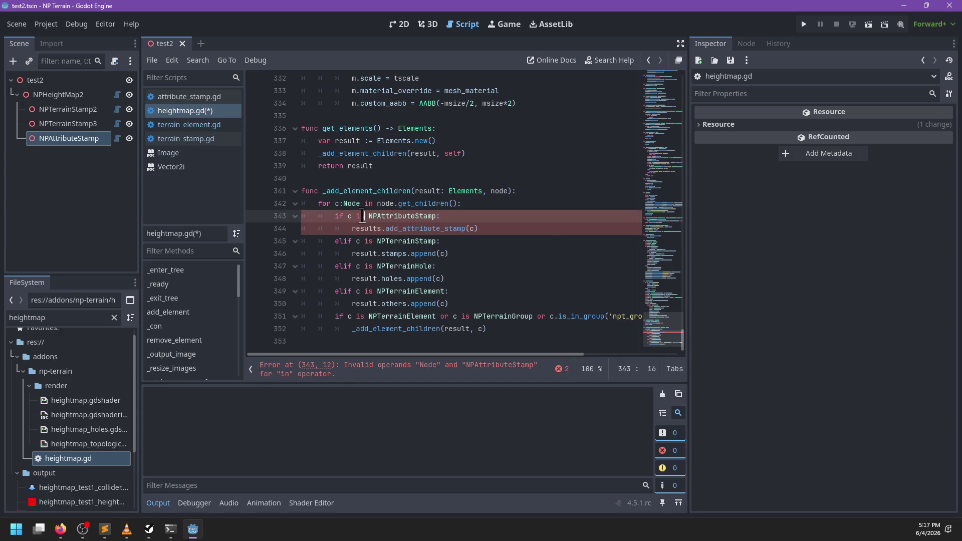
left_click(500, 229)
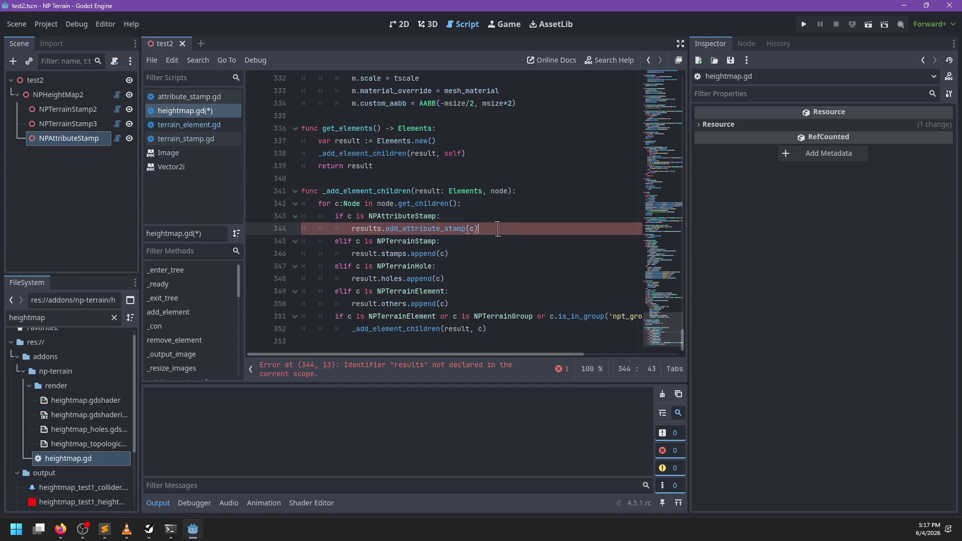
double_click(356, 228)
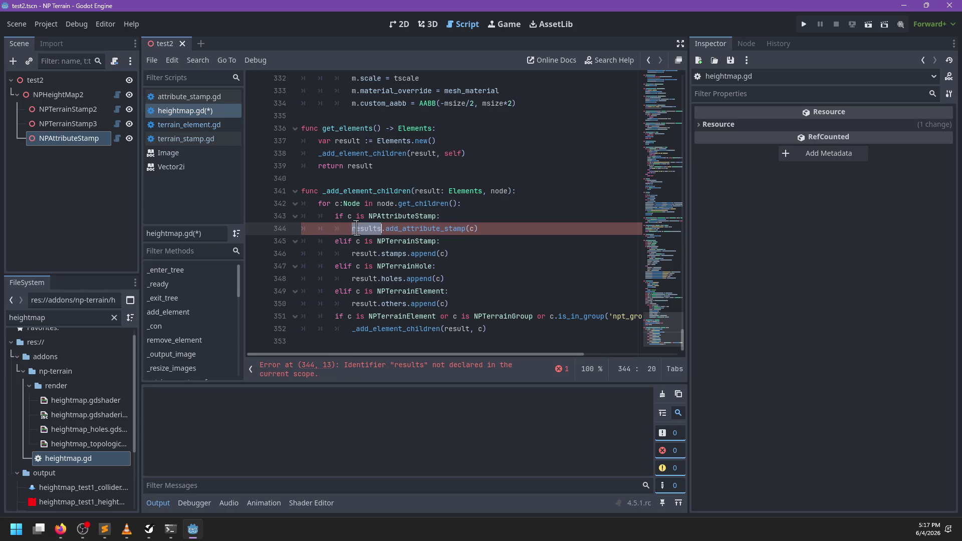
type("result")
left_click(476, 230)
key("ctrl+s")
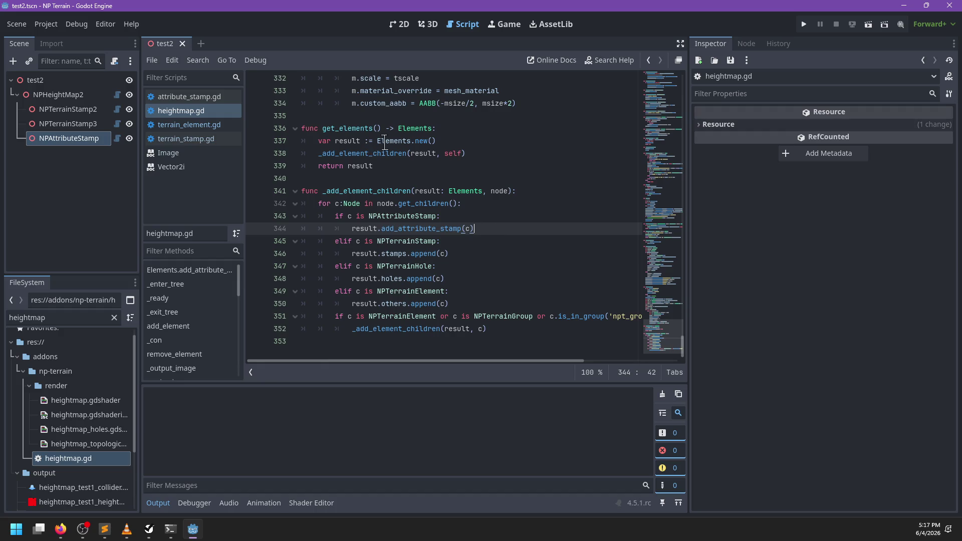
Check where _add_element_children and result are used, then show the 3D scene.
double_click(346, 153)
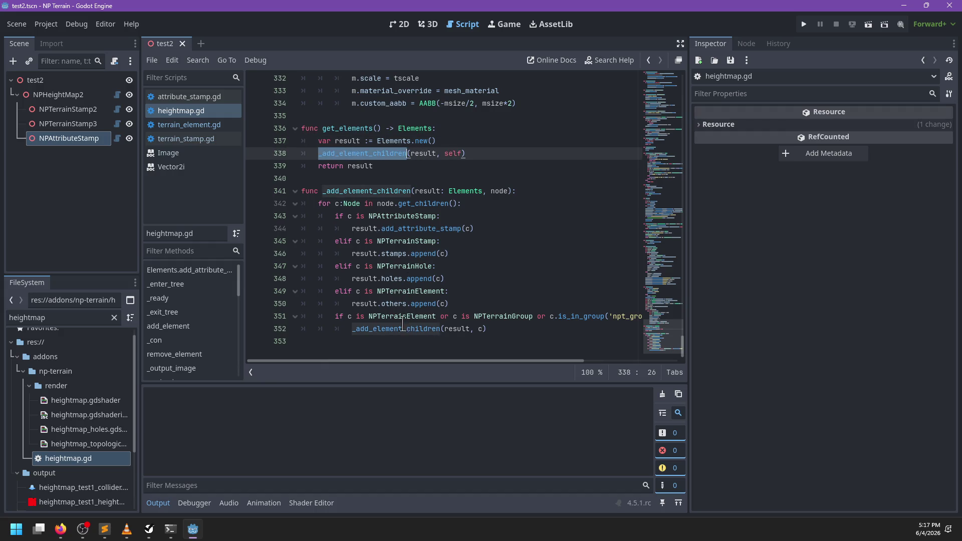
left_click_drag(394, 328, 352, 329)
left_click(383, 141)
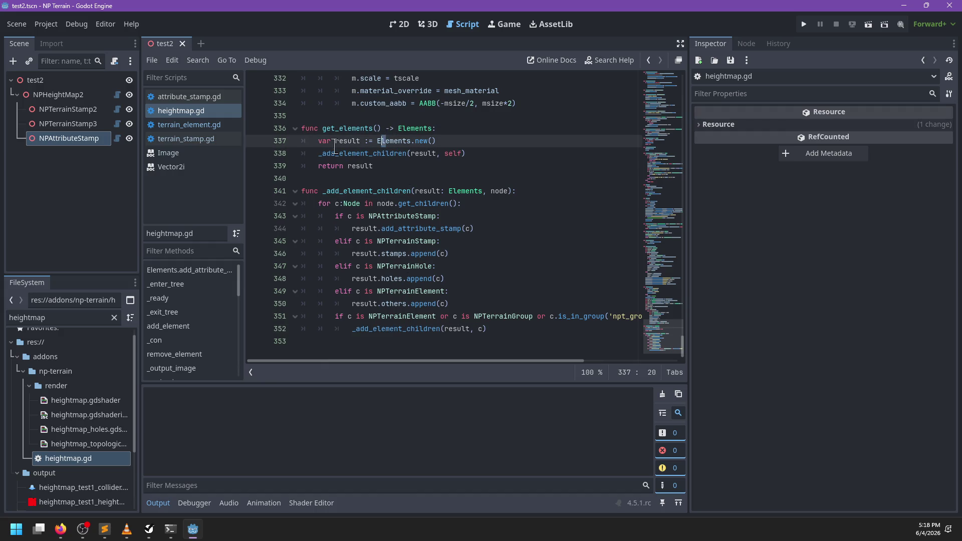
double_click(341, 141)
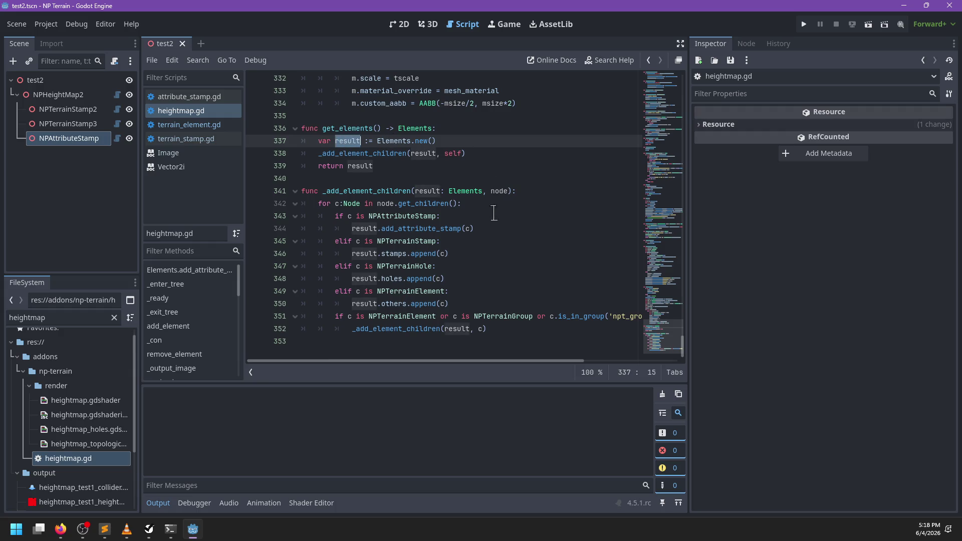
scroll(466, 249, "right", 3)
scroll(466, 249, "left", 3)
scroll(468, 247, "up", 12)
scroll(469, 246, "down", 10)
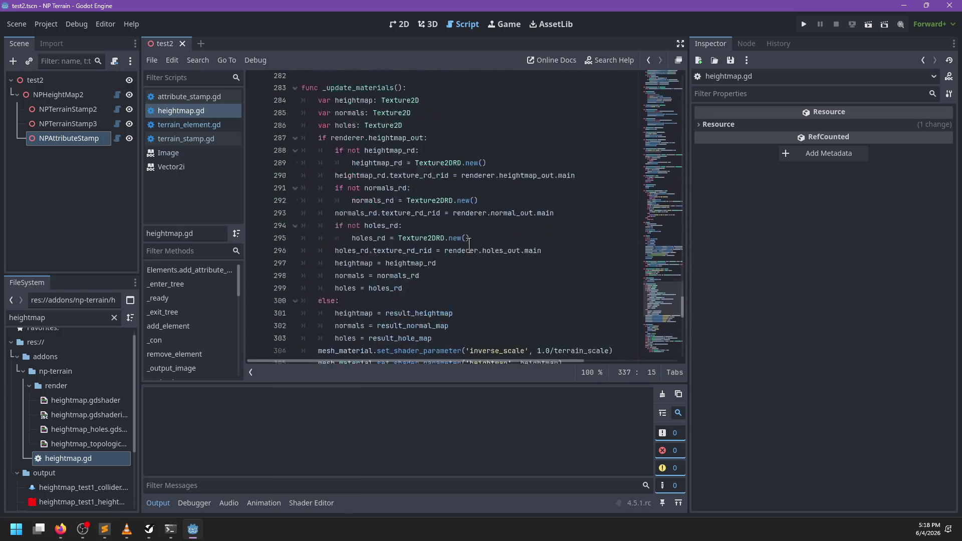
left_click(429, 24)
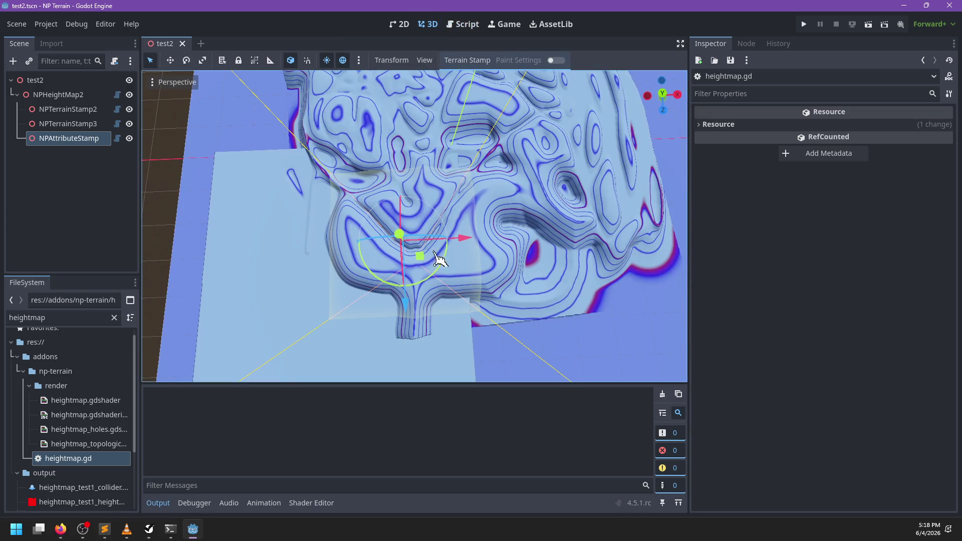
Move the attribute stamp on the terrain, clear Output, and Save All outputs to res://output.
left_click_drag(420, 256, 447, 267)
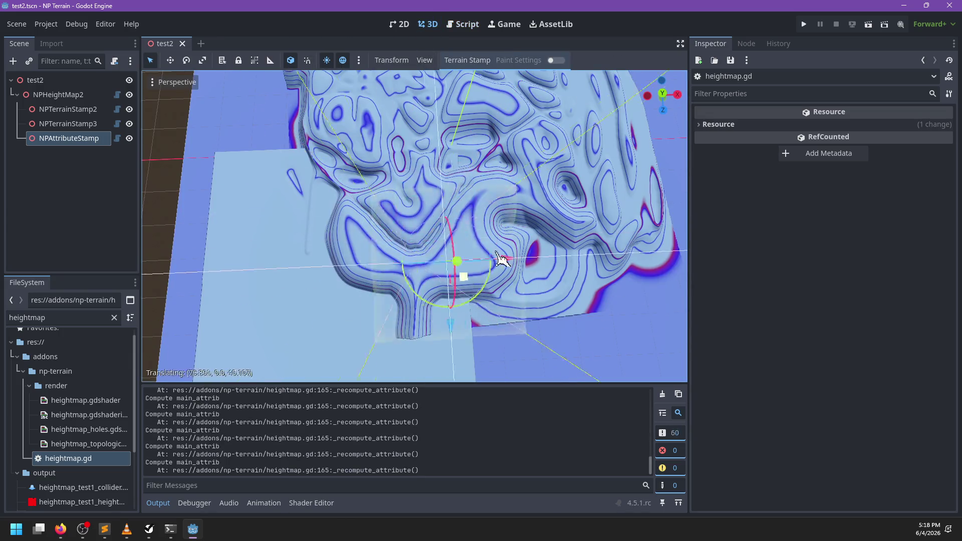
left_click(662, 394)
left_click(469, 60)
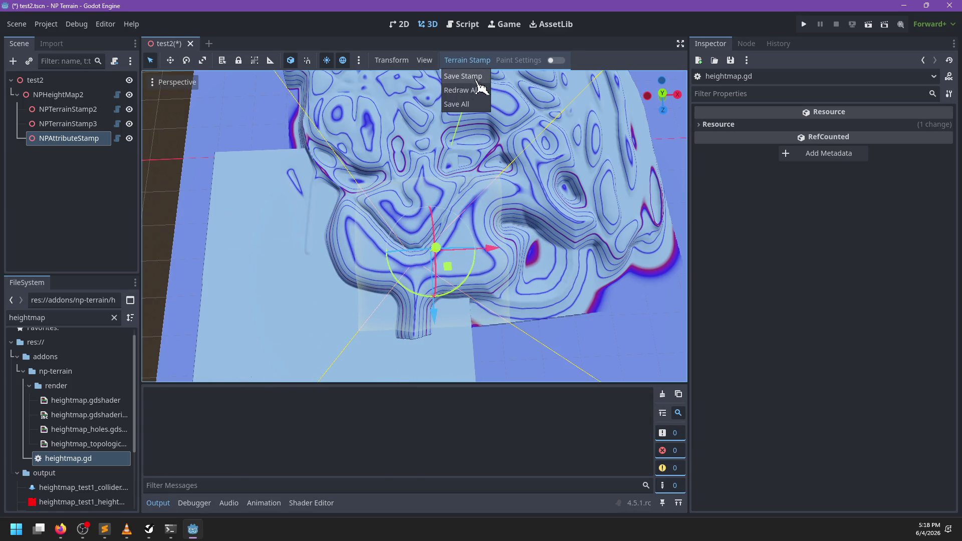
left_click(463, 104)
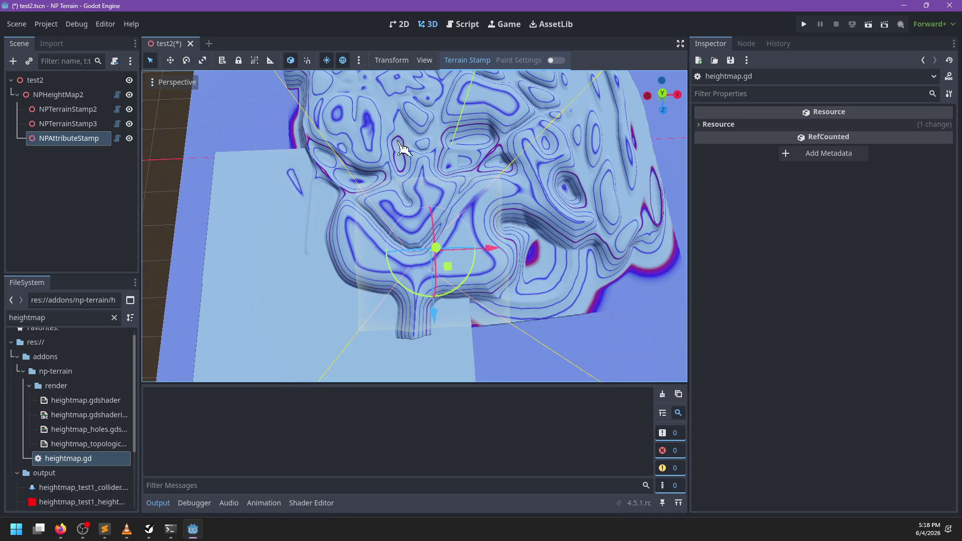
left_click(460, 72)
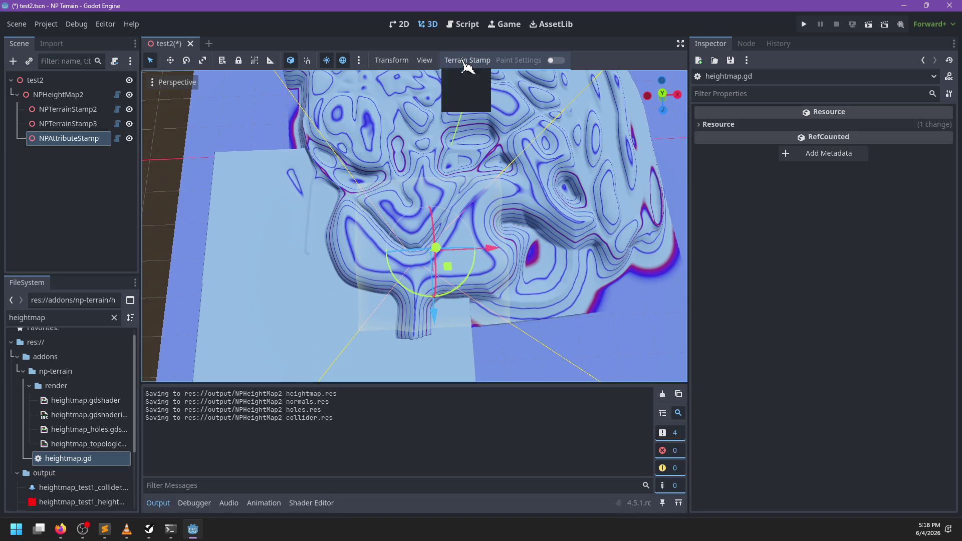
left_click(465, 100)
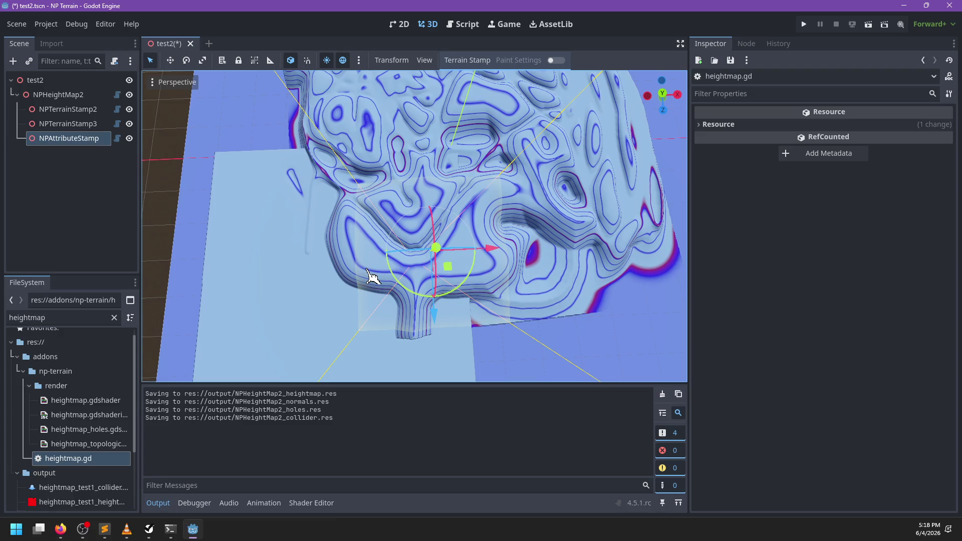
left_click(462, 24)
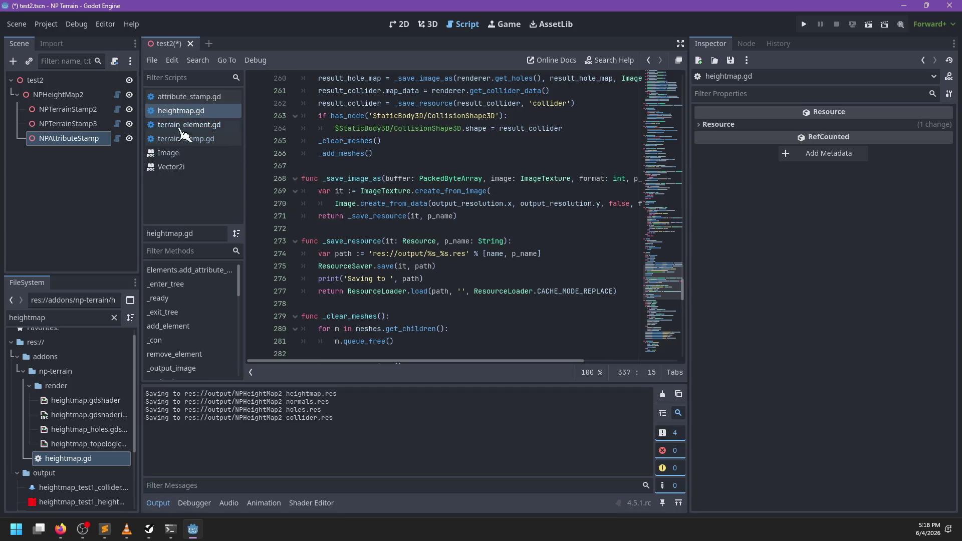
Read _save() in heightmap.gd and inspect NPHeightMap2's Attributes dictionary containing main_attrib.
left_click(455, 161)
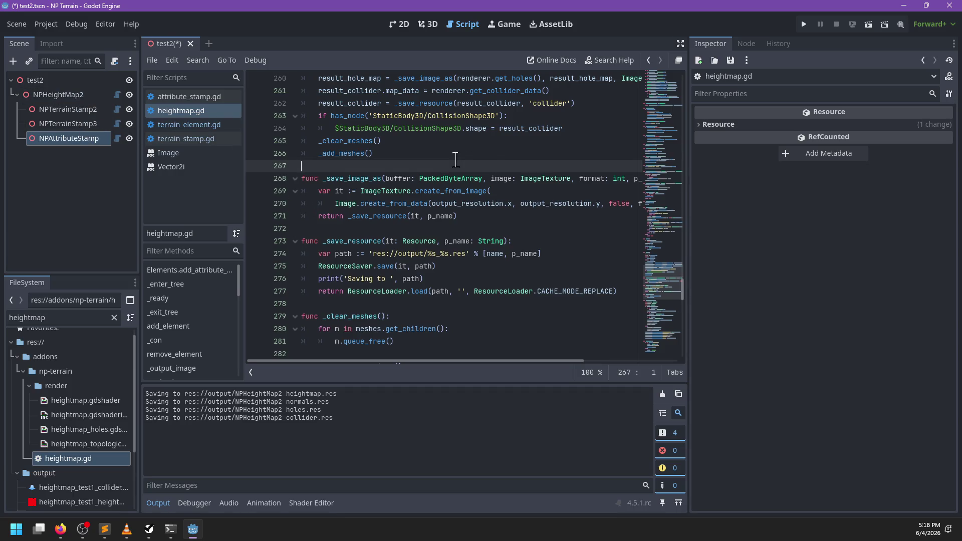
scroll(456, 160, "up", 3)
scroll(455, 161, "down", 4)
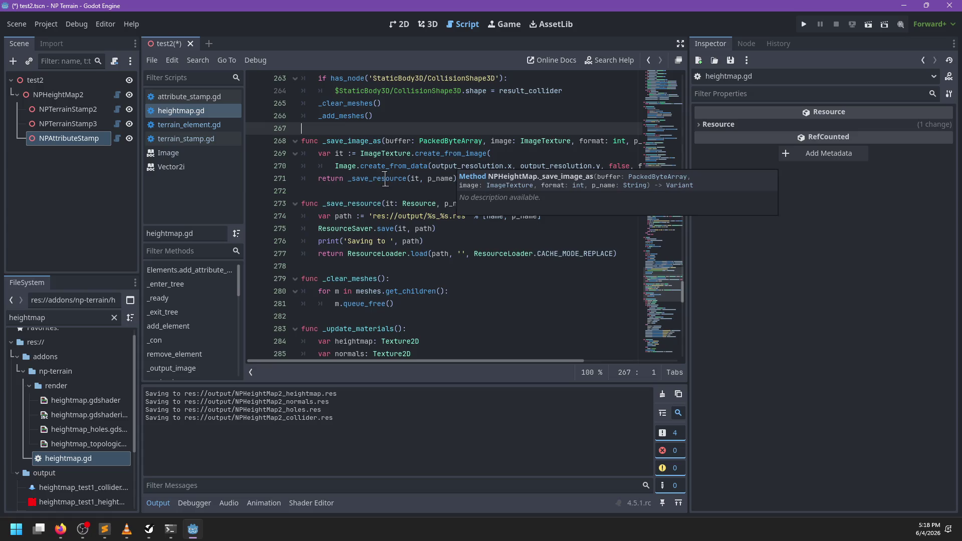
scroll(390, 179, "up", 5)
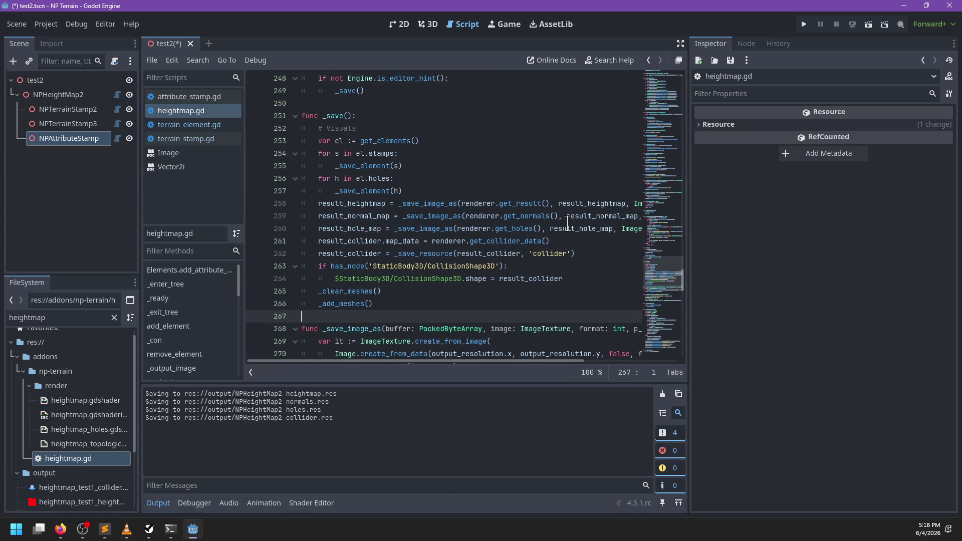
left_click(588, 251)
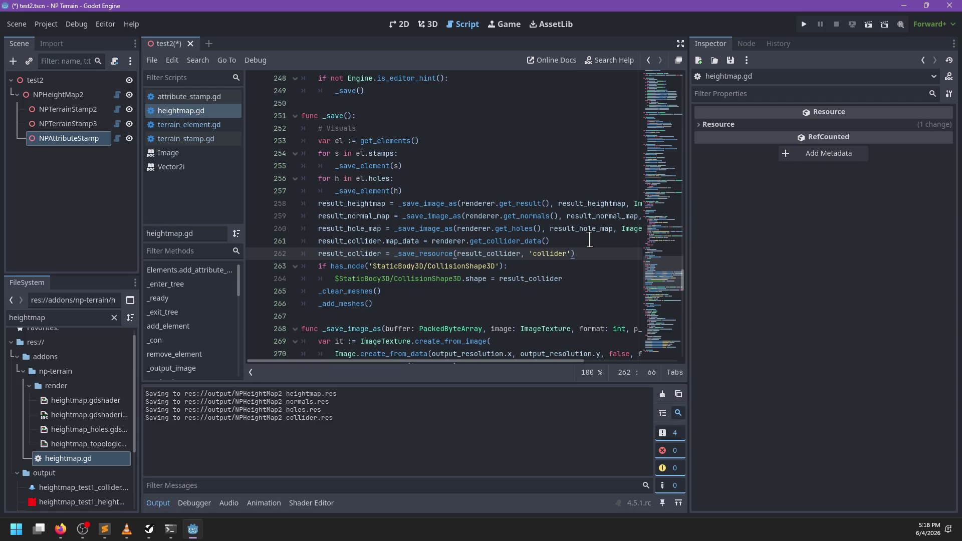
left_click(58, 95)
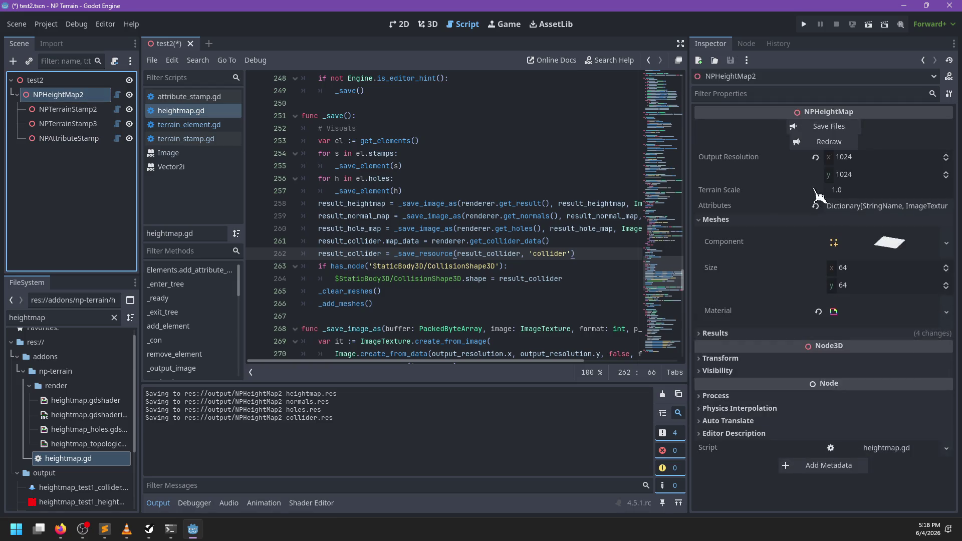
left_click(859, 208)
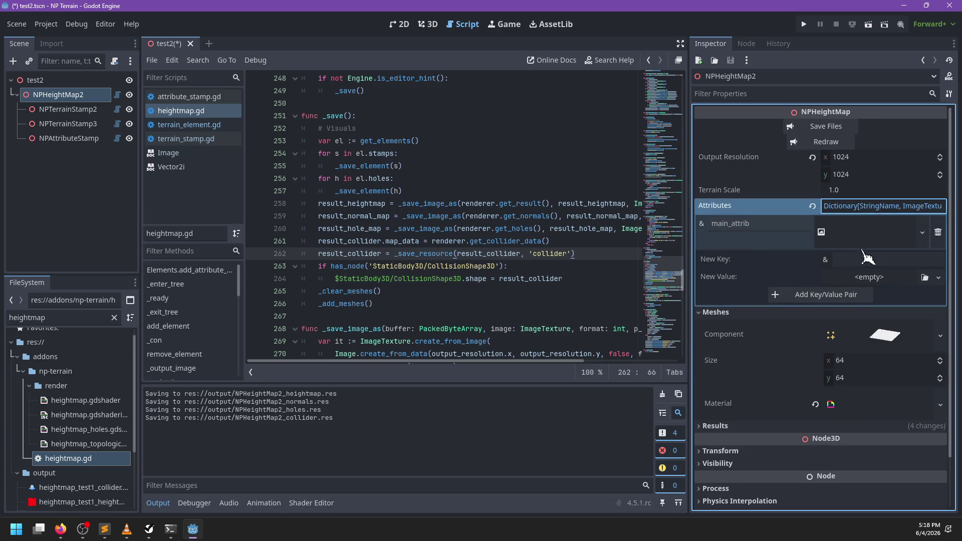
left_click(875, 206)
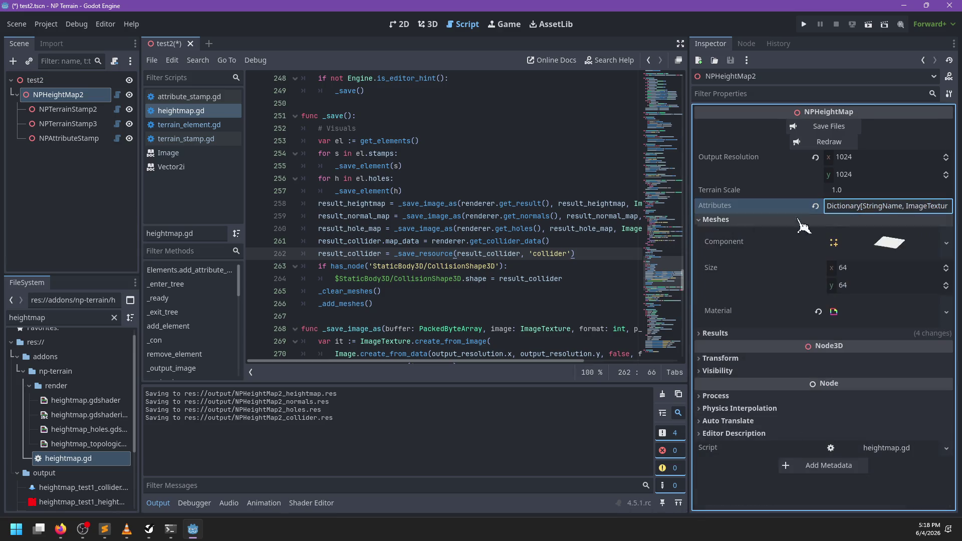
left_click(589, 240)
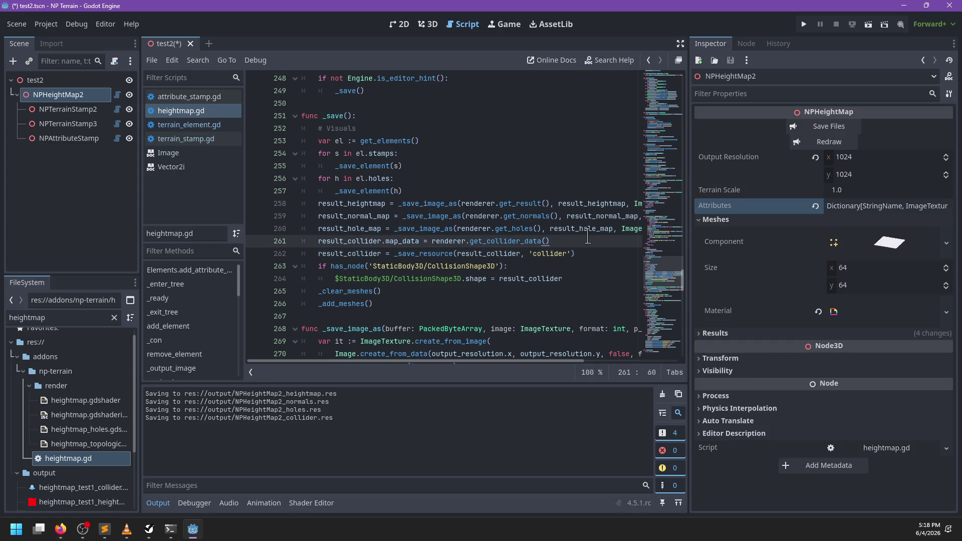
After the collider save, add a loop over attributes with a _save_image_as call.
key("Down")
key("End")
key("Return")
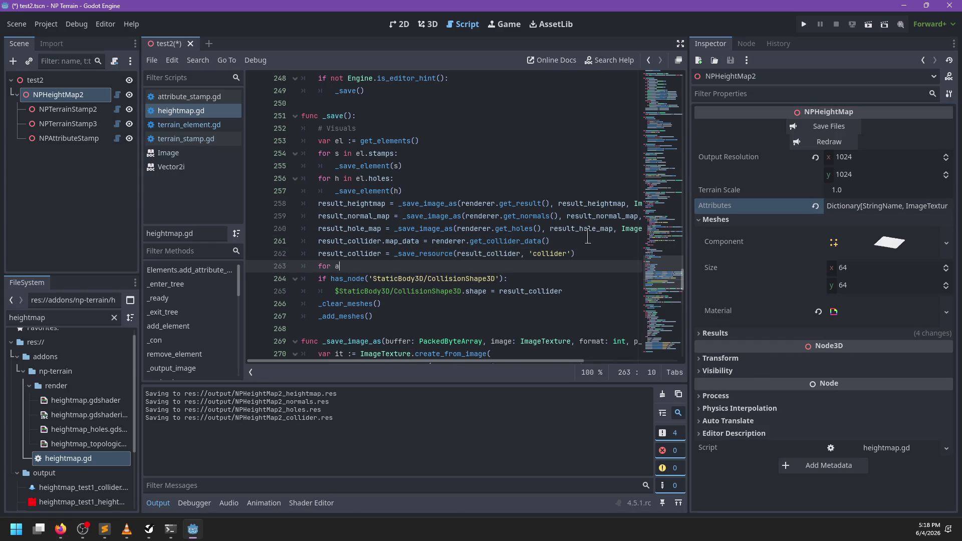
type("t in Att")
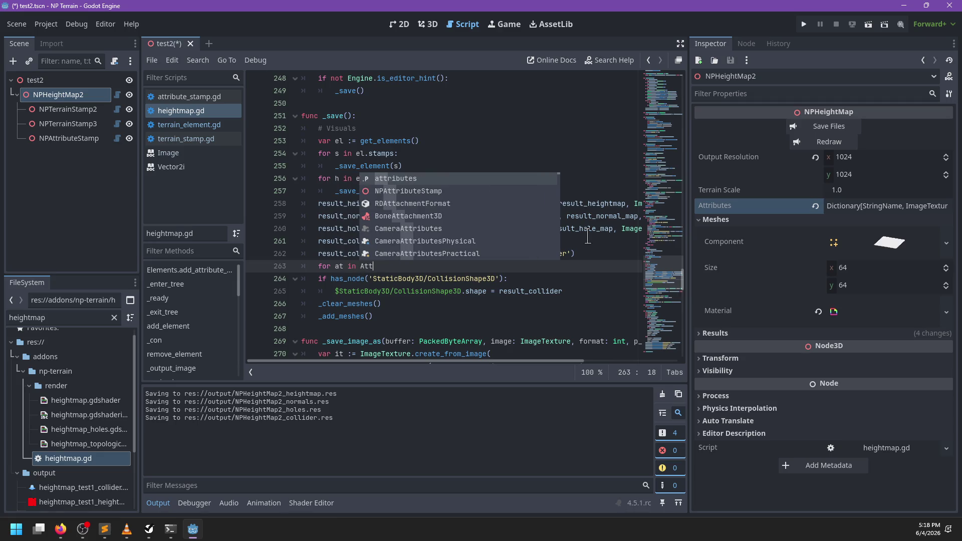
key("Return")
key("Return")
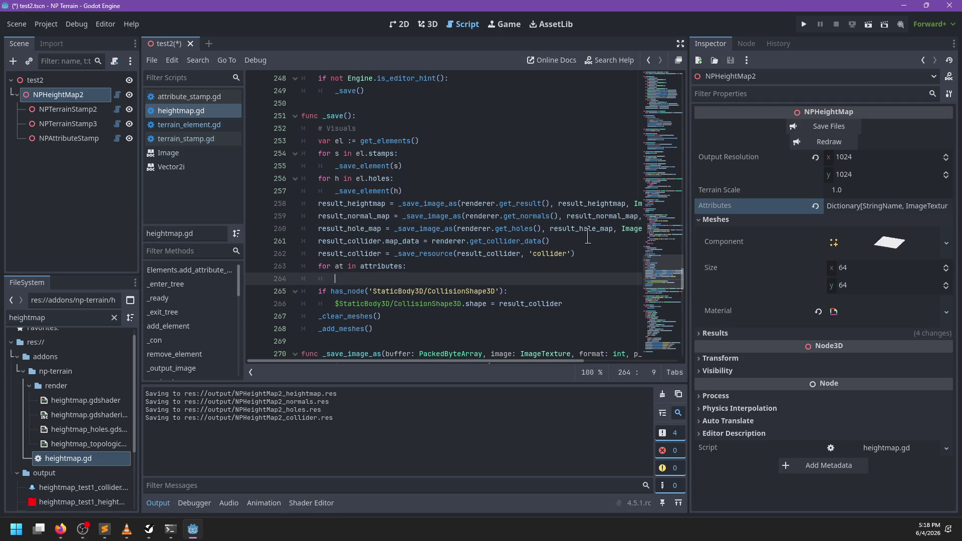
type("attri")
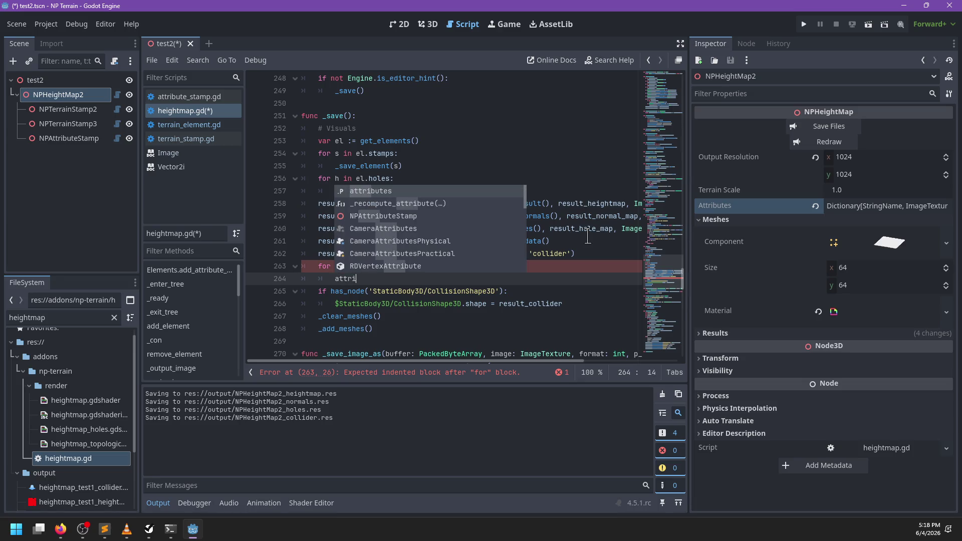
key("Return")
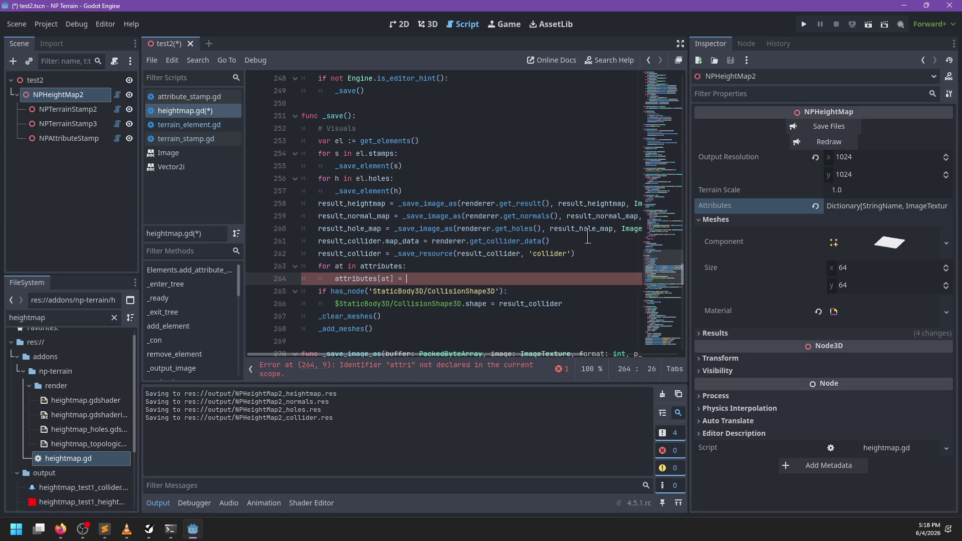
type("_save_")
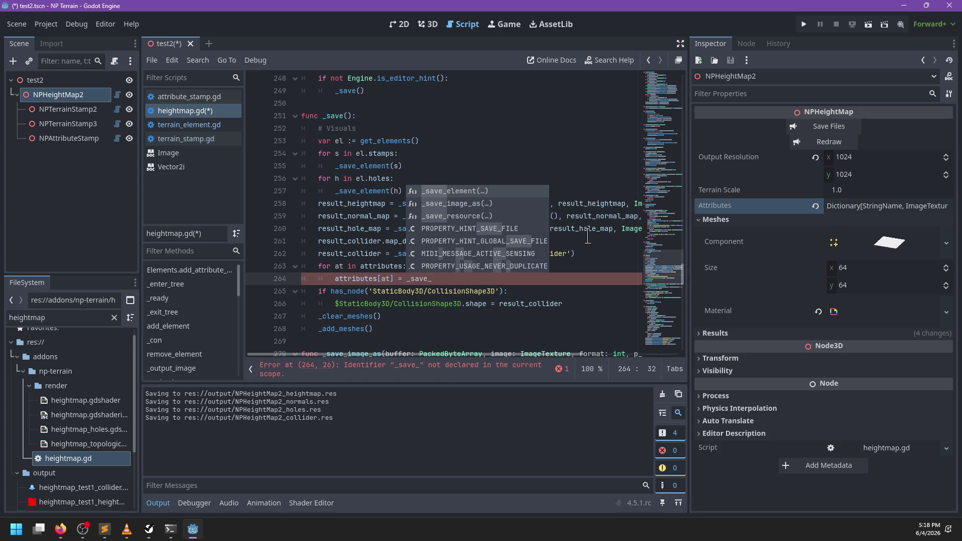
type("i")
key("Return")
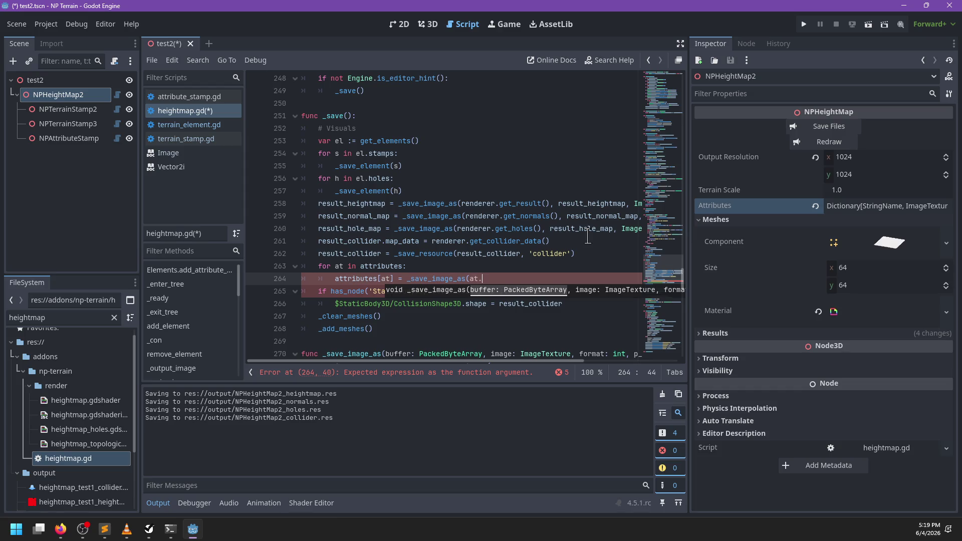
type("get_da")
key("BackSpace")
key("BackSpace")
key("BackSpace")
type("_ima")
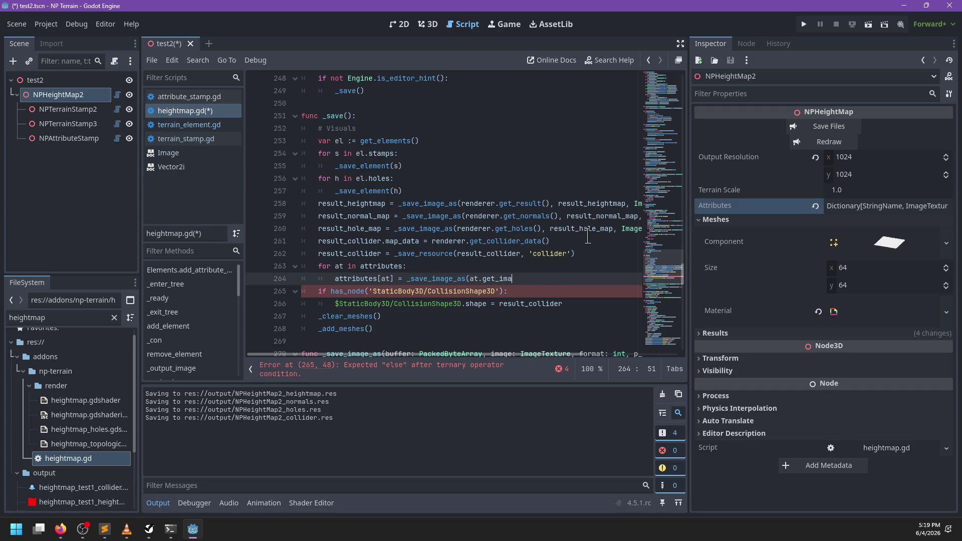
key("ctrl+BackSpace")
key("ctrl+BackSpace")
key("BackSpace")
key("BackSpace")
key("BackSpace")
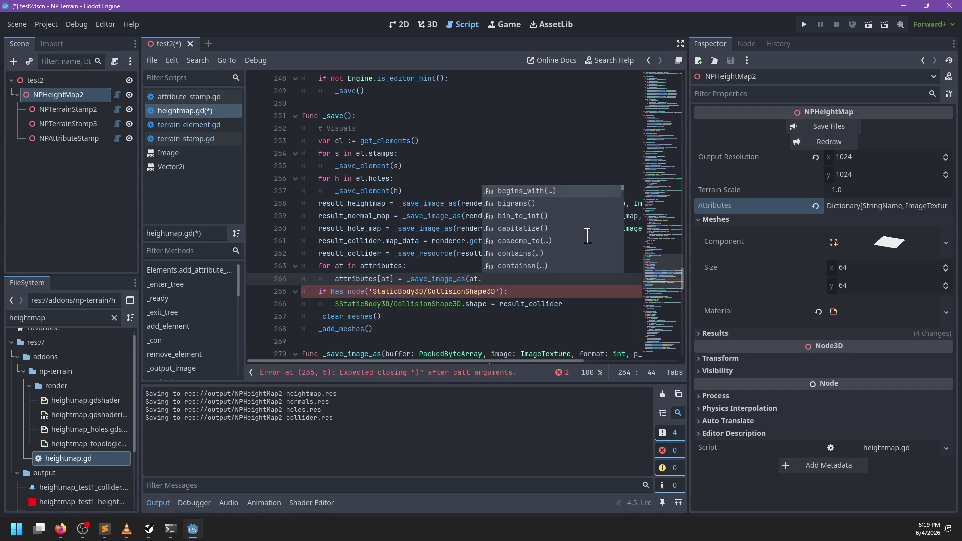
Store attributes[at] as img and save it via _save_image_as with Image.FORMAT_RGBAF, then save.
key("Home")
key("Return")
key("Up")
type("var ")
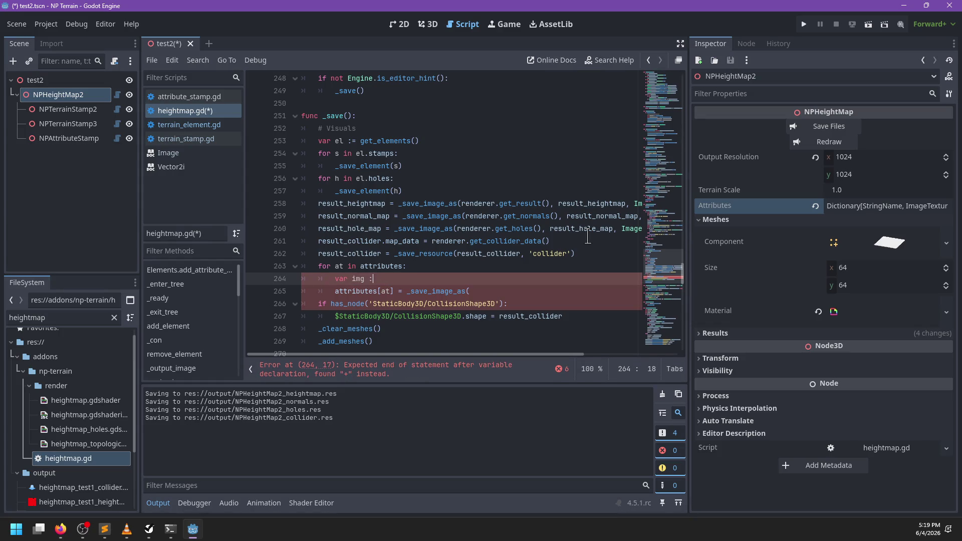
type("tt")
key("Return")
type("[at")
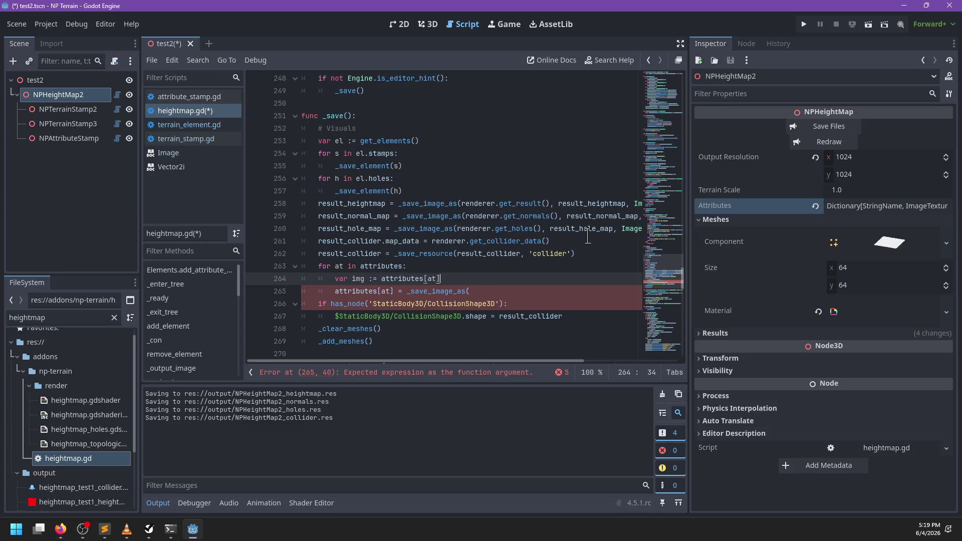
key("Down")
key("ctrl+Right")
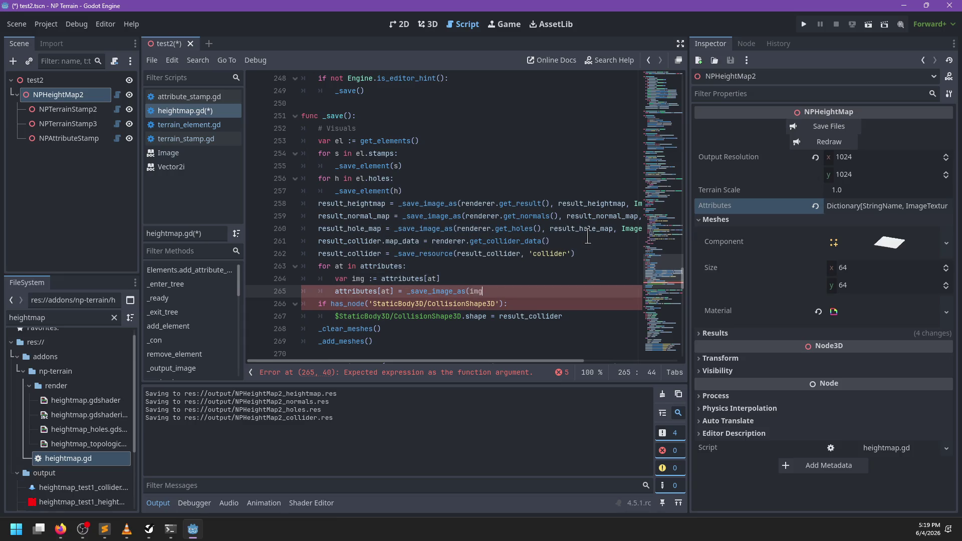
type(".get_")
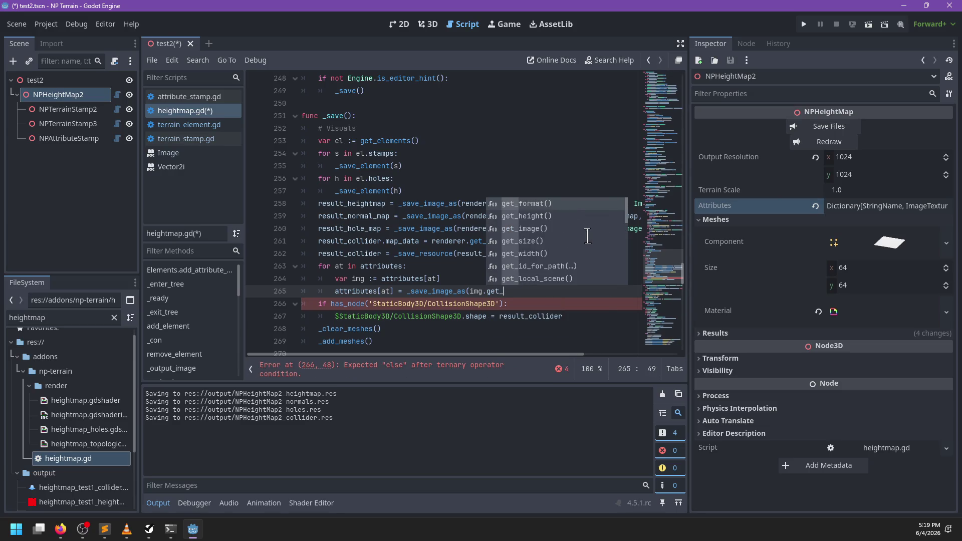
type("im")
key("Return")
type(".get_data")
key("Return")
type(",")
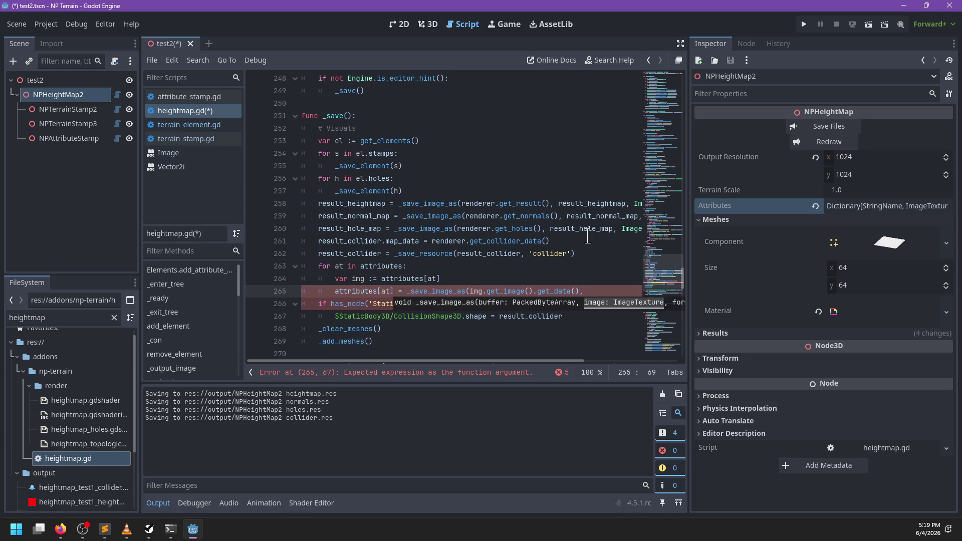
type("g")
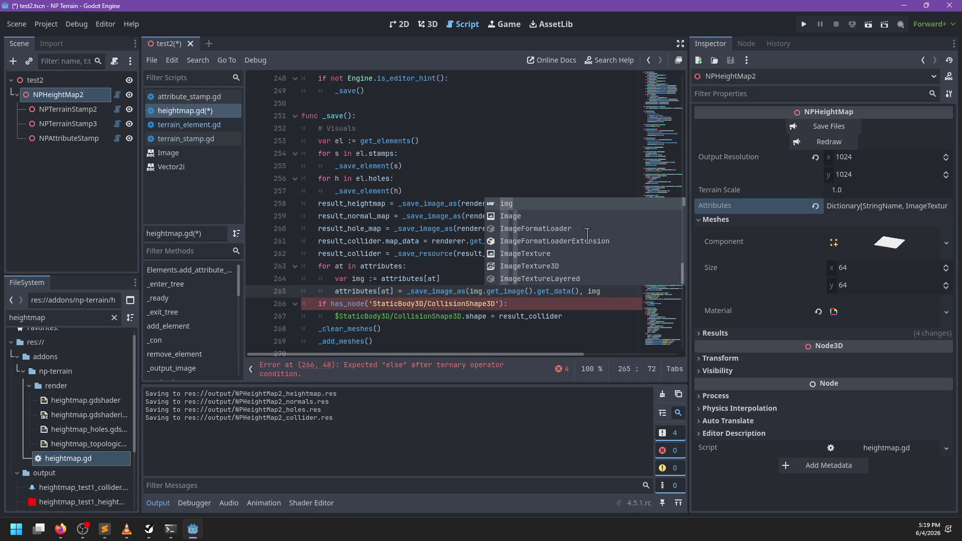
type(", ")
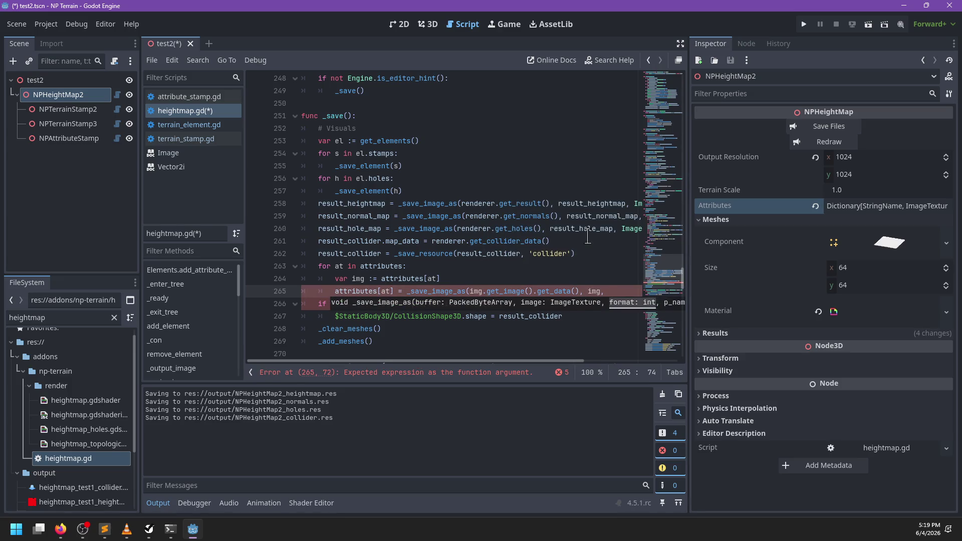
type("mage.FORMAT_")
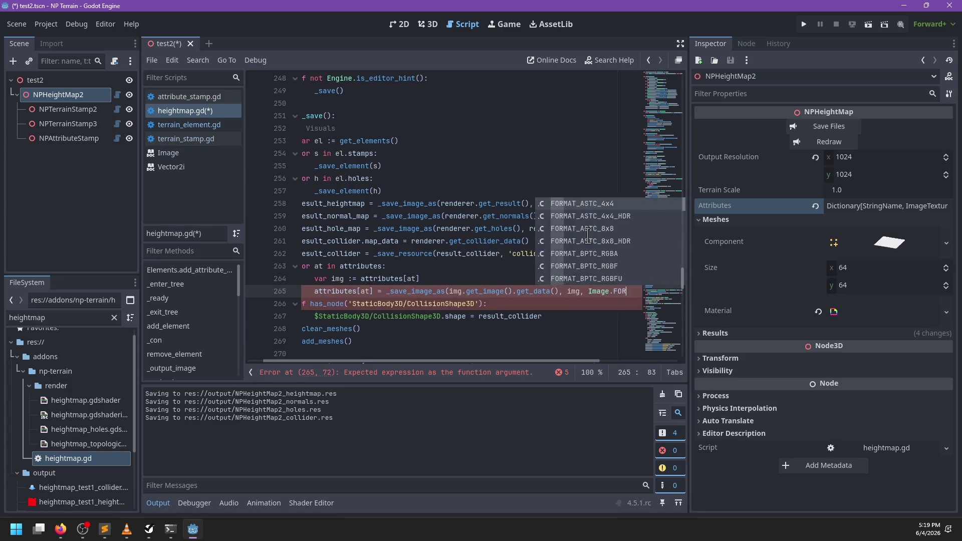
type("RGBA")
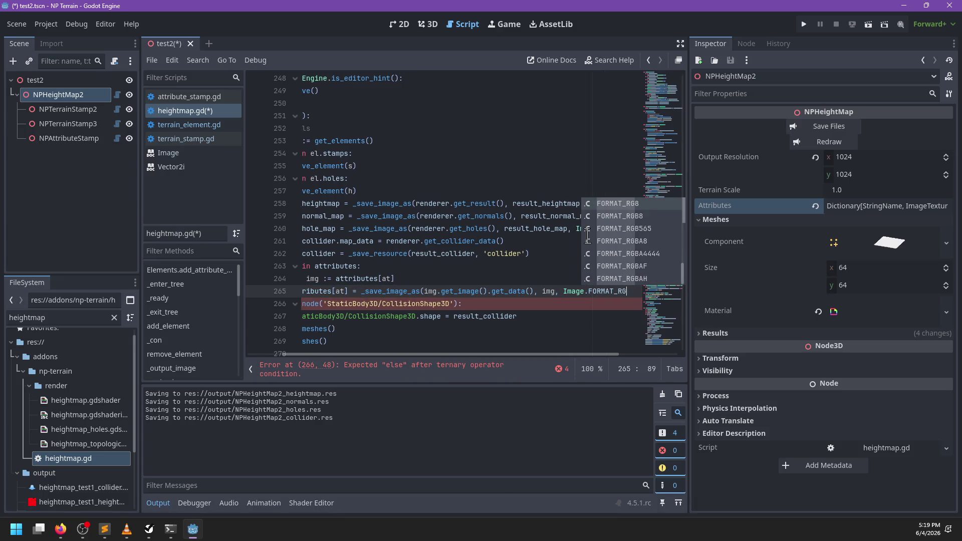
type("F, ")
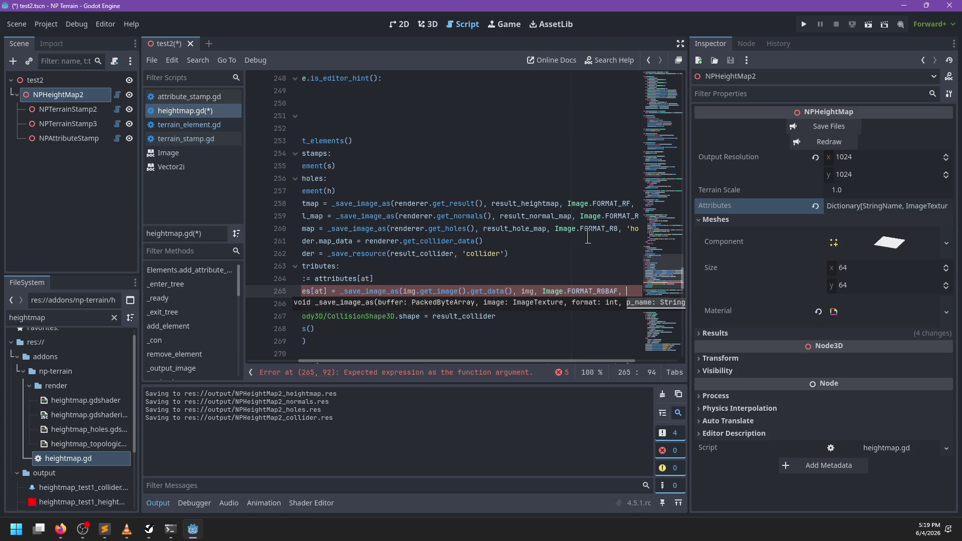
type("at)")
key("ctrl+s")
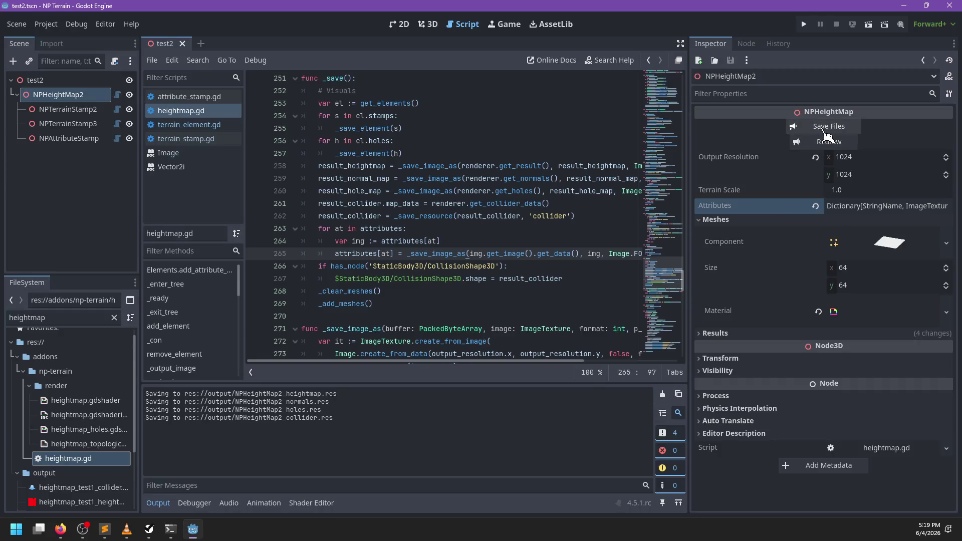
Regenerate the output files with Save Files and preview the main_attrib texture in Attributes.
left_click(825, 132)
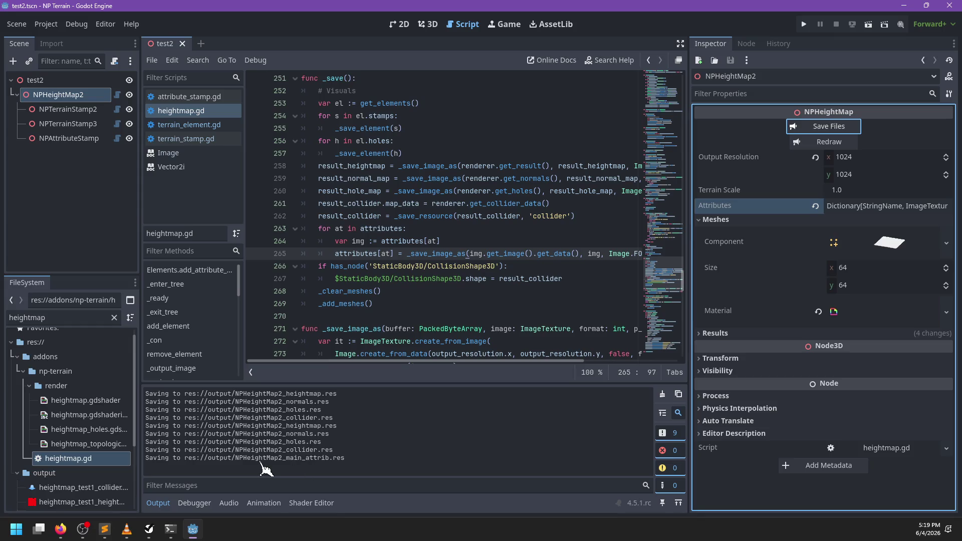
left_click(876, 208)
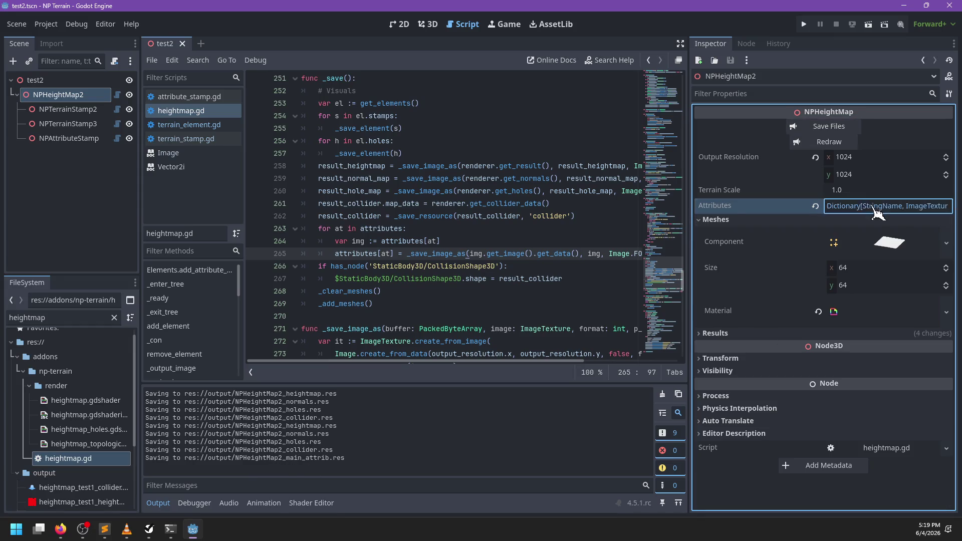
left_click(861, 234)
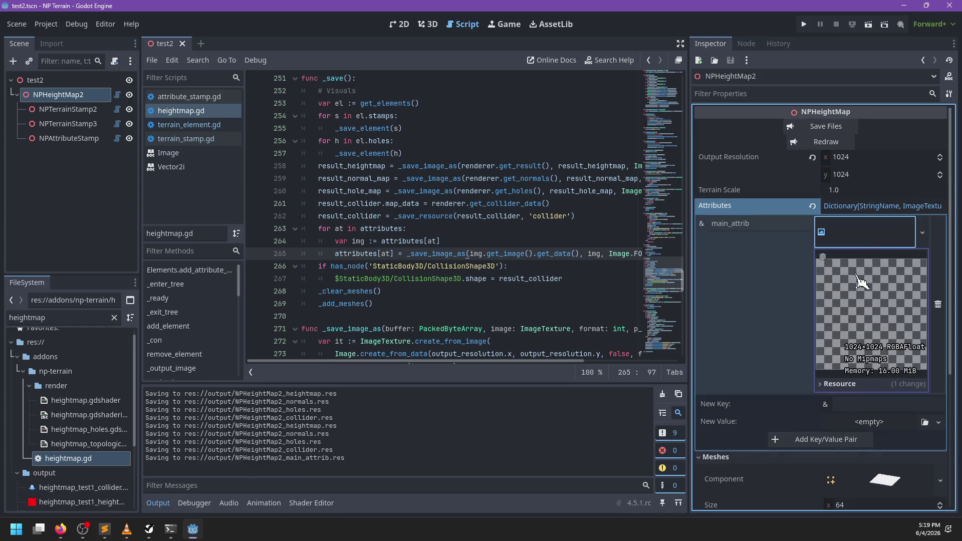
left_click(891, 235)
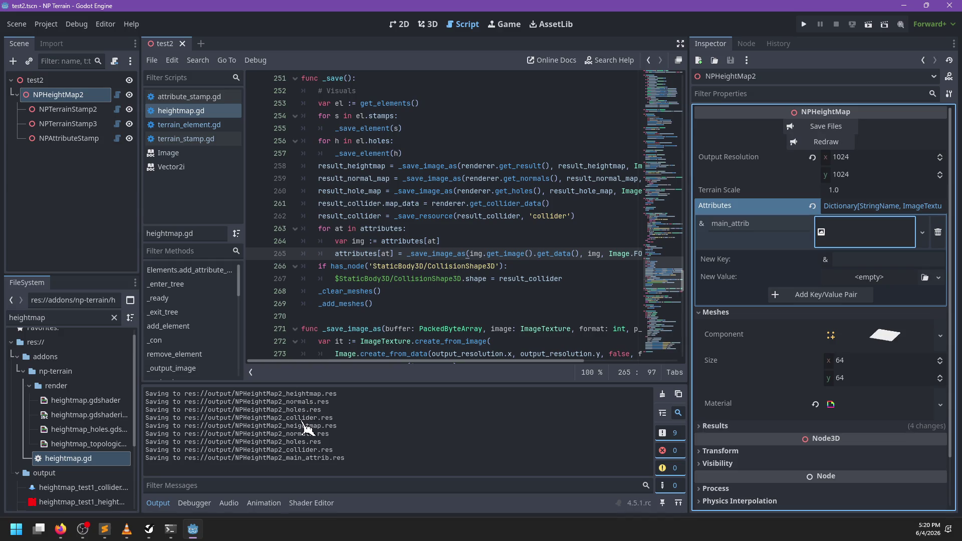
Add print_stack() after the saving print in _save_resource and save heightmap.gd.
left_click(502, 216)
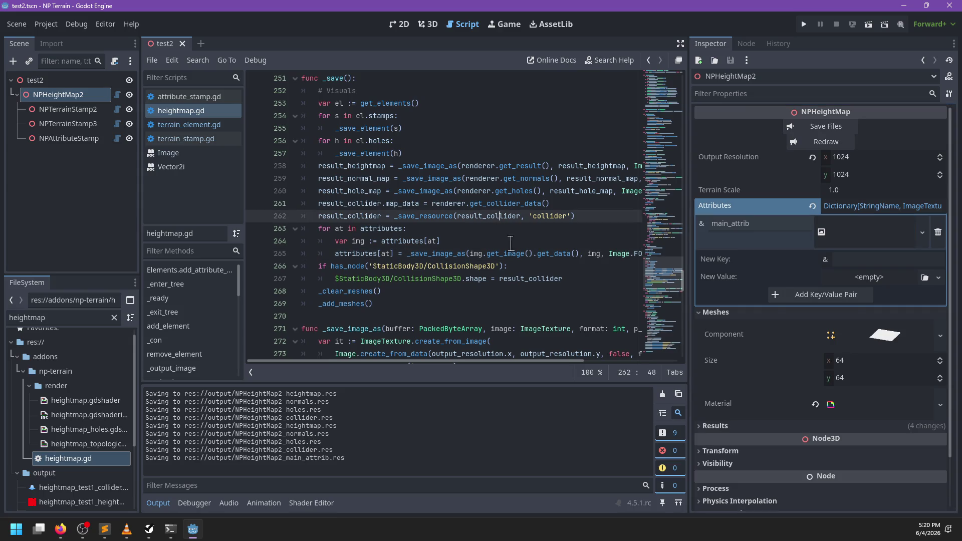
scroll(499, 261, "up", 1)
scroll(467, 263, "right", 2)
scroll(467, 263, "left", 2)
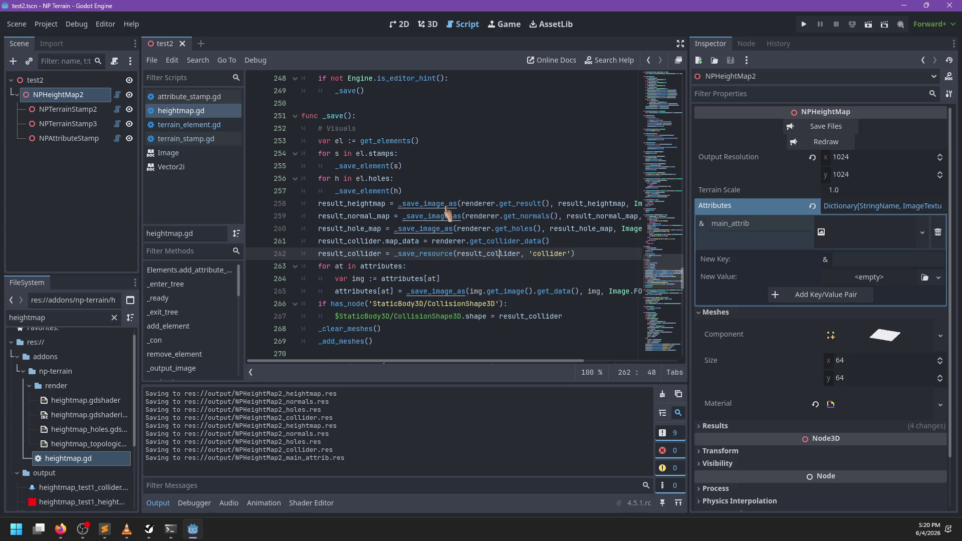
scroll(448, 214, "down", 1)
scroll(448, 217, "down", 3)
scroll(448, 219, "down", 2)
left_click(441, 240)
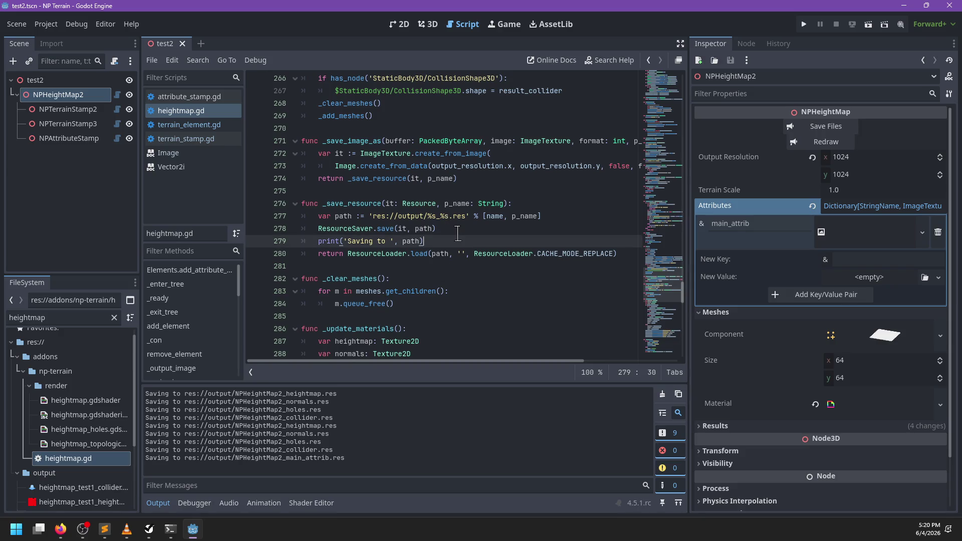
scroll(458, 234, "right", 3)
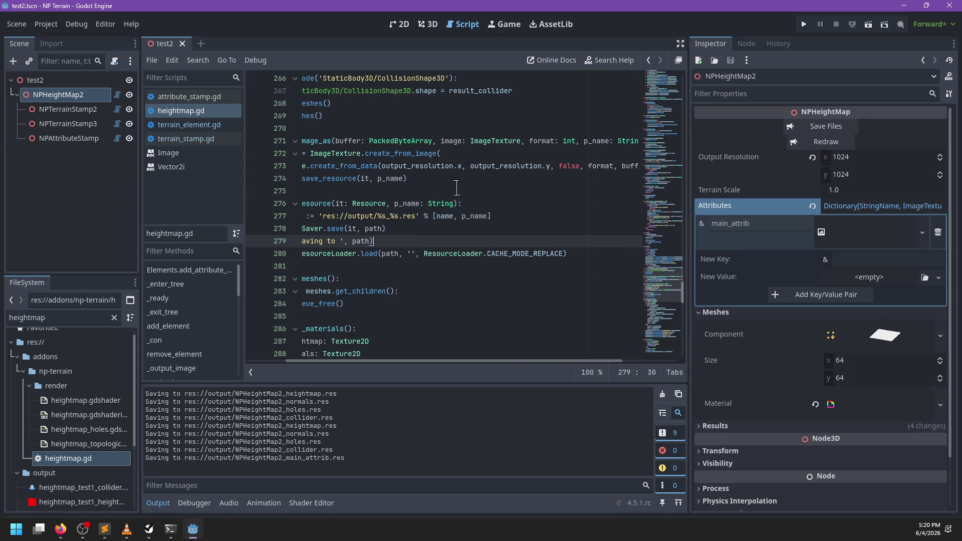
scroll(461, 198, "left", 3)
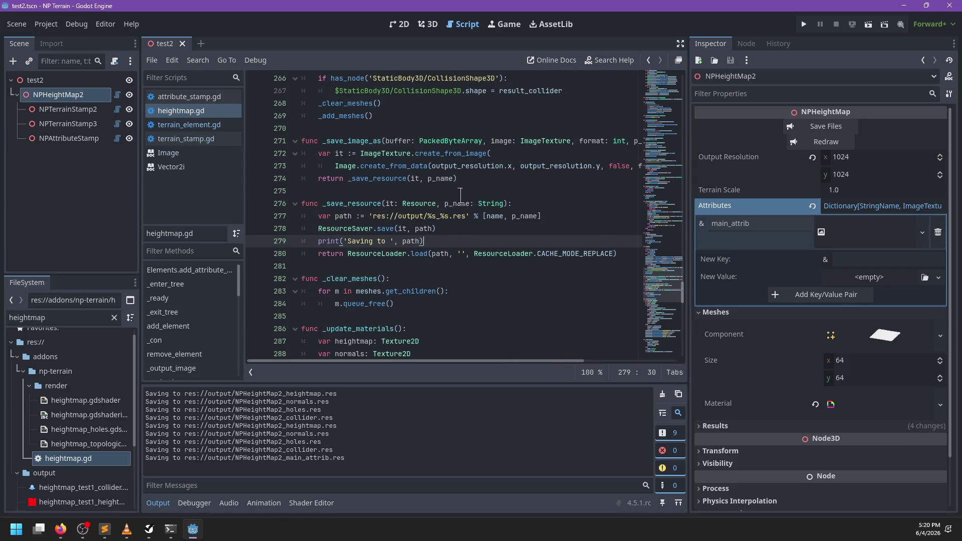
double_click(384, 178)
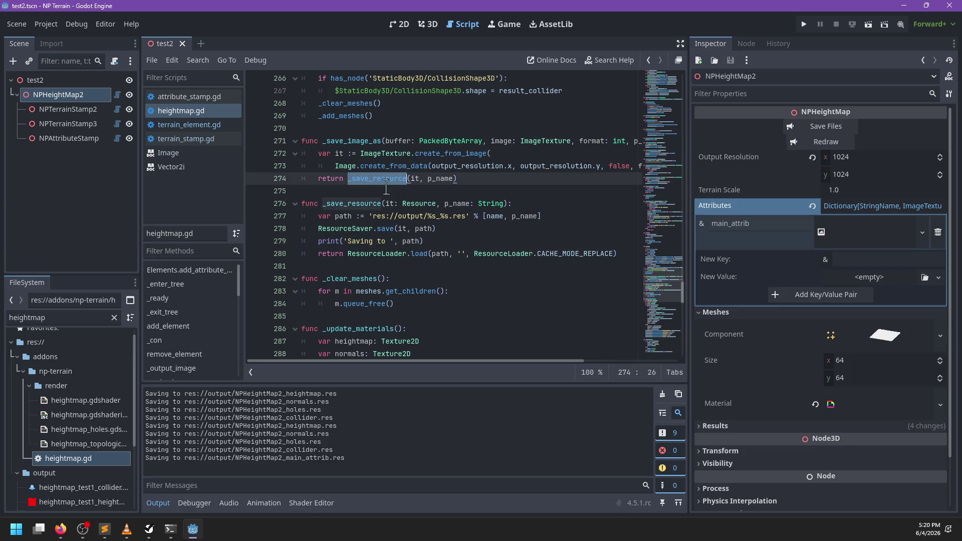
left_click(451, 241)
key("Return")
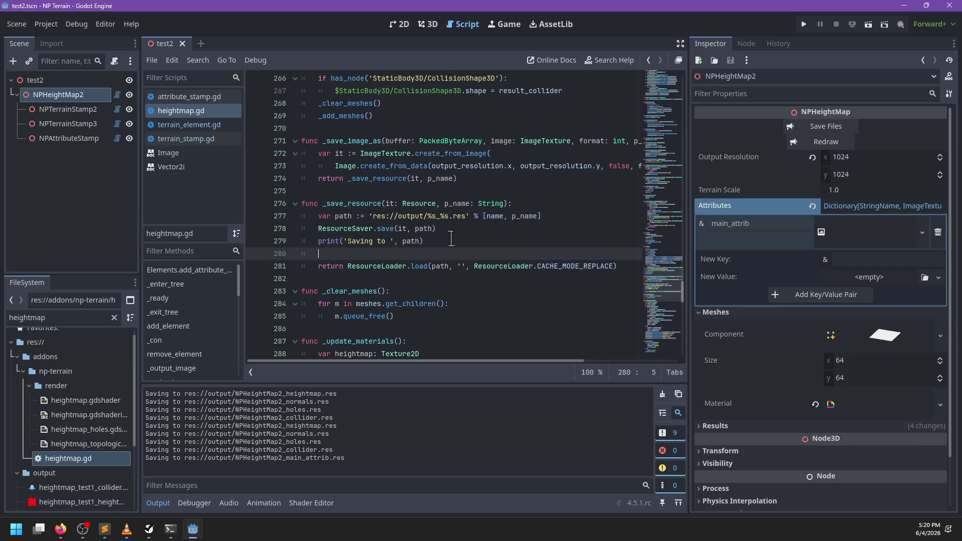
key("ctrl+s")
Run Save Files to trace the saves, then delete the print_stack() debug line.
left_click(810, 129)
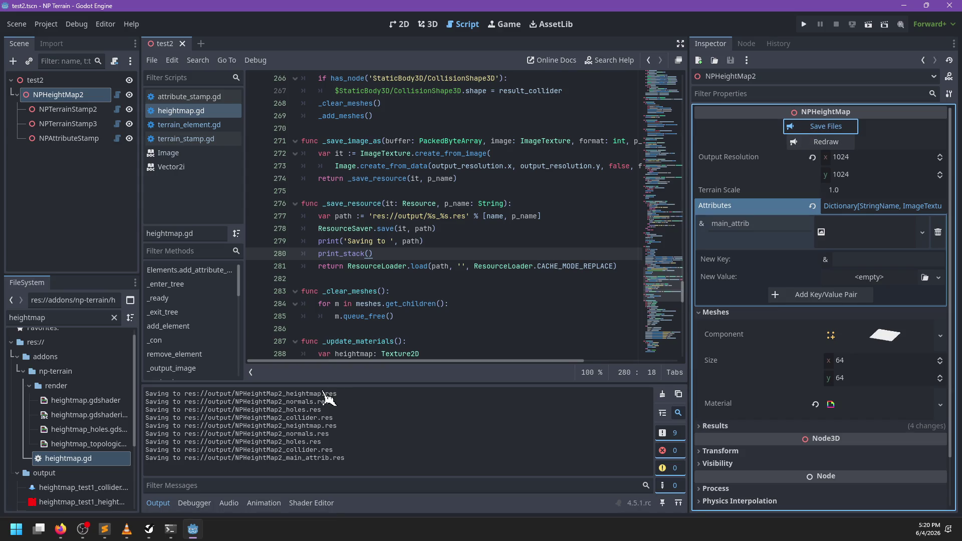
scroll(328, 399, "up", 2)
left_click_drag(426, 254, 447, 240)
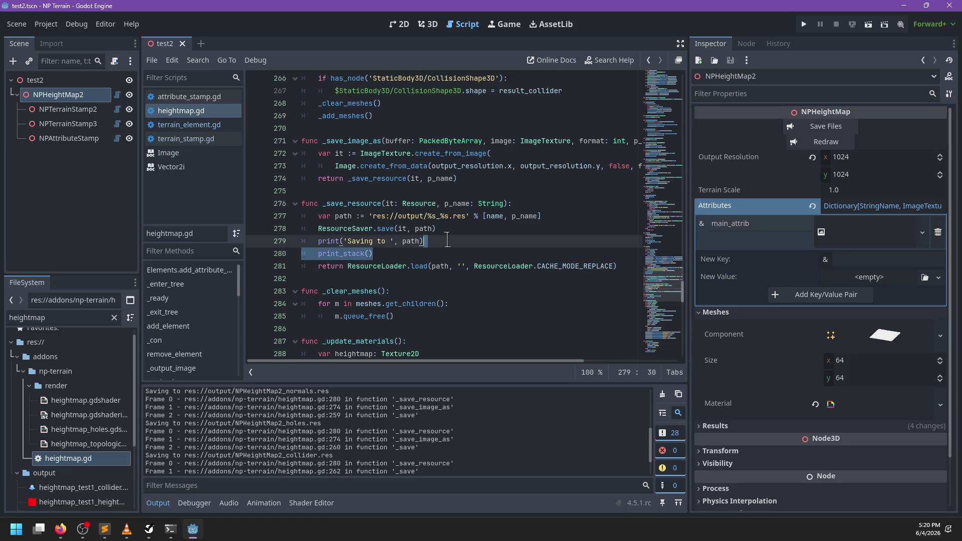
key("BackSpace")
scroll(385, 426, "up", 1)
scroll(386, 429, "up", 3)
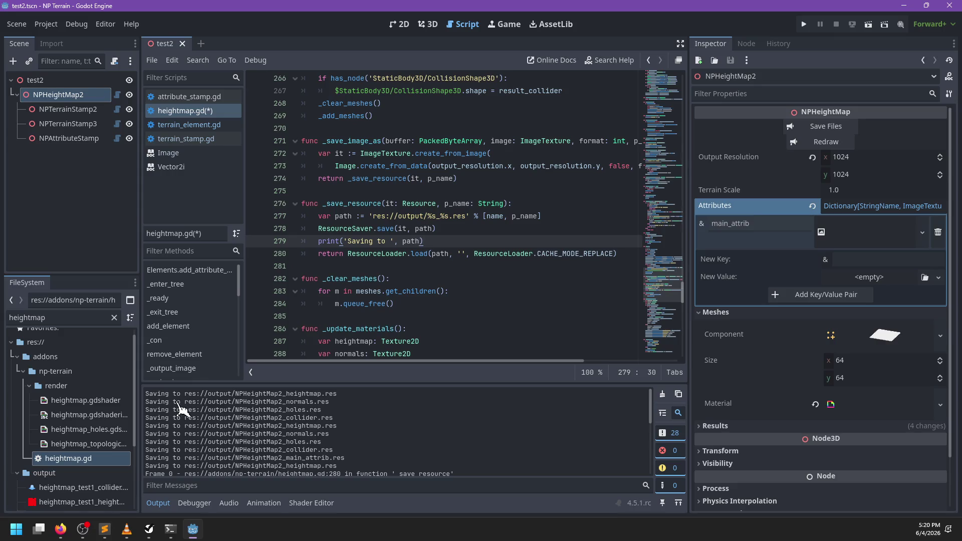
scroll(241, 434, "down", 4)
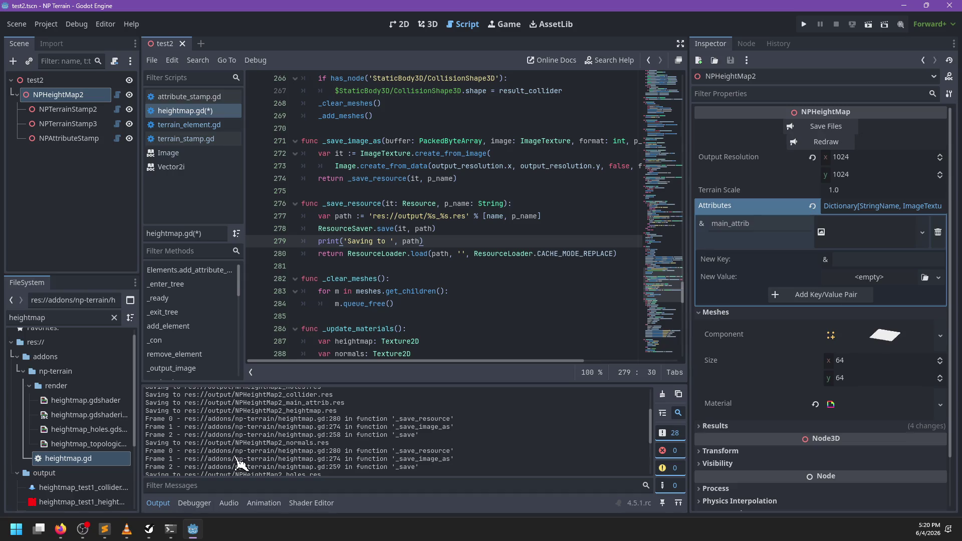
scroll(240, 464, "up", 4)
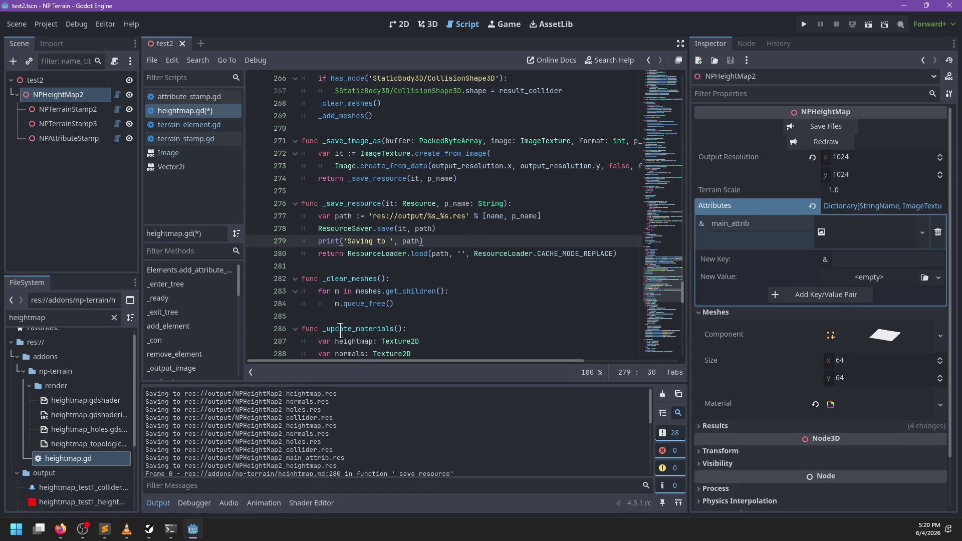
scroll(357, 414, "down", 4)
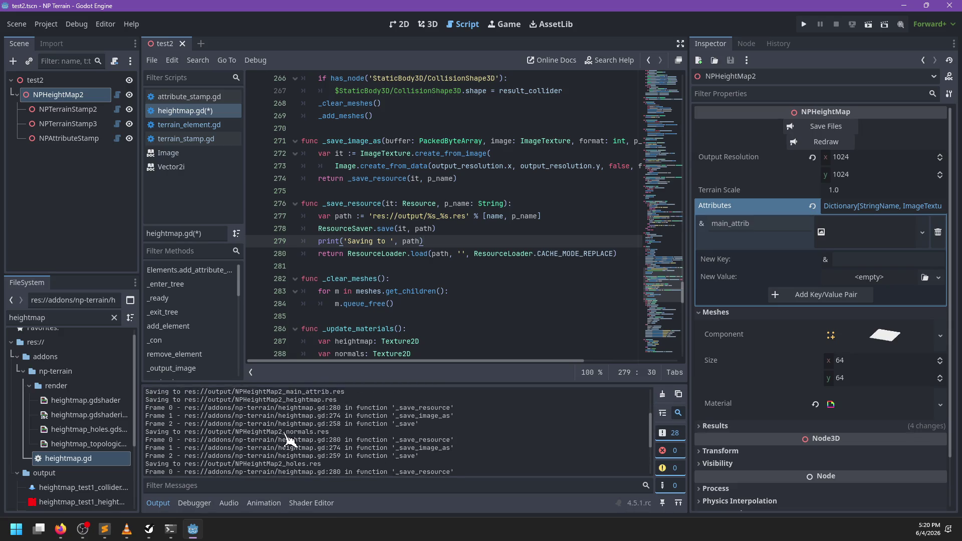
scroll(289, 440, "down", 3)
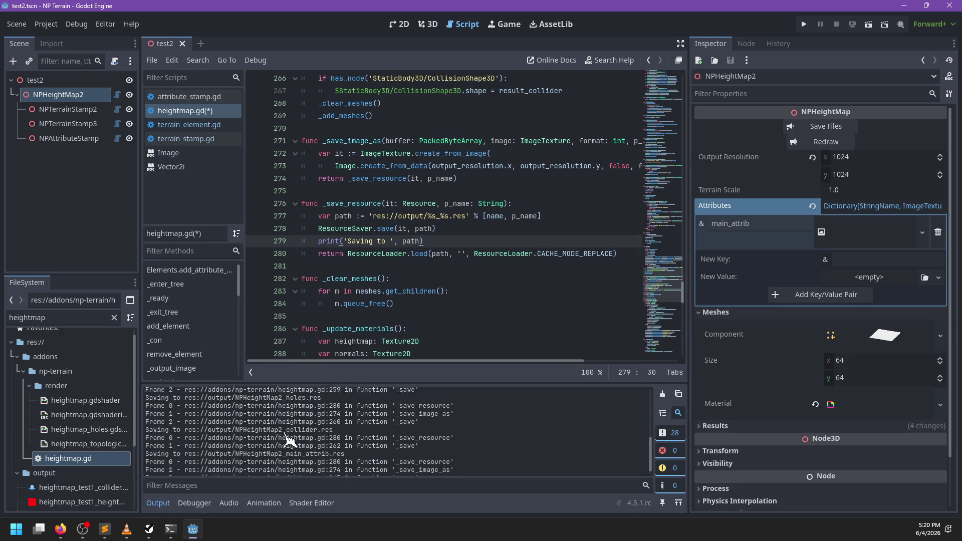
scroll(403, 444, "down", 2)
scroll(396, 441, "up", 4)
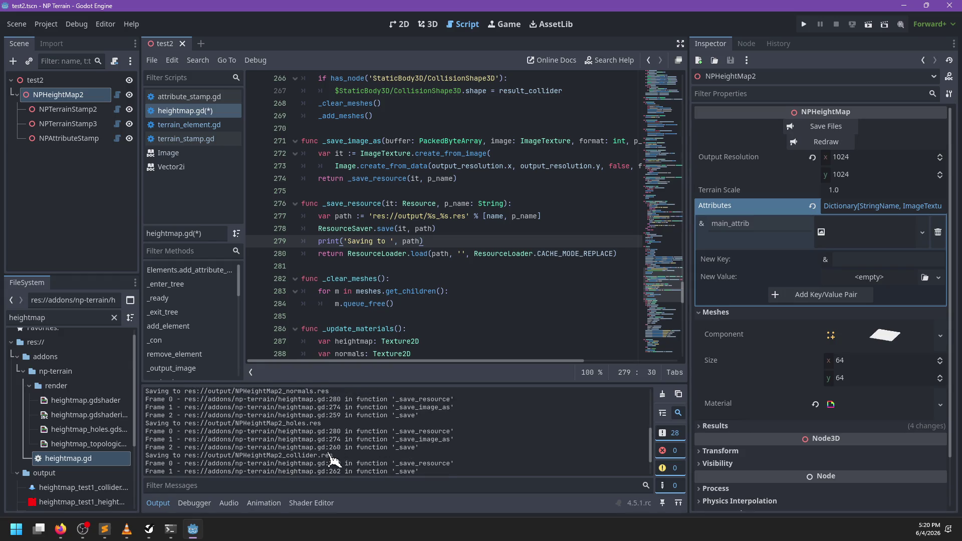
scroll(320, 427, "up", 6)
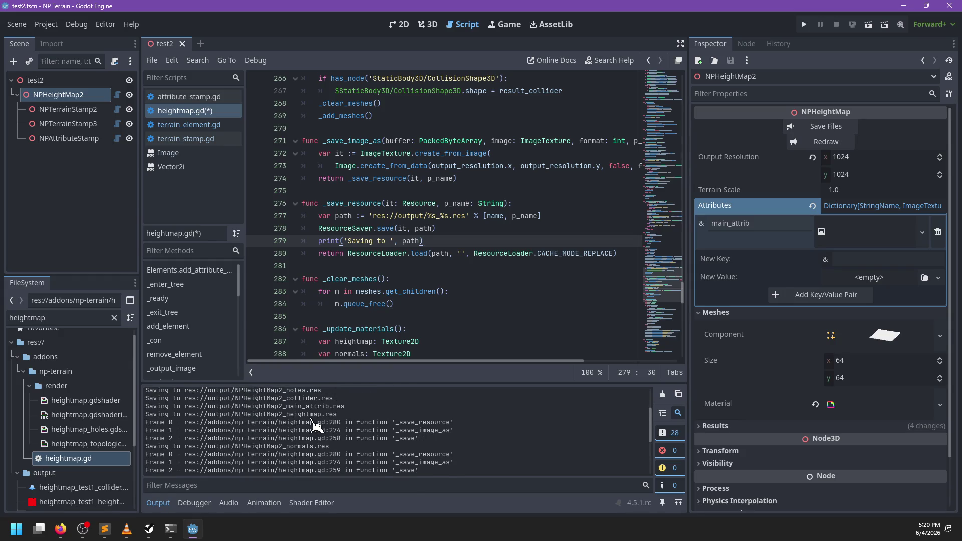
Clear Output, save heightmap.gd, and write the output files including NPHeightMap2_main_attrib.res.
left_click(663, 394)
left_click(514, 224)
key("ctrl+s")
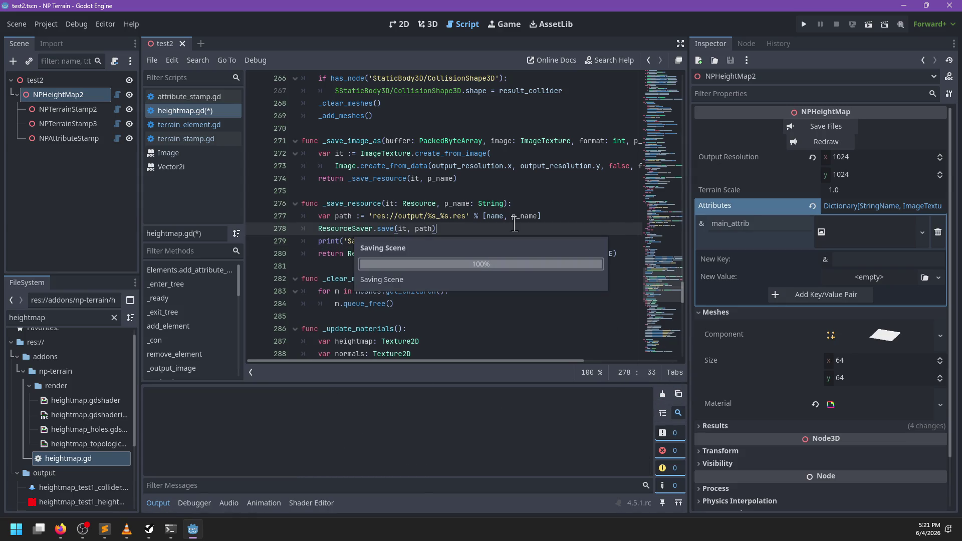
left_click(833, 130)
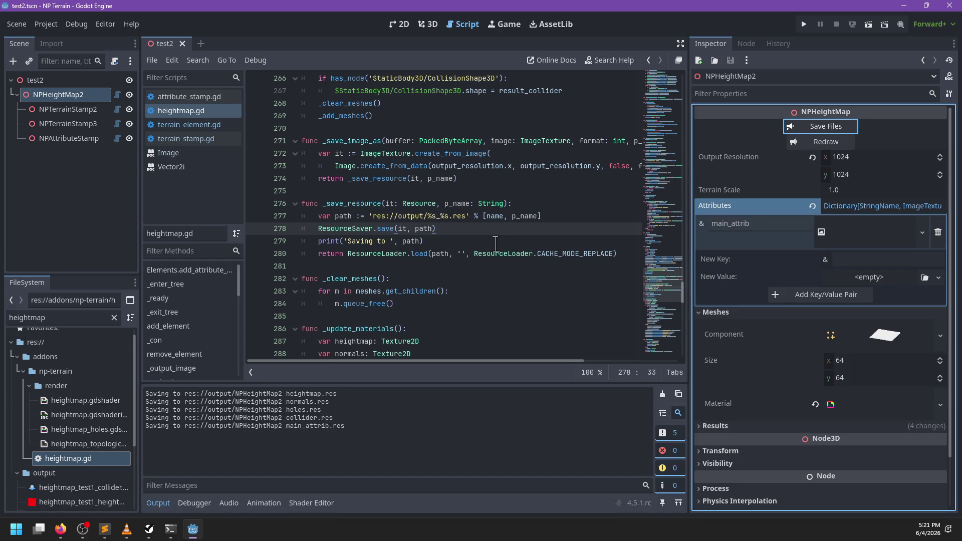
In the 3D view, select NPTerrainStamp3 and reposition it by raising, sliding, then lowering it.
left_click(428, 25)
mouse_move(413, 245)
left_mouse_down()
mouse_move(430, 261)
mouse_move(336, 271)
mouse_move(280, 260)
left_mouse_up()
left_click(83, 141)
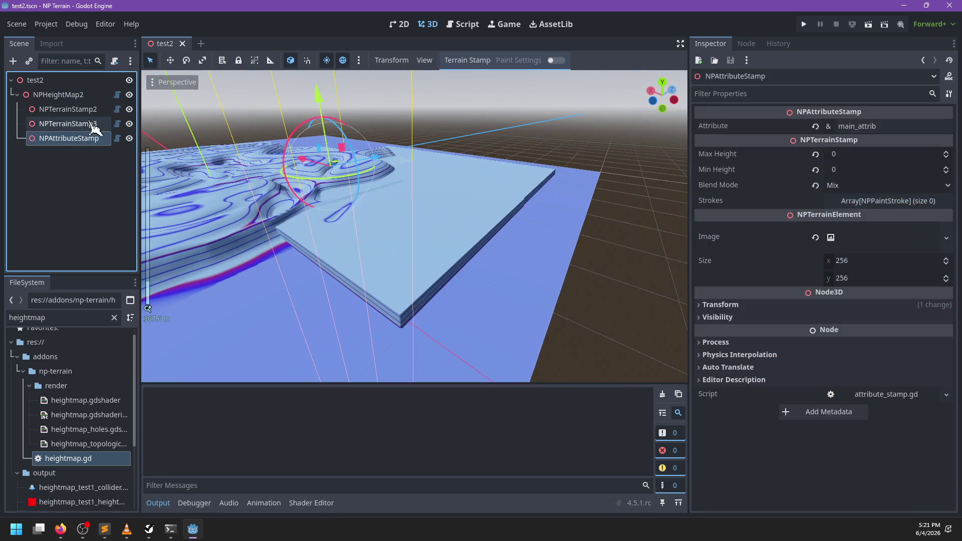
left_click(70, 123)
left_click_drag(399, 107, 400, 50)
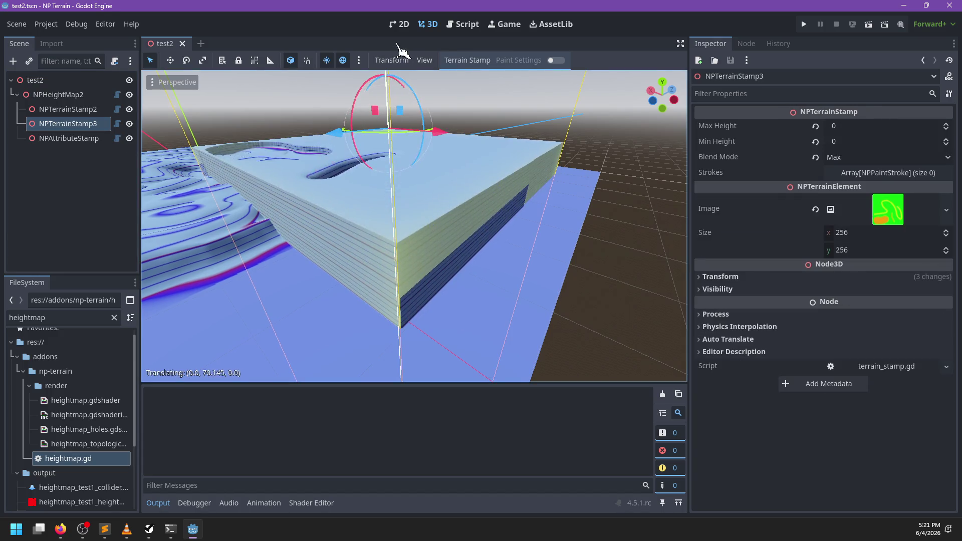
mouse_move(451, 204)
left_mouse_down()
mouse_move(404, 276)
mouse_move(468, 199)
left_mouse_up()
scroll(468, 200, "up", 5)
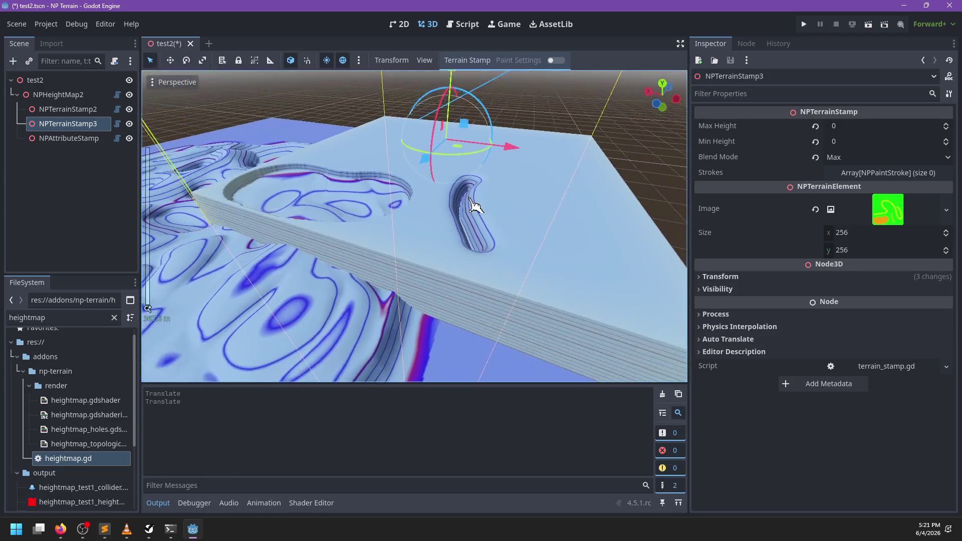
mouse_move(475, 107)
left_mouse_down()
mouse_move(463, 114)
mouse_move(464, 157)
left_mouse_up()
Set NPTerrainStamp3's Blend Mode to Add, then back to Mix.
left_click(870, 158)
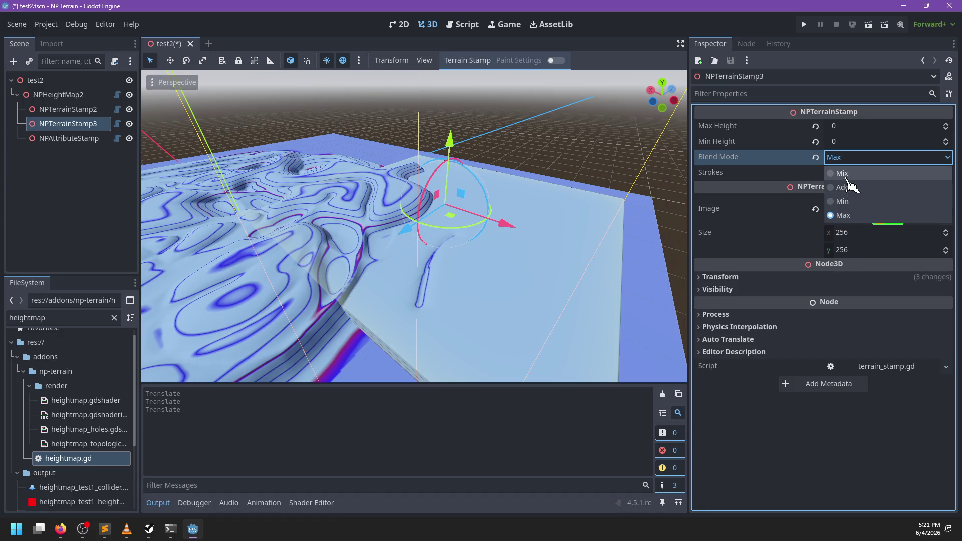
left_click(851, 186)
left_click(855, 159)
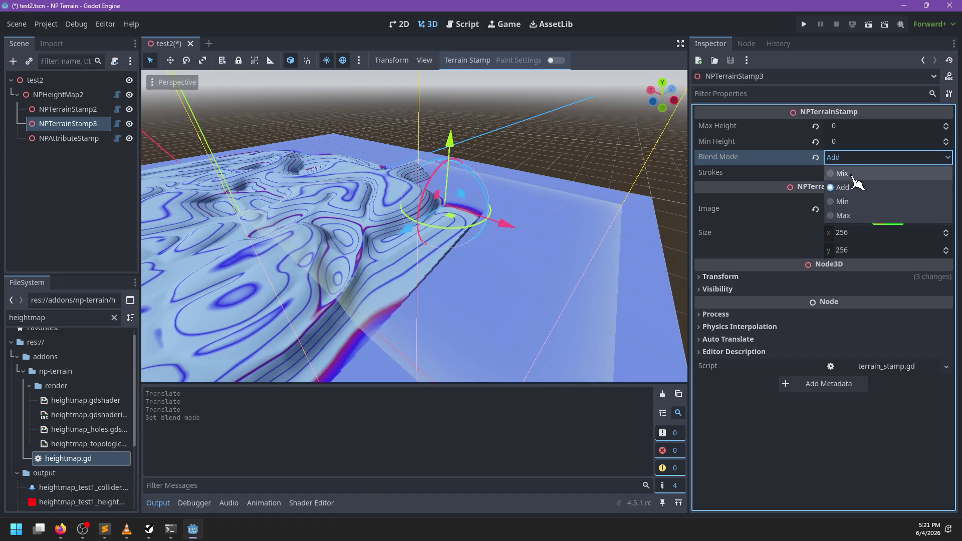
left_click(853, 174)
Sink the stamp further down and move it to a new spot on the terrain.
left_click_drag(453, 146, 459, 238)
left_click(882, 215)
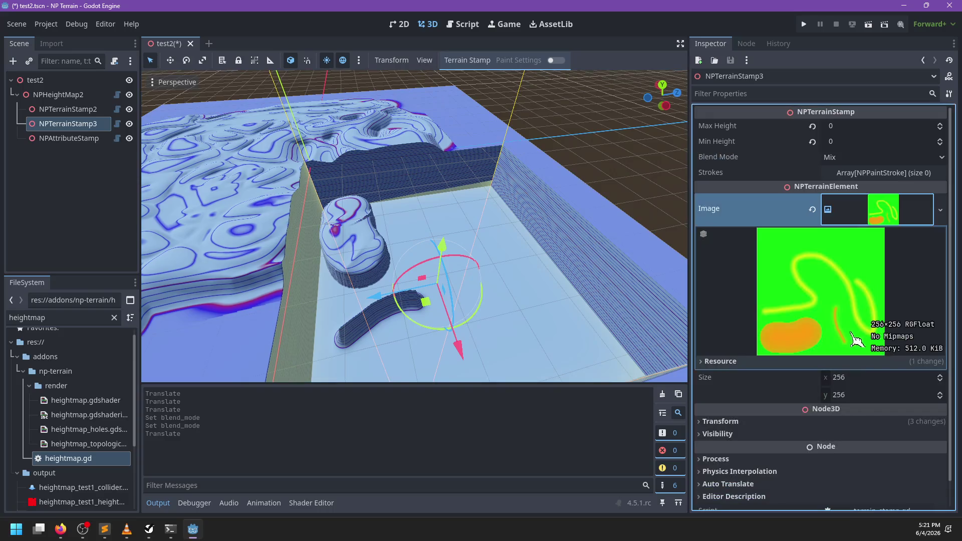
mouse_move(514, 273)
left_mouse_down()
mouse_move(436, 250)
mouse_move(441, 201)
mouse_move(453, 218)
mouse_move(434, 96)
left_mouse_up()
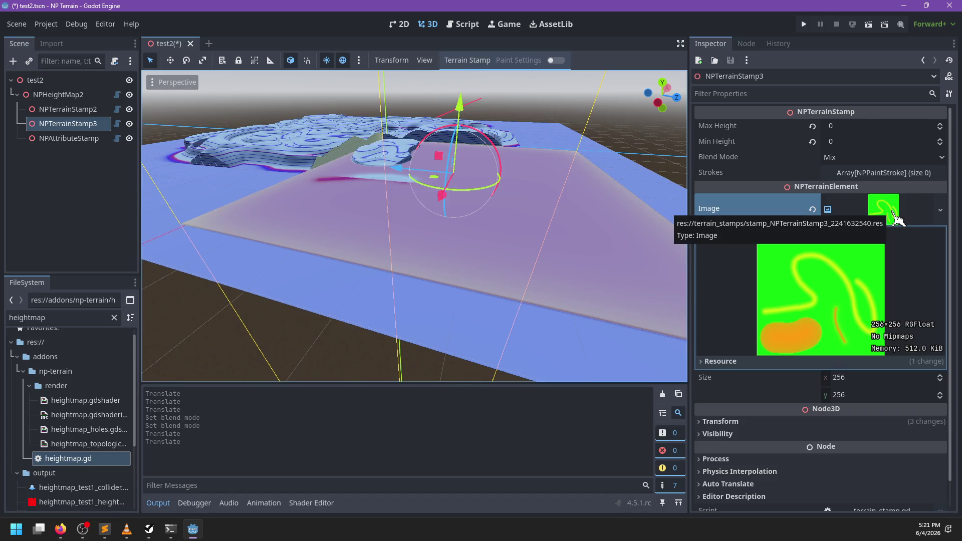
scroll(387, 224, "up", 3)
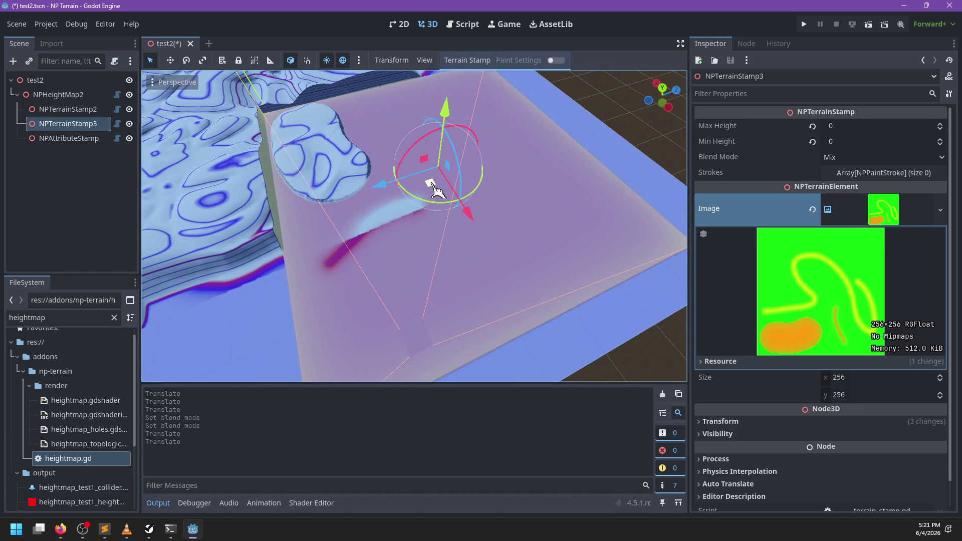
mouse_move(434, 188)
left_mouse_down()
mouse_move(369, 166)
mouse_move(311, 200)
mouse_move(371, 198)
left_mouse_up()
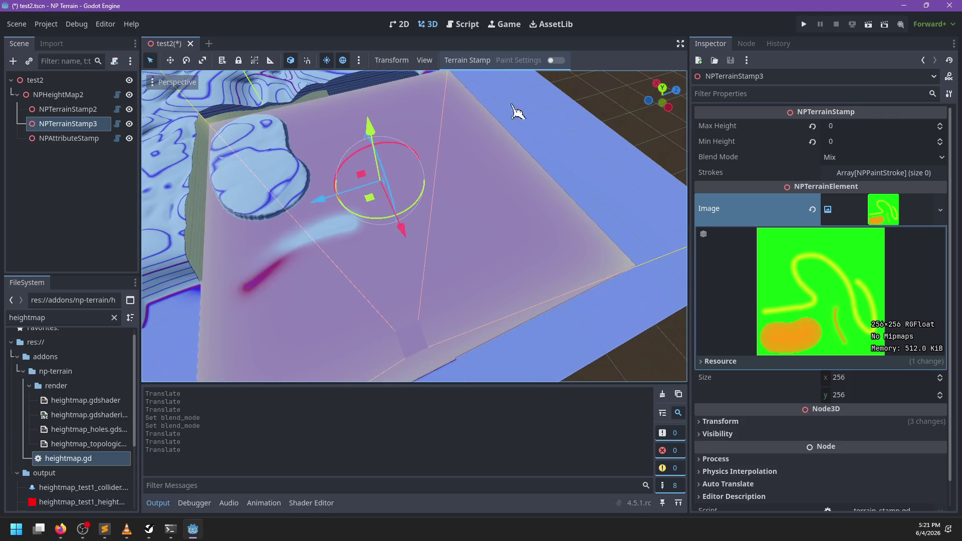
Set NPTerrainStamp3's Blend Mode to Max and raise the stamp.
left_click(858, 198)
left_click(857, 157)
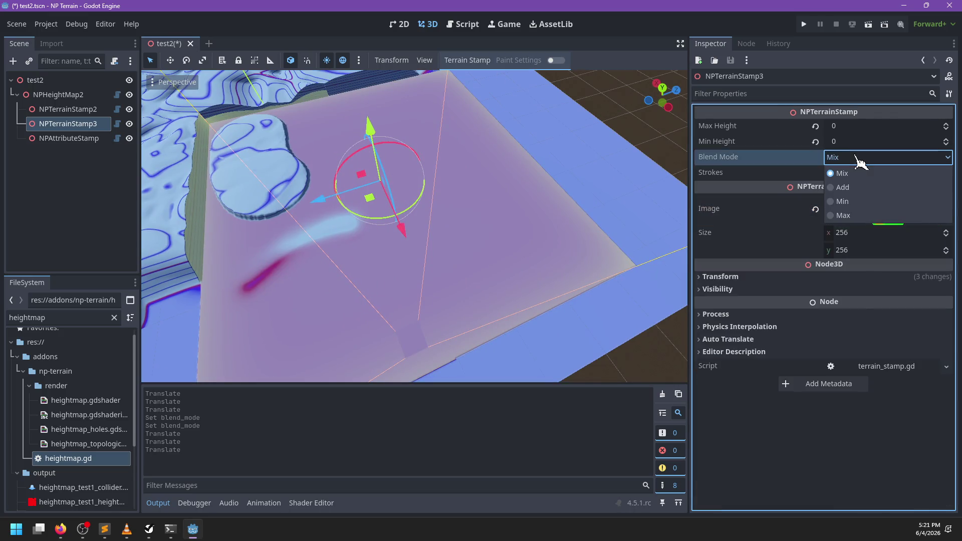
left_click(843, 216)
mouse_move(369, 129)
left_mouse_down()
mouse_move(441, 165)
mouse_move(482, 150)
mouse_move(491, 125)
mouse_move(496, 153)
left_mouse_up()
Switch the Blend Mode to Min and adjust the stamp's position and height.
left_click(848, 159)
left_click(848, 205)
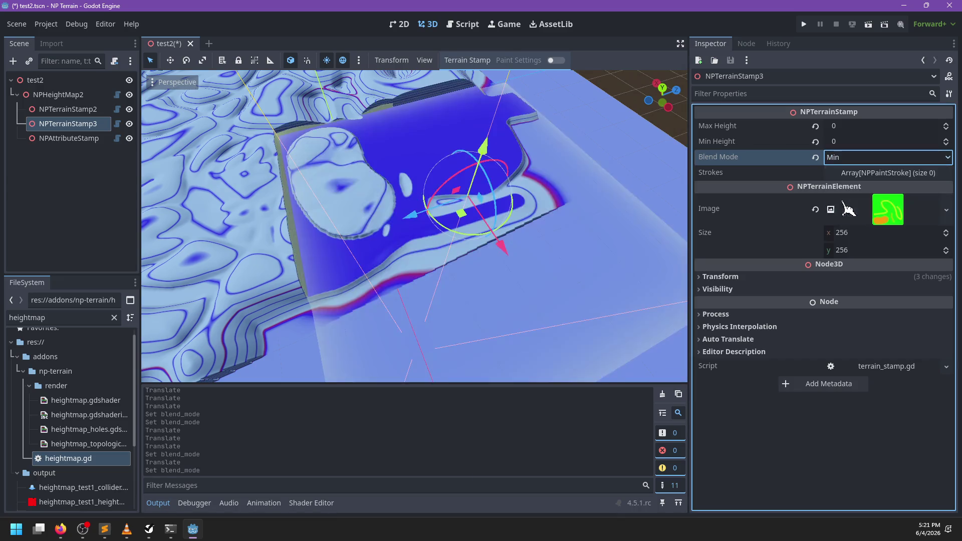
mouse_move(451, 193)
left_mouse_down()
mouse_move(501, 142)
mouse_move(461, 129)
mouse_move(486, 150)
left_mouse_up()
scroll(478, 220, "up", 5)
mouse_move(478, 221)
left_mouse_down()
mouse_move(408, 242)
mouse_move(378, 275)
mouse_move(345, 290)
left_mouse_up()
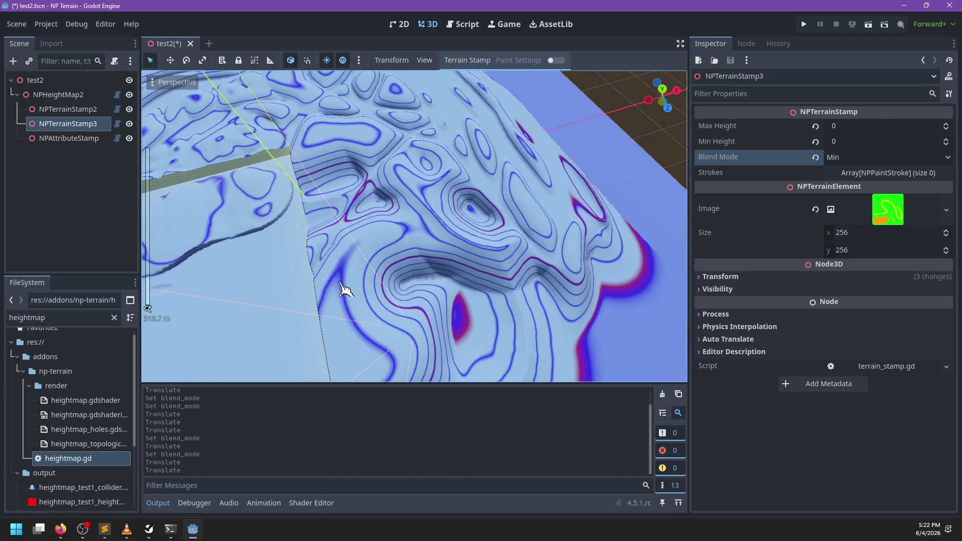
scroll(346, 290, "down", 3)
mouse_move(554, 179)
left_mouse_down()
mouse_move(429, 225)
mouse_move(326, 157)
mouse_move(332, 172)
mouse_move(325, 155)
mouse_move(331, 165)
left_mouse_up()
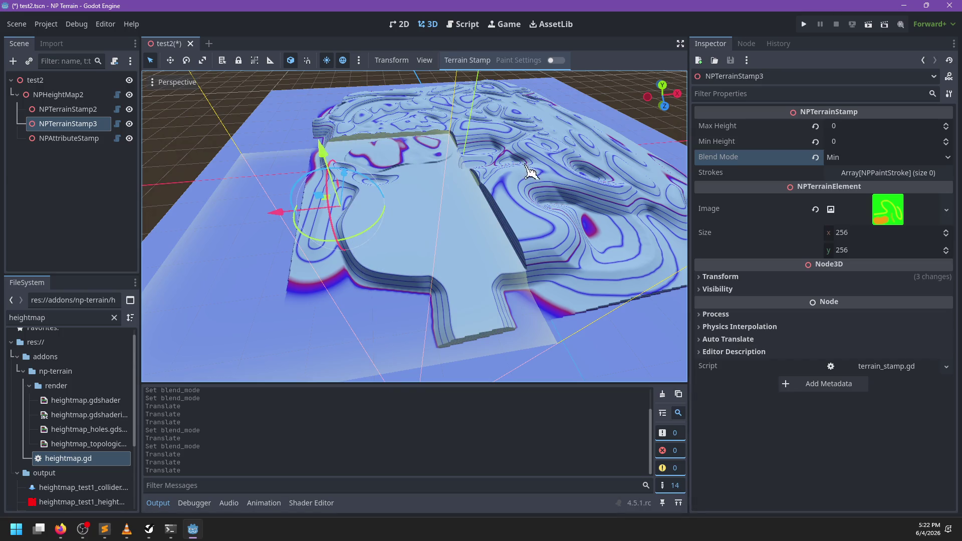
View the whole terrain block and save the test2 scene.
left_click_drag(530, 167, 369, 274)
scroll(368, 273, "up", 5)
scroll(370, 273, "down", 5)
mouse_move(509, 247)
left_mouse_down()
mouse_move(279, 243)
mouse_move(451, 200)
mouse_move(409, 208)
mouse_move(516, 208)
mouse_move(440, 230)
left_mouse_up()
key("ctrl+s")
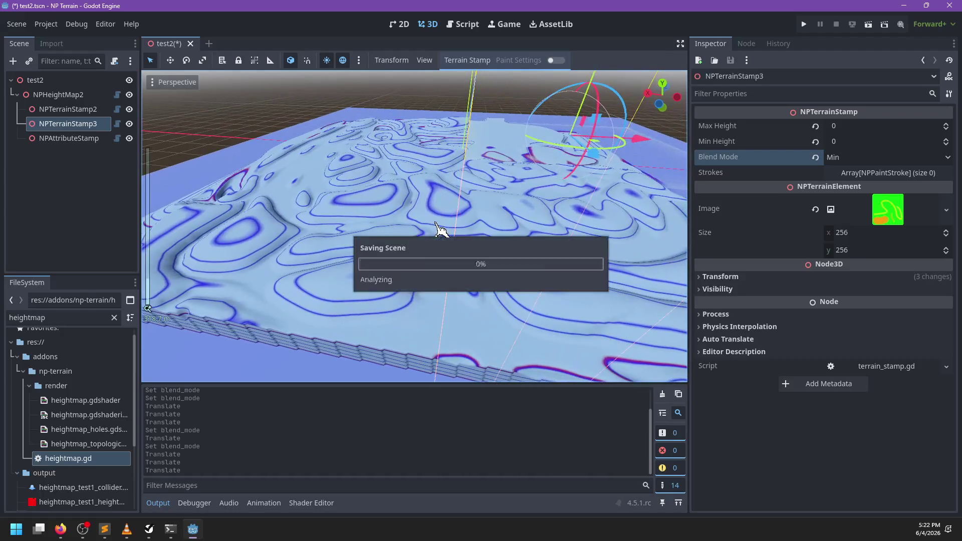
left_click(465, 25)
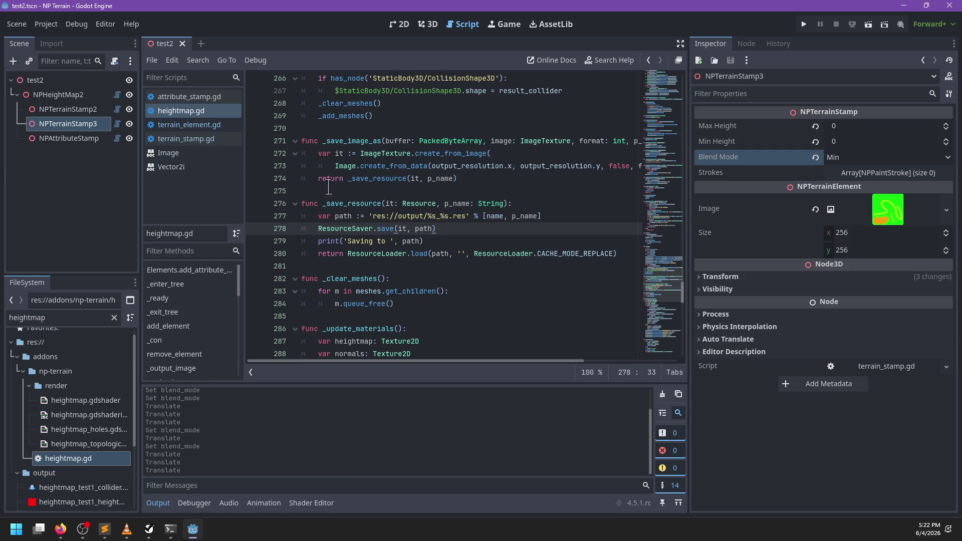
Mark 'How do you create new maps?' and 'How do you store them?' completed in NP-ToDo, then select NPAttributeStamp.
scroll(329, 187, "up", 10)
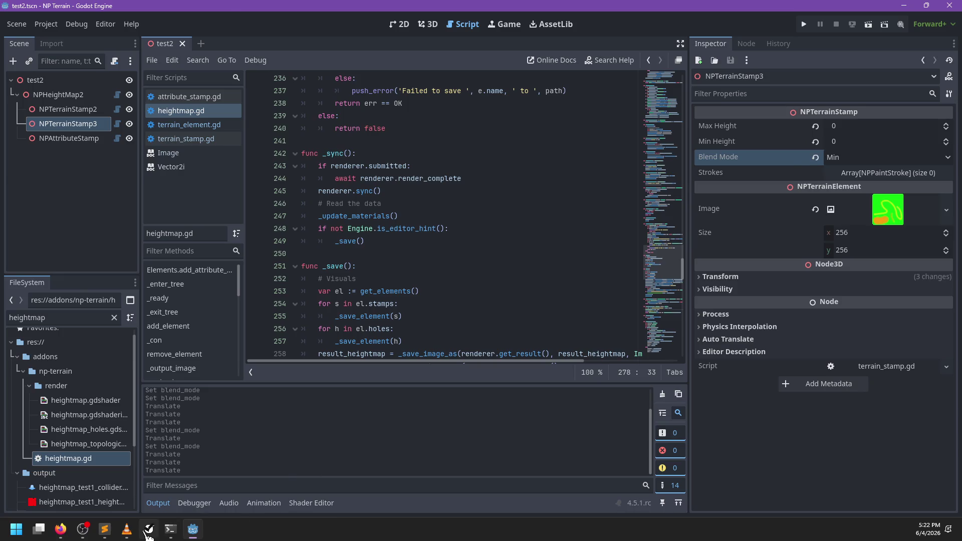
left_click(149, 529)
right_click(325, 289)
left_click(351, 300)
right_click(317, 287)
left_click(360, 300)
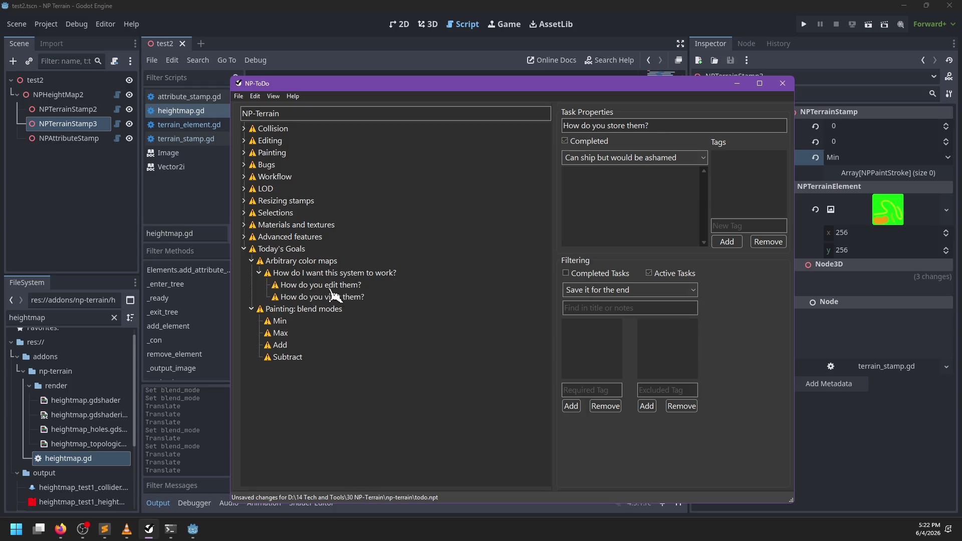
left_click(332, 296)
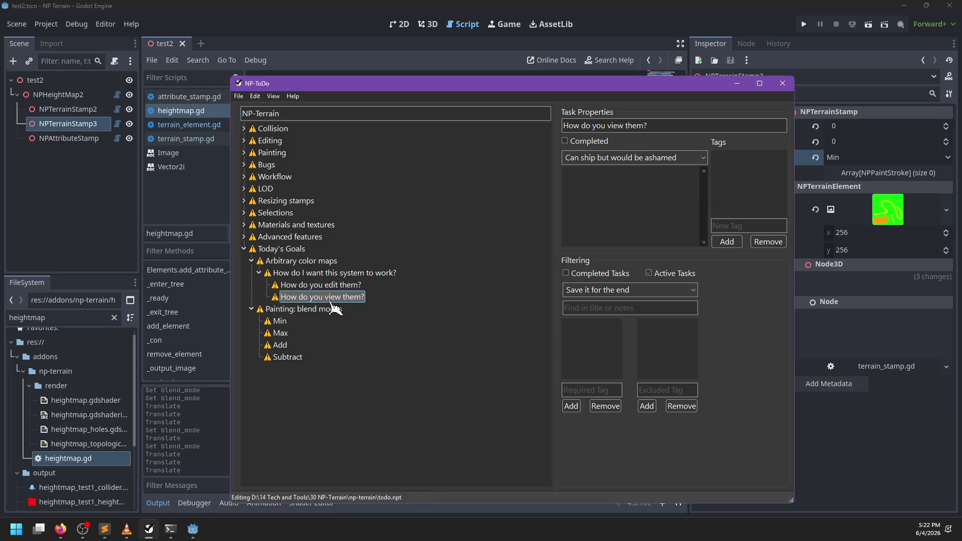
left_click(289, 54)
left_click(65, 138)
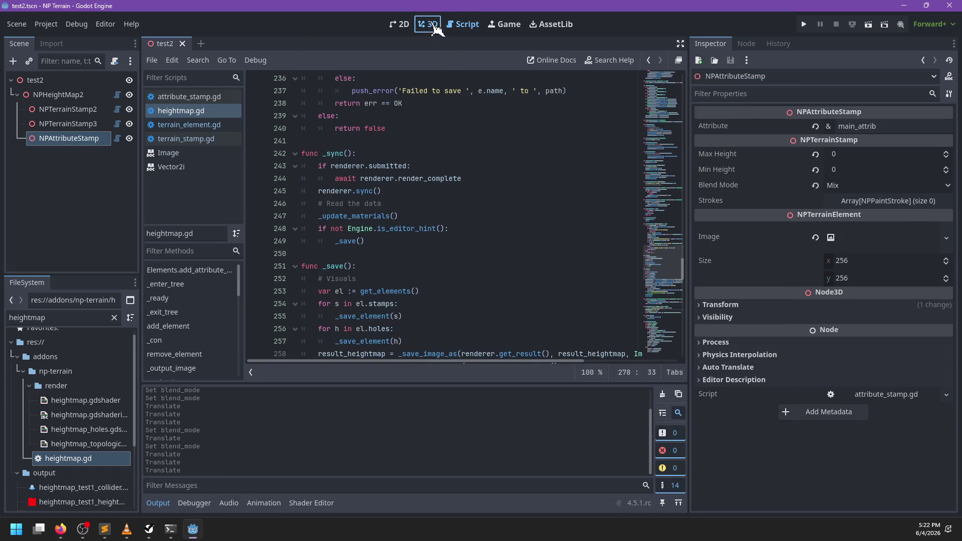
Assign heightmap_test1_normals.res from the FileSystem dock to NPAttributeStamp's Image property.
left_click(431, 24)
mouse_move(358, 279)
left_mouse_down()
mouse_move(266, 266)
mouse_move(326, 295)
mouse_move(457, 312)
mouse_move(401, 260)
mouse_move(393, 268)
mouse_move(408, 264)
mouse_move(357, 262)
left_mouse_up()
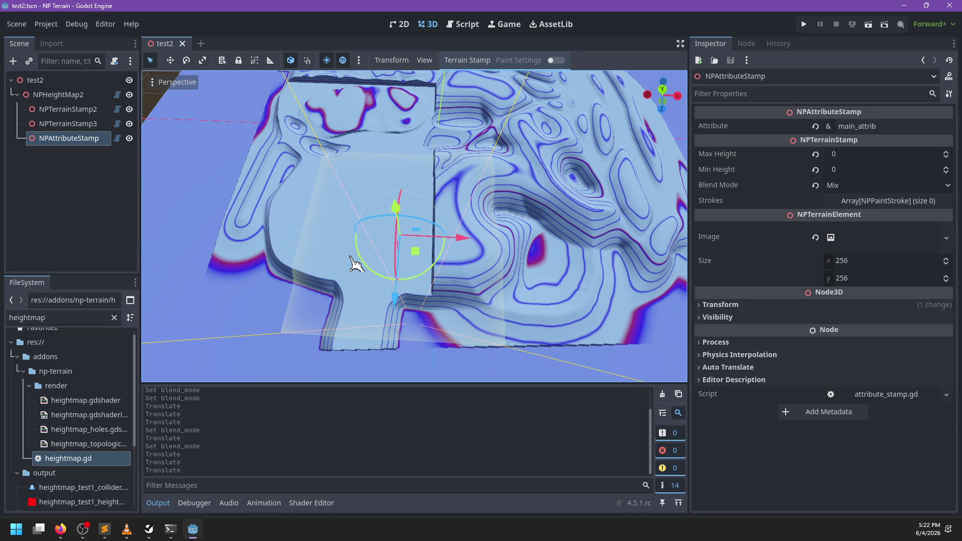
double_click(82, 317)
scroll(86, 482, "down", 3)
mouse_move(63, 430)
left_mouse_down()
mouse_move(870, 242)
mouse_move(881, 203)
mouse_move(887, 213)
left_mouse_up()
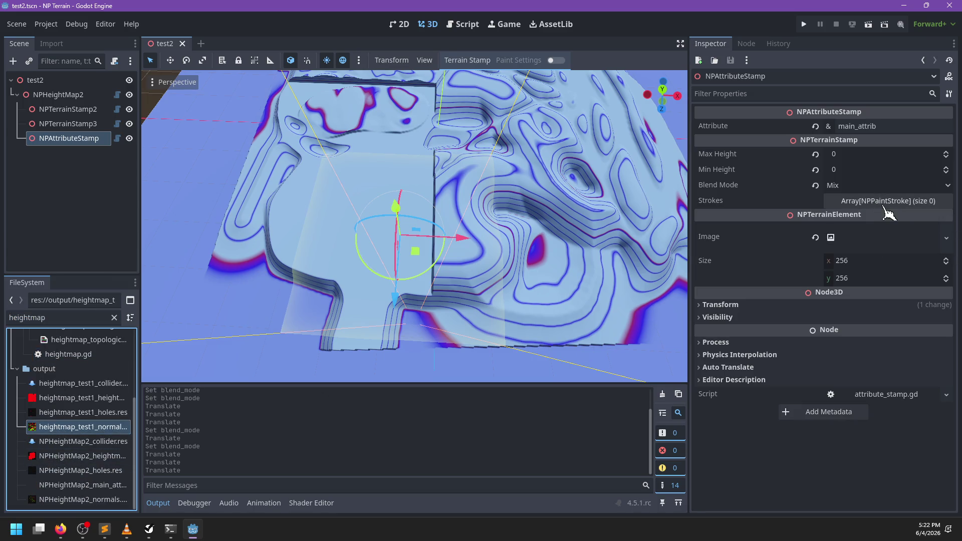
left_click_drag(113, 437, 892, 245)
left_click(891, 247)
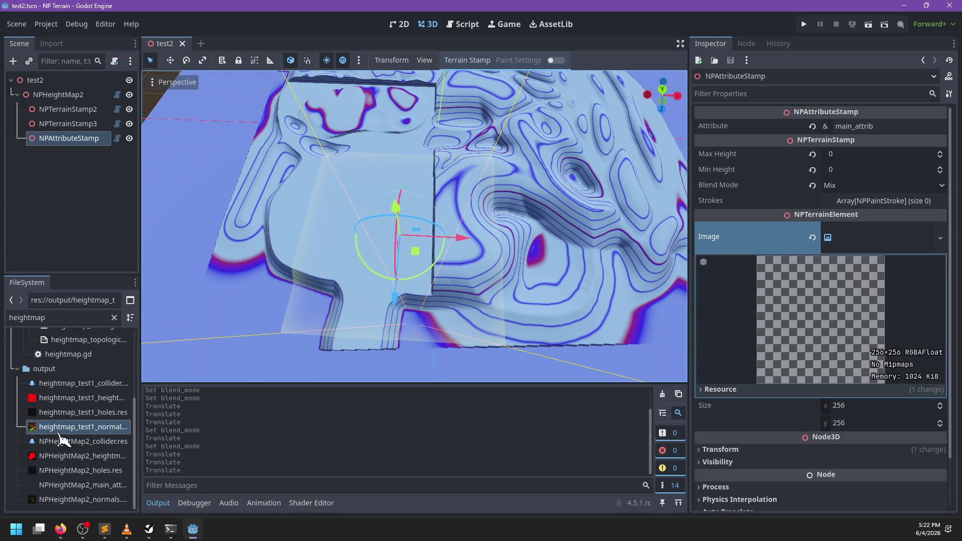
mouse_move(59, 435)
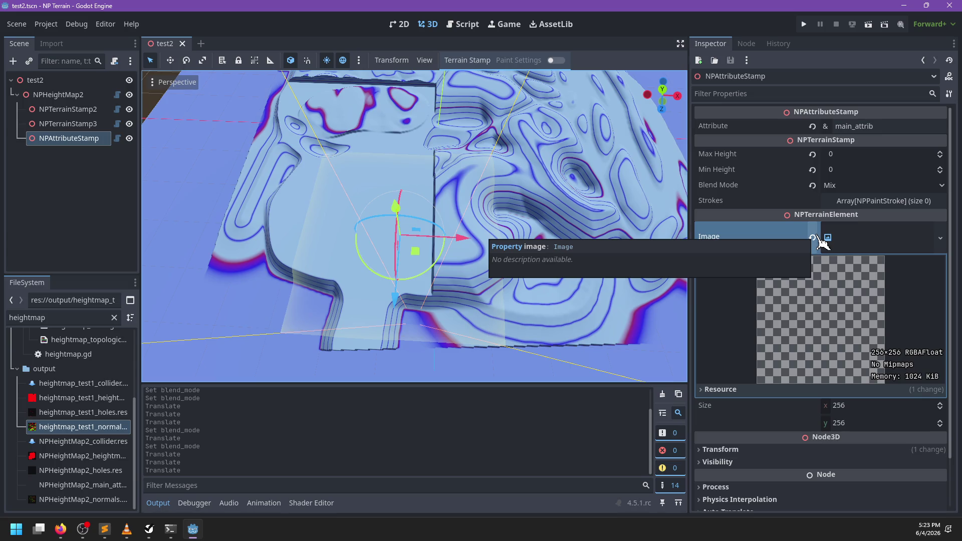
left_click(119, 322)
Set NPAttributeStamp's Image to sample_maps/bowl-256.png and save the scene.
left_click(115, 318)
scroll(68, 439, "down", 2)
scroll(61, 436, "down", 3)
left_click(31, 429)
mouse_move(72, 447)
left_mouse_down()
mouse_move(892, 322)
mouse_move(816, 249)
mouse_move(827, 240)
left_mouse_up()
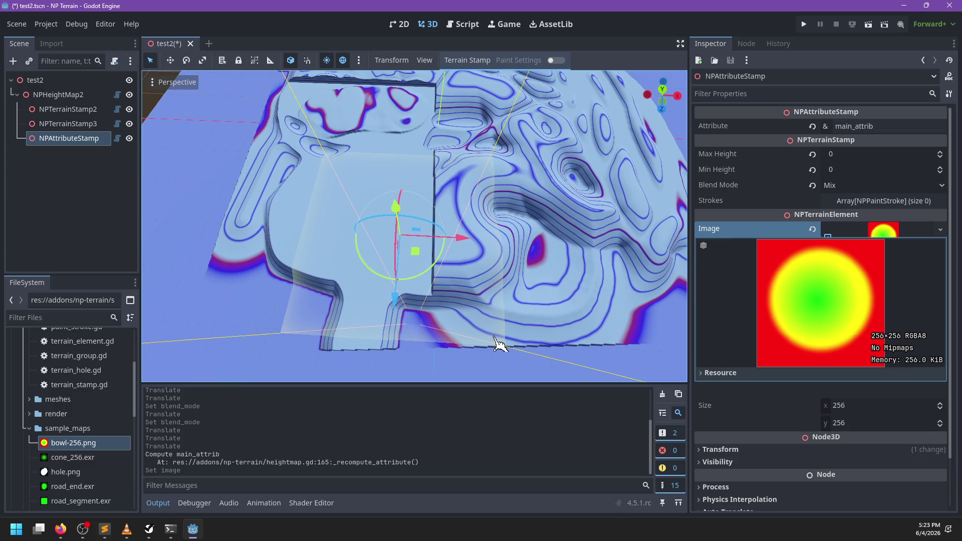
left_click_drag(382, 335, 531, 300)
left_click(887, 243)
key("ctrl+s")
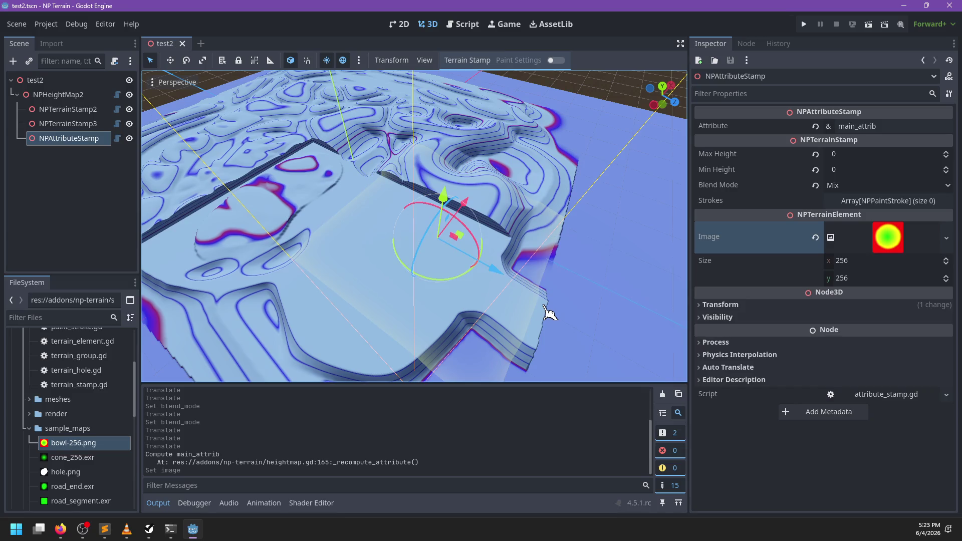
Enable paint settings, make a test paint stroke on the terrain, then disable them.
mouse_move(561, 253)
left_mouse_down()
mouse_move(548, 305)
mouse_move(436, 318)
mouse_move(693, 254)
left_mouse_up()
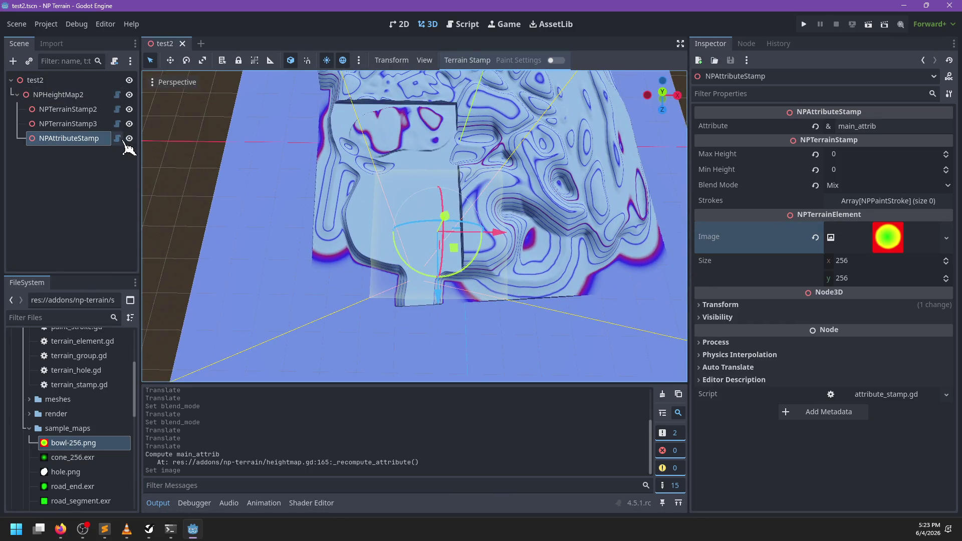
left_click(555, 60)
left_click_drag(389, 281, 423, 238)
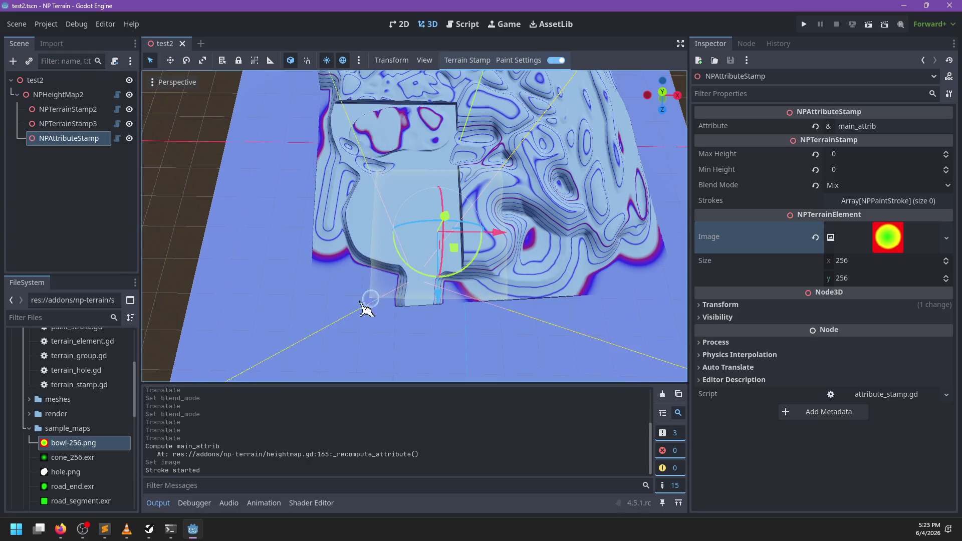
left_click(557, 61)
scroll(388, 200, "up", 5)
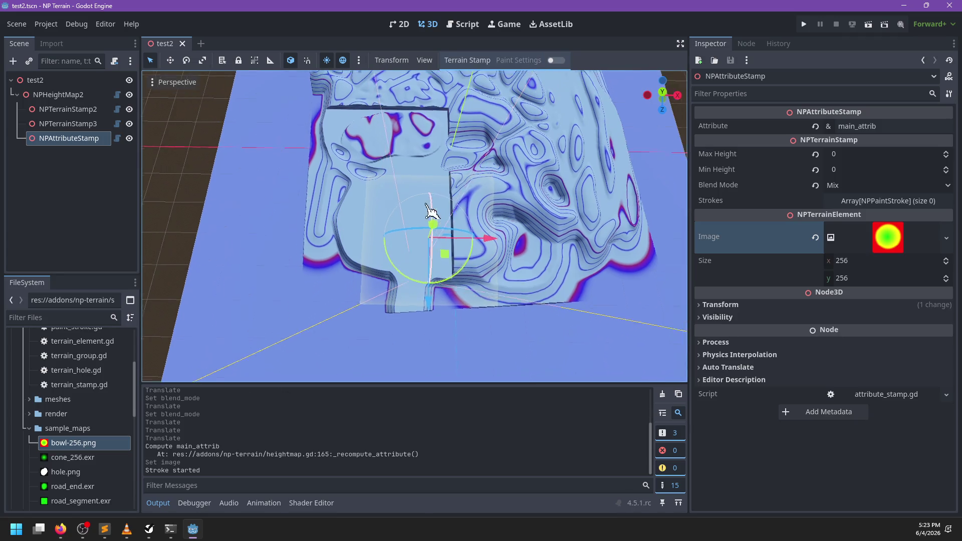
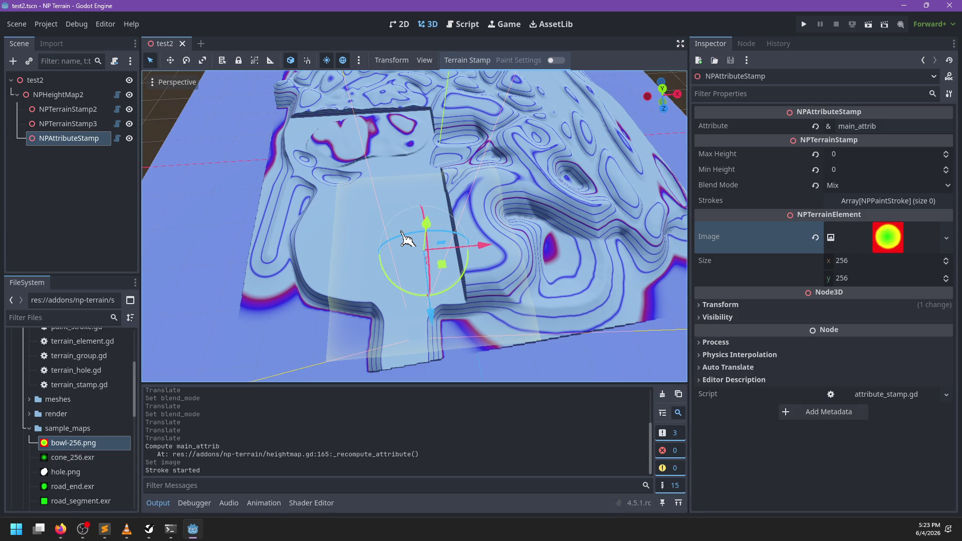
Select NPHeightMap2, open its heightmap.gd script and go to the end of the mesh_component setter.
left_click(85, 95)
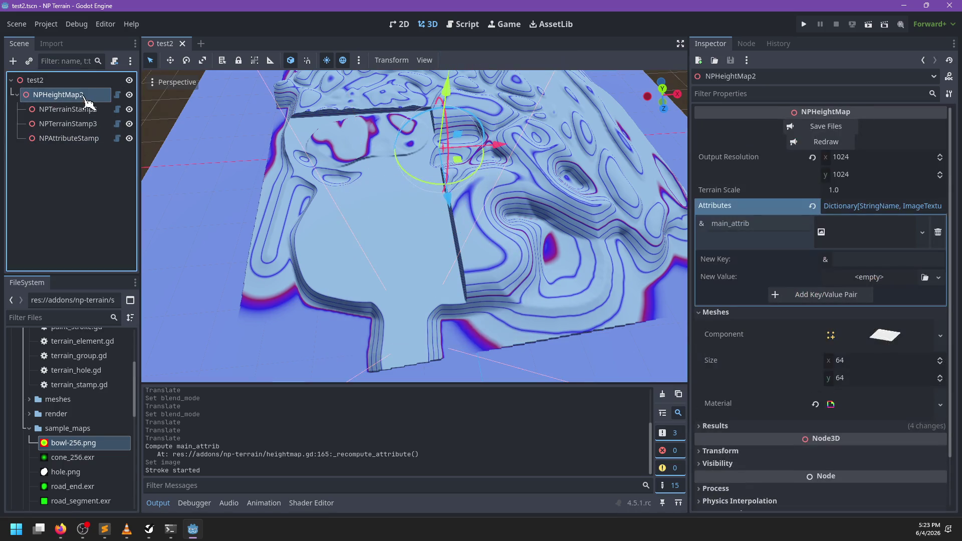
left_click(117, 95)
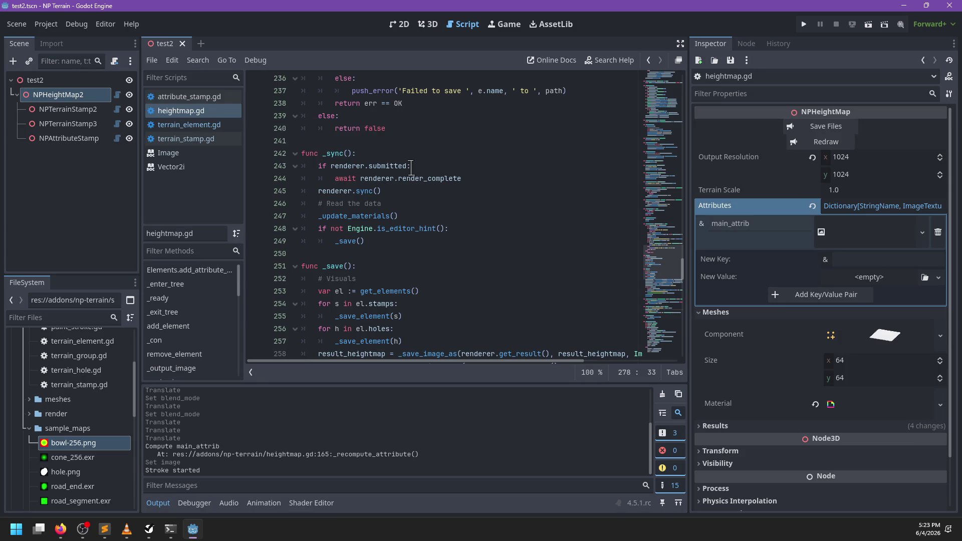
scroll(396, 181, "up", 20)
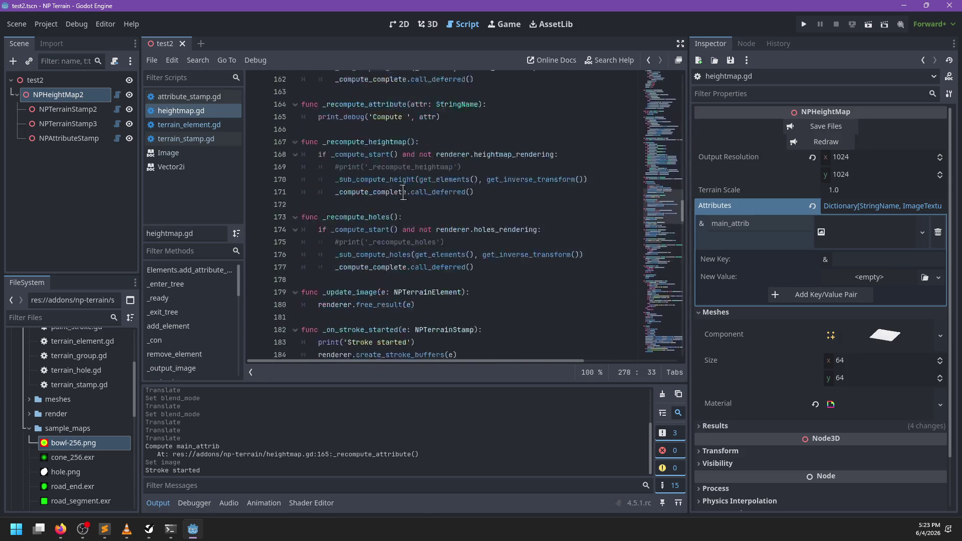
scroll(404, 193, "up", 15)
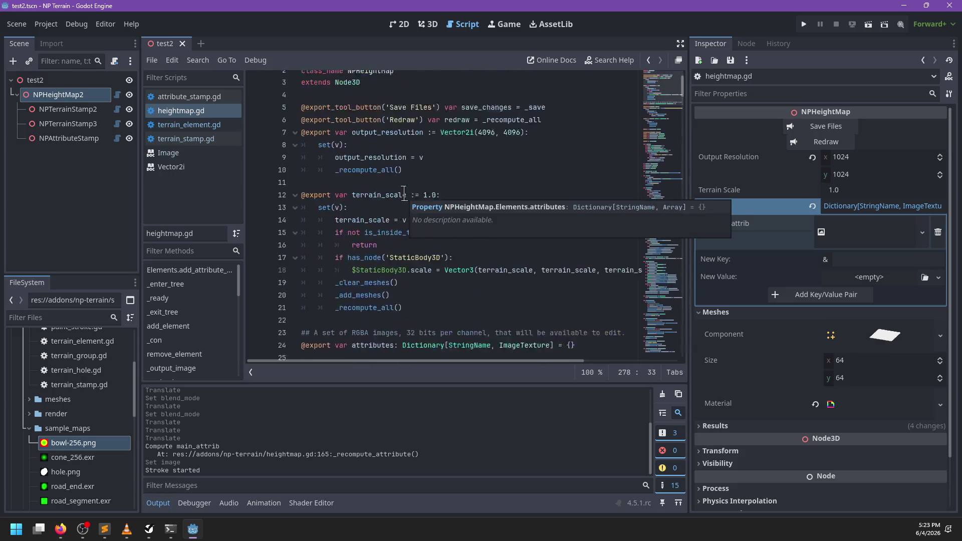
scroll(403, 194, "up", 2)
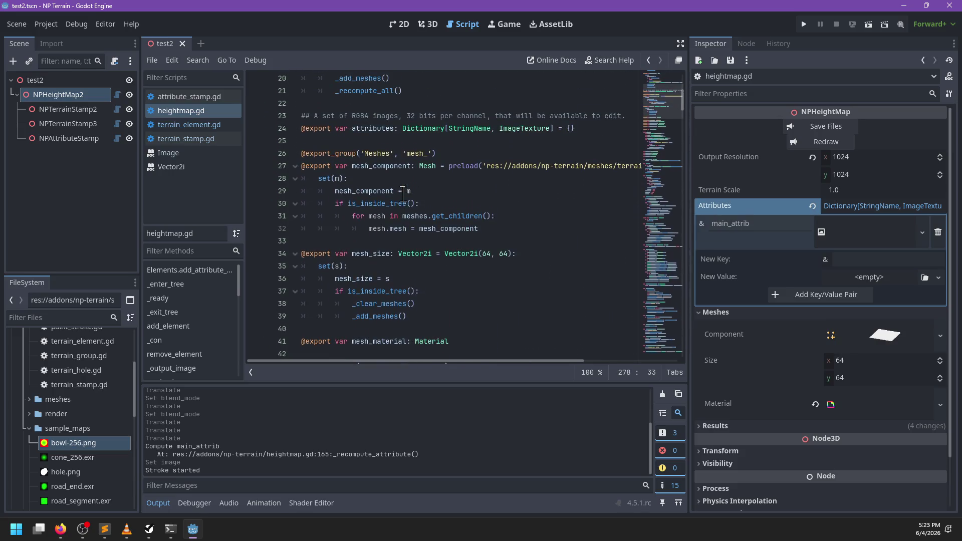
left_click(517, 230)
key("Return")
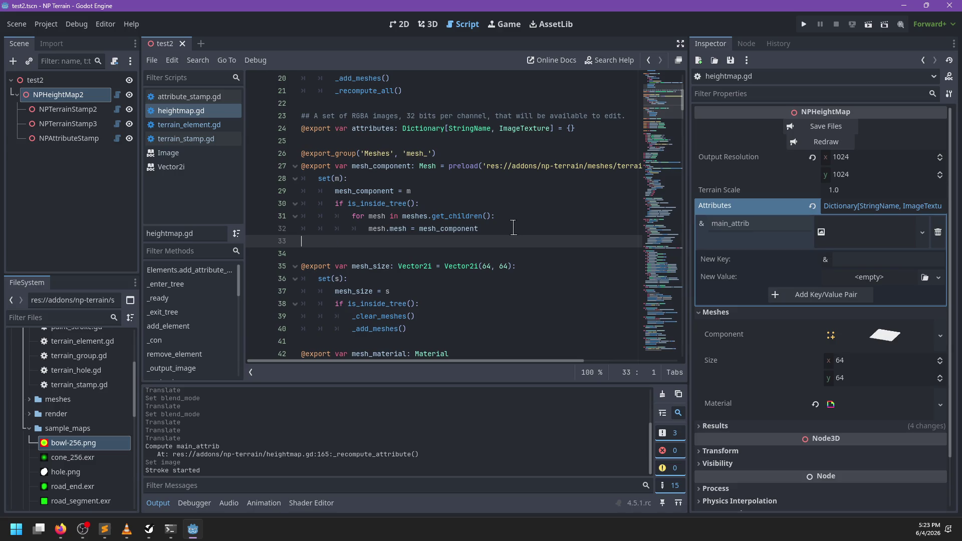
key("Return")
type("@")
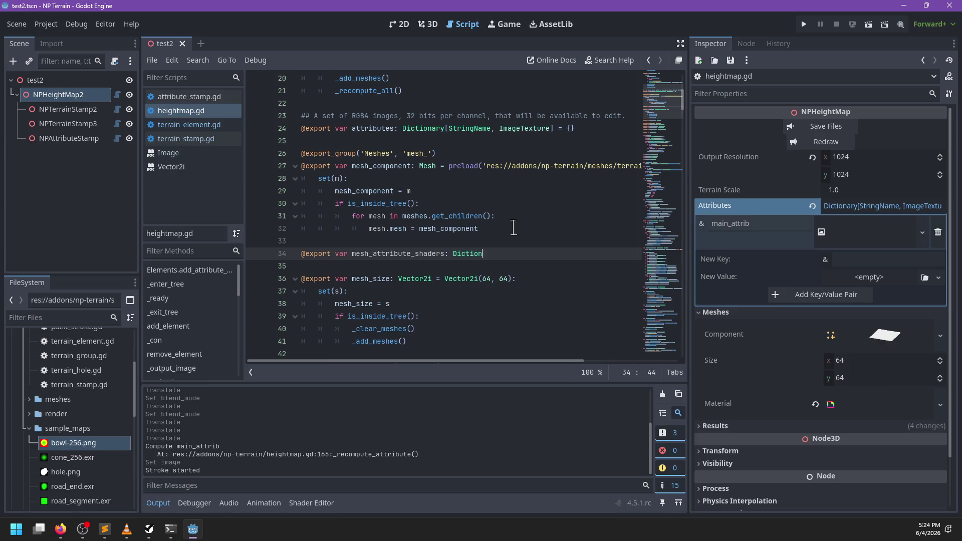
type("ngName, StringName]")
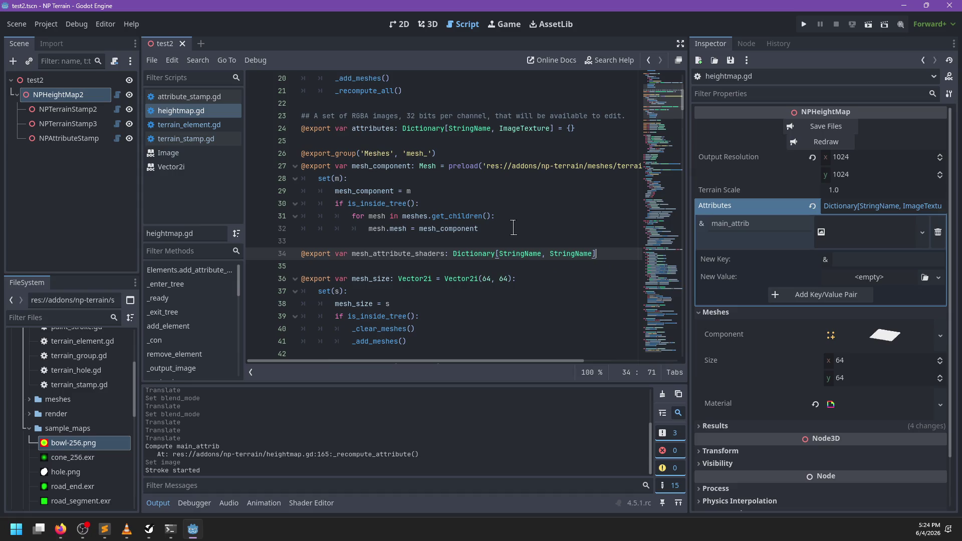
key("BackSpace")
key("BackSpace")
key("BackSpace")
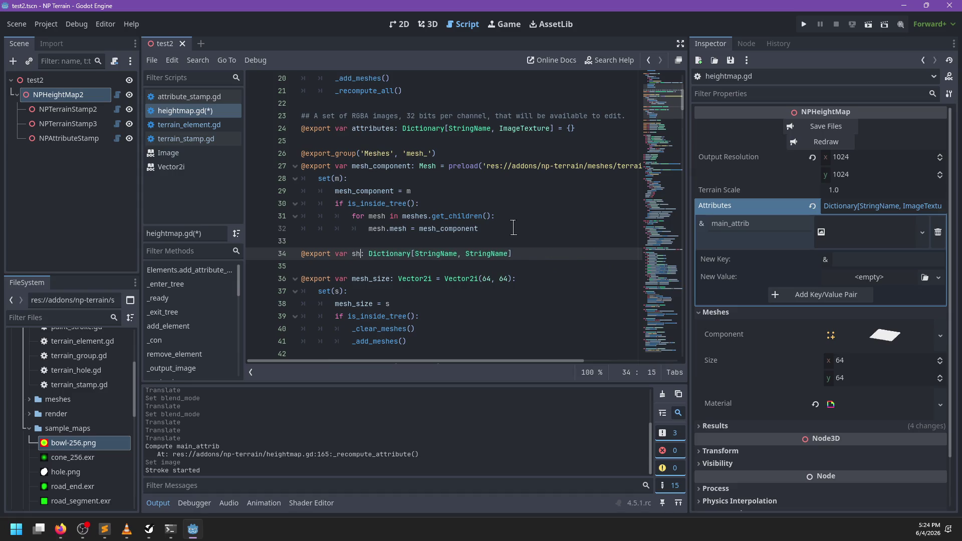
type("sh_shader_remap")
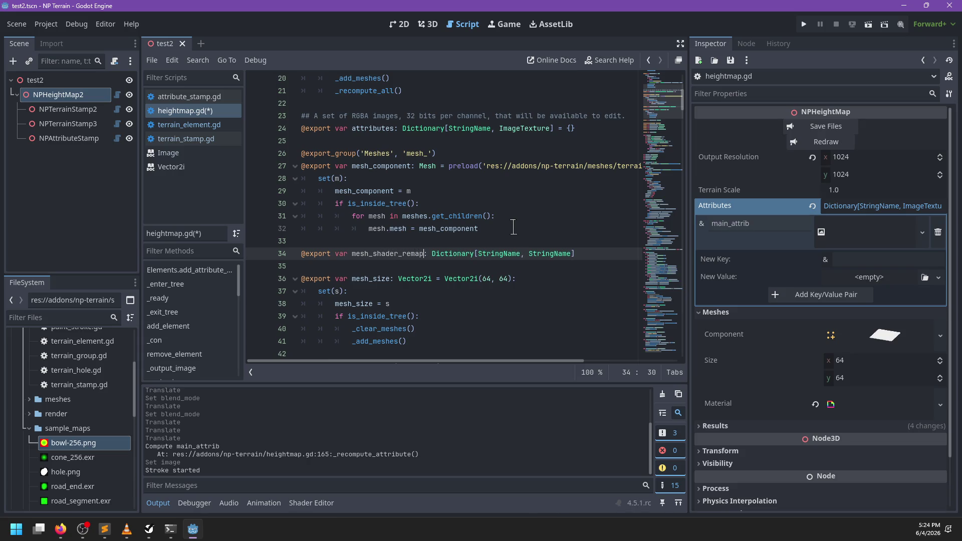
Add the doc comment '## Map the attributes to the shader parameters for rendering' above mesh_shader_remap.
key("Up")
key("Return")
type("#")
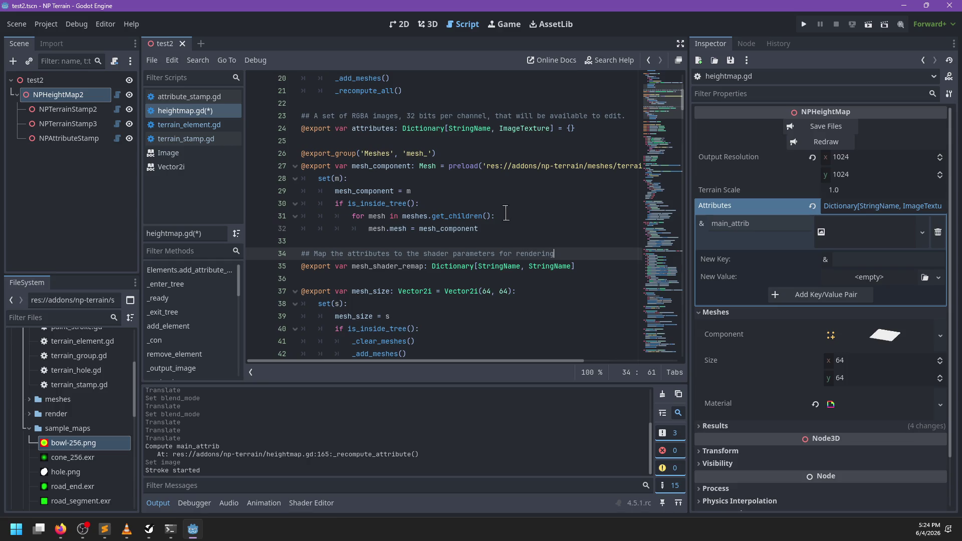
scroll(504, 213, "down", 1)
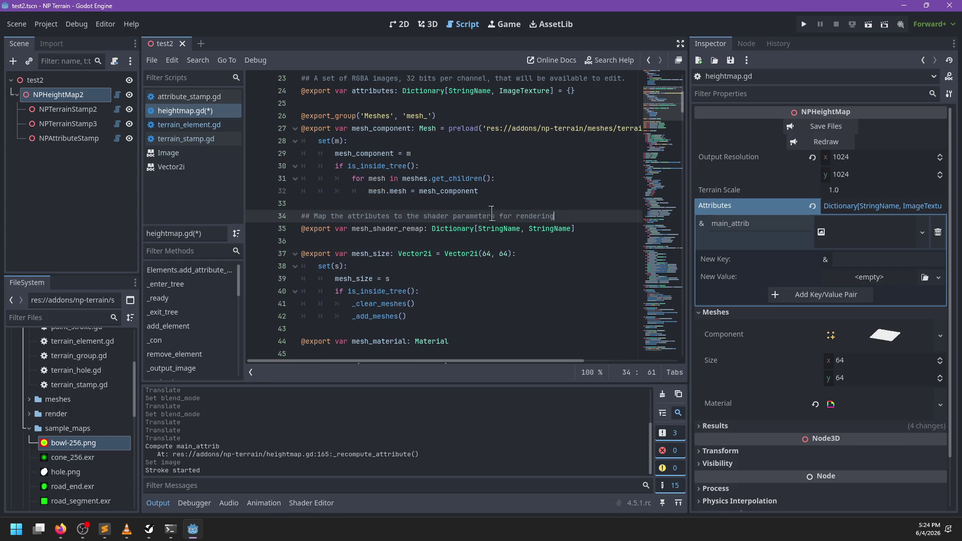
scroll(94, 430, "up", 5)
left_click(29, 410)
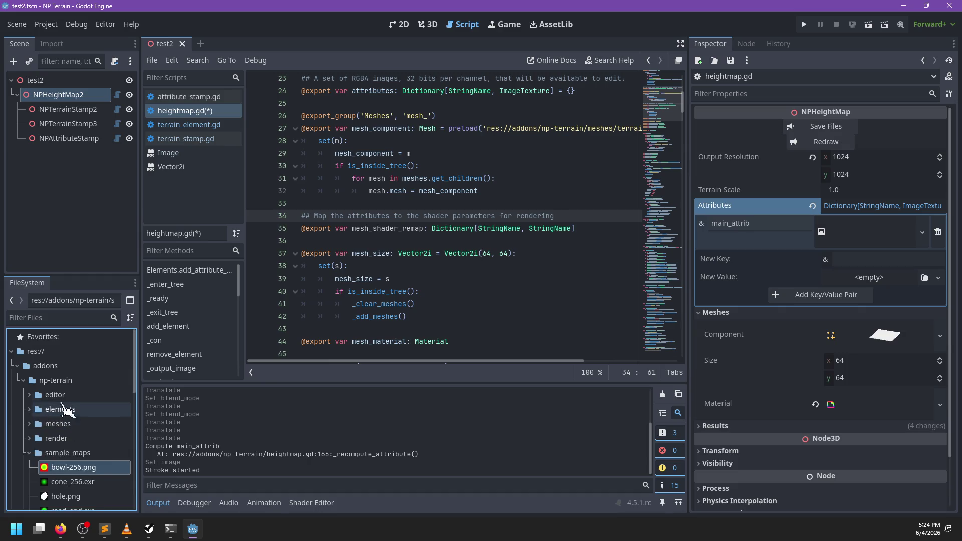
In the FileSystem dock, expand the meshes and render folders and collapse sample_maps.
scroll(73, 409, "down", 2)
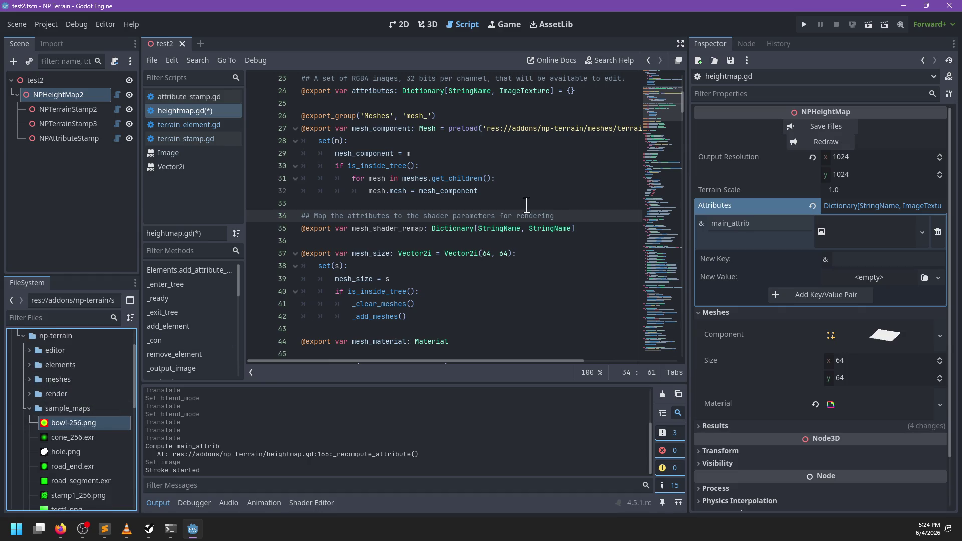
scroll(25, 396, "up", 3)
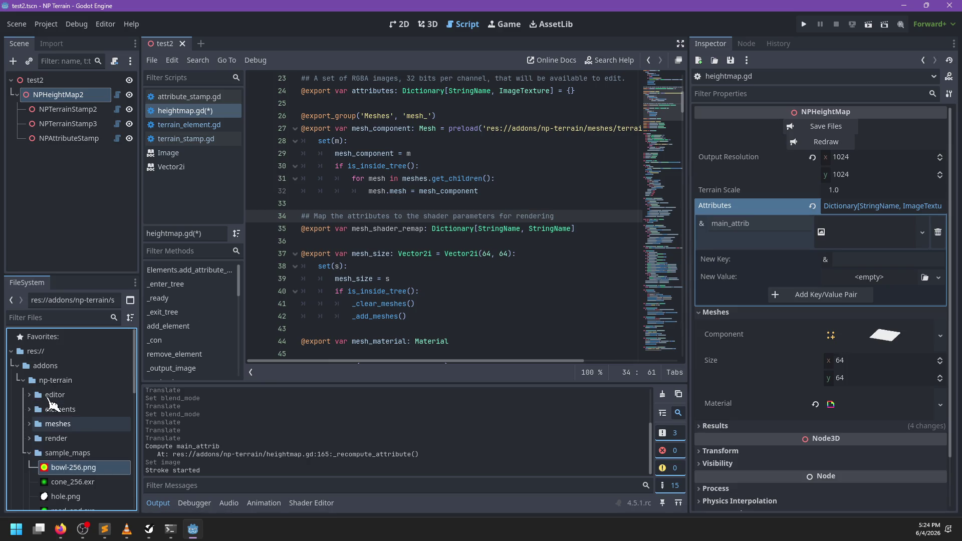
left_click(29, 424)
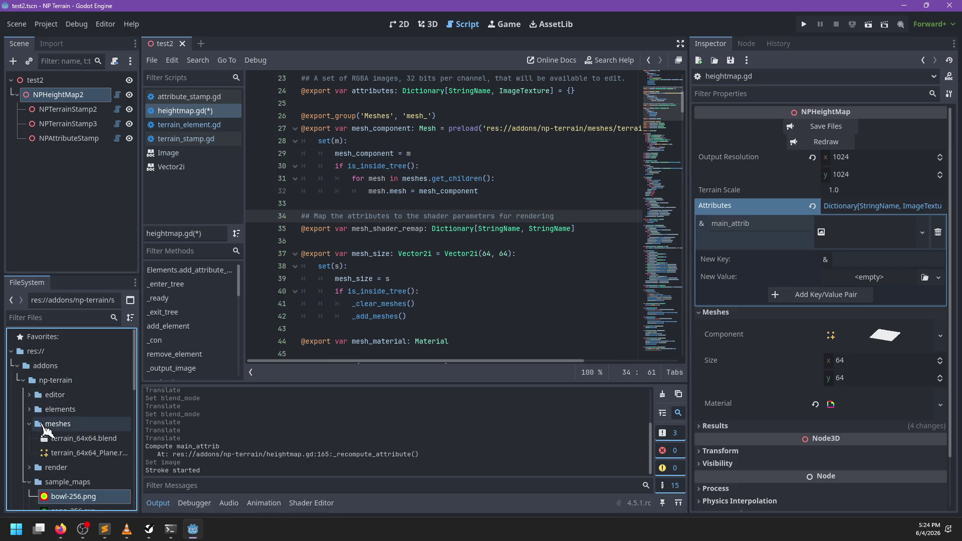
scroll(35, 431, "down", 1)
left_click(31, 461)
scroll(35, 441, "down", 2)
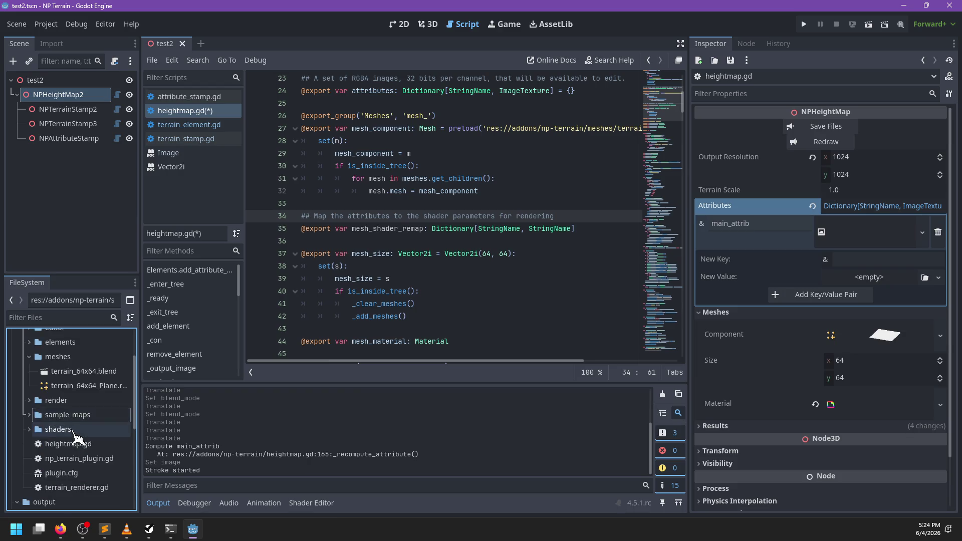
left_click(29, 400)
scroll(75, 404, "down", 1)
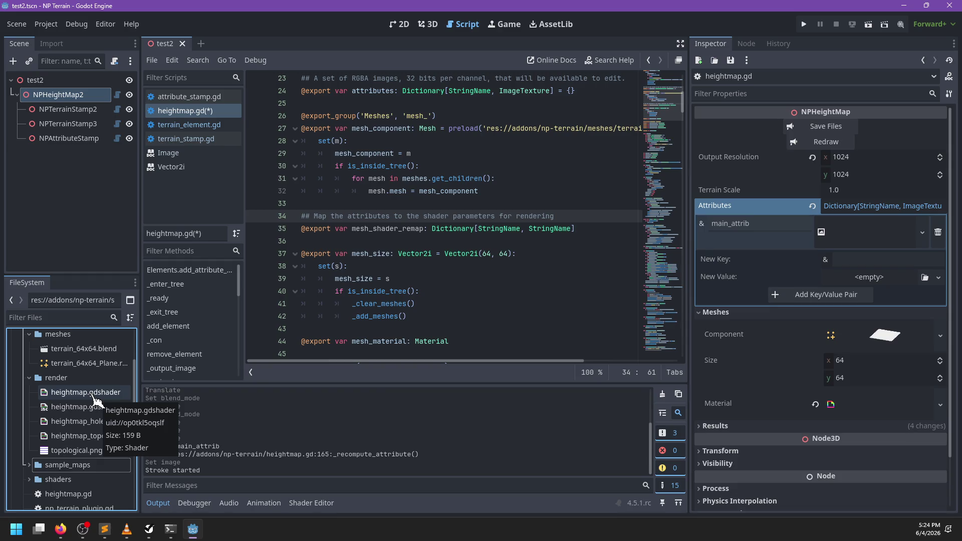
Open heightmap_holes.gdshader from the render folder in the Shader Editor.
left_click(404, 225)
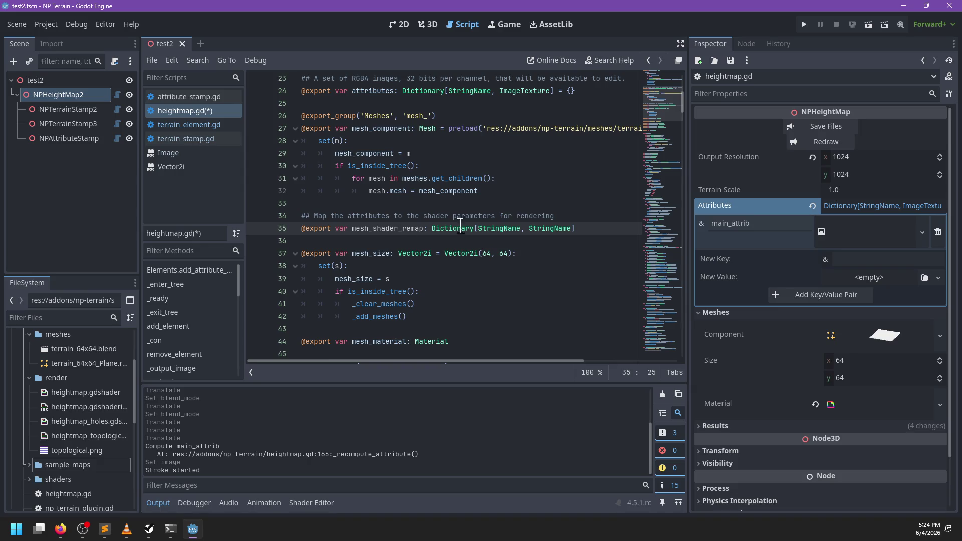
left_click(578, 227)
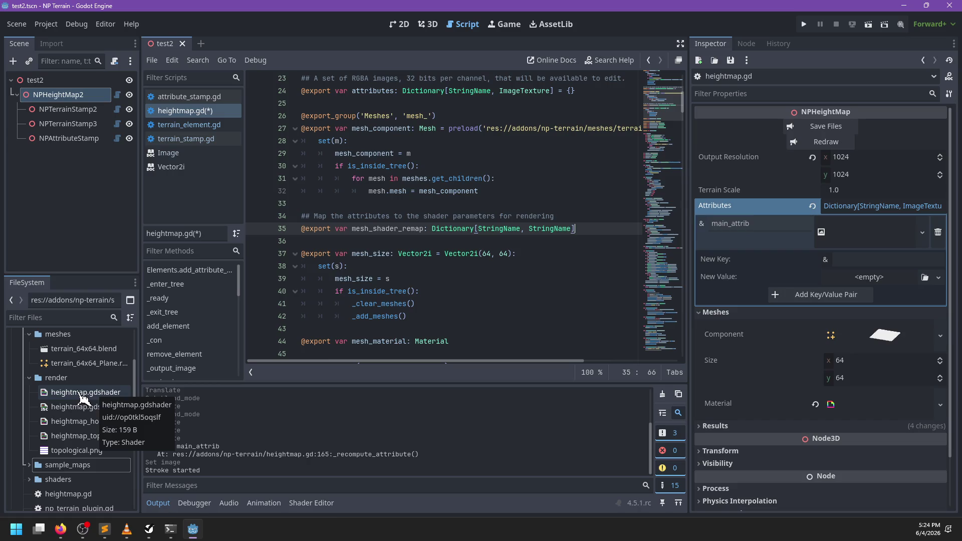
double_click(90, 422)
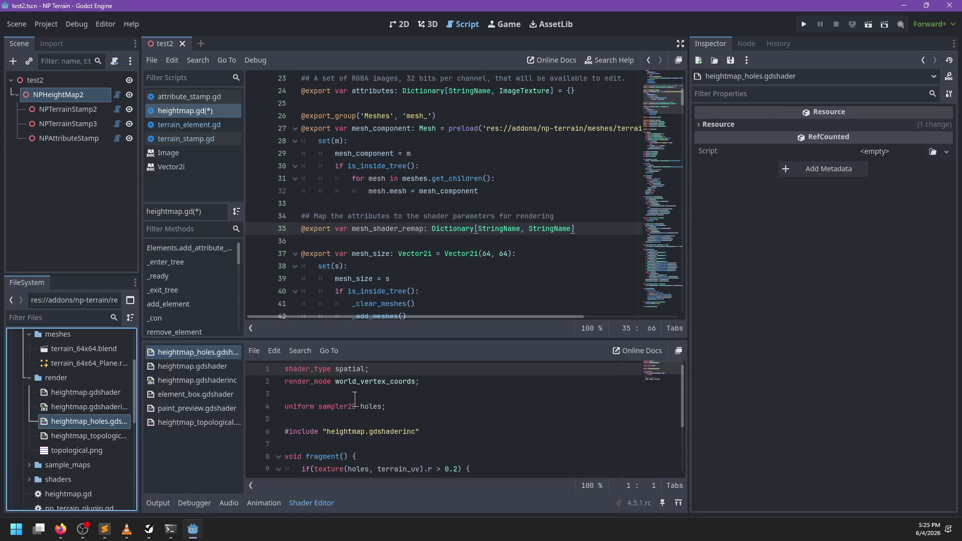
scroll(354, 401, "down", 2)
scroll(337, 393, "up", 2)
Duplicate heightmap_holes.gdshader under the name heightmap_colorized.
right_click(86, 424)
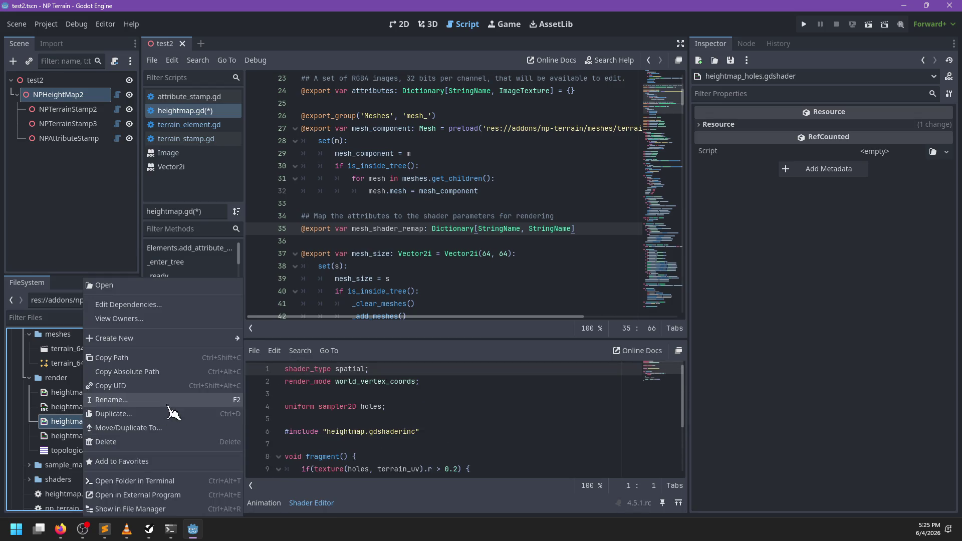
left_click(139, 415)
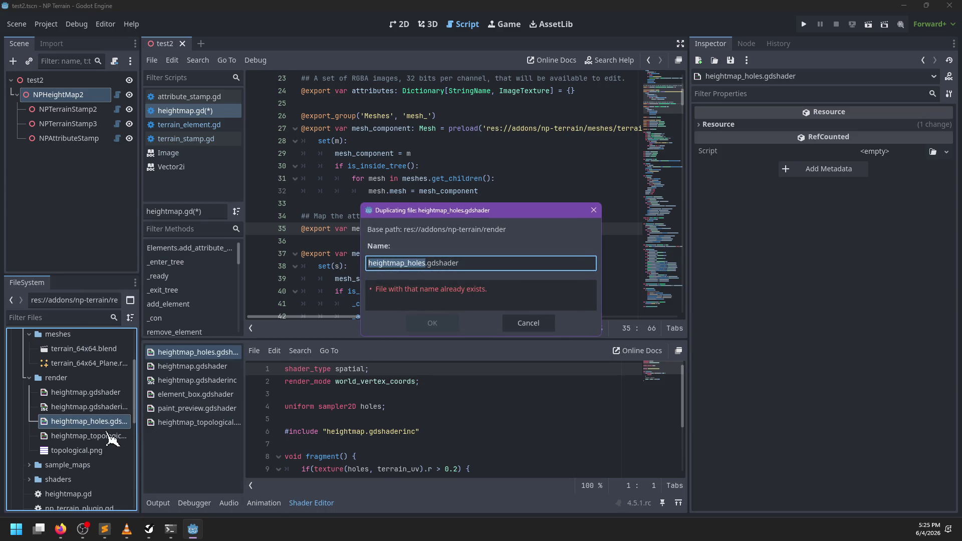
type("heightmap_co")
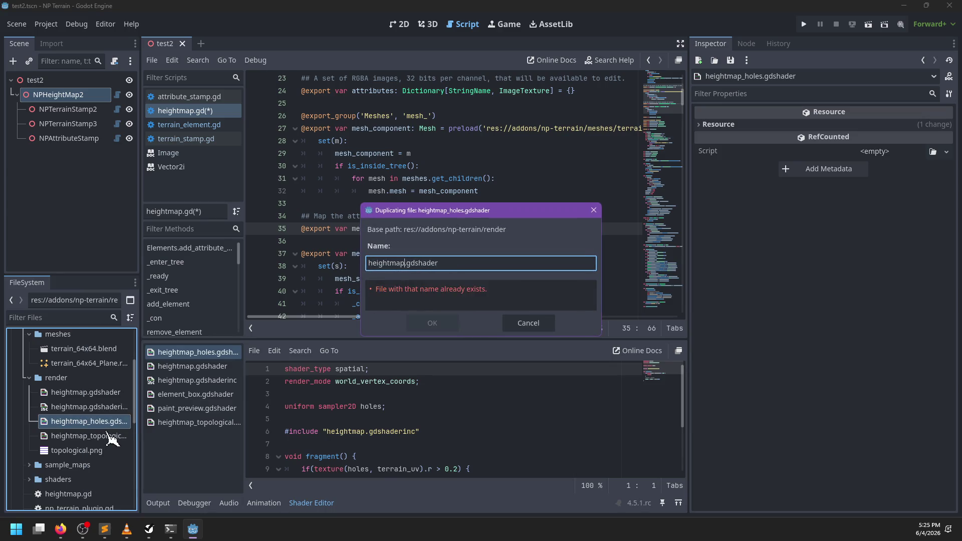
type("lorized")
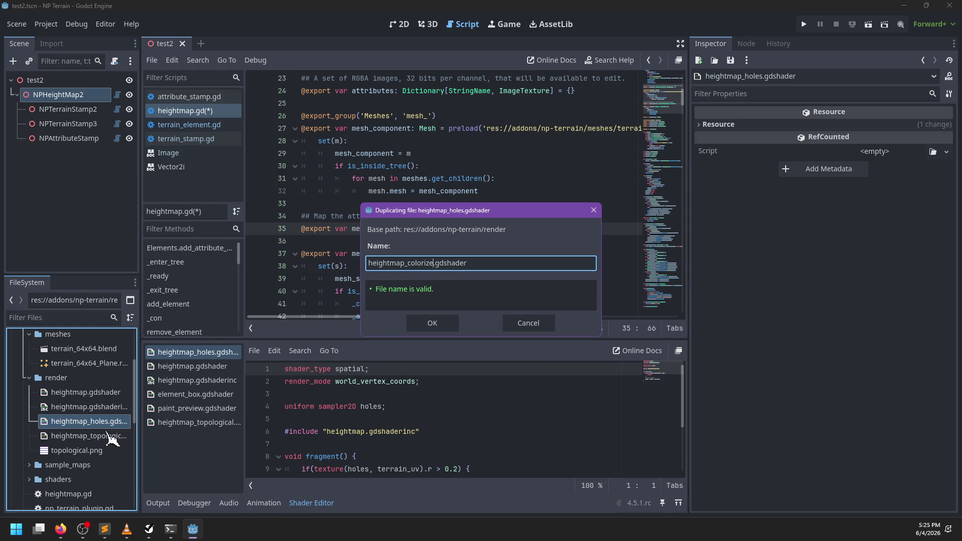
left_click(434, 324)
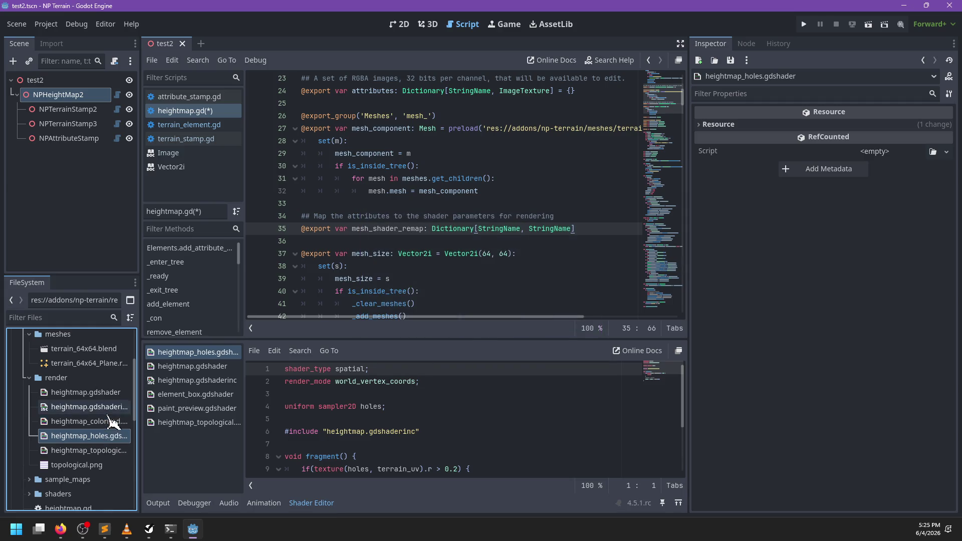
Open heightmap_colorized.gdshader and add a sampler2D attributes uniform below the holes uniform.
double_click(90, 424)
scroll(449, 403, "down", 2)
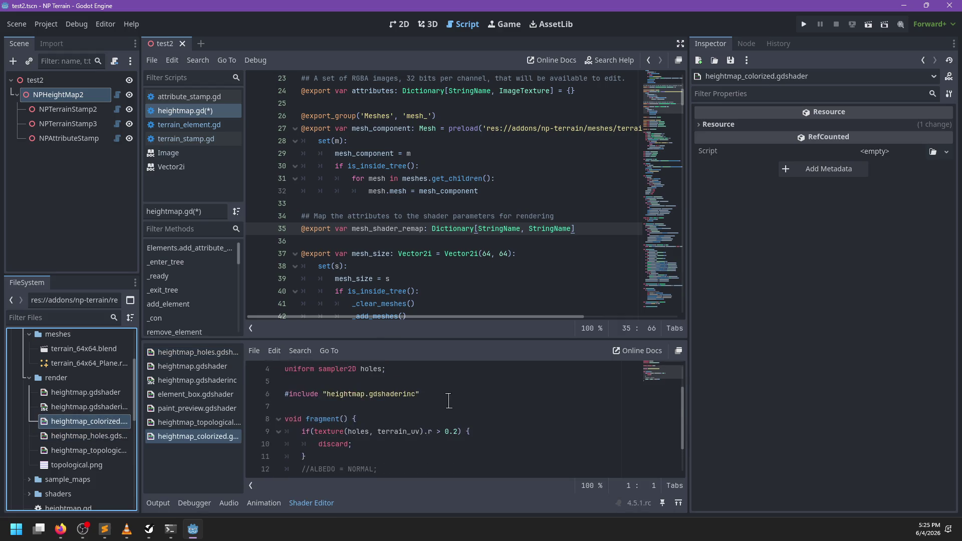
scroll(413, 431, "up", 2)
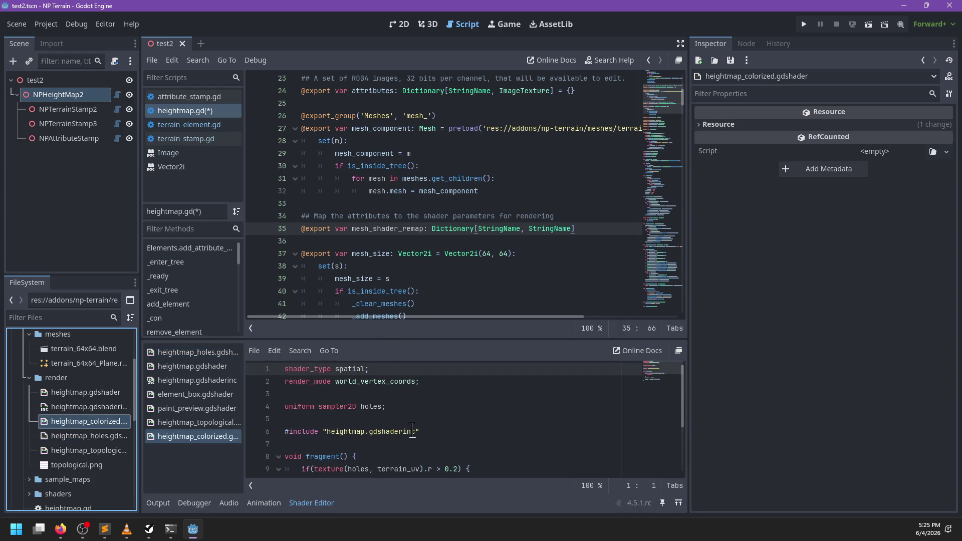
left_click(425, 405)
key("Return")
type("uniform sampler2D attributes;")
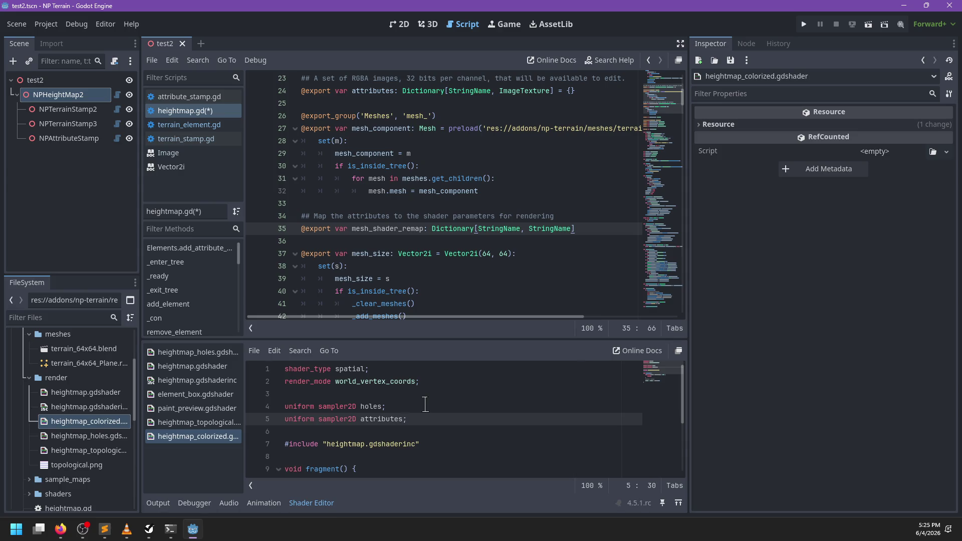
Add blend_mix to the shader's render_mode line.
scroll(425, 405, "down", 3)
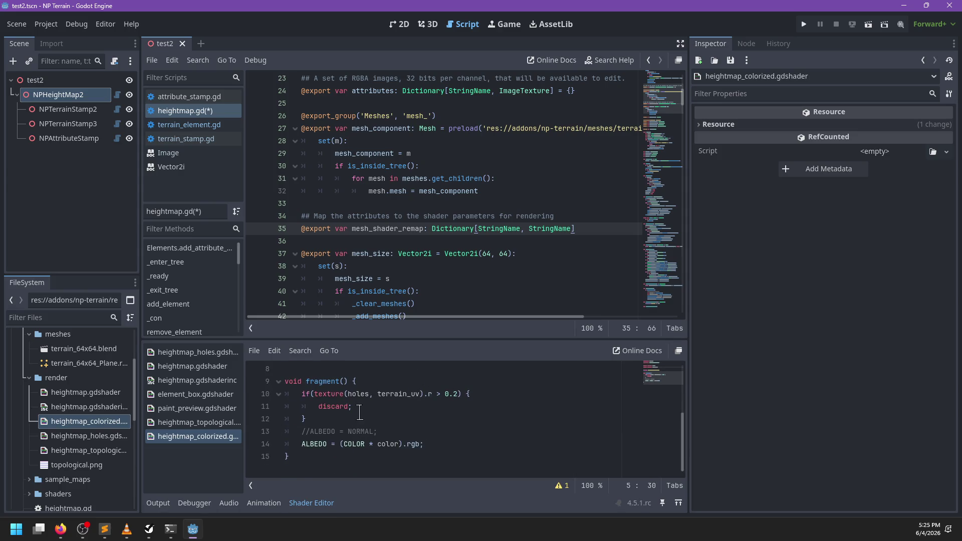
scroll(360, 412, "up", 1)
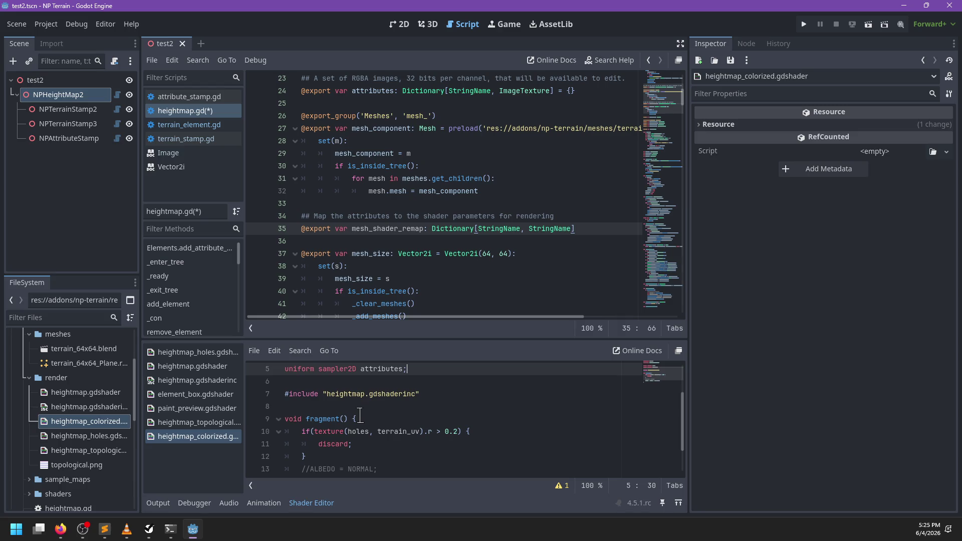
scroll(360, 415, "down", 1)
scroll(360, 419, "up", 3)
left_click(463, 380)
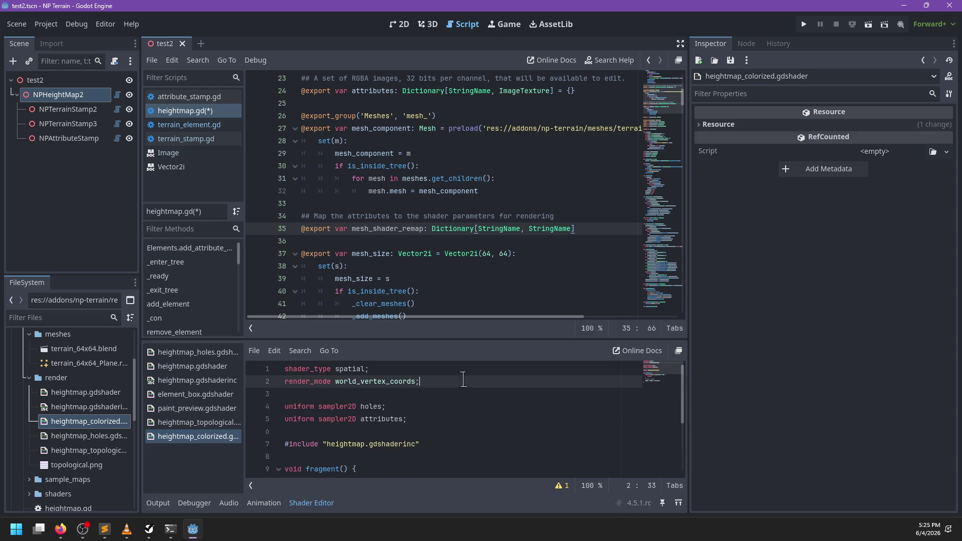
key("Return")
type("b")
type("mix")
key("ctrl+z")
key("ctrl+z")
type("blend_mix")
Insert texture(attributes, terrain_uv) into the ALBEDO expression in the fragment function.
scroll(392, 399, "down", 1)
scroll(392, 399, "down", 1)
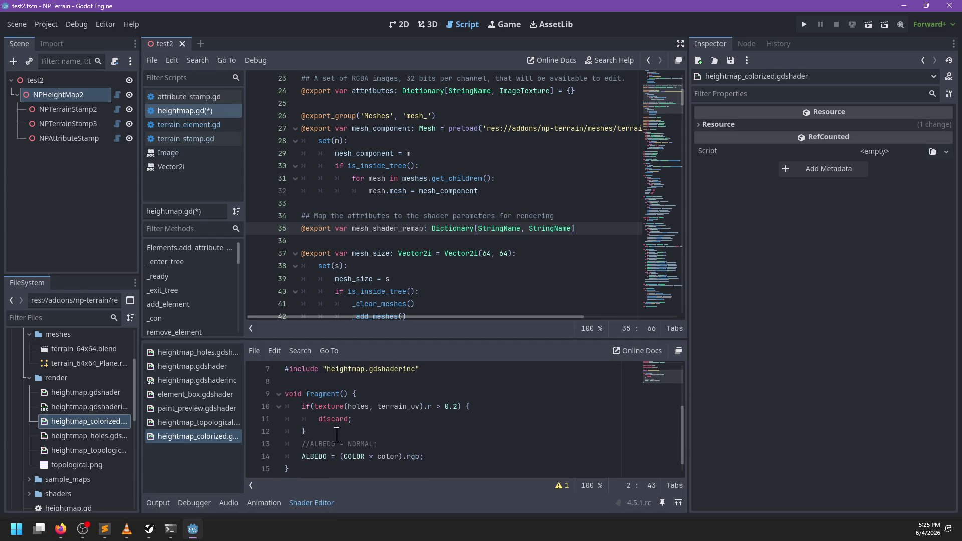
left_click(335, 430)
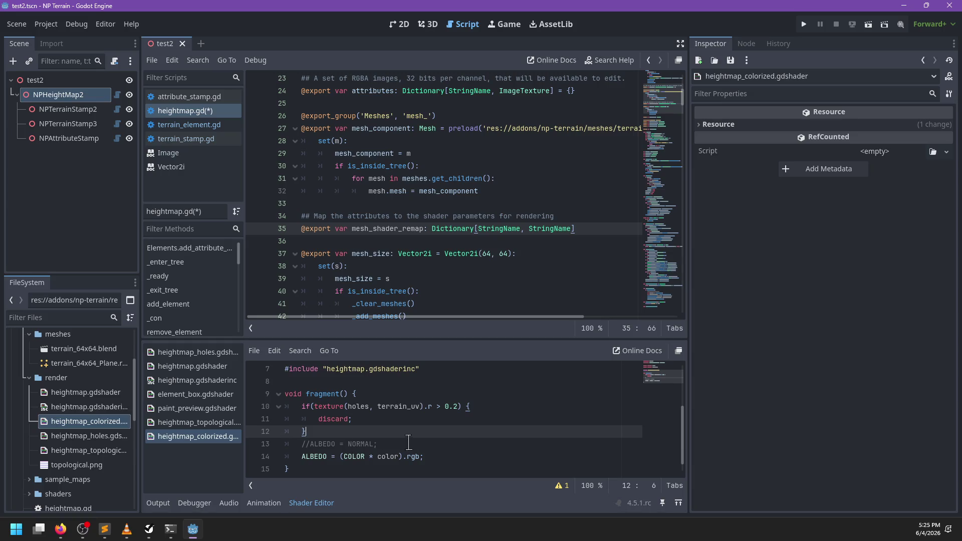
left_click(440, 453)
double_click(387, 457)
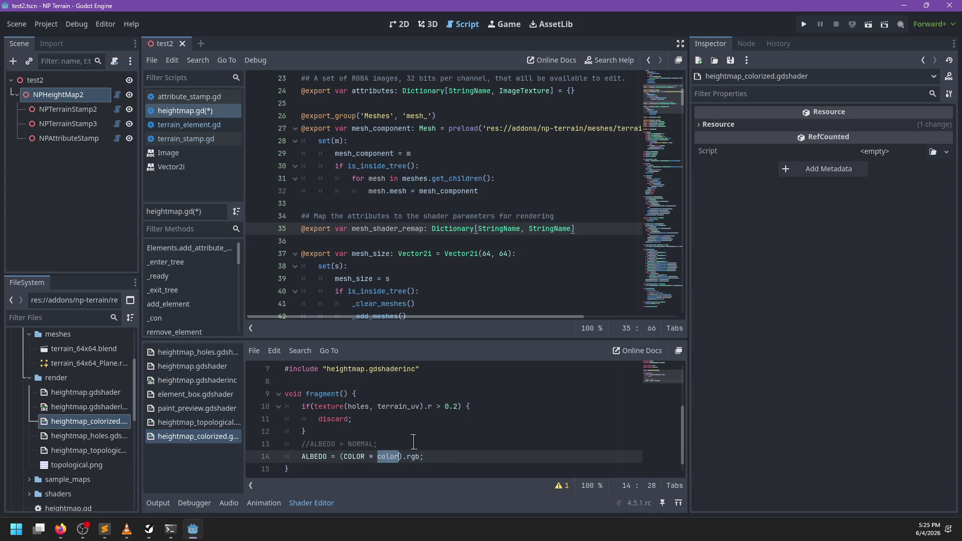
scroll(413, 439, "up", 2)
scroll(414, 444, "down", 2)
scroll(414, 444, "up", 2)
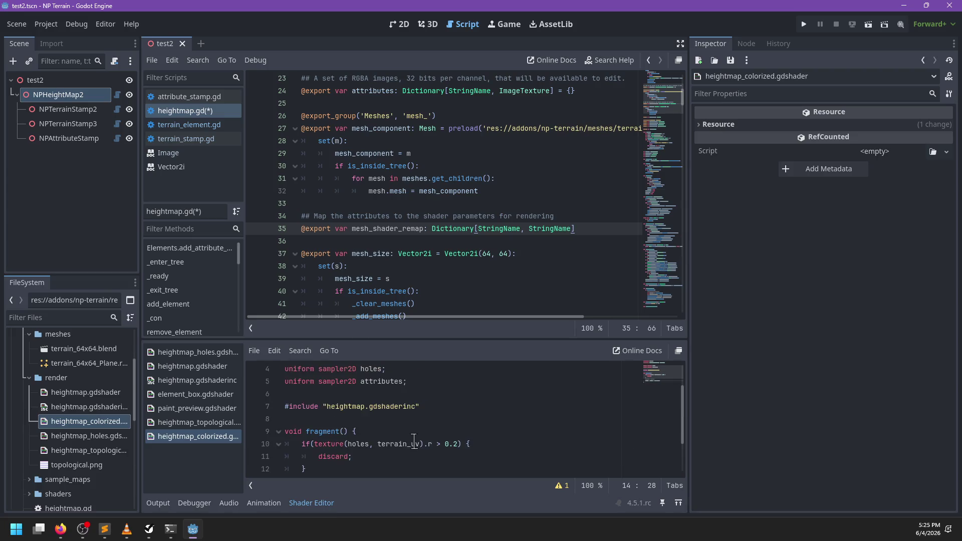
scroll(421, 423, "down", 2)
type("at")
key("BackSpace")
key("BackSpace")
type("texture).rgb;")
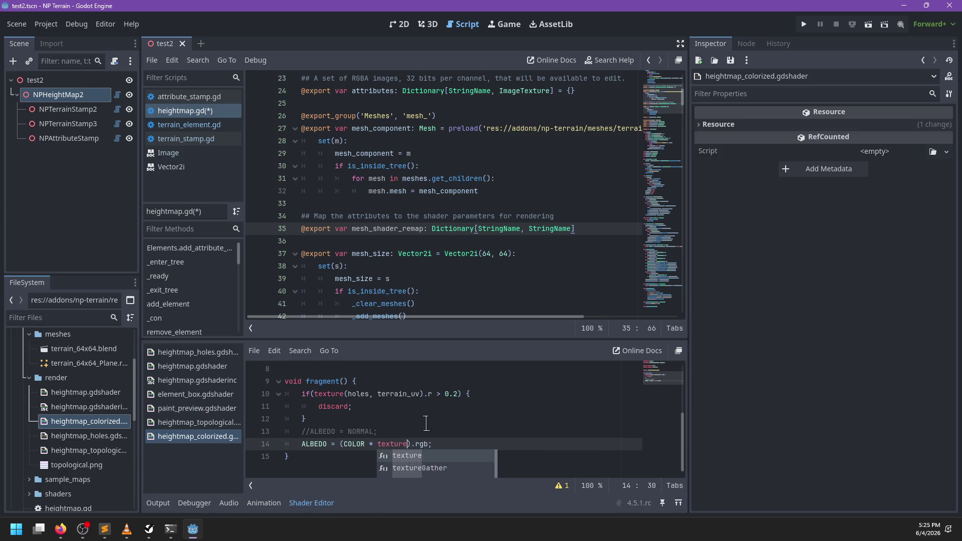
key("Return")
type("attributes, terr")
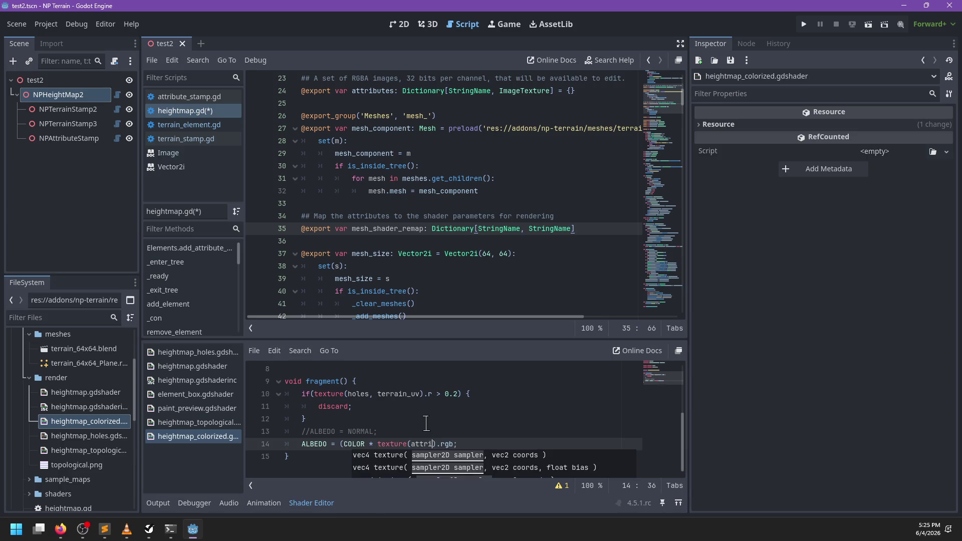
type("ain_uv)")
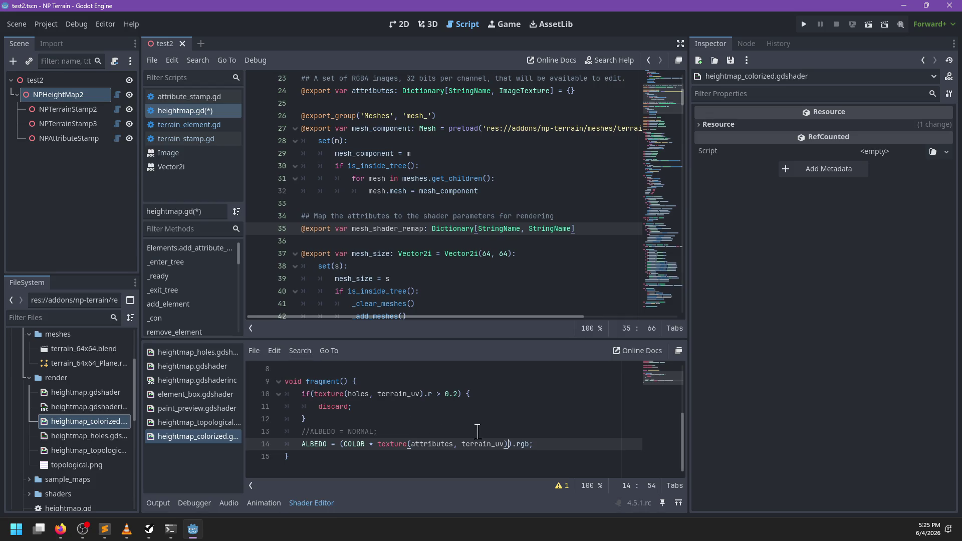
Move that sampling into its own 'vec4 c = texture(attributes, terrain_uv);' line above ALBEDO.
left_click_drag(509, 444, 371, 445)
key("ctrl+x")
key("ctrl+shift+Return")
type("var c :=")
key("ctrl+v")
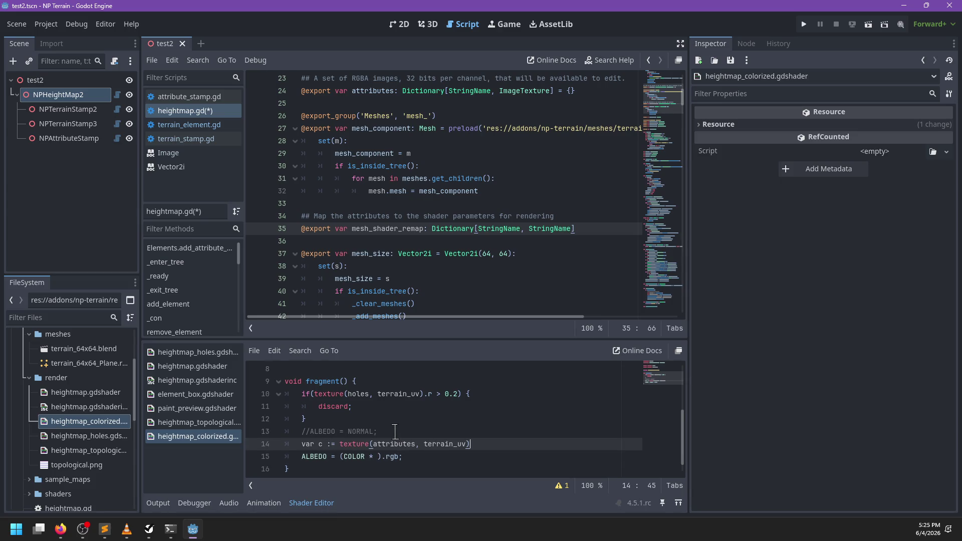
left_click(331, 444)
key("BackSpace")
key("Left")
key("Left")
key("BackSpace")
key("BackSpace")
key("BackSpace")
type("vec34")
key("BackSpace")
key("BackSpace")
type("4 ")
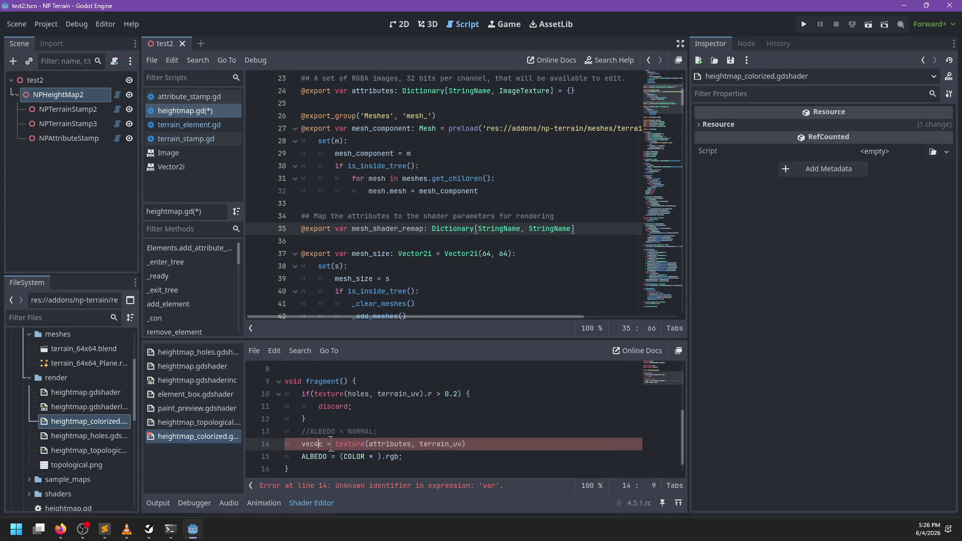
type(";")
key("Down")
key("Left")
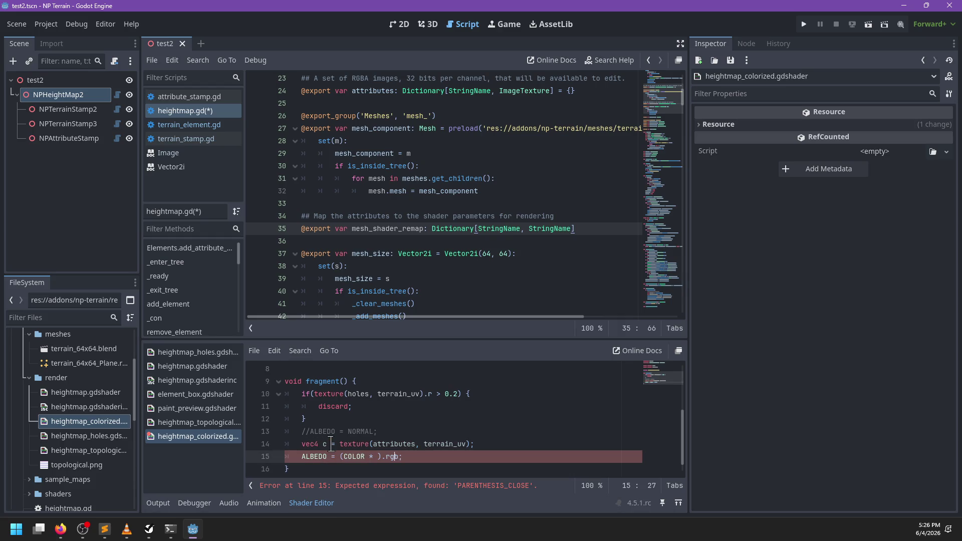
Multiply ALBEDO by c and add an ALPHA line using c.a.
type("c")
key("End")
key("Return")
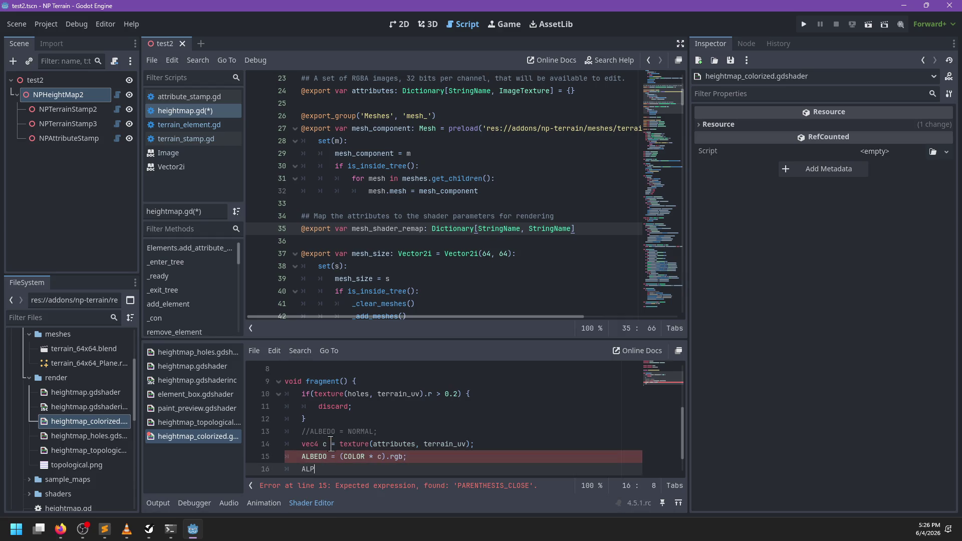
type("c.a;")
Trim the attributes uniform name, save, and review the unused uniform warning.
left_click(400, 430)
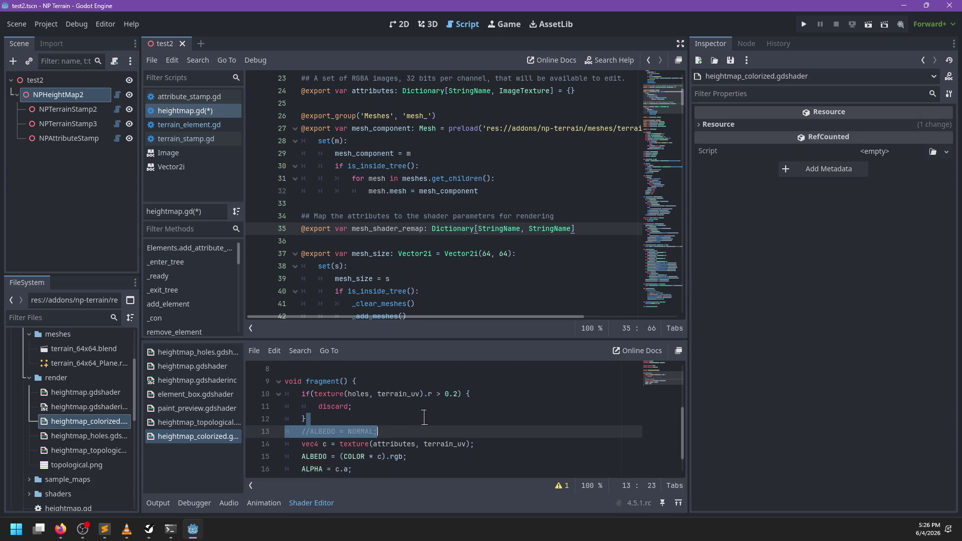
scroll(421, 417, "up", 3)
left_click(419, 418)
key("ctrl+s")
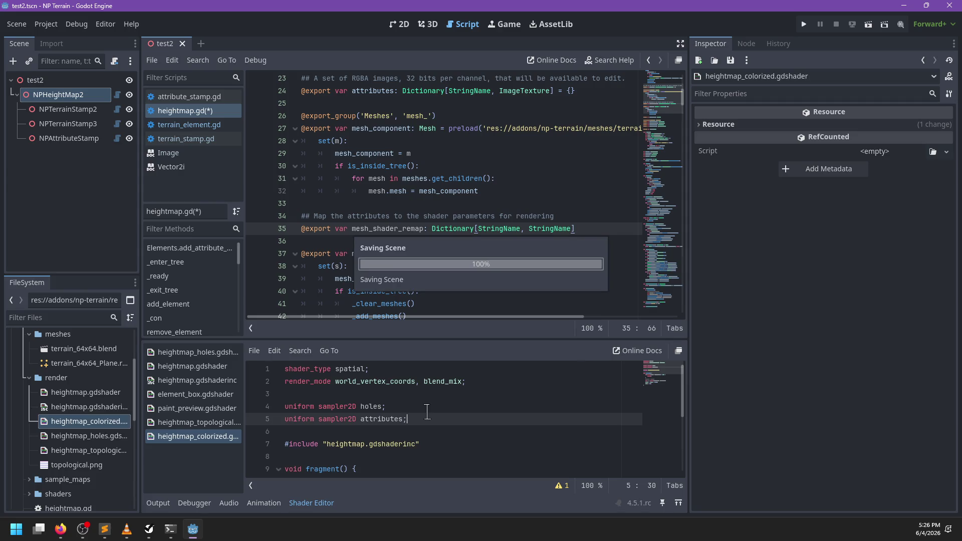
key("Left")
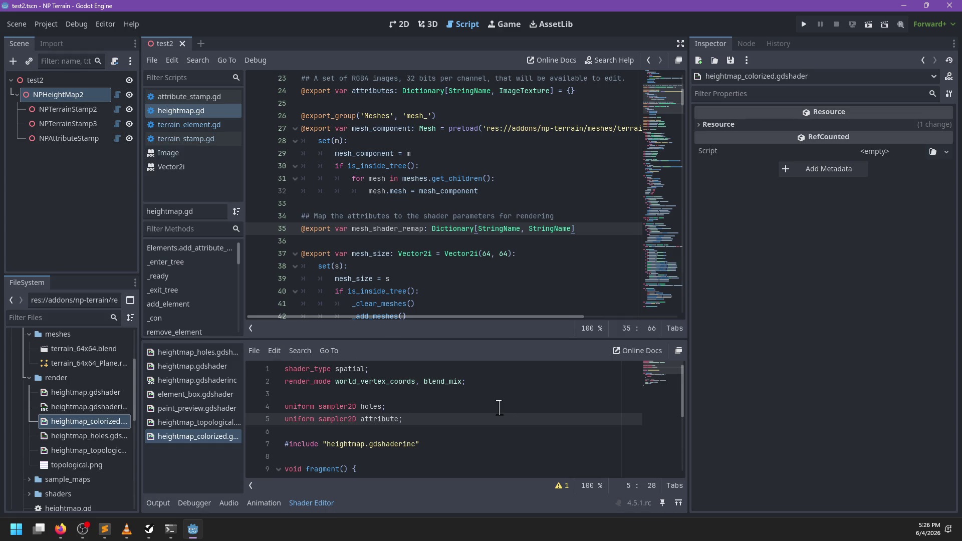
key("ctrl+s")
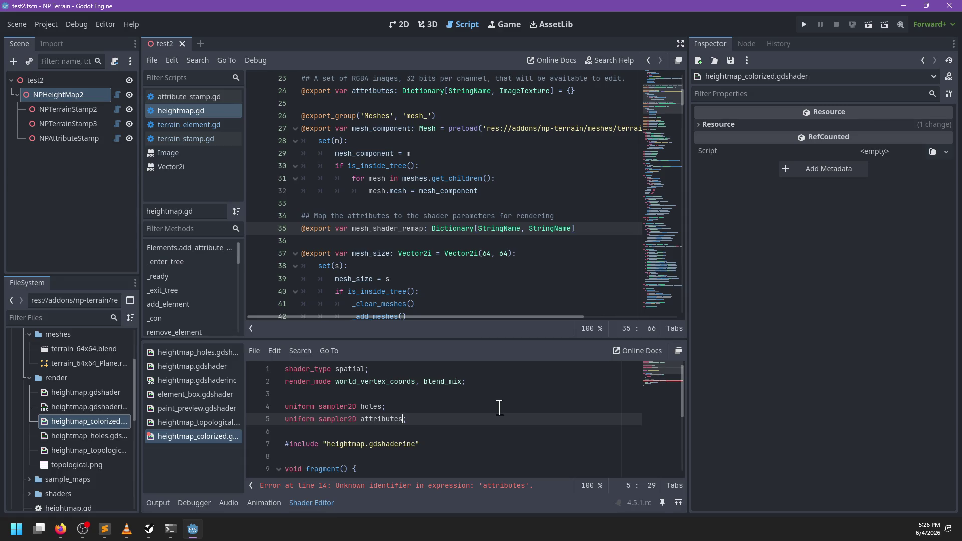
left_click(419, 407)
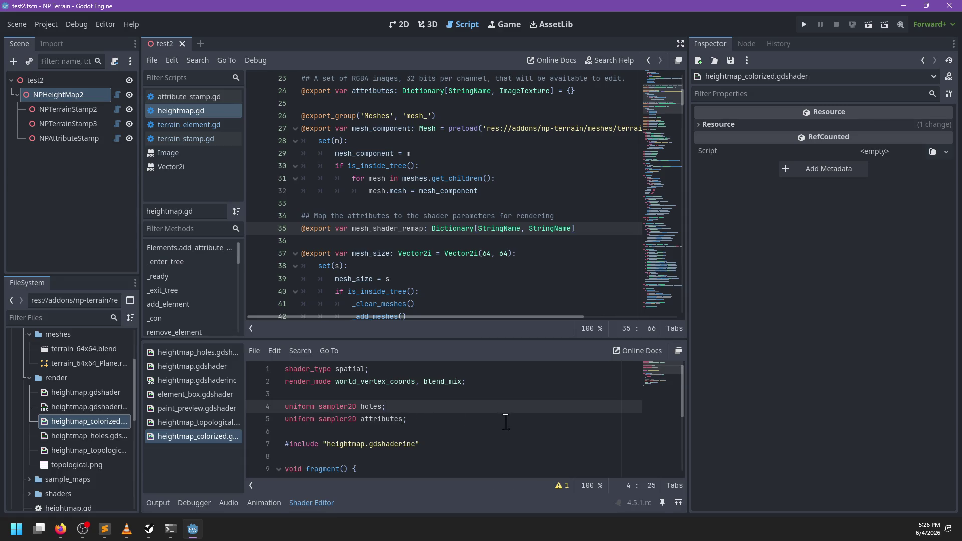
scroll(427, 441, "down", 3)
left_click(561, 486)
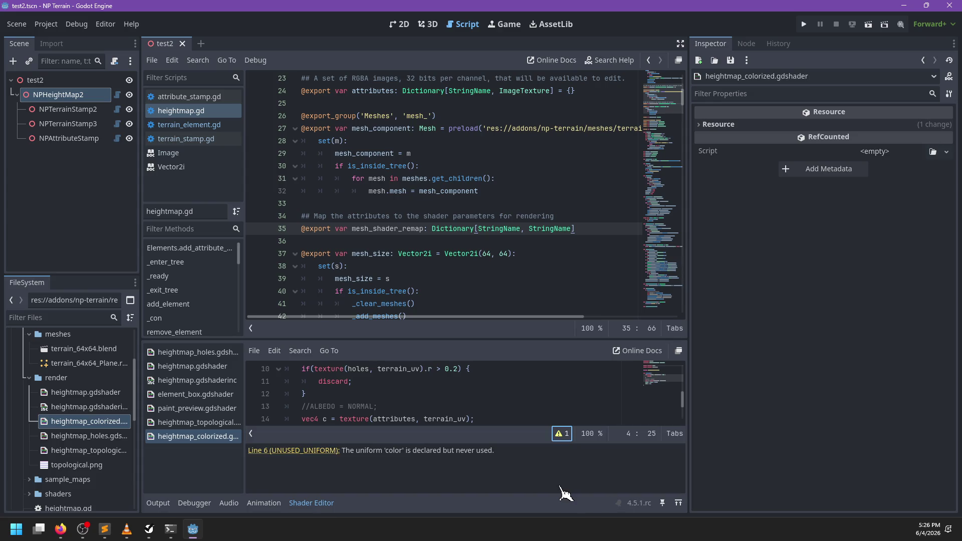
left_click(557, 439)
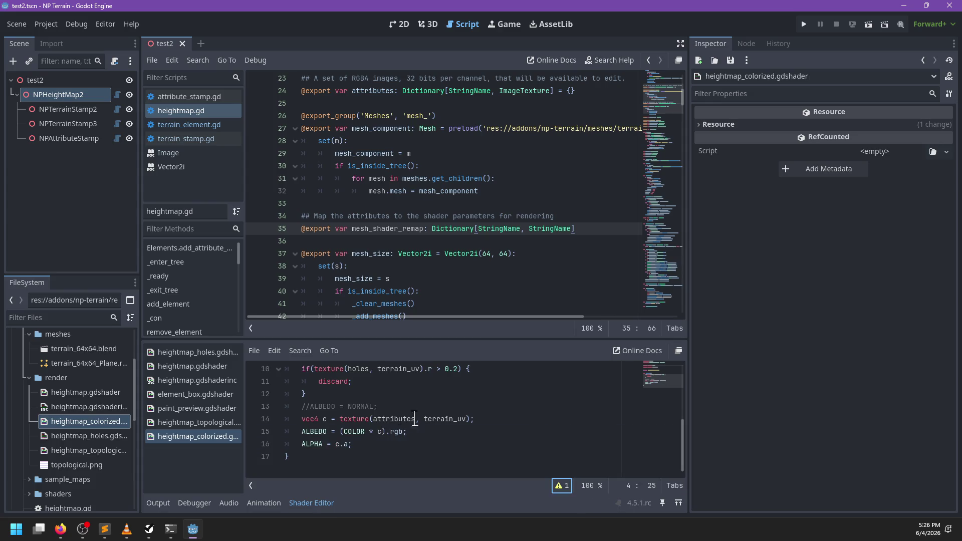
Make ALBEDO (color * COLOR * c).rgb and ALPHA color.a * c.a, then save.
left_click(341, 434)
type("color*")
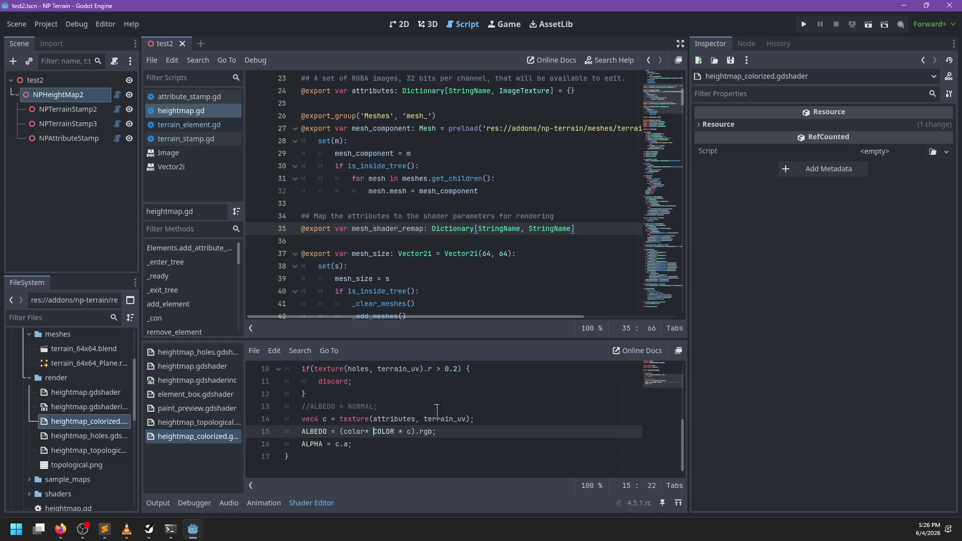
left_click(336, 444)
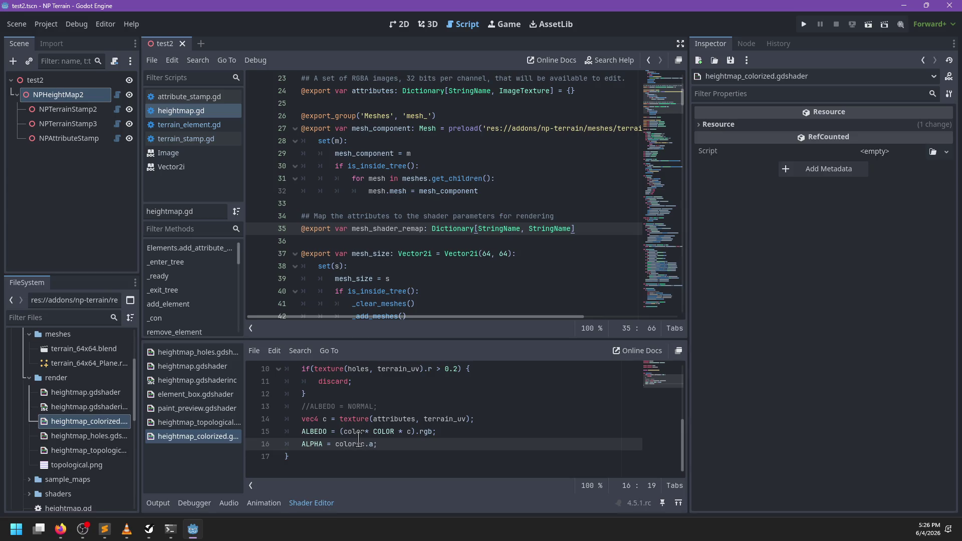
type(".a*")
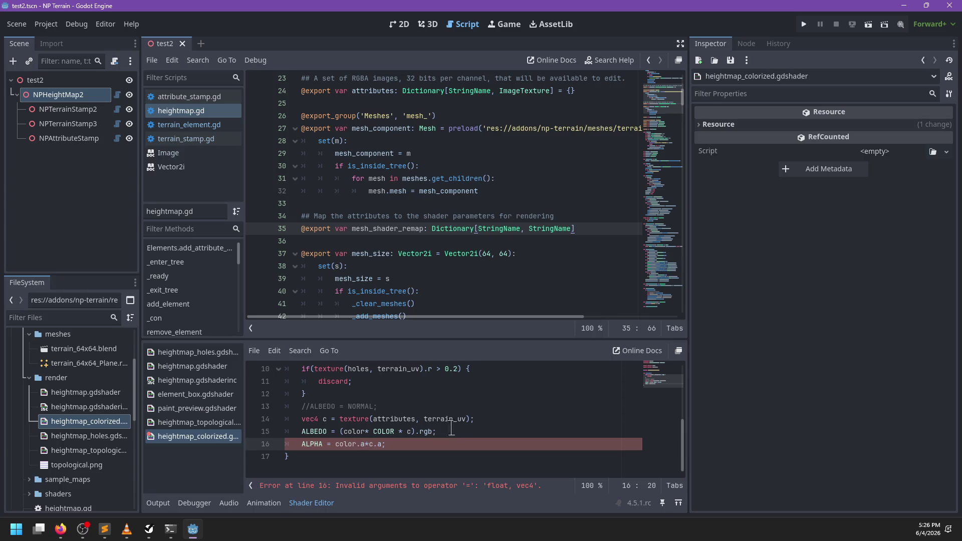
left_click(452, 434)
key("ctrl+s")
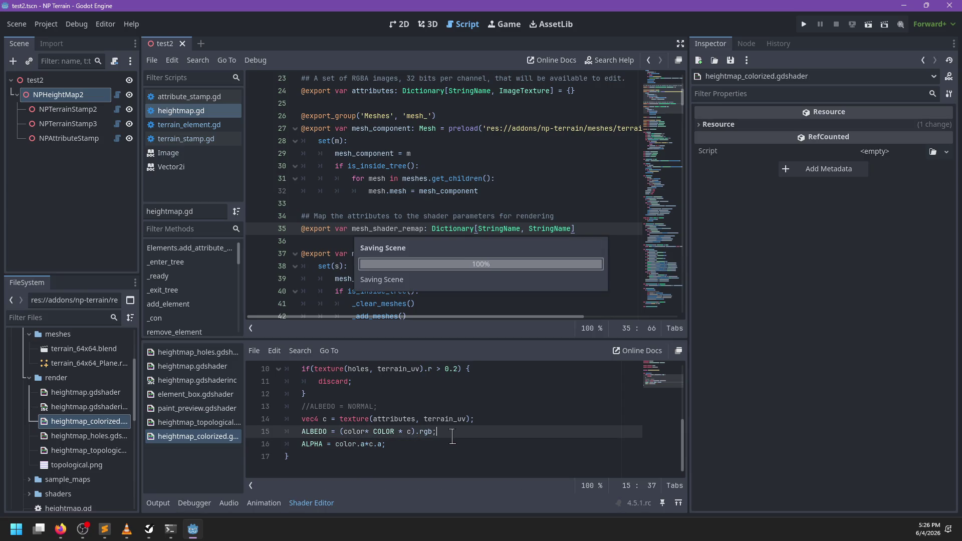
scroll(452, 434, "up", 3)
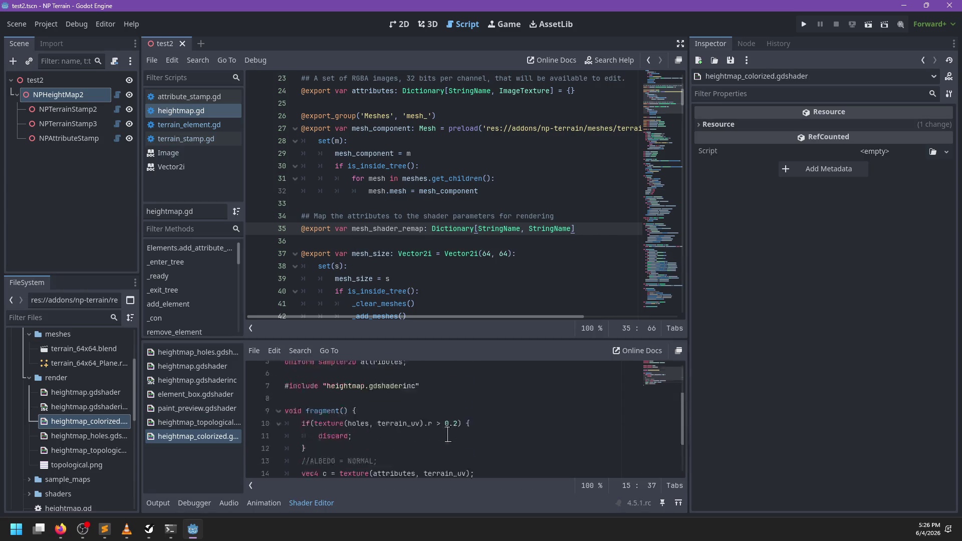
scroll(456, 200, "up", 6)
Add a main_attrib to attributes pair to NPHeightMap2's Shader Remap dictionary.
left_click(428, 24)
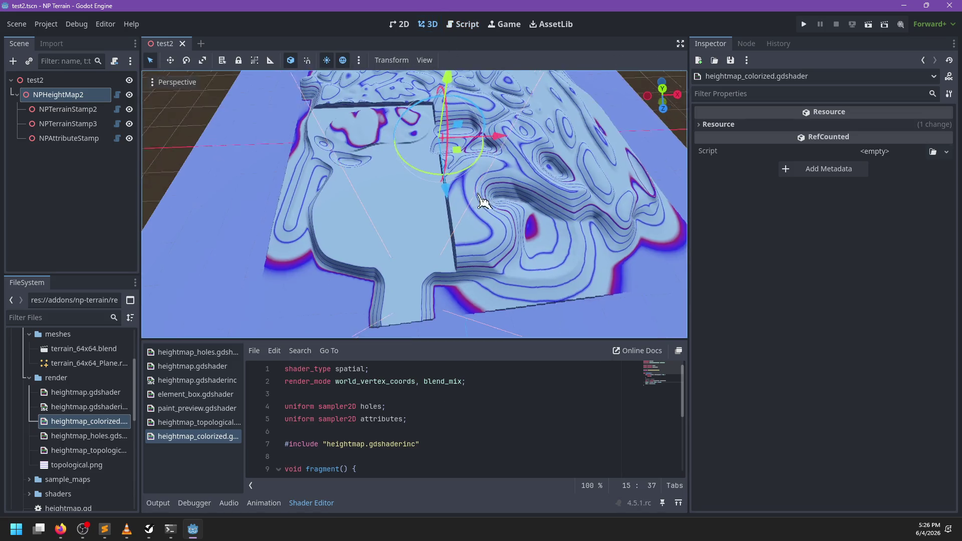
left_click(55, 95)
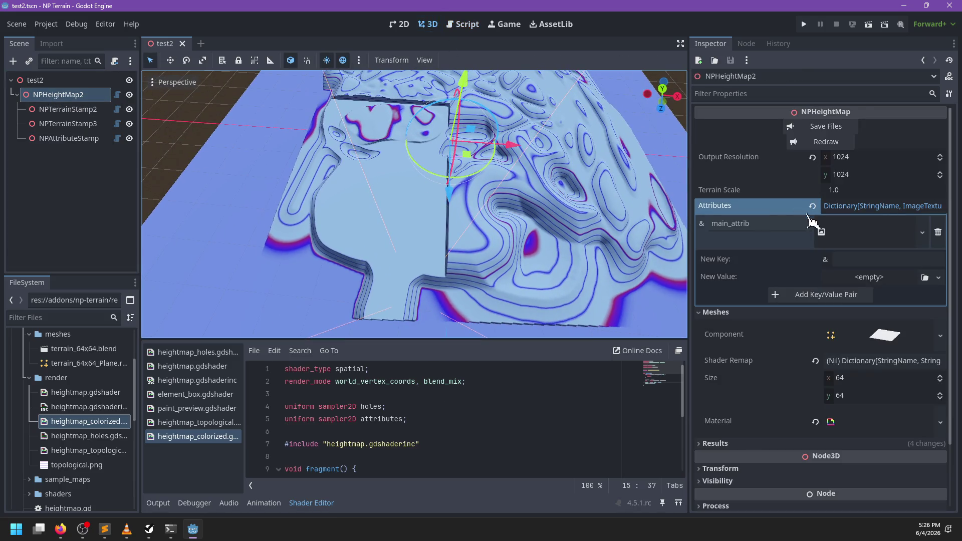
left_click(859, 209)
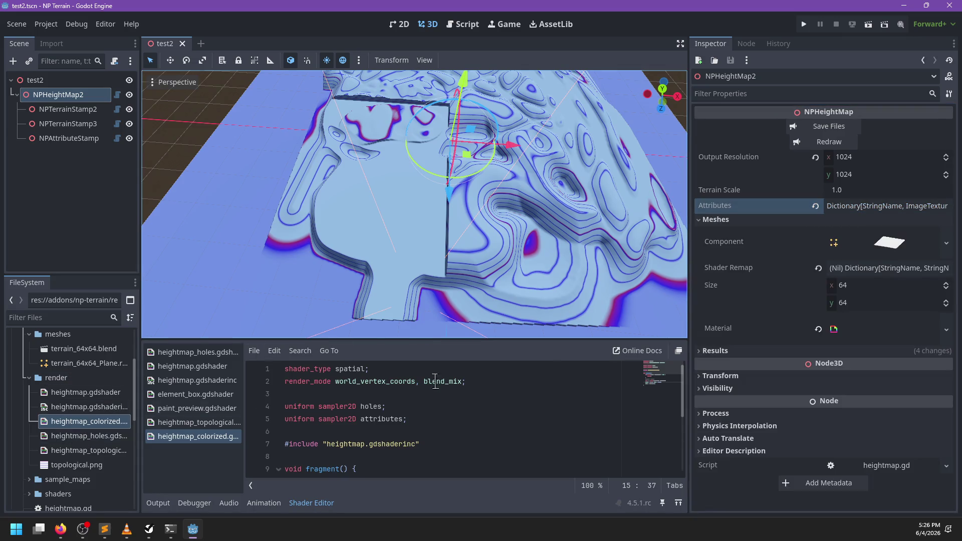
left_click(860, 269)
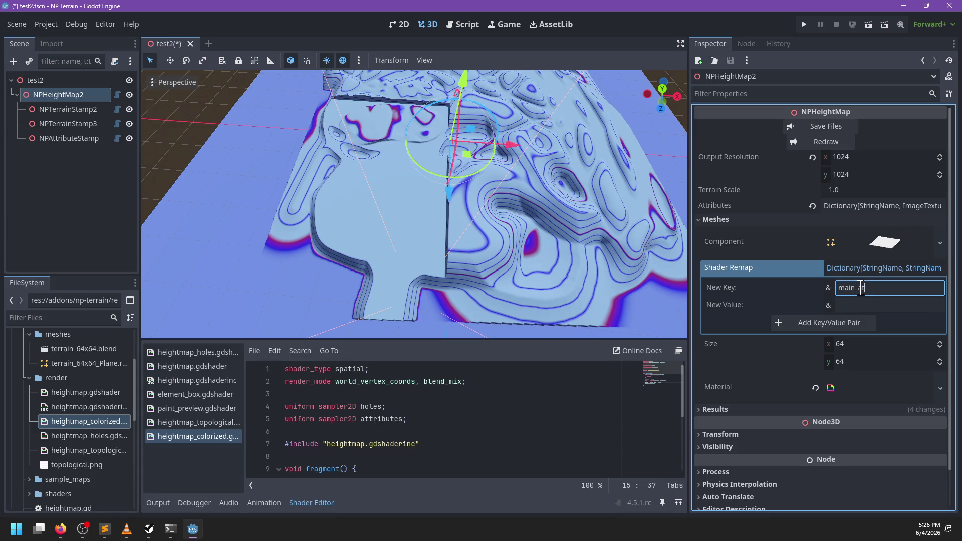
key("Tab")
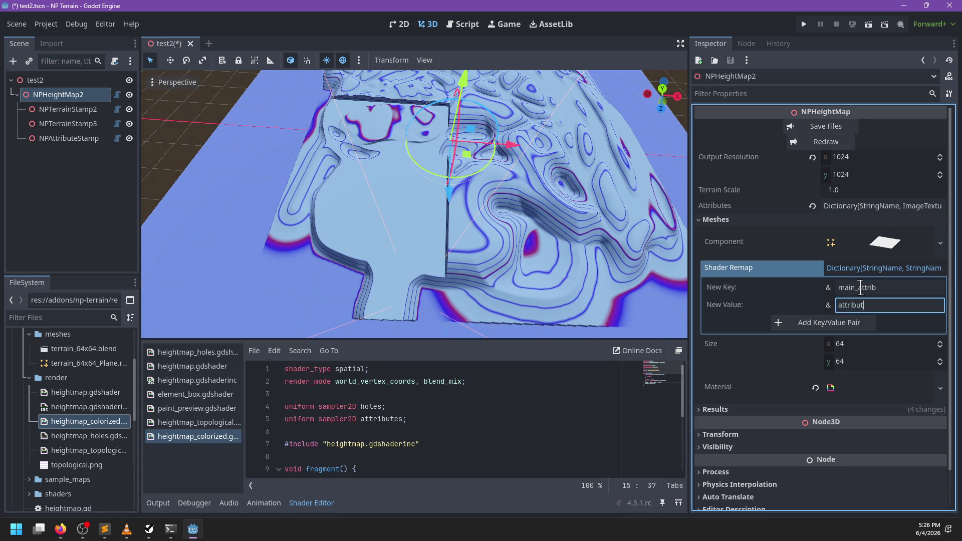
left_click(851, 323)
left_click(888, 270)
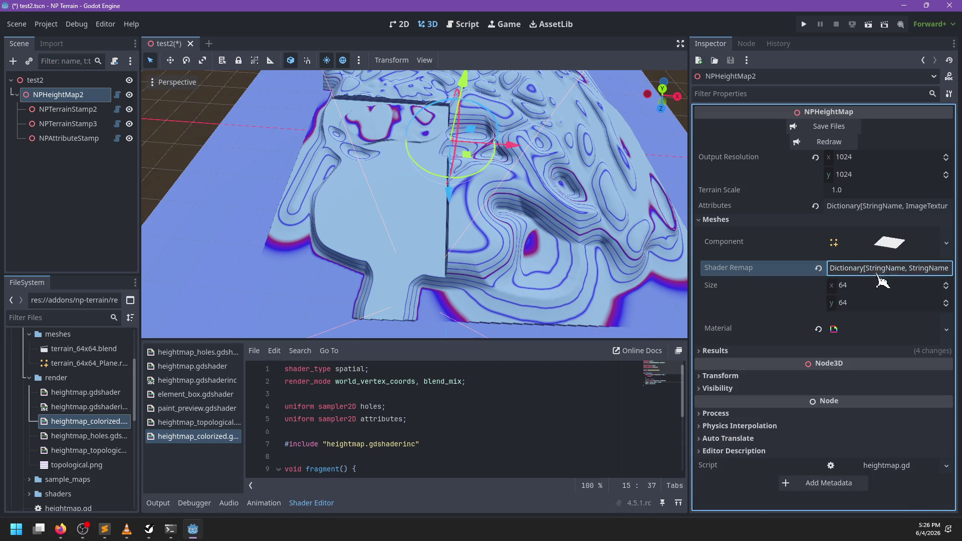
left_click(717, 351)
left_click(800, 351)
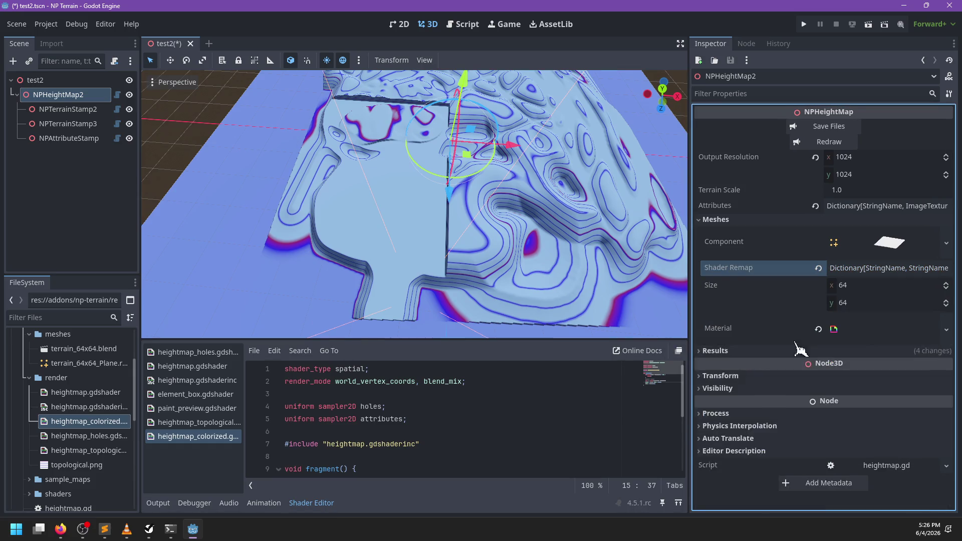
Assign heightmap_colorized.gdshader to the mesh material's Shader slot.
left_click(877, 328)
scroll(821, 381, "down", 3)
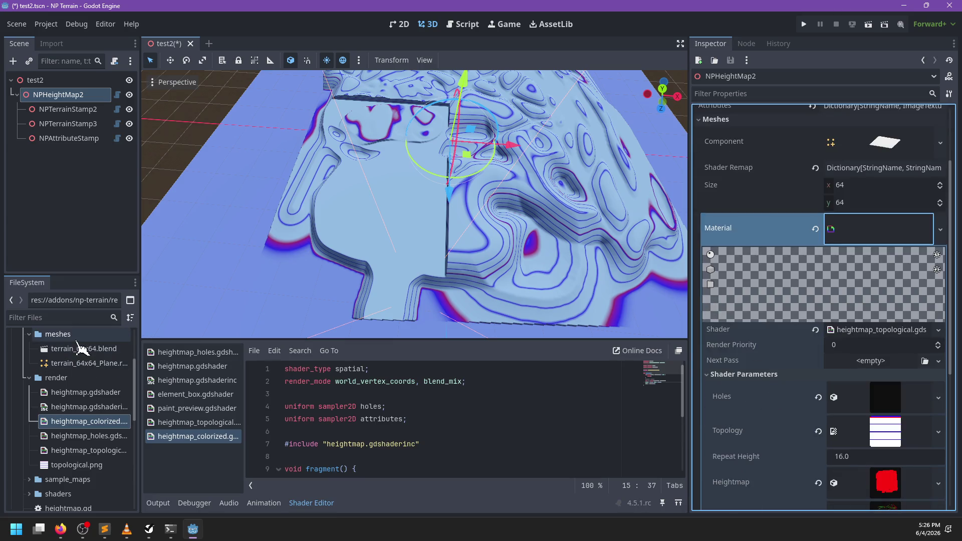
left_click_drag(80, 420, 895, 336)
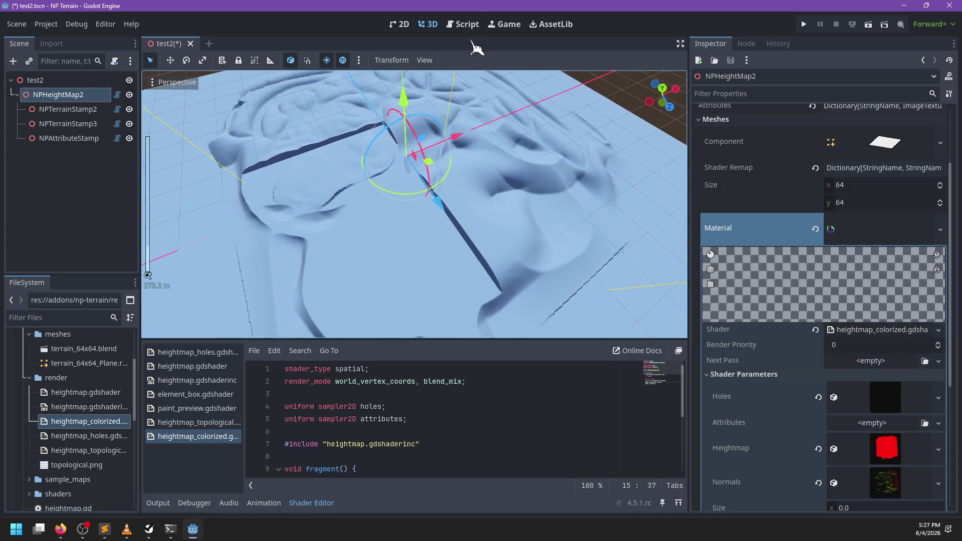
left_click(458, 25)
left_click(471, 217)
Find the _update_materials function in heightmap.gd and go to the end of line 309.
key("ctrl+f")
type("_upda")
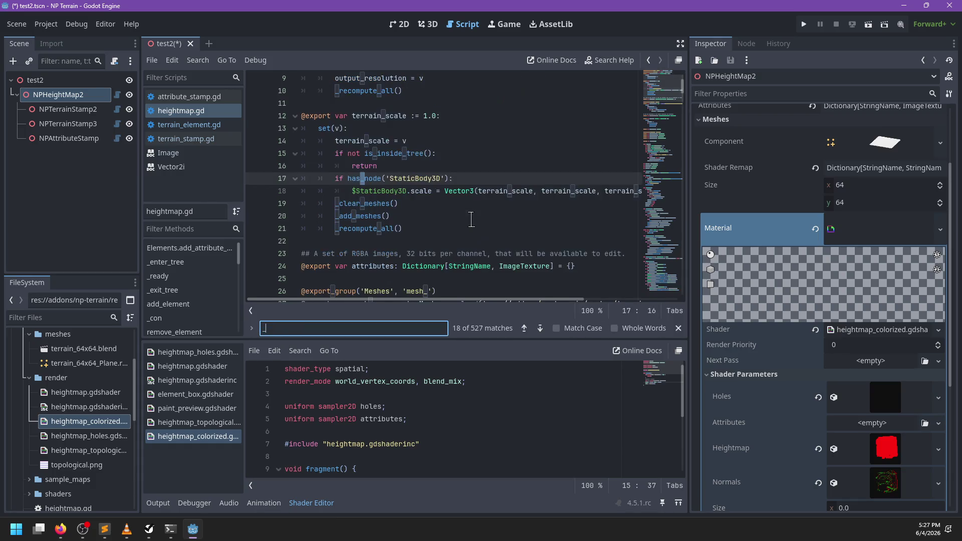
type("te_material")
key("Escape")
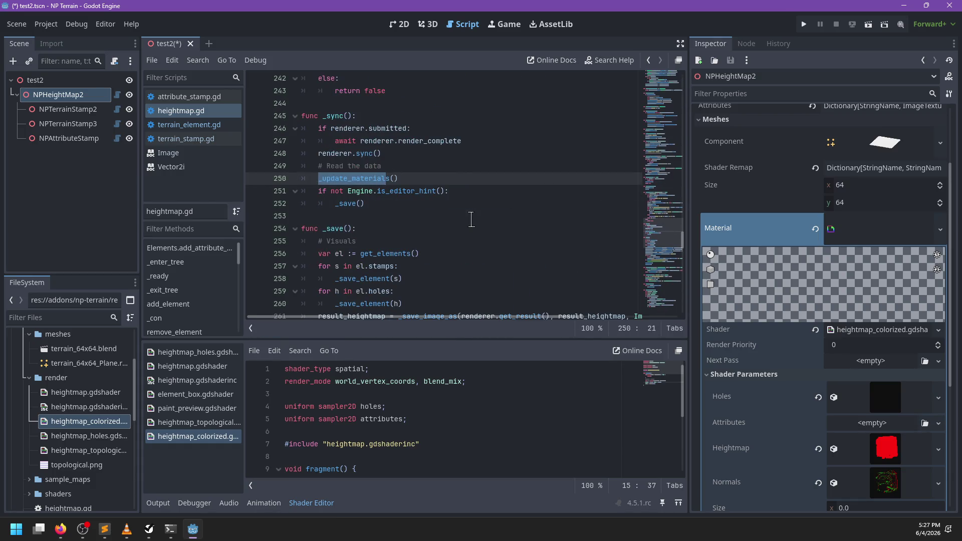
left_click(354, 178, "ctrl")
scroll(452, 221, "down", 5)
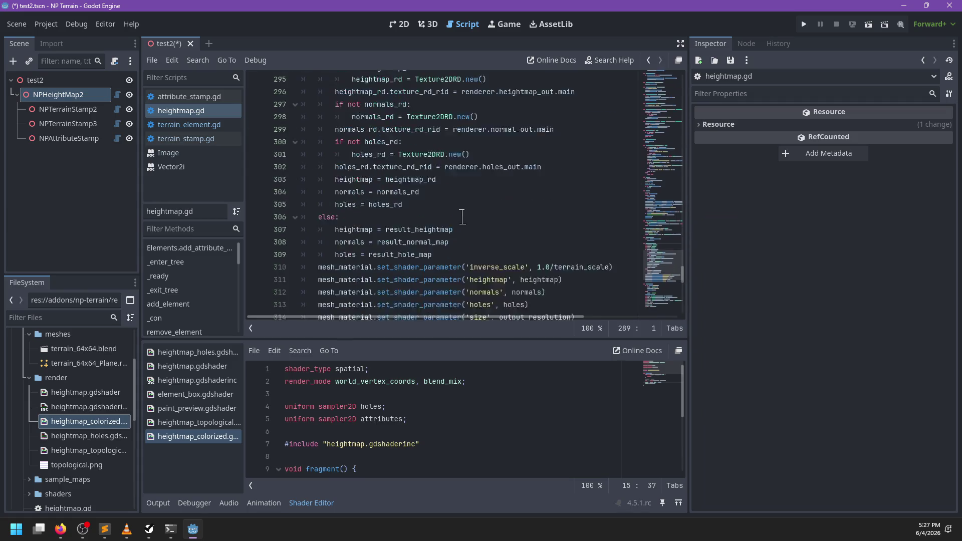
left_click(475, 178)
Loop over attributes, calling mesh_material.set_shader_parameter(mesh_shader_remap[at], attributes[at]) for remapped ones, and save.
key("Return")
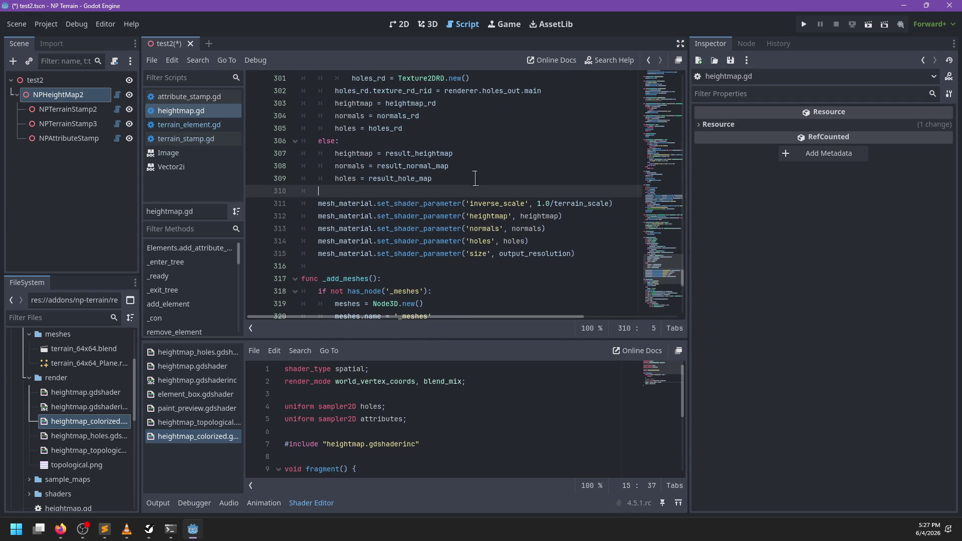
type("ttributes:")
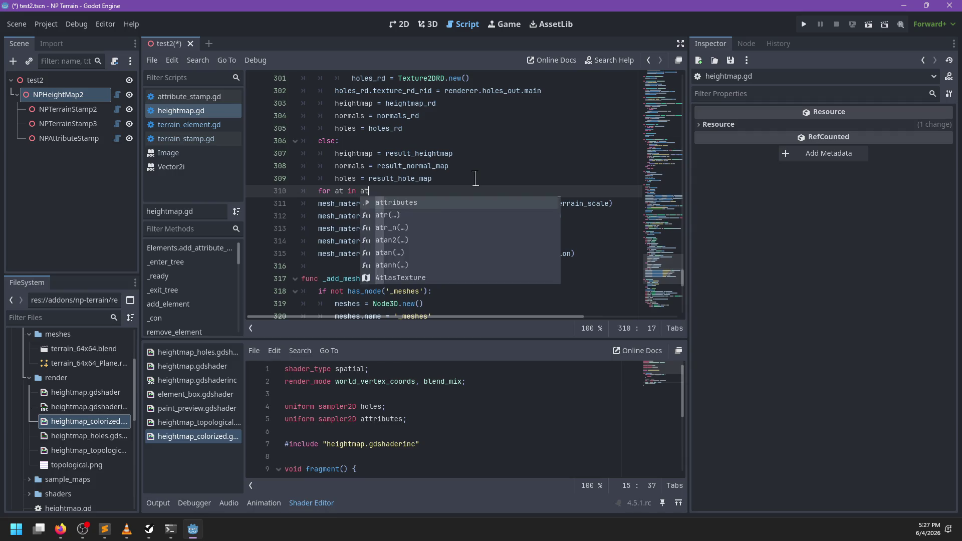
key("Return")
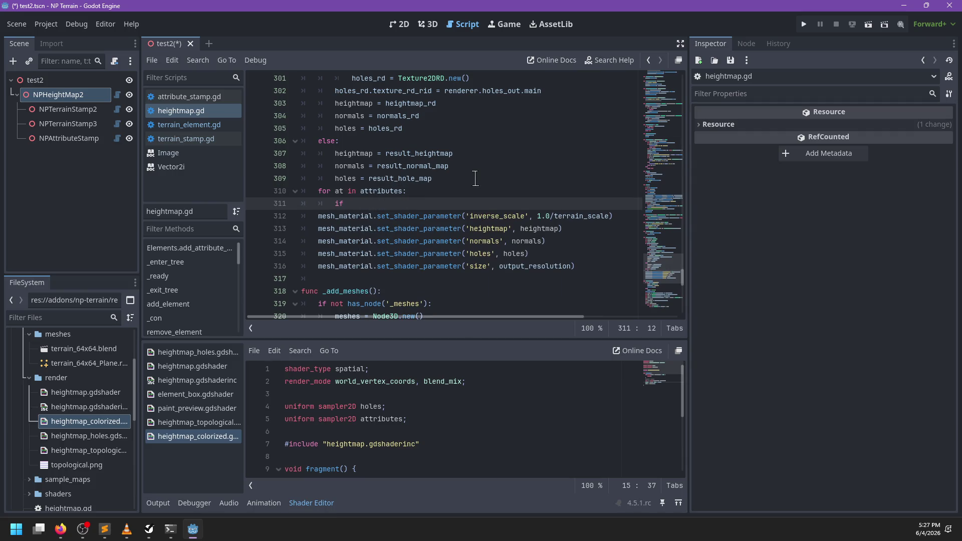
type("t in mesh_shader_remap:")
key("Return")
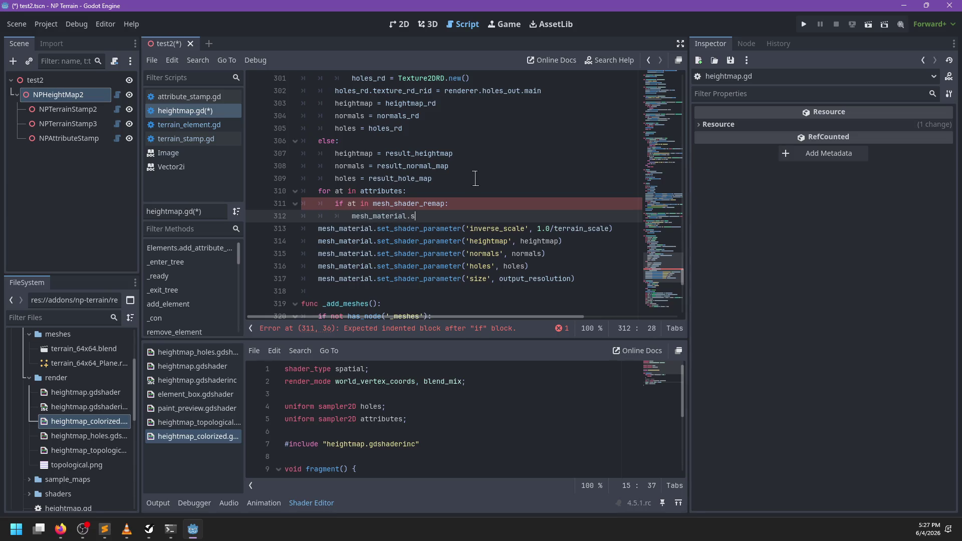
key("BackSpace")
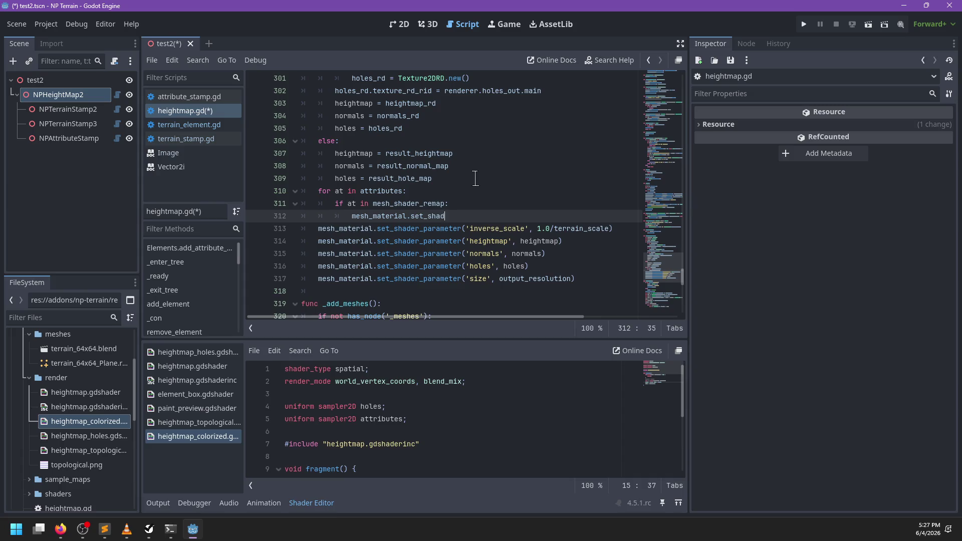
type("(mesh_shader_")
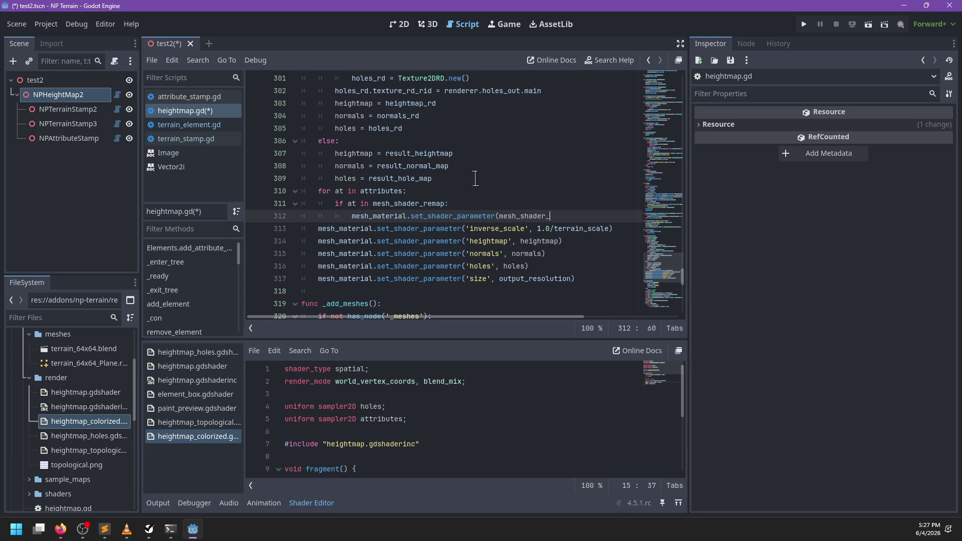
key("BackSpace")
key("BackSpace")
type("ap[at], attrib")
type("utes[at]))")
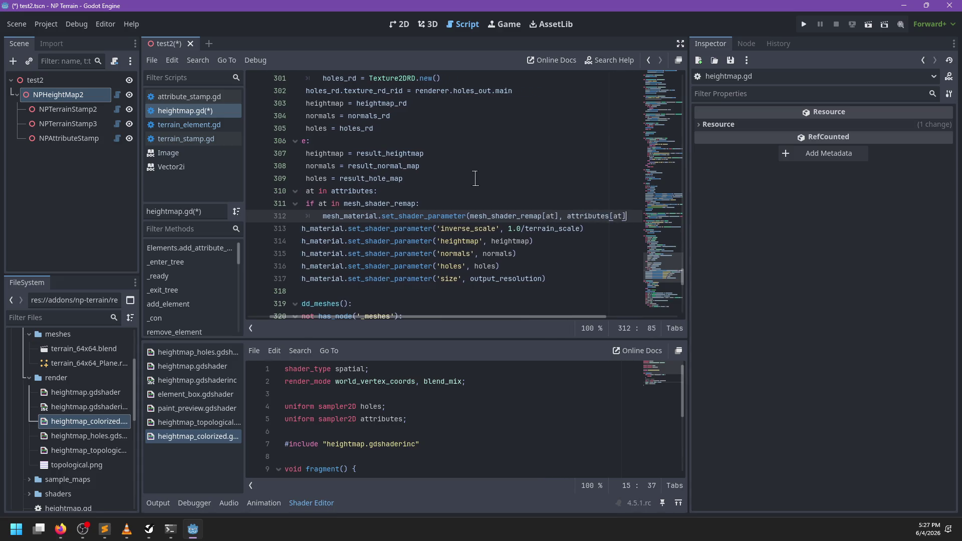
scroll(471, 208, "left", 2)
left_click(462, 204)
key("ctrl+s")
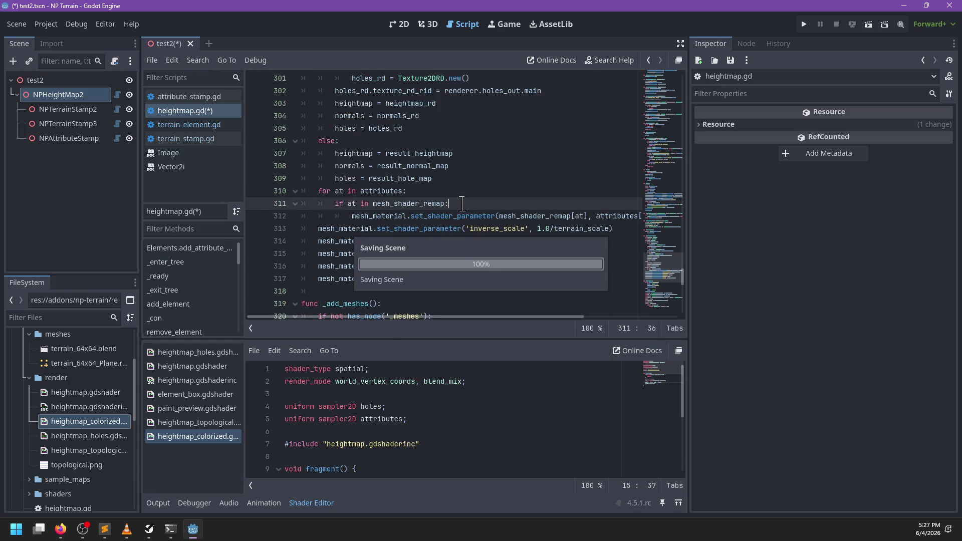
left_click(429, 24)
Redraw NPHeightMap2 and preview the main_attrib texture in its Attributes dictionary.
left_click(58, 94)
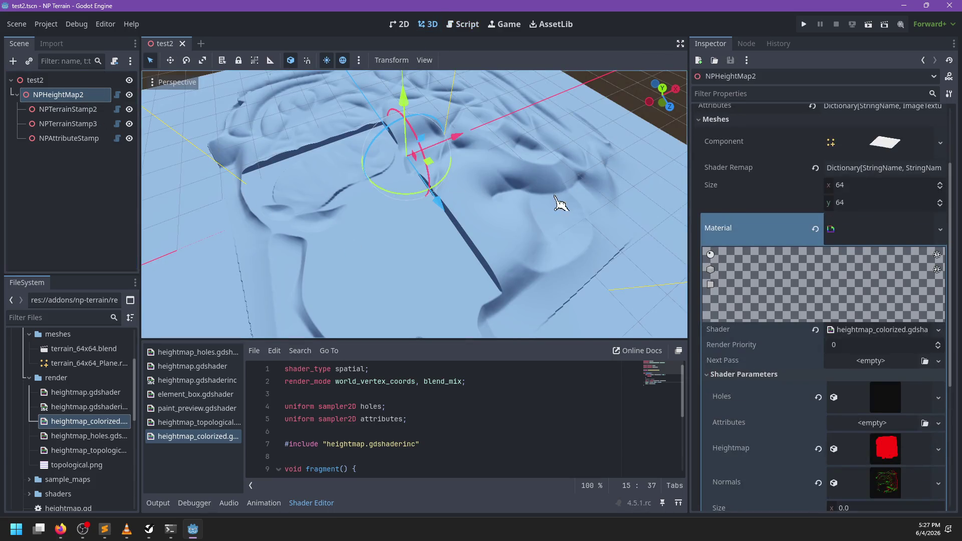
scroll(761, 200, "up", 3)
left_click(826, 142)
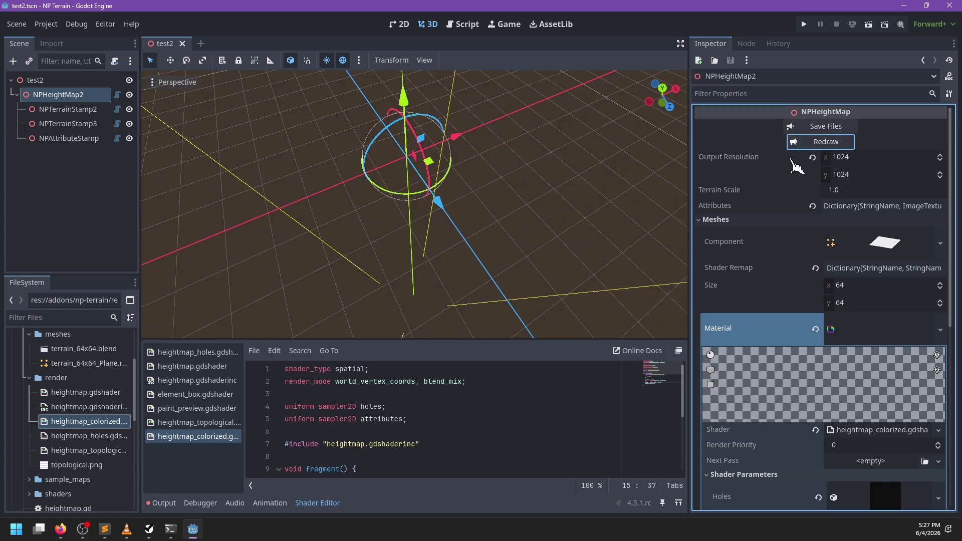
left_click(882, 207)
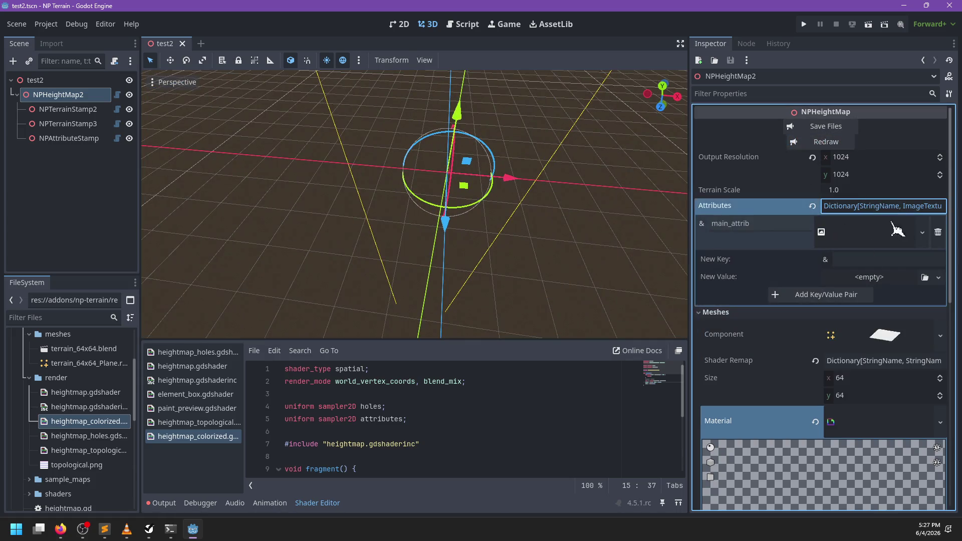
left_click(878, 232)
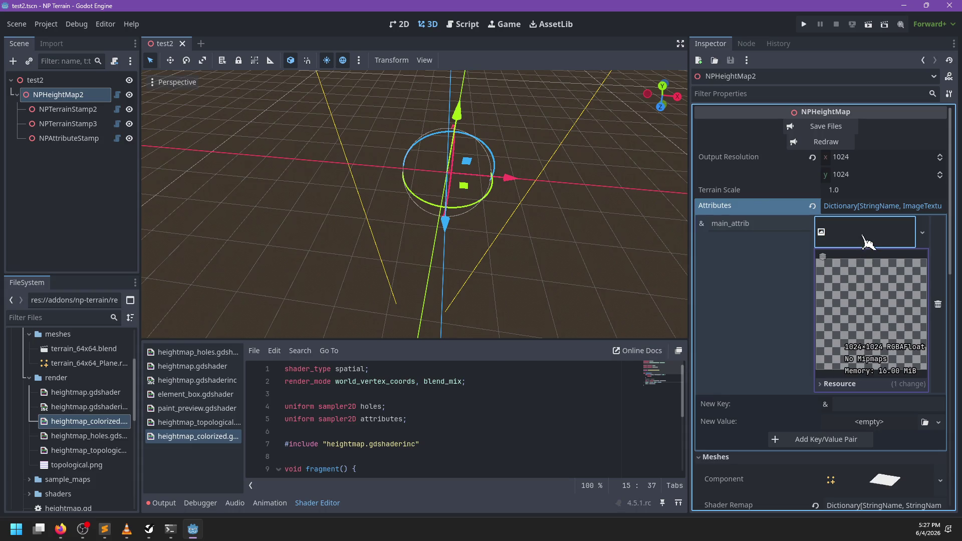
left_click(867, 236)
left_click(878, 204)
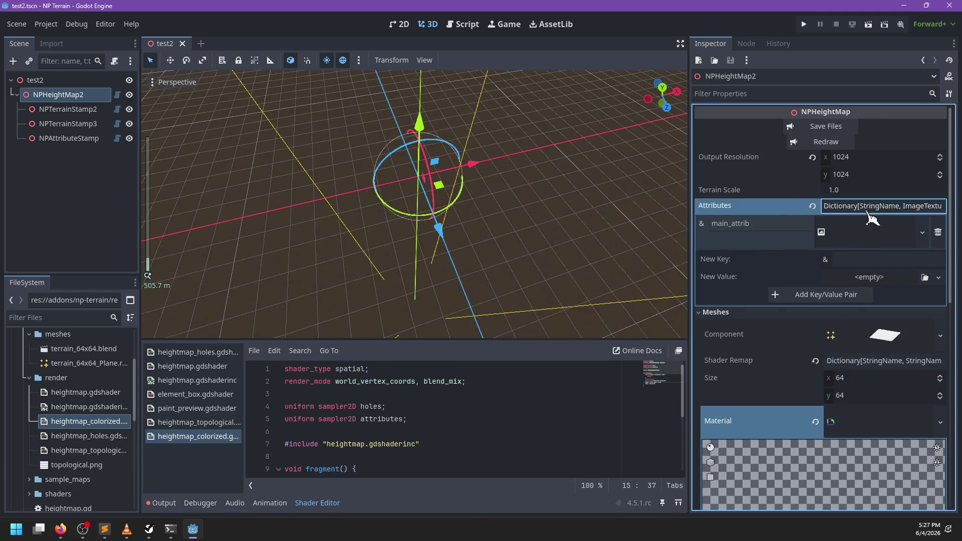
Read the errors in the Output log, check heightmap.gd, then clear the Output.
left_click(163, 504)
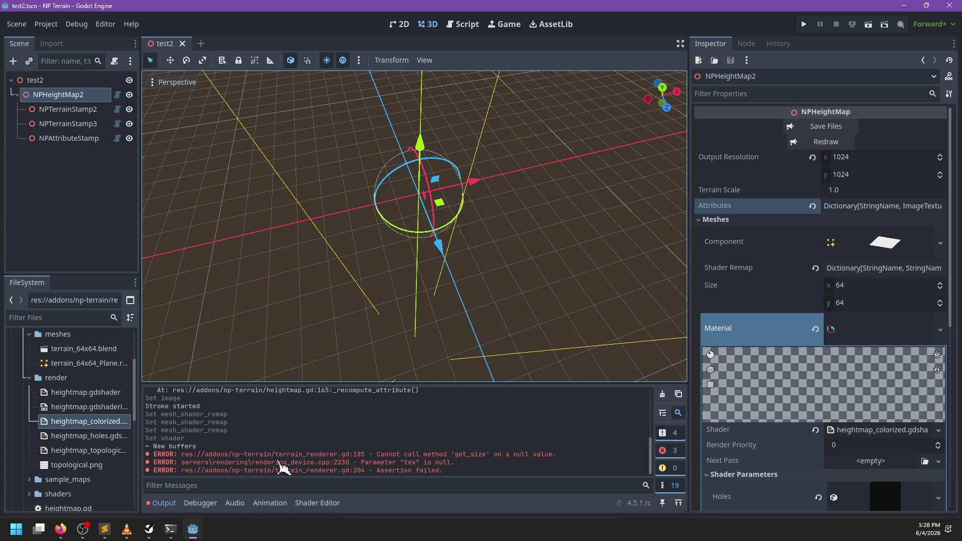
left_click(465, 28)
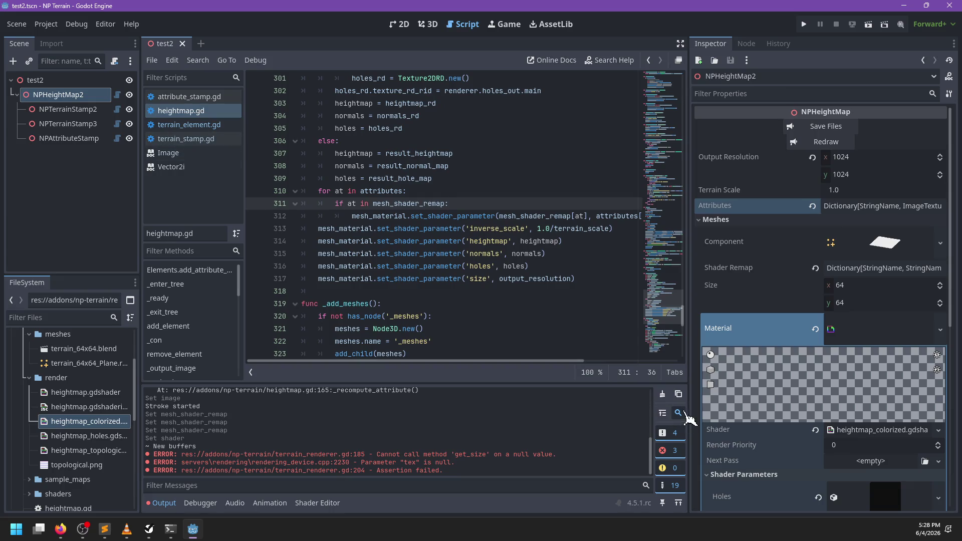
left_click(663, 394)
left_click(428, 24)
Redraw again and confirm the material's Attributes parameter holds a 1024×1024 RGBAFloat texture.
left_click(816, 142)
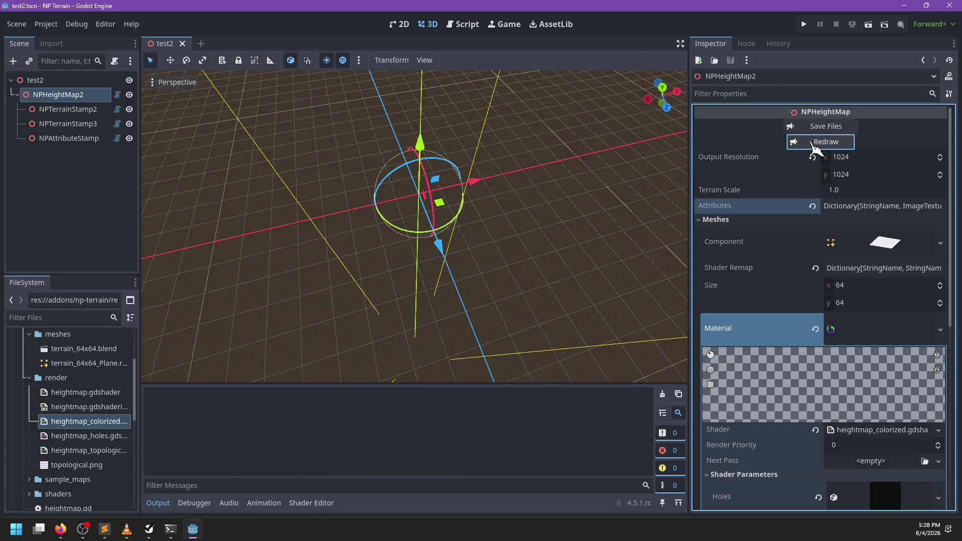
left_click_drag(387, 327, 841, 351)
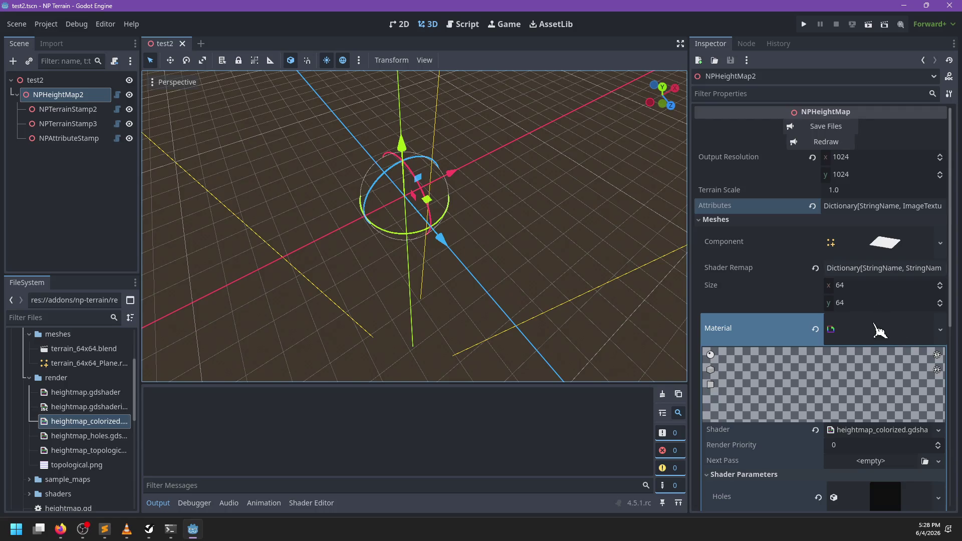
left_click(822, 331)
left_click(876, 337)
scroll(808, 366, "down", 3)
scroll(804, 360, "down", 1)
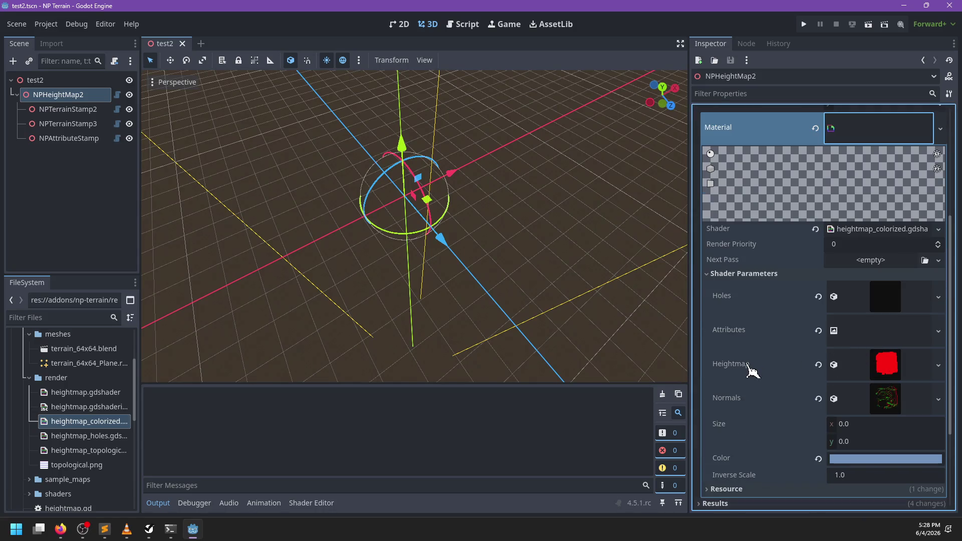
left_click(892, 333)
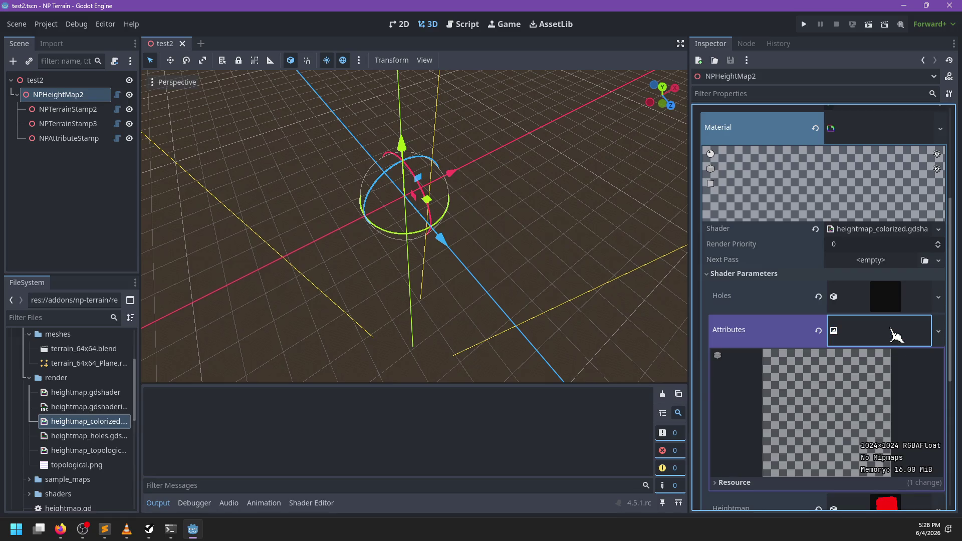
left_click(894, 332)
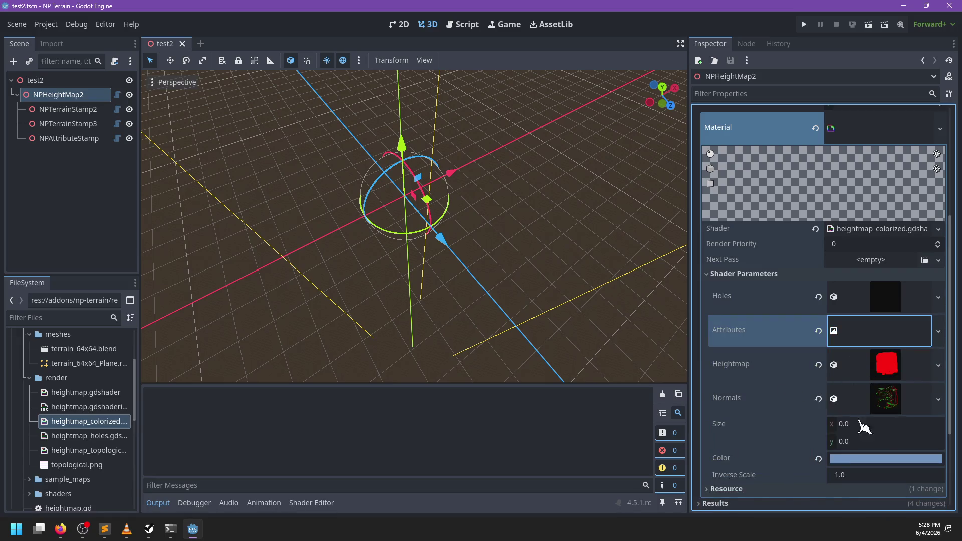
scroll(834, 401, "up", 4)
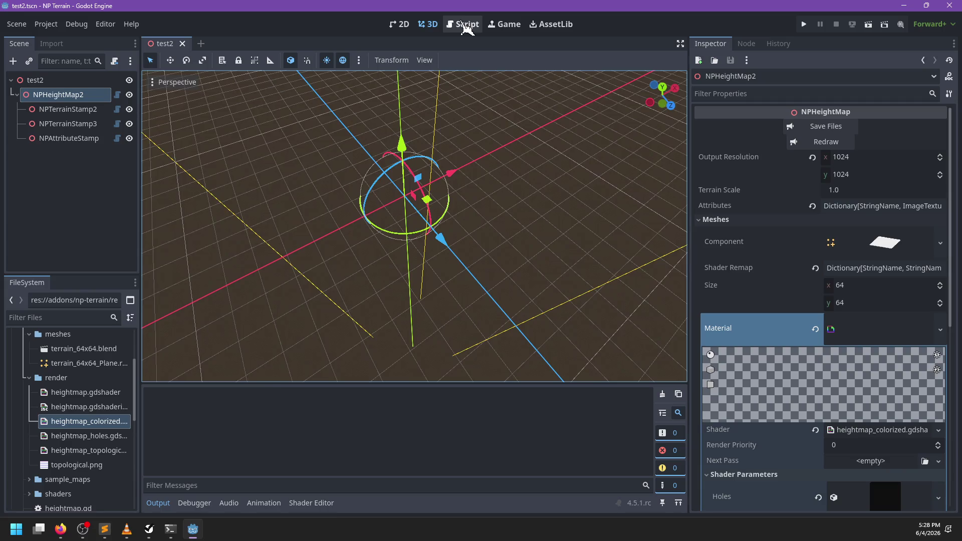
Glance at the script, then orbit and zoom the 3D view around the origin.
left_click(463, 24)
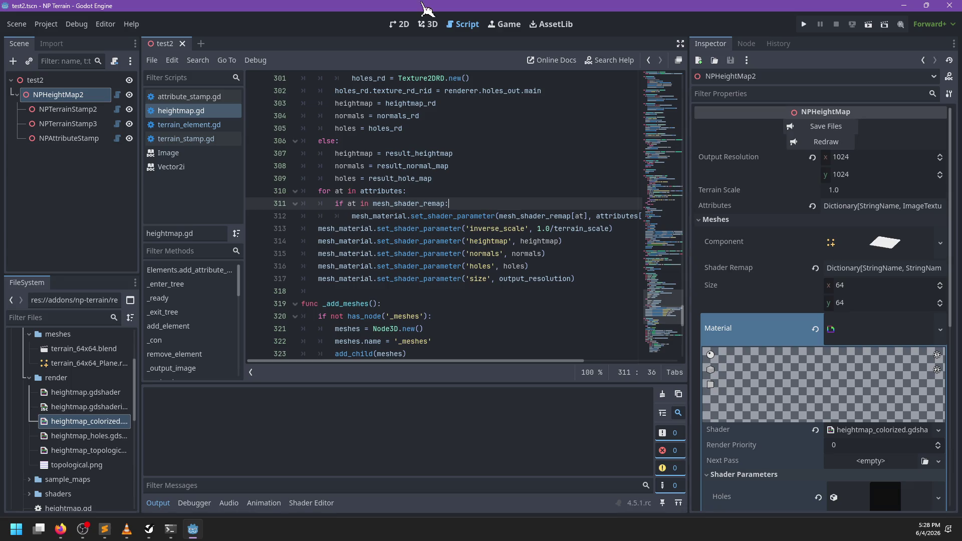
left_click(427, 24)
mouse_move(509, 258)
left_mouse_down()
mouse_move(389, 247)
mouse_move(354, 200)
mouse_move(361, 245)
left_mouse_up()
scroll(364, 247, "down", 2)
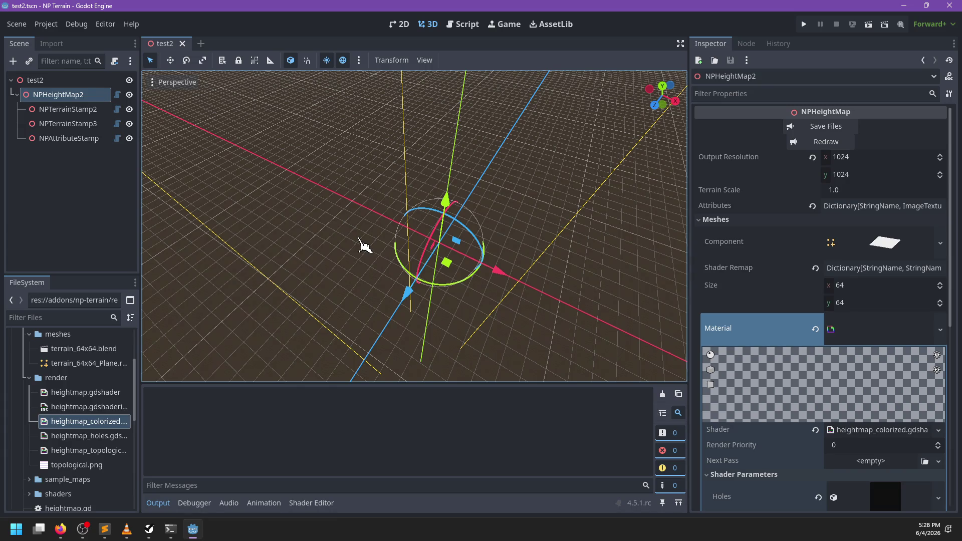
Preview NPAttributeStamp's 256×256 radial gradient image and keep its blend mode as Mix.
left_click(68, 138)
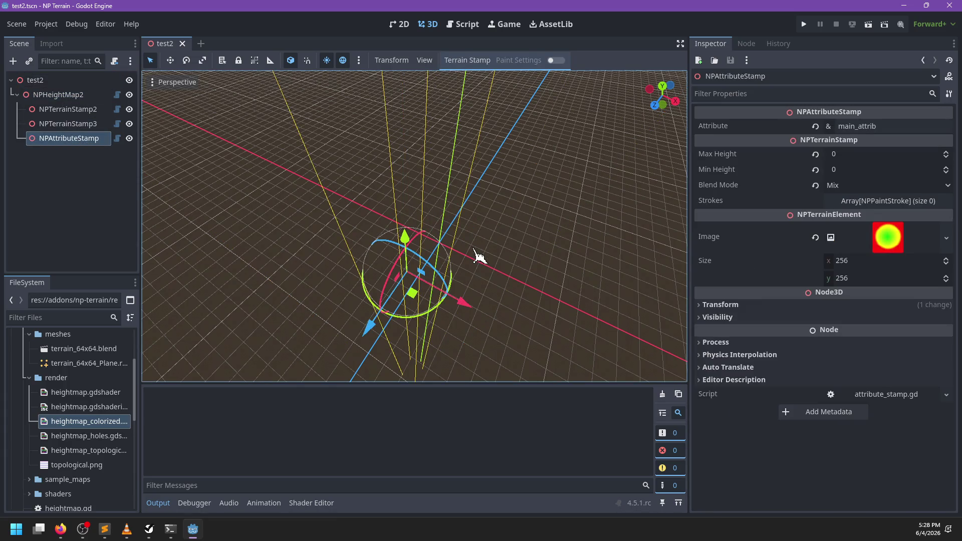
left_click(889, 238)
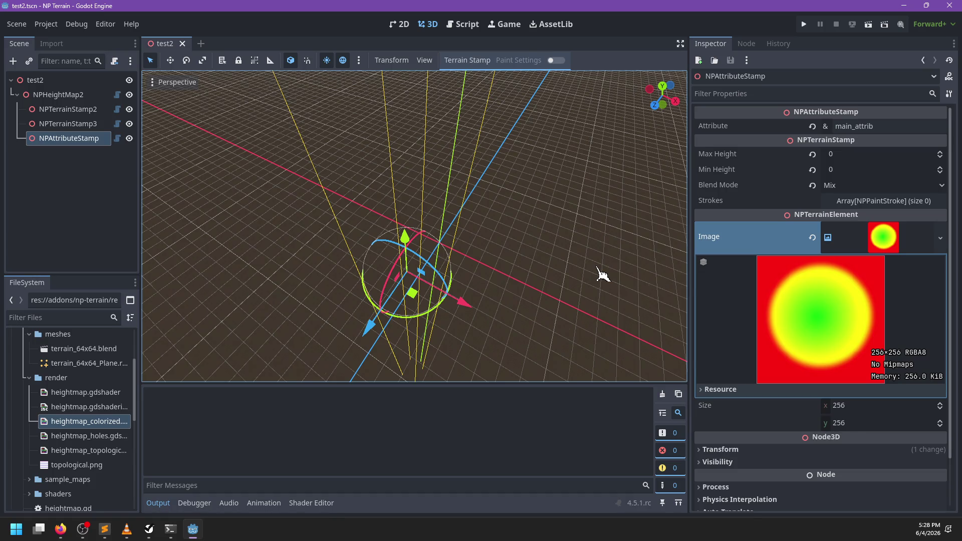
left_click(854, 186)
left_click(842, 185)
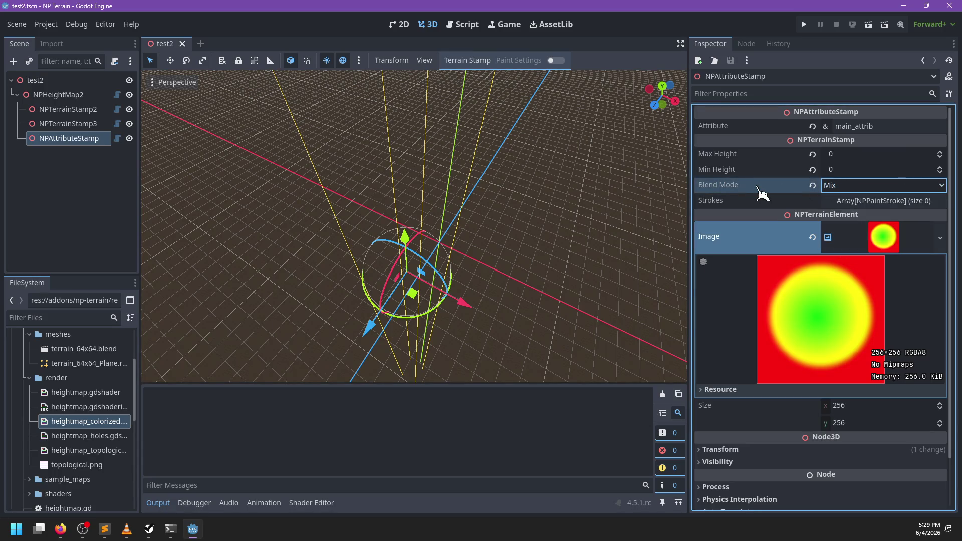
mouse_move(759, 191)
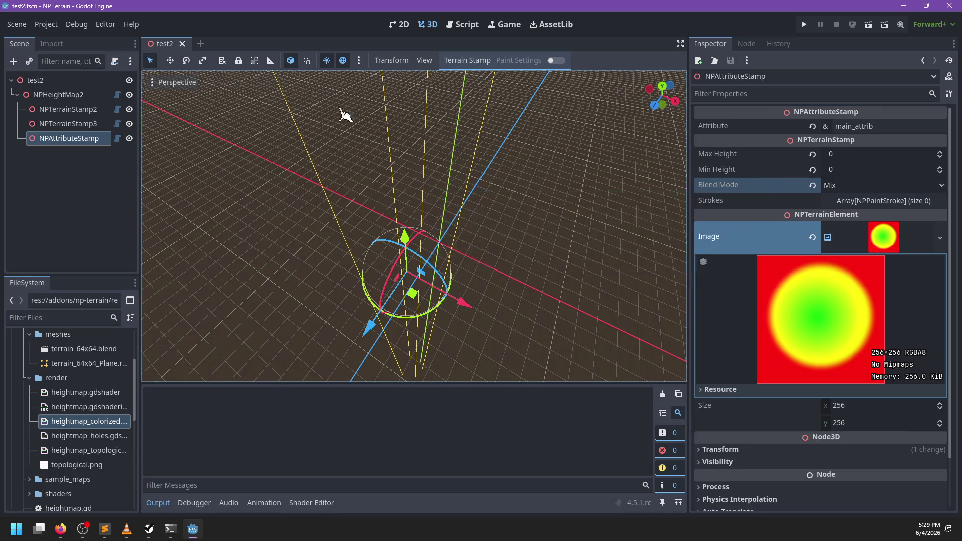
Orbit and zoom the viewport to inspect the NPAttributeStamp gizmo.
mouse_move(513, 246)
left_mouse_down()
mouse_move(370, 260)
mouse_move(486, 280)
mouse_move(449, 221)
mouse_move(436, 262)
mouse_move(476, 240)
mouse_move(474, 276)
mouse_move(449, 270)
mouse_move(486, 260)
mouse_move(448, 277)
mouse_move(457, 271)
mouse_move(461, 281)
left_mouse_up()
scroll(476, 285, "down", 2)
scroll(481, 251, "up", 2)
scroll(448, 277, "down", 2)
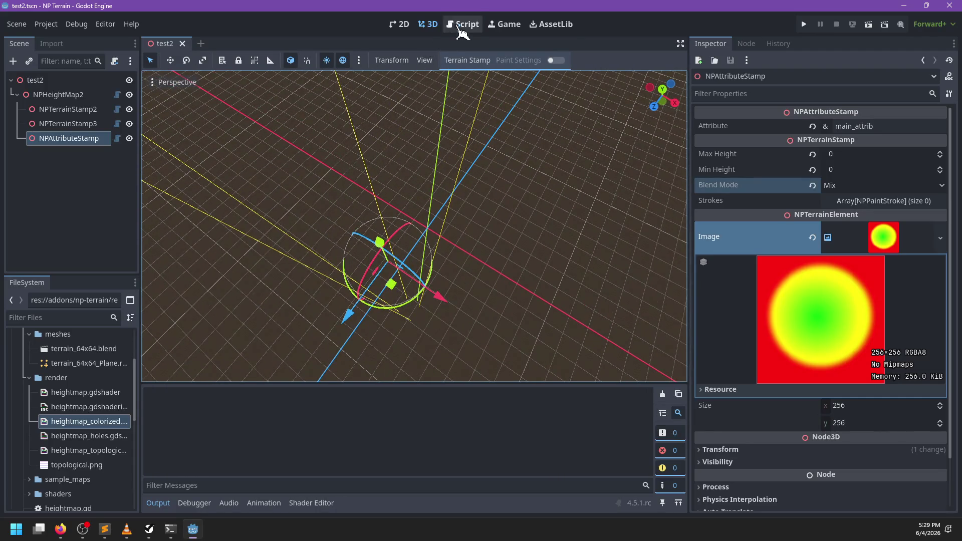
Browse the terrain scripts, then find _recompute_attribute in heightmap.gd.
left_click(461, 25)
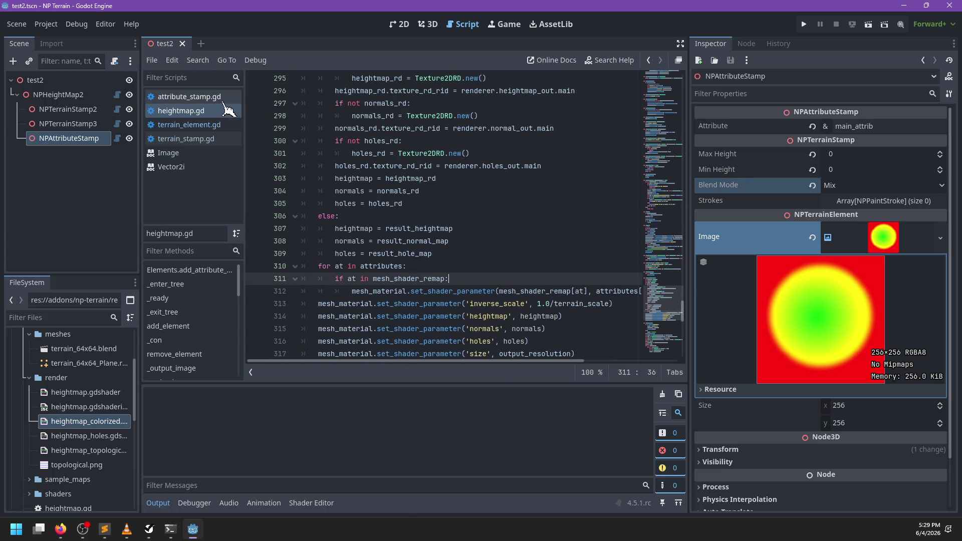
left_click(193, 126)
left_click(190, 97)
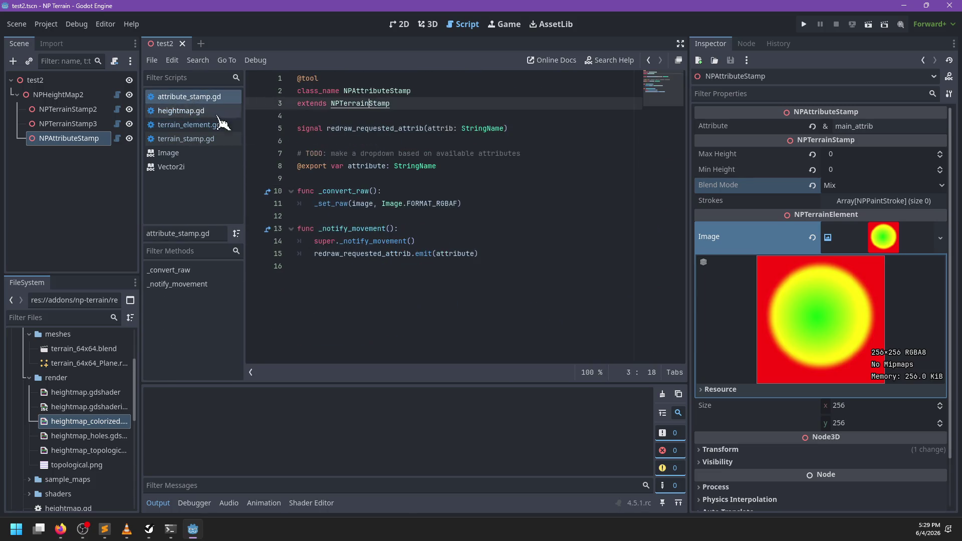
left_click(190, 139)
left_click(193, 125)
key("ctrl+f")
left_click(181, 110)
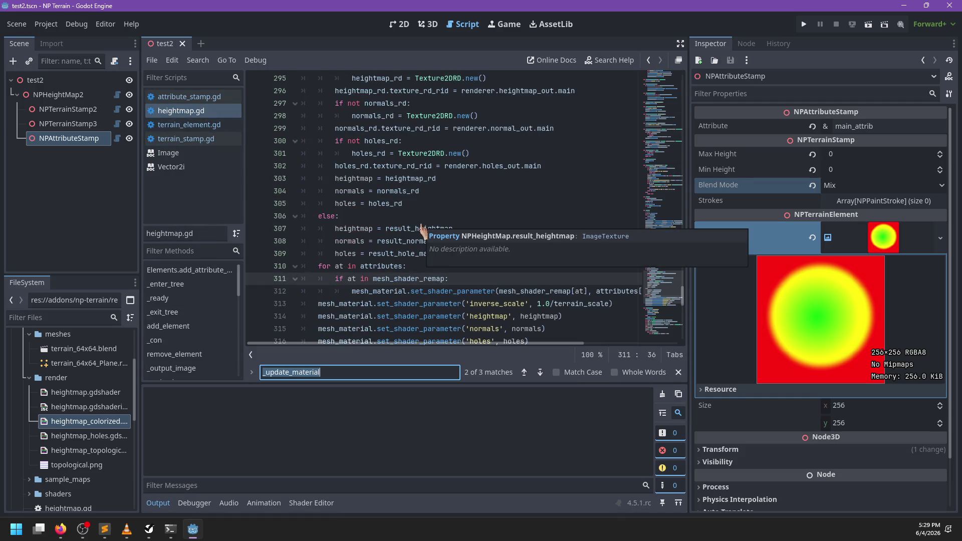
type("_recompute_a")
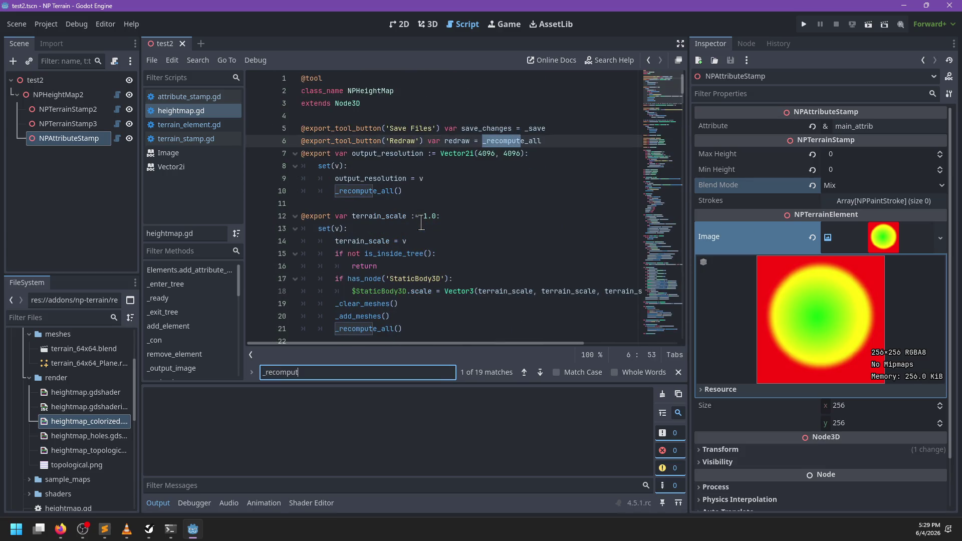
type("ttribute")
key("Return")
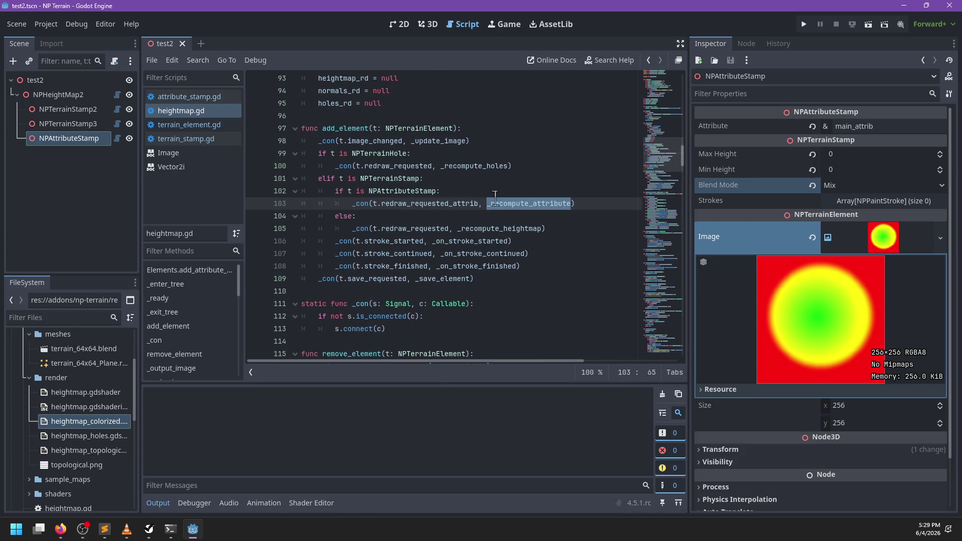
key("Escape")
Below the print_debug line, start an if condition on _compute_start().
left_click(444, 245)
left_click(481, 228)
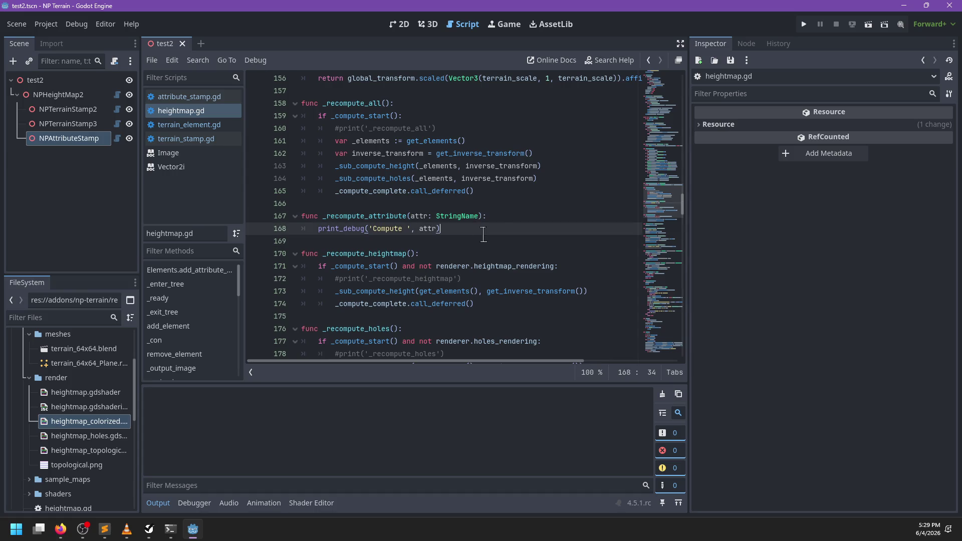
key("Return")
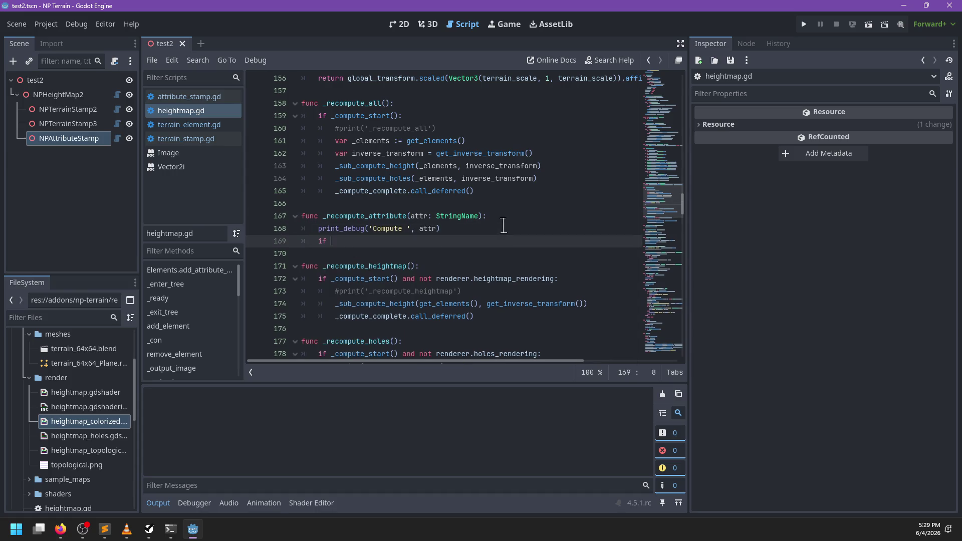
type("_compl")
key("Return")
key("BackSpace")
key("BackSpace")
key("BackSpace")
type("coom")
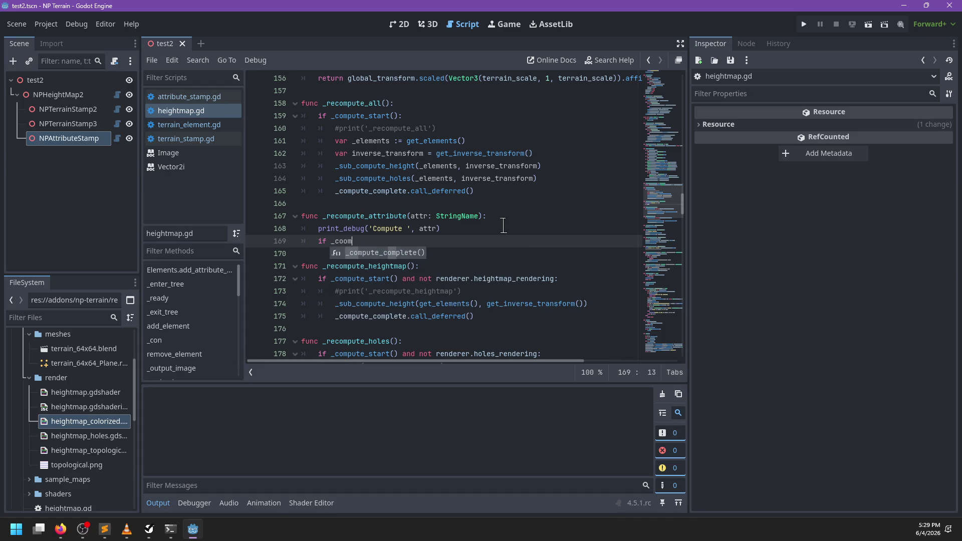
type("pute_s")
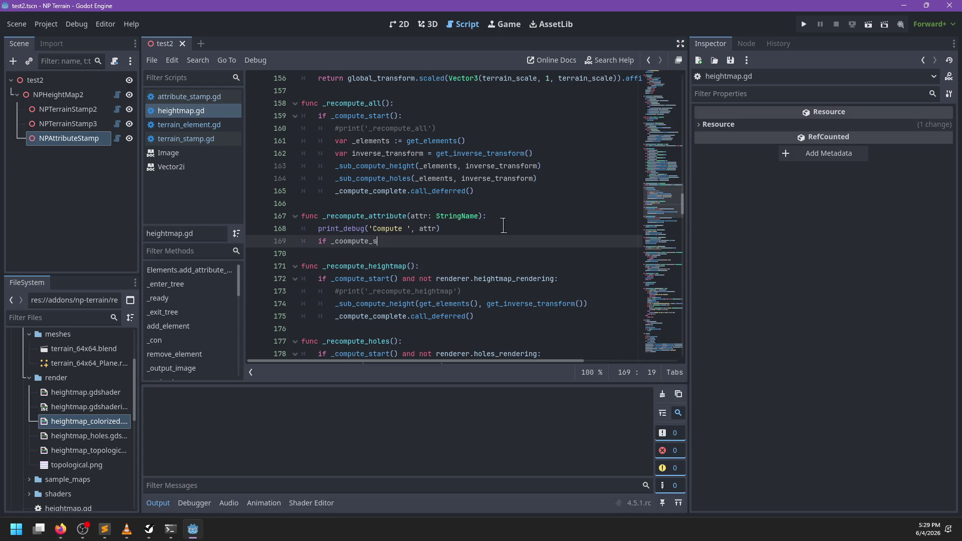
key("ctrl+BackSpace")
type("_compute_st")
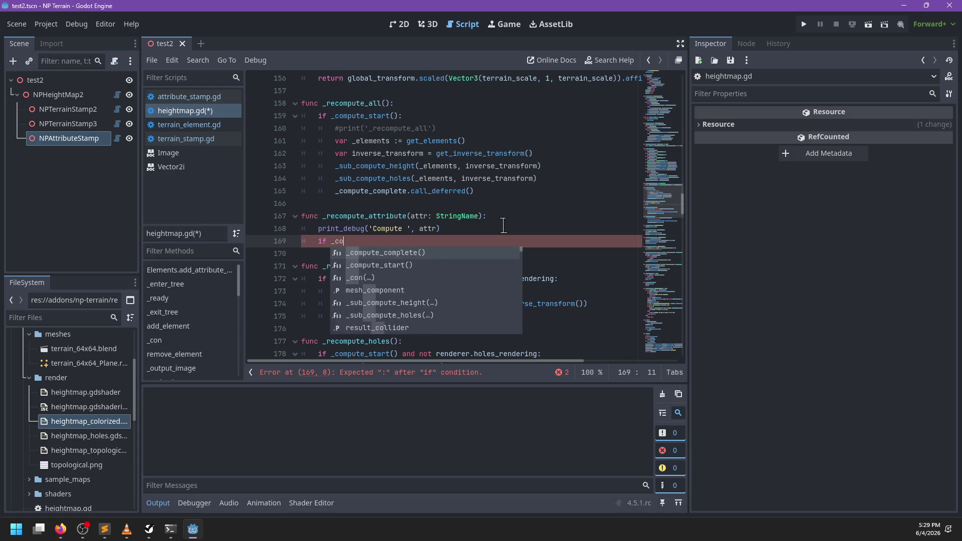
key("Return")
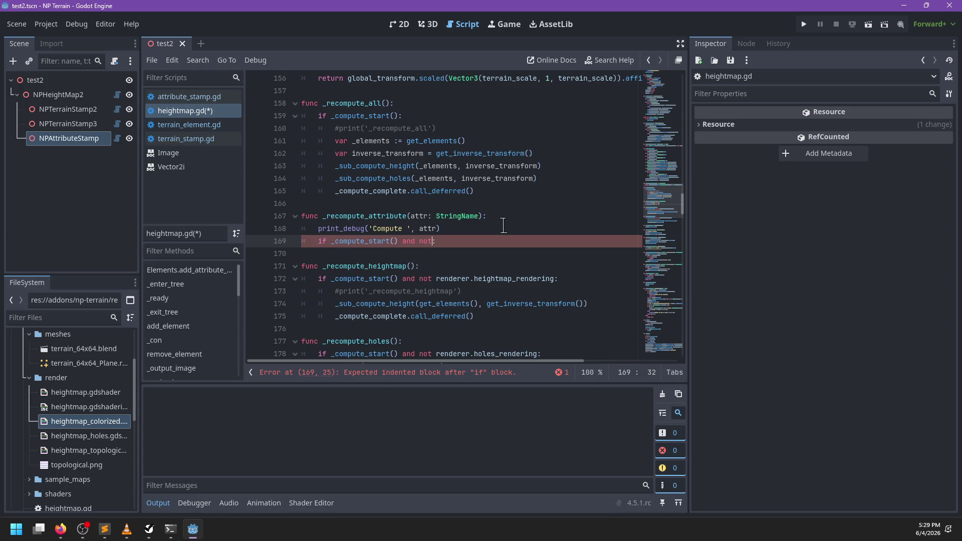
Complete the condition with renderer.attrib_start_render(attr) and give the if a pass body.
type("renderer.rend")
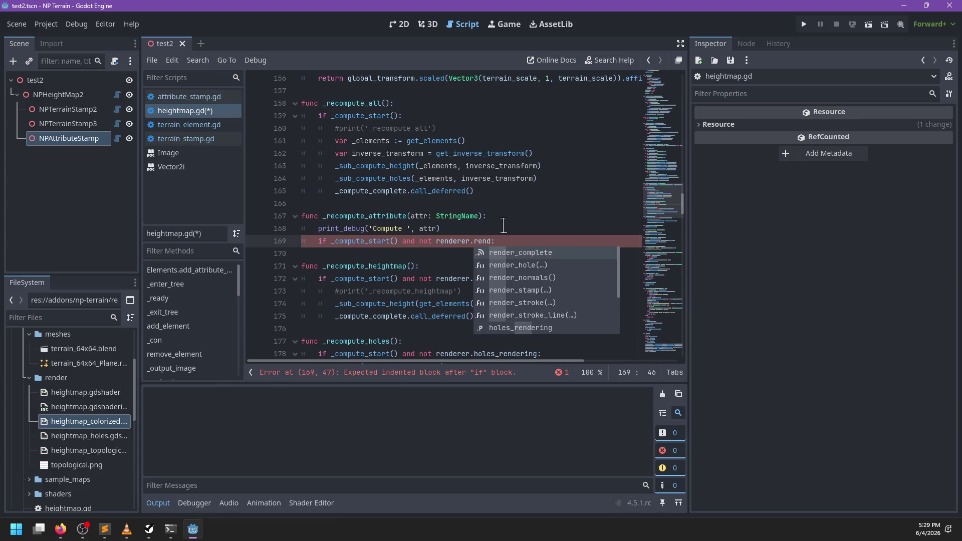
key("BackSpace")
type("a")
key("Return")
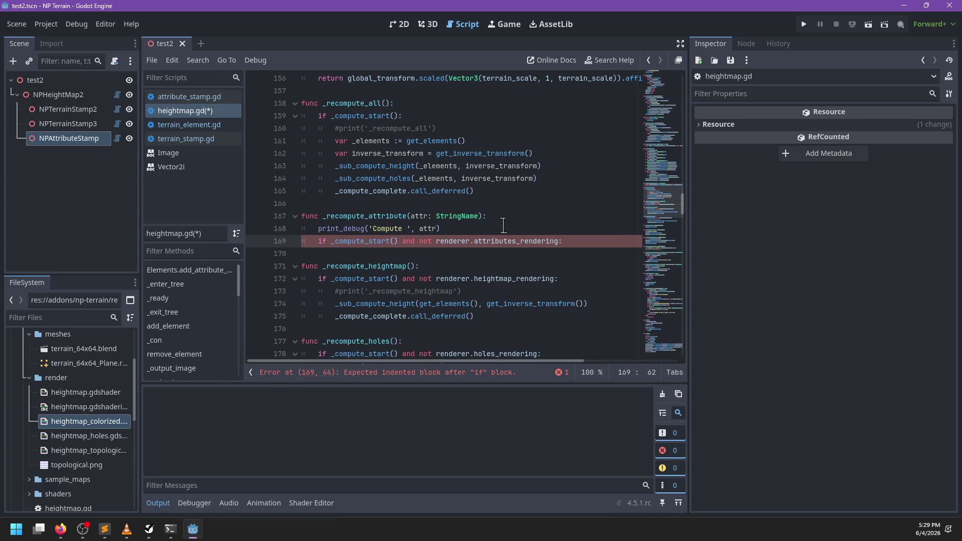
key("BackSpace")
type("]")
key("Right")
key("ctrl+shift+Left")
key("ctrl+shift+Left")
key("ctrl+shift+Left")
key("BackSpace")
type("r.start_re")
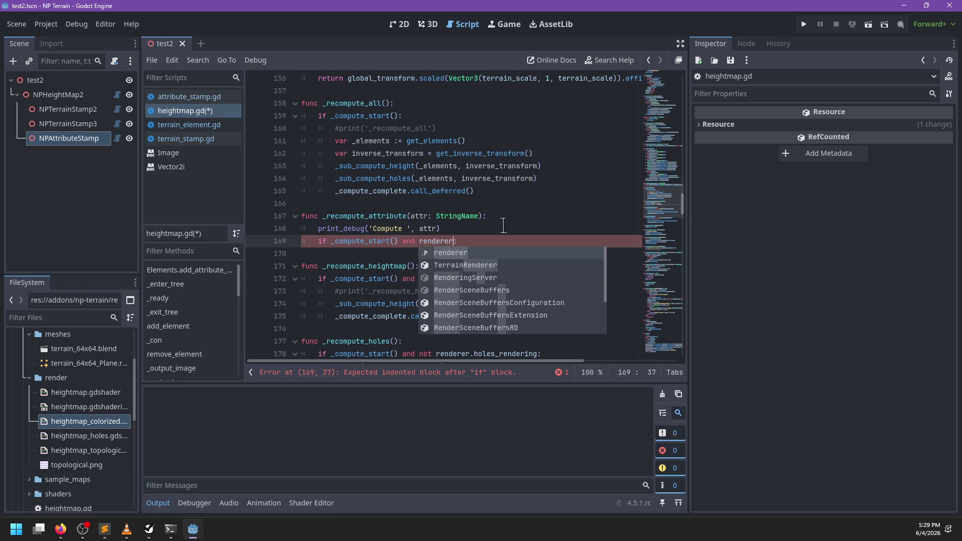
key("ctrl+BackSpace")
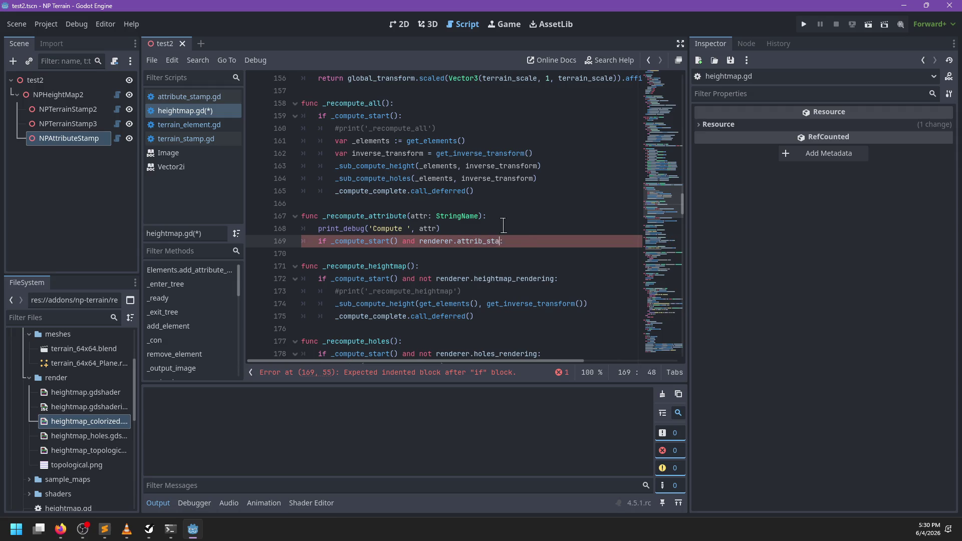
type("()")
key("Return")
type("pass")
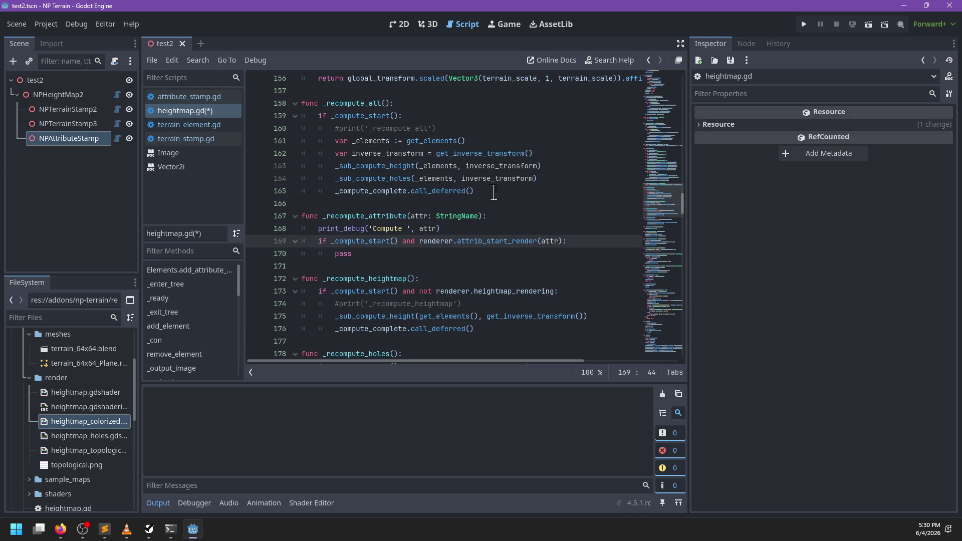
left_click(509, 295, "ctrl")
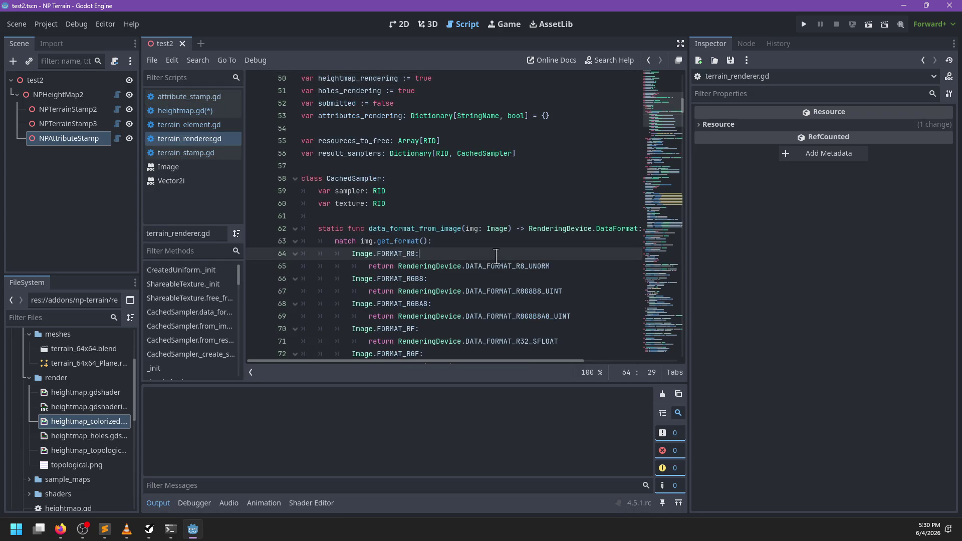
Scroll through terrain_renderer.gd to review its code.
scroll(676, 122, "down", 5)
left_click_drag(677, 121, 668, 378)
scroll(451, 253, "up", 5)
scroll(443, 242, "up", 6)
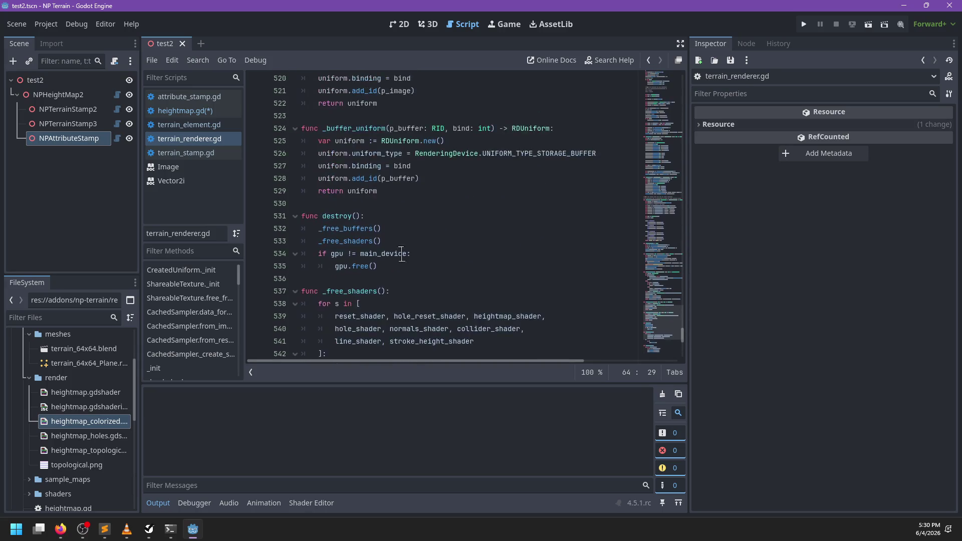
left_click(430, 269)
scroll(369, 268, "up", 8)
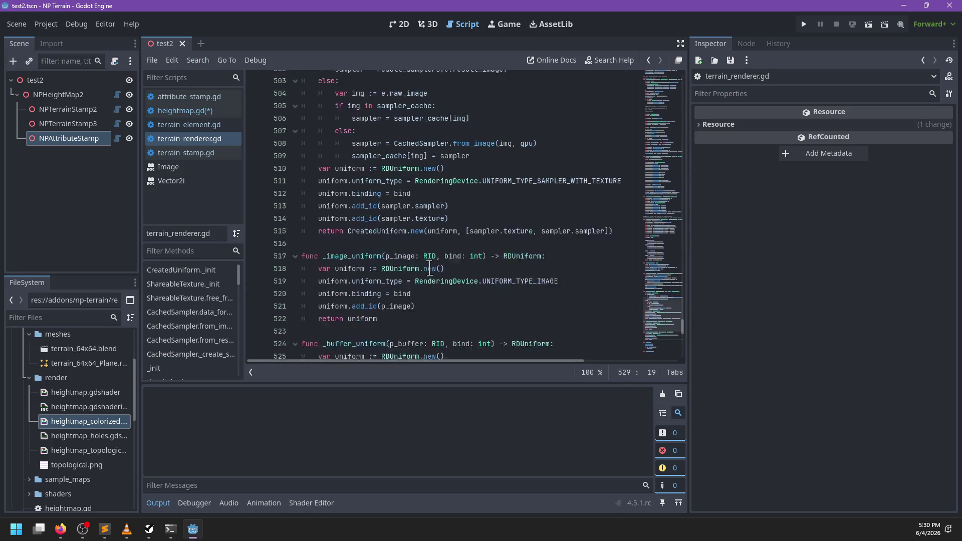
scroll(369, 266, "up", 10)
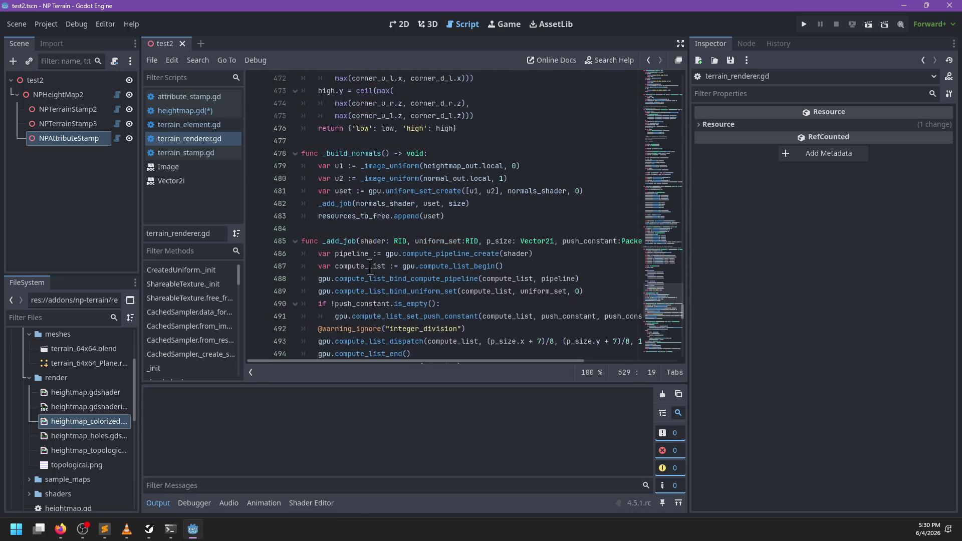
scroll(369, 267, "up", 10)
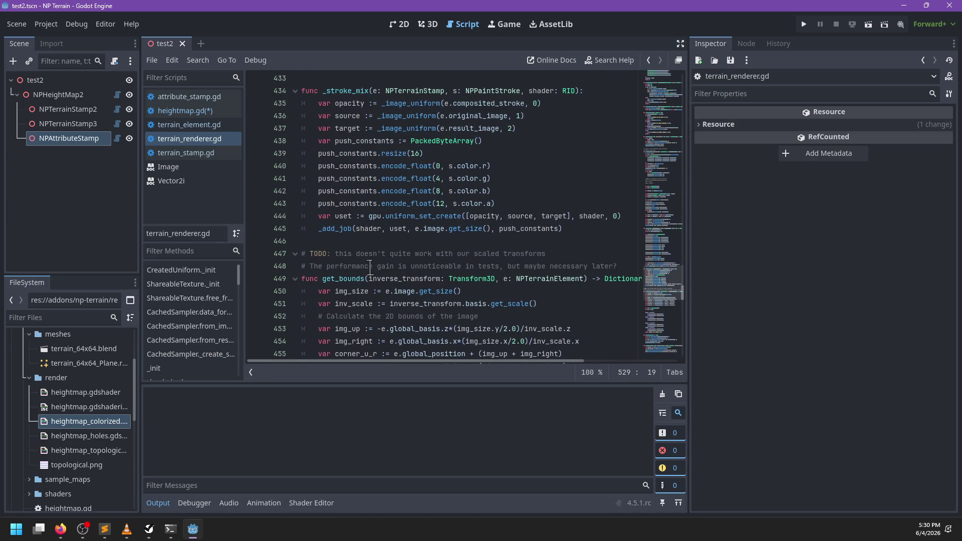
scroll(370, 268, "up", 2)
scroll(369, 268, "down", 6)
scroll(370, 268, "up", 6)
scroll(370, 268, "up", 15)
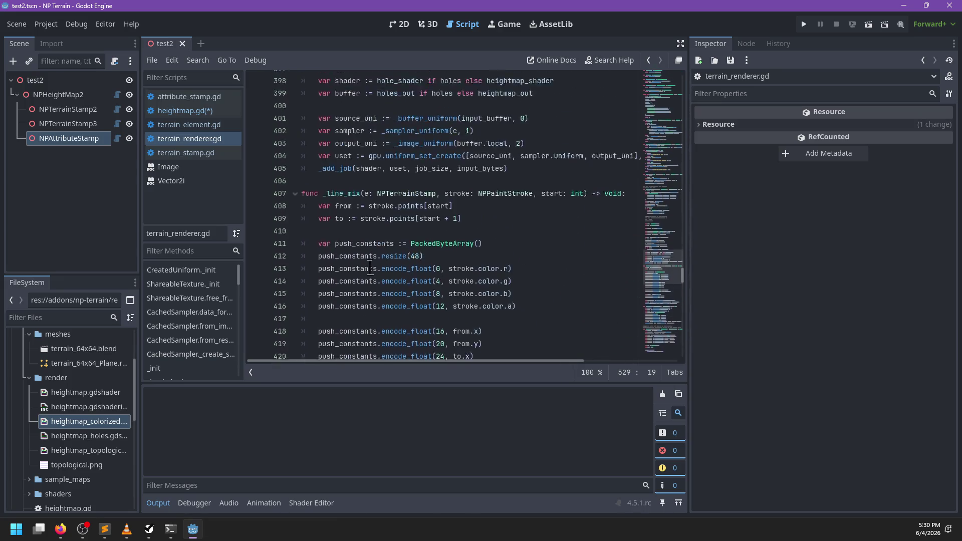
scroll(370, 268, "up", 12)
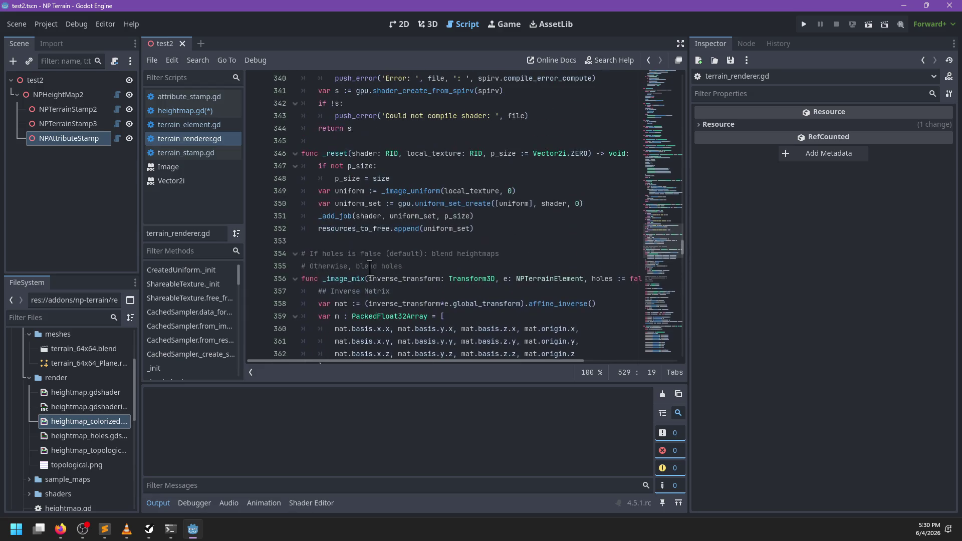
scroll(370, 268, "up", 10)
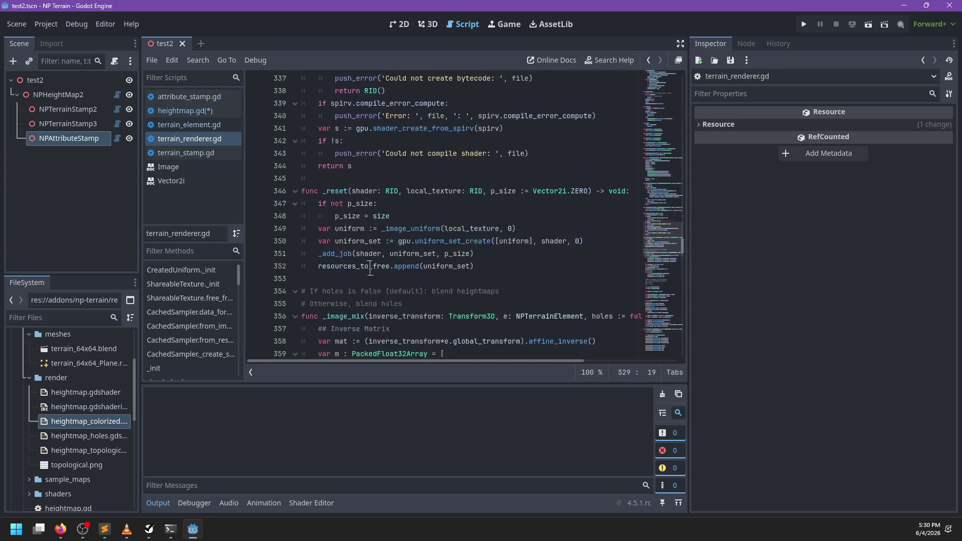
scroll(370, 268, "up", 11)
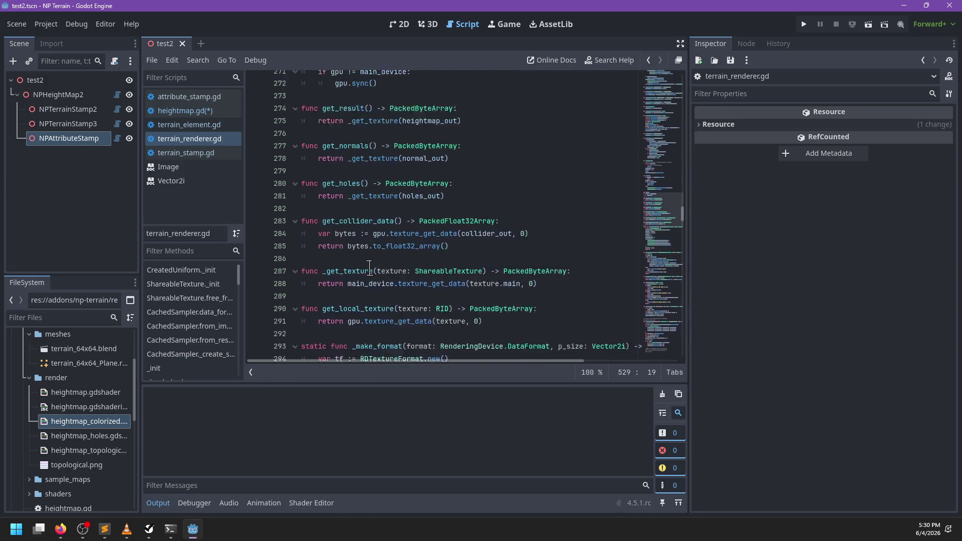
scroll(361, 227, "up", 3)
Search for 'func start' to reach start_stroke, then place the cursor after render_stroke.
left_click(373, 220)
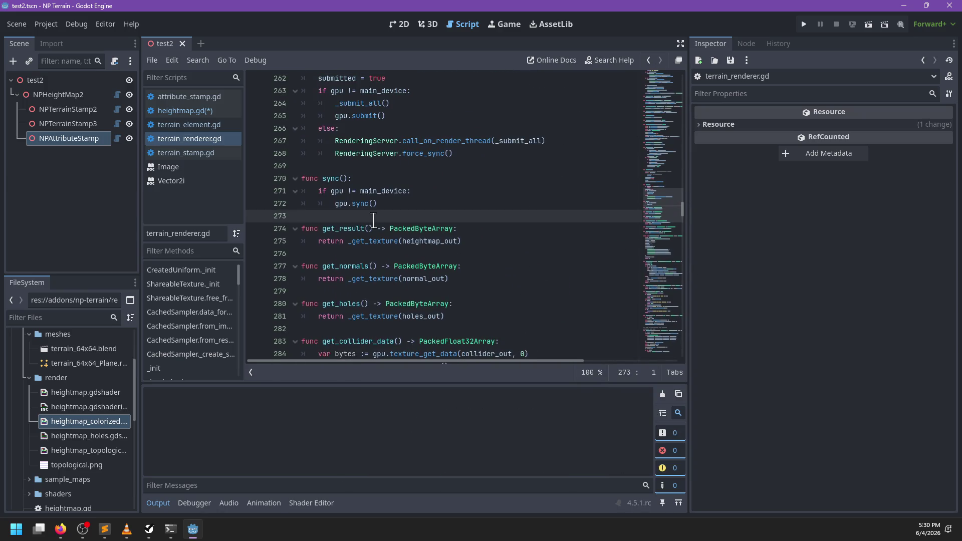
key("ctrl+f")
type("startfunc start")
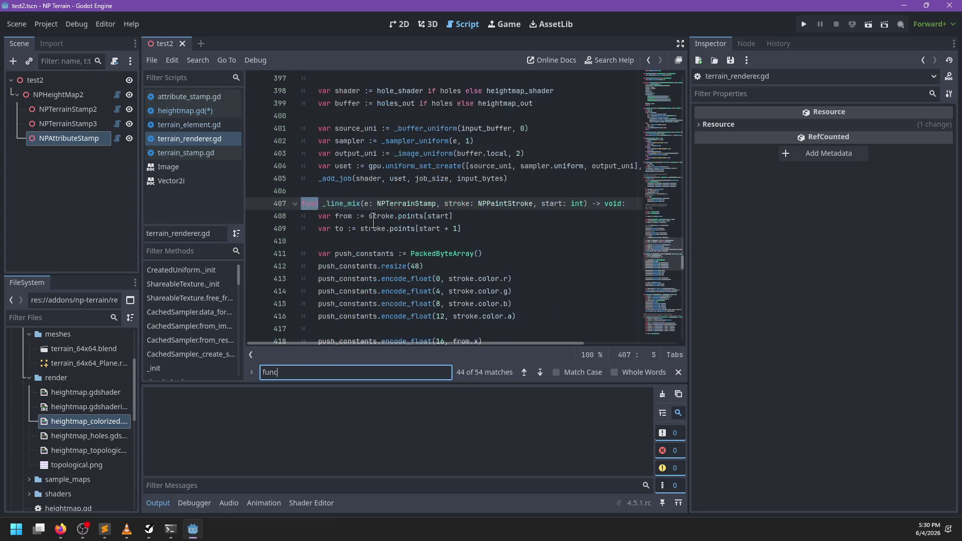
key("Escape")
scroll(344, 231, "down", 1)
left_click(341, 241)
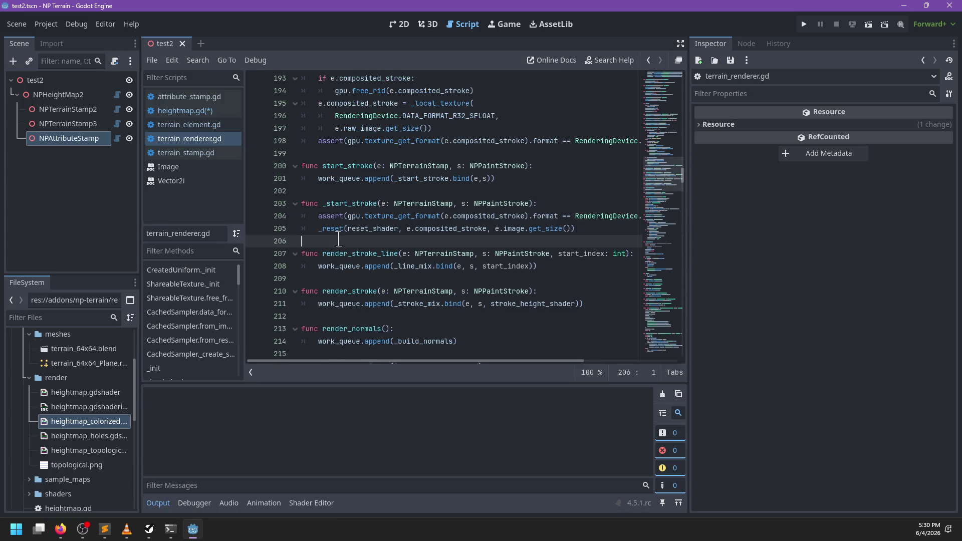
scroll(370, 233, "down", 2)
left_click(354, 243)
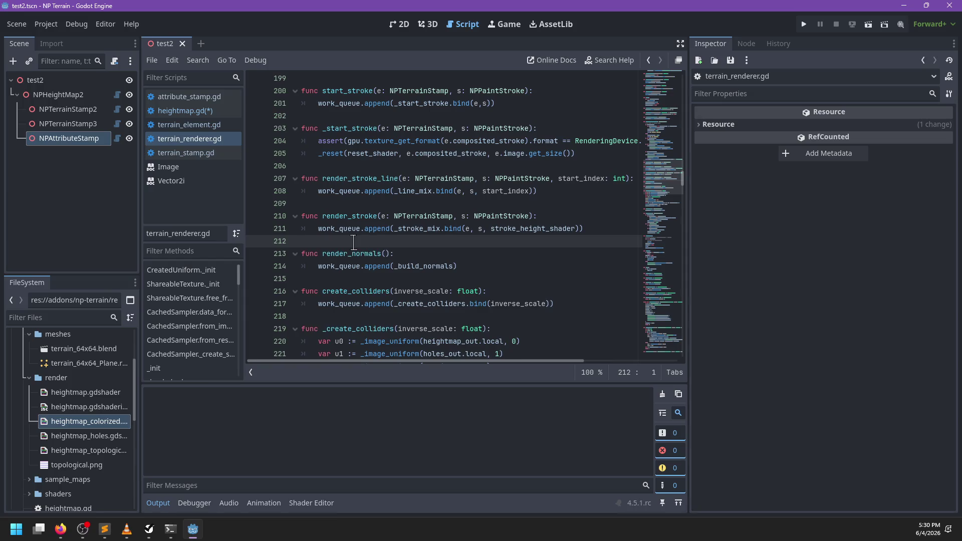
Declare func attrib_start_render(attribute: StringName): and begin an if on attributes_rendering.
key("Return")
type("rib_start")
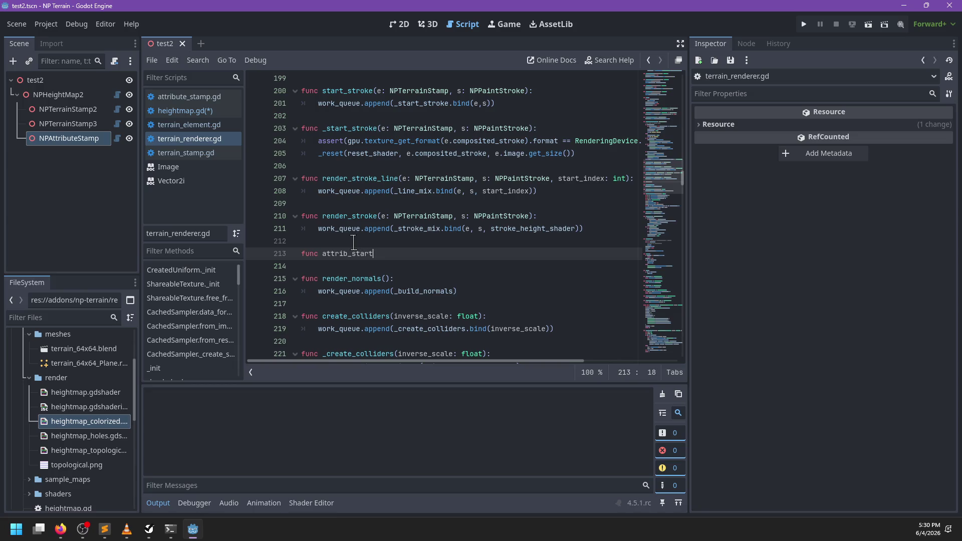
type("ribute: Str")
type("ingName):")
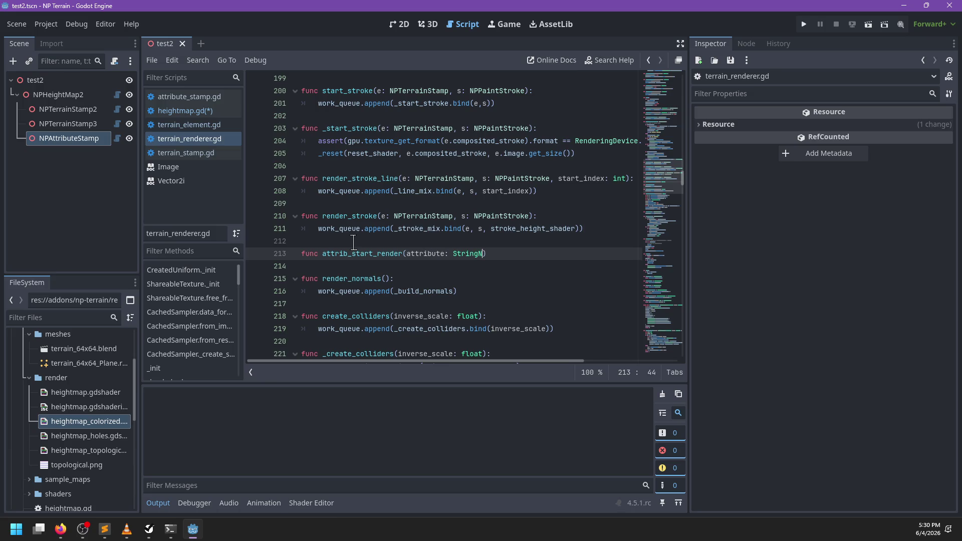
key("Return")
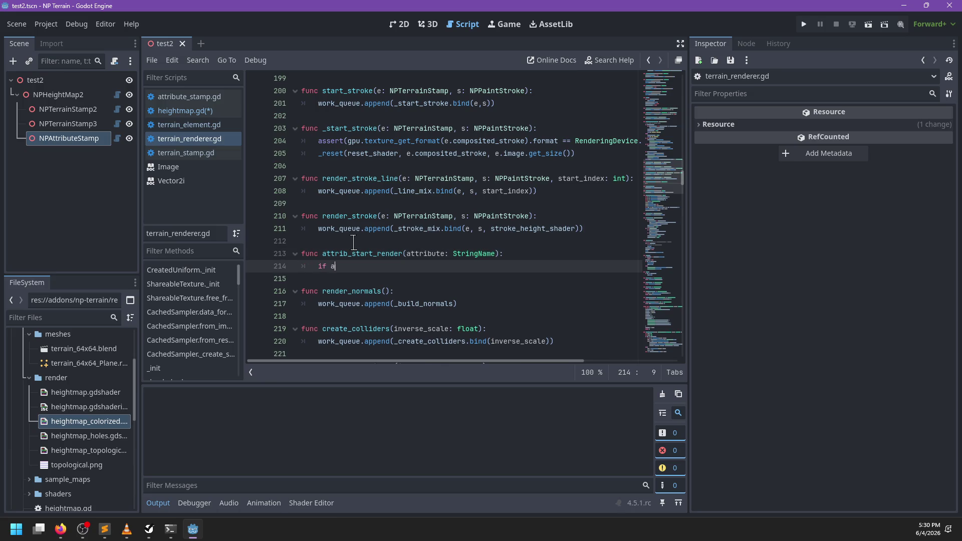
type("ttribute")
key("Return")
type("nder")
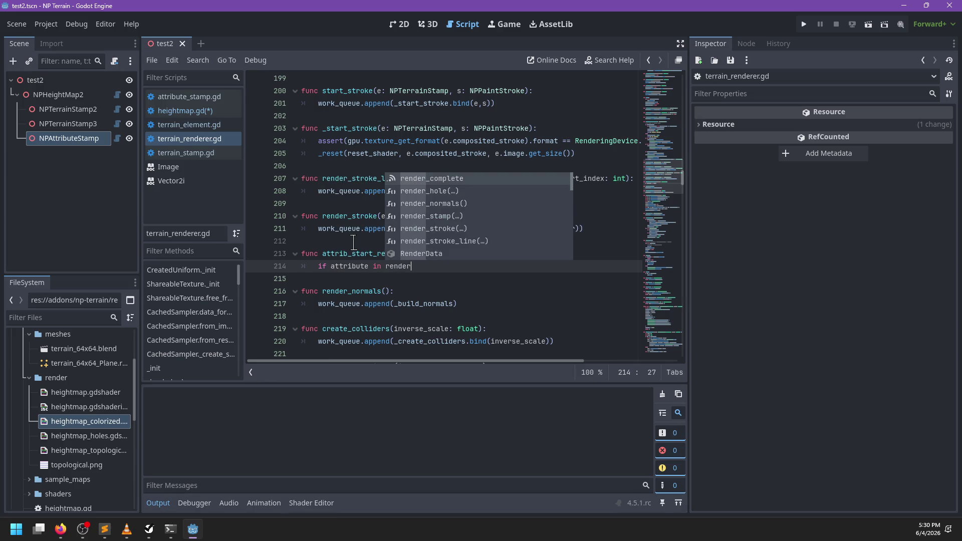
type("ing_")
key("ctrl+BackSpace")
type("attrib")
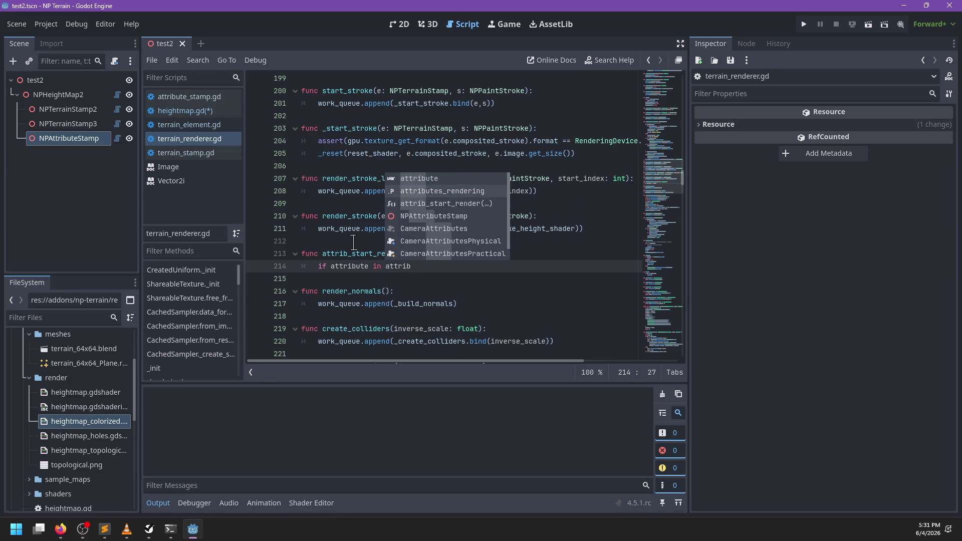
key("Return")
Rename the parameter to at and return false when attributes_rendering[at] is already set.
type("ttrib")
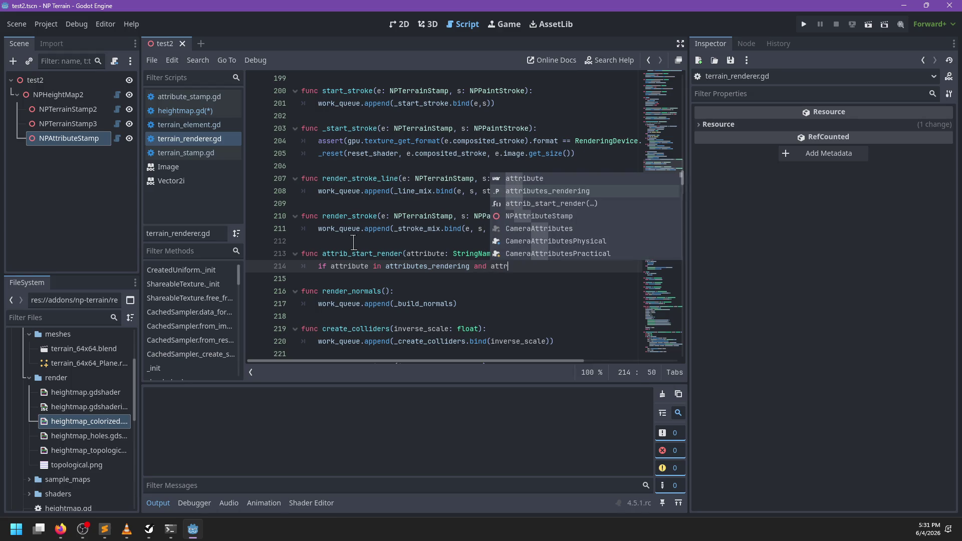
key("Return")
key("ctrl+BackSpace")
key("ctrl+BackSpace")
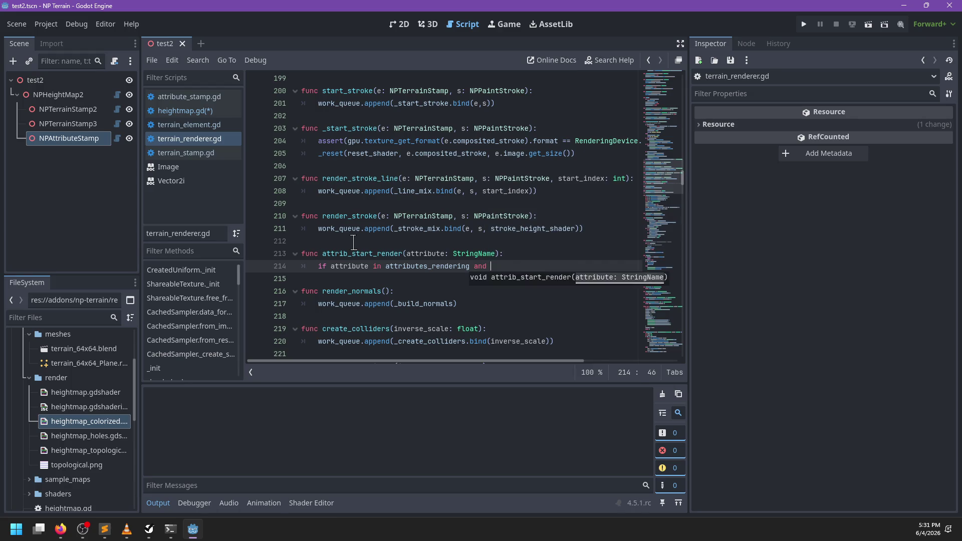
type("ttri")
key("Up")
key("Return")
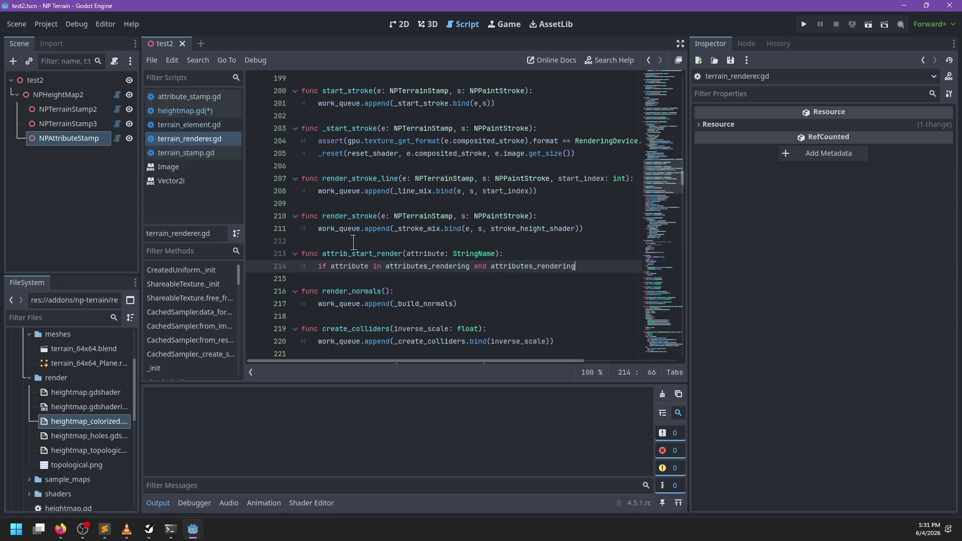
left_click(423, 254)
type("at")
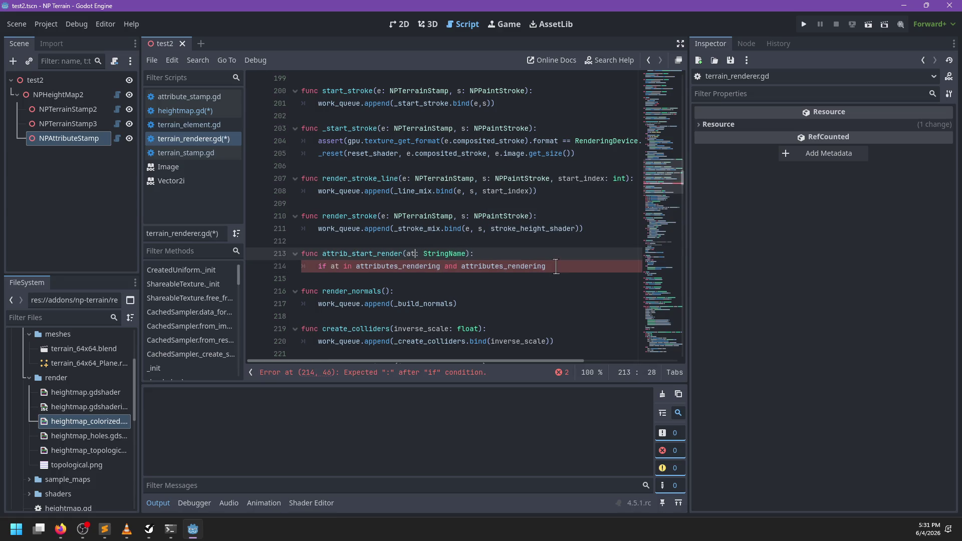
key("Escape")
key("End")
type(":")
key("Return")
type("return ")
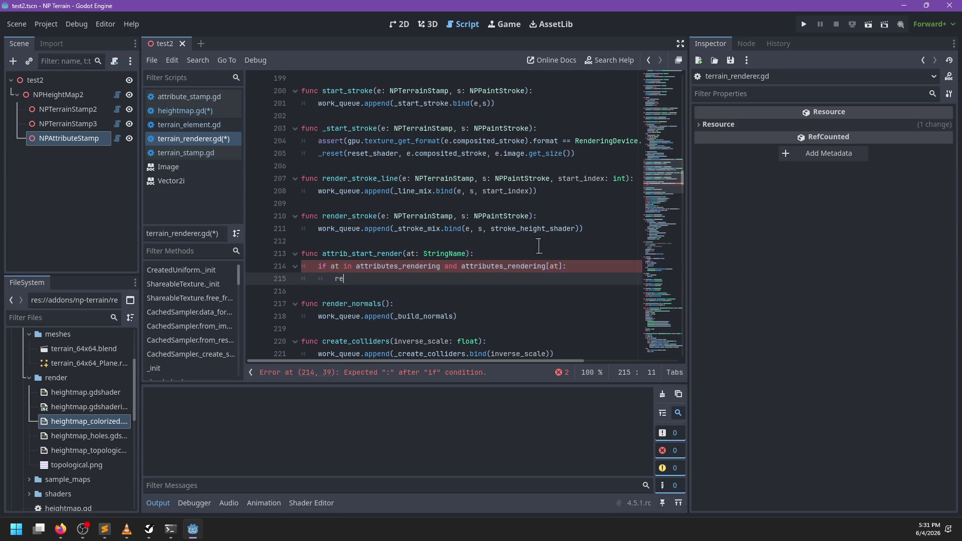
type("false")
Add an else setting attributes_rendering[at] to true, return true, add -> bool, and save.
key("Return")
type("else:")
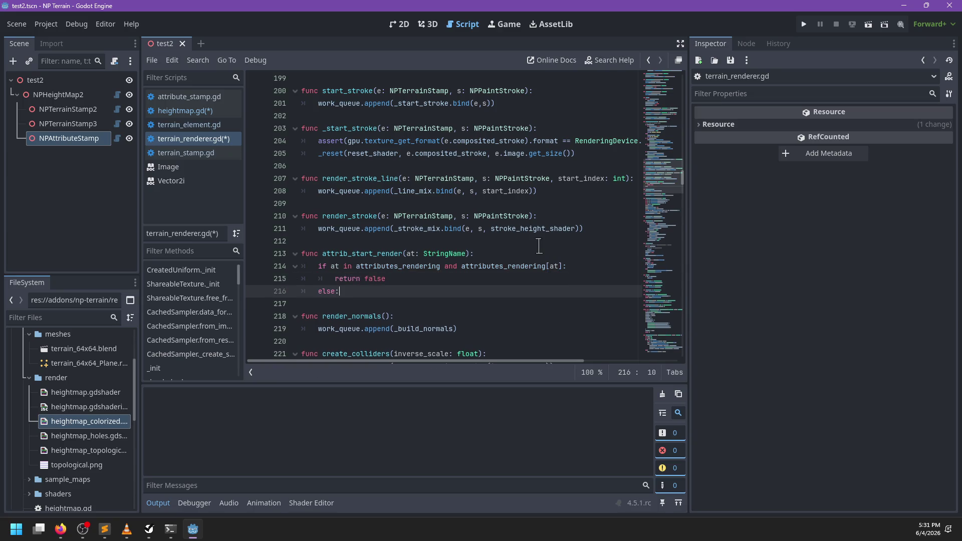
key("Return")
type("attr")
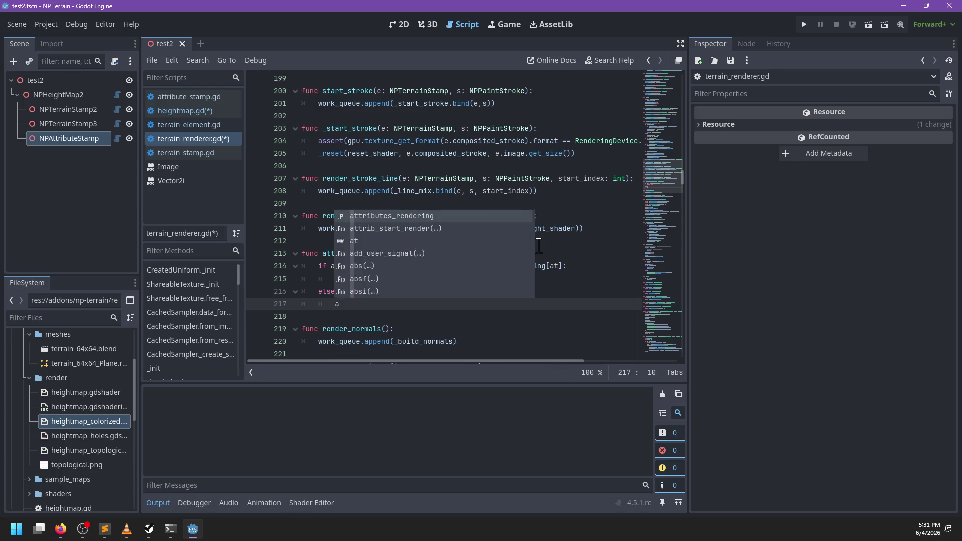
key("Return")
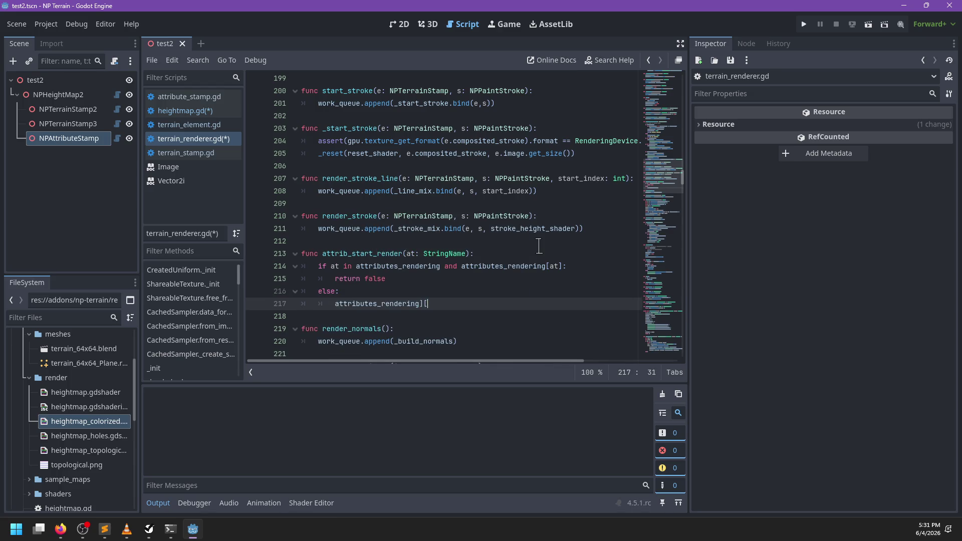
type("true")
key("Return")
type("urn true")
left_click(469, 253)
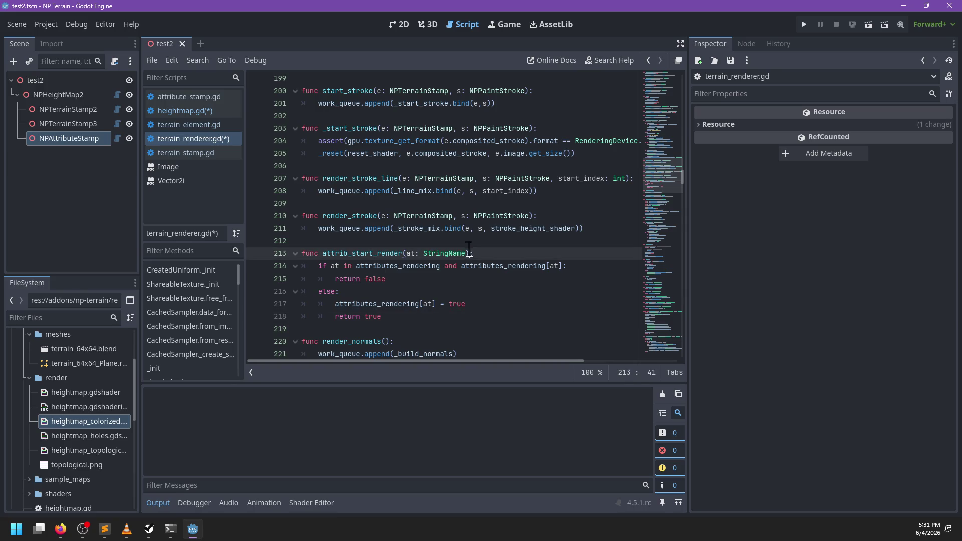
type("ol")
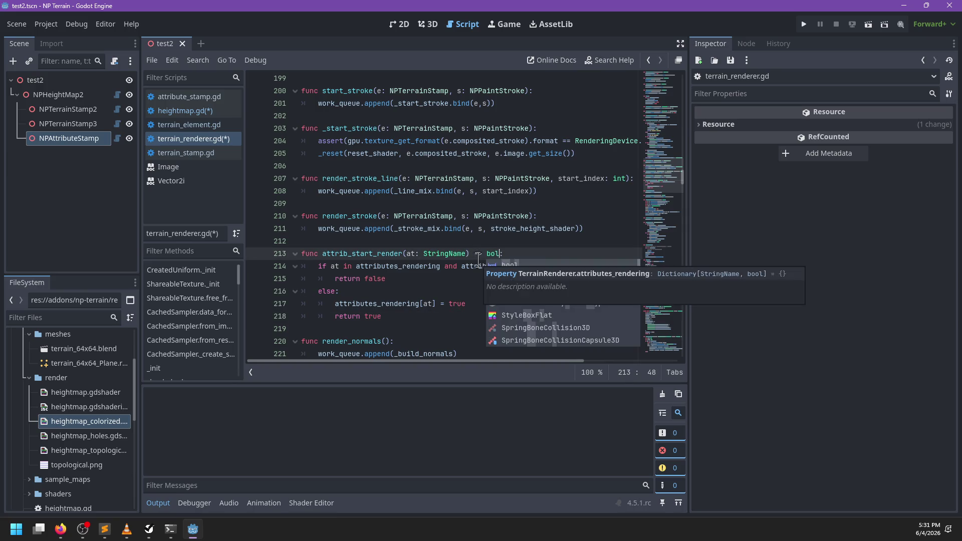
key("ctrl+s")
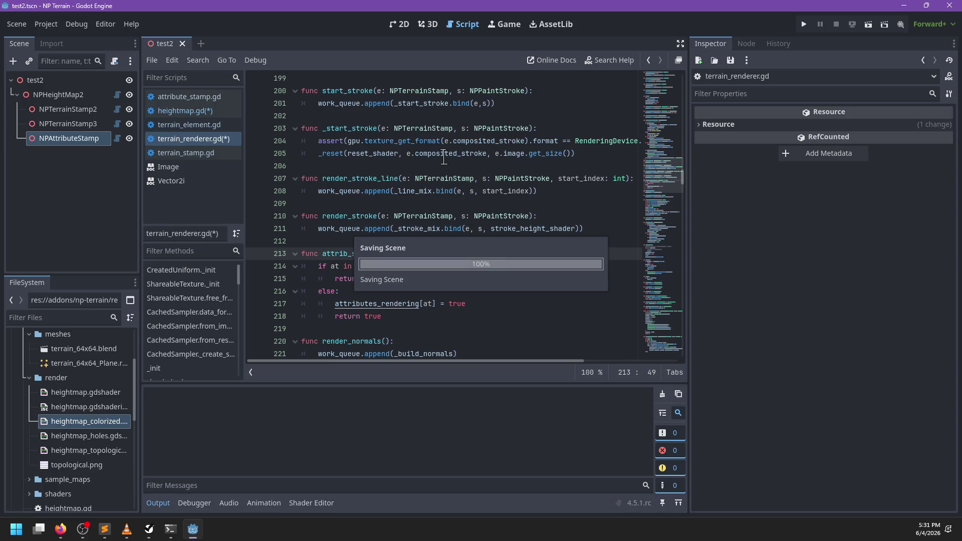
left_click(196, 110)
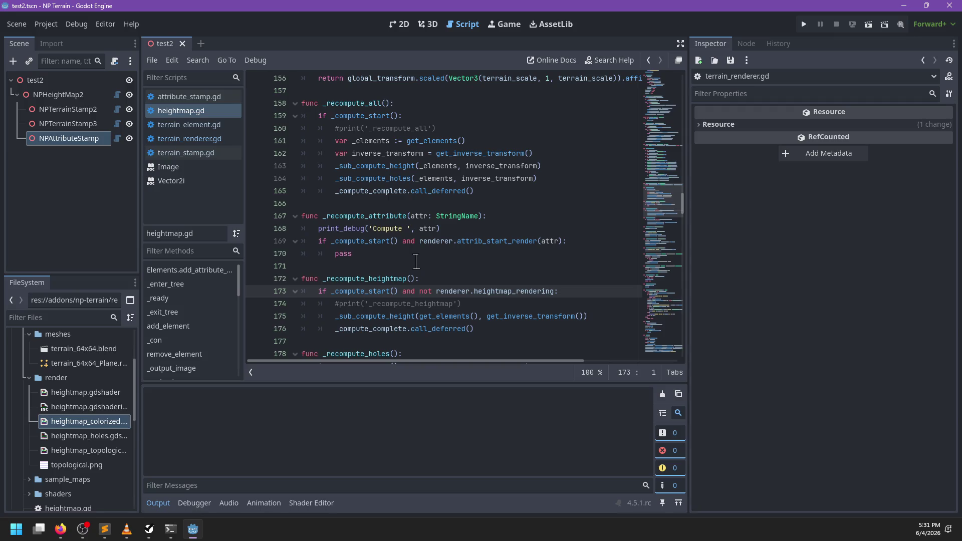
In _recompute_attribute, replace the pass placeholder with a _sub_compute_attib(attr) call.
scroll(522, 290, "up", 3)
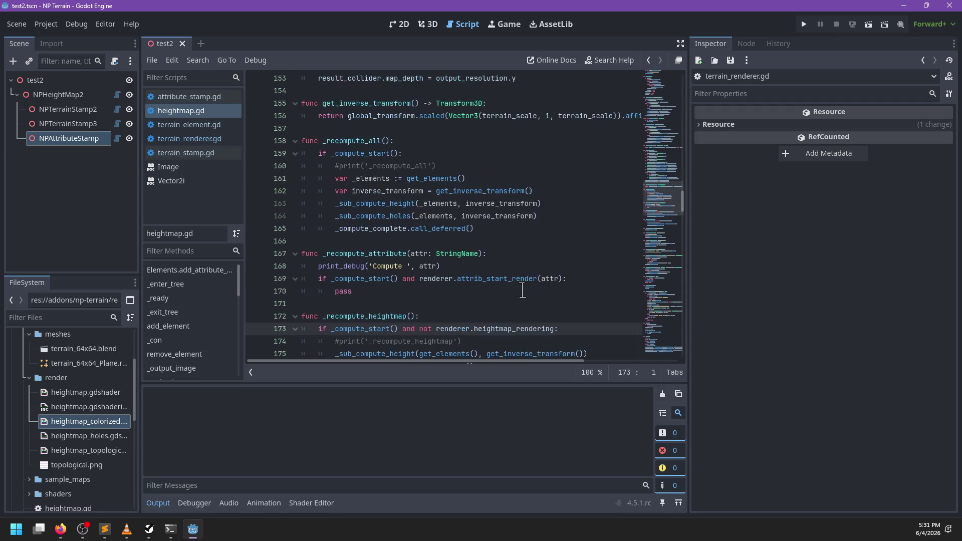
scroll(522, 290, "up", 5)
scroll(522, 290, "down", 8)
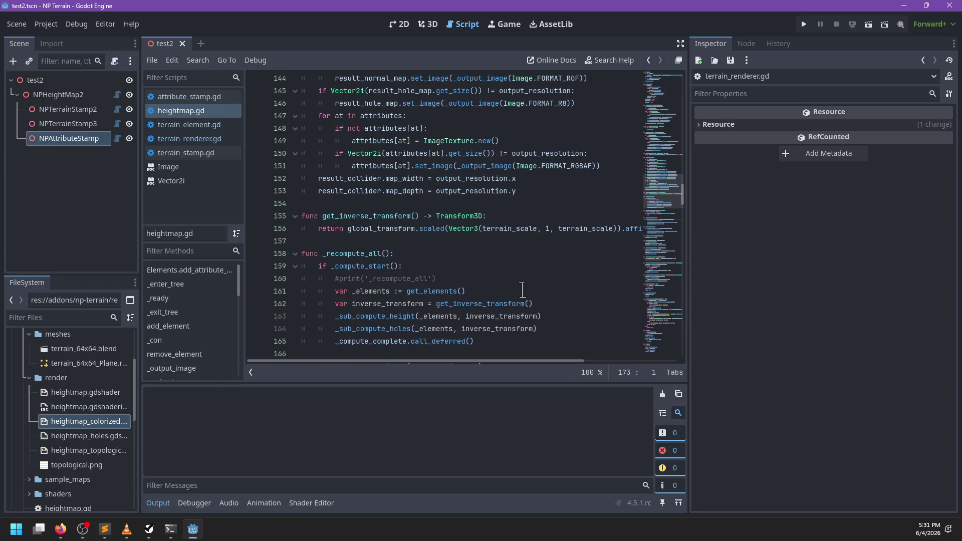
scroll(522, 291, "down", 2)
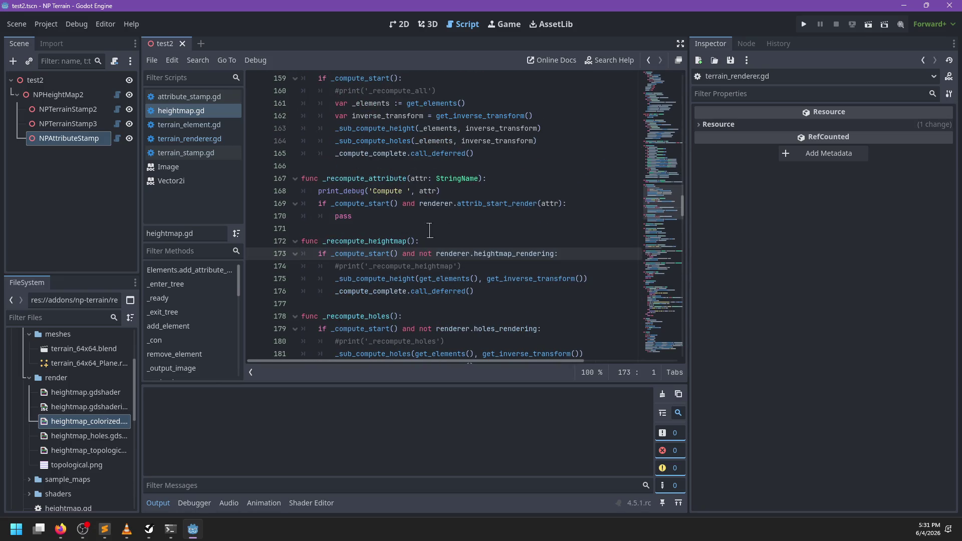
left_click(417, 204)
left_click(507, 217)
scroll(532, 216, "up", 1)
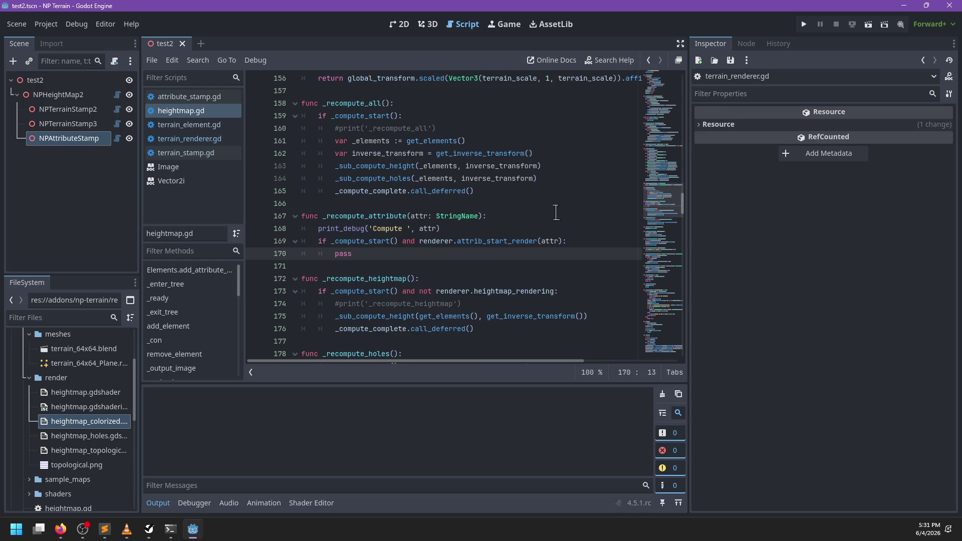
key("BackSpace")
key("BackSpace")
key("BackSpace")
type("_sub_com")
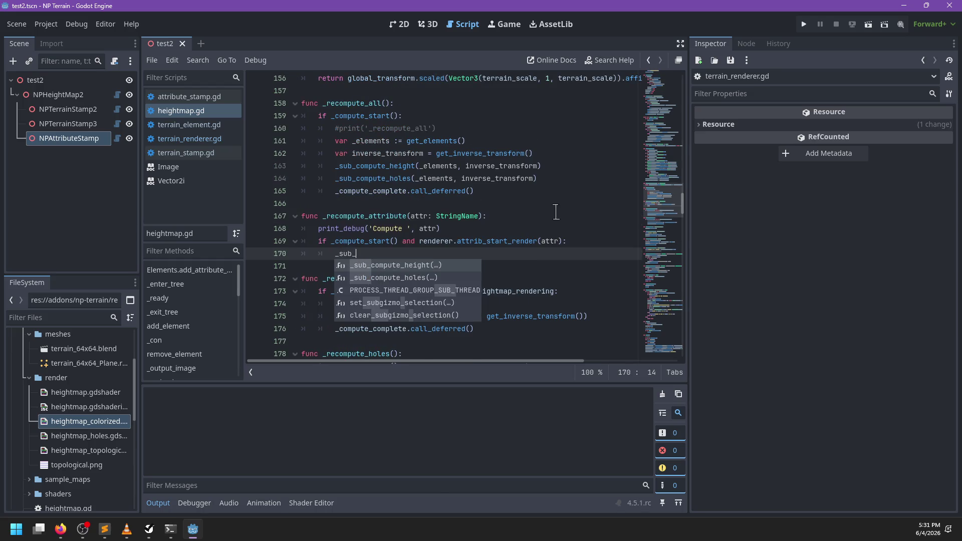
type("pute_att")
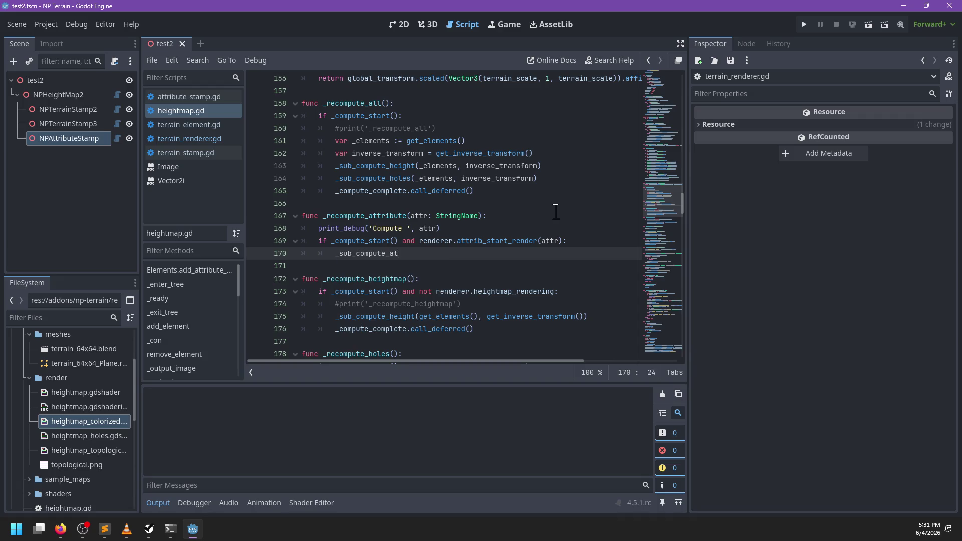
type("ib(atte)")
In _recompute_all, add 'for attr in attributes:' calling _sub_compute_attrib(attr).
left_click(568, 156)
key("Return")
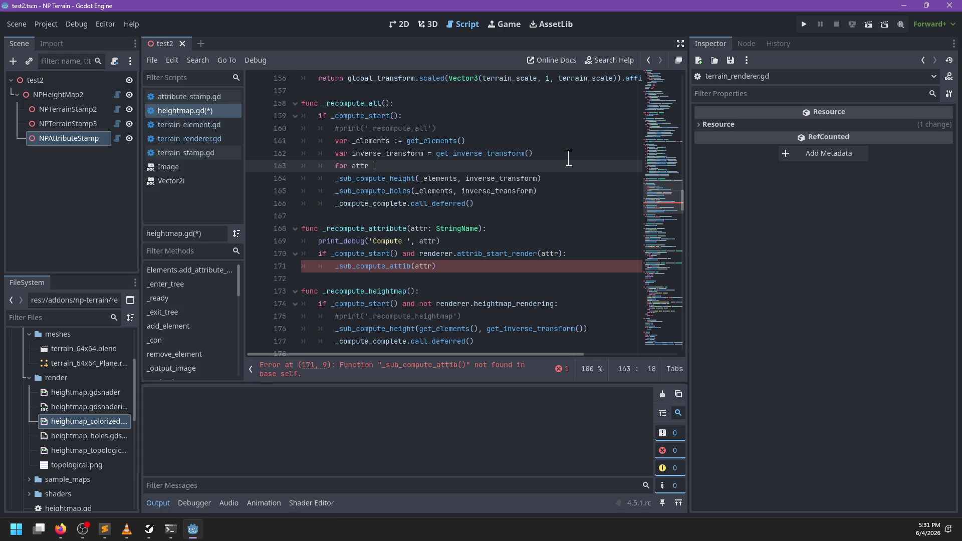
type("ributes:")
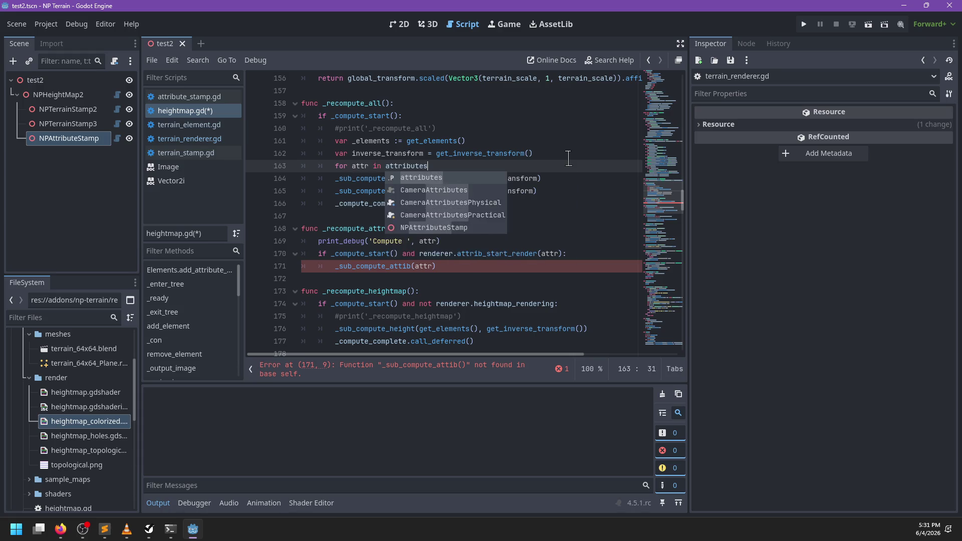
key("Return")
type("ub_com")
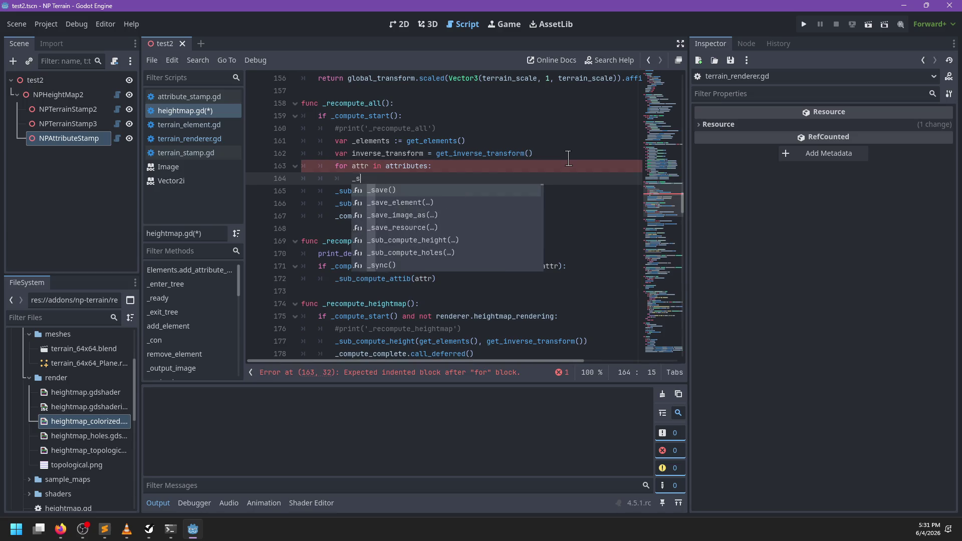
type("pute_attri")
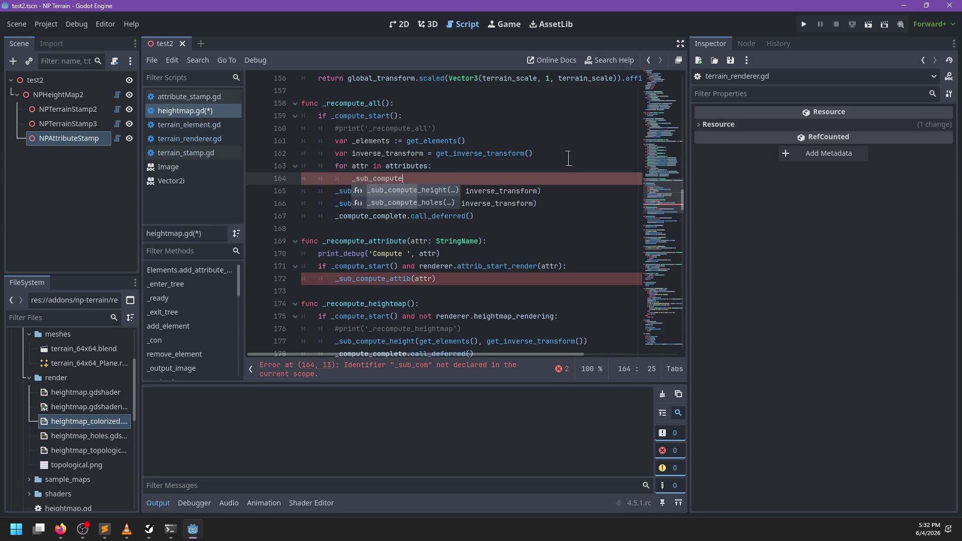
type("b(attr")
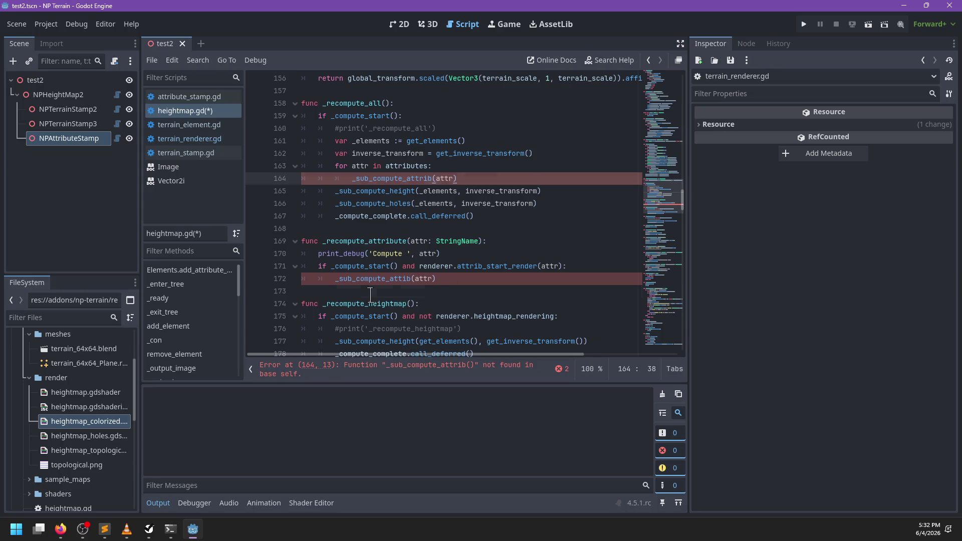
left_click(370, 293)
Add a stub 'func _sub_compute_attrib(attr: StringName): pass' below the holes function.
scroll(374, 283, "down", 12)
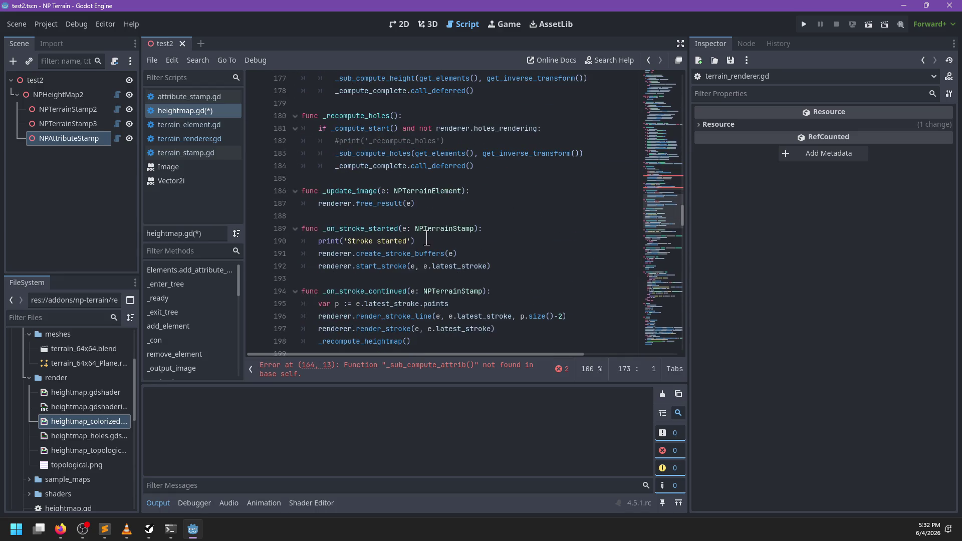
scroll(425, 241, "down", 6)
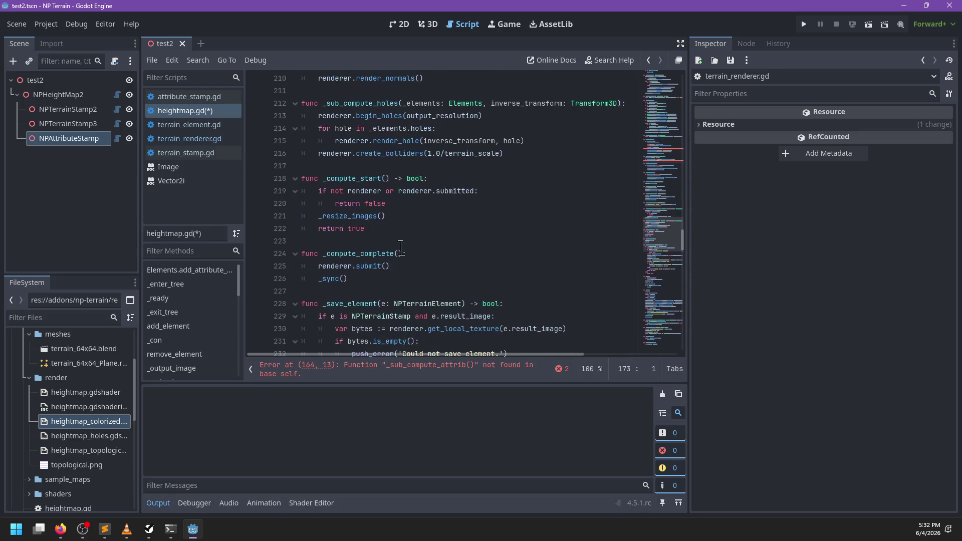
left_click(357, 168)
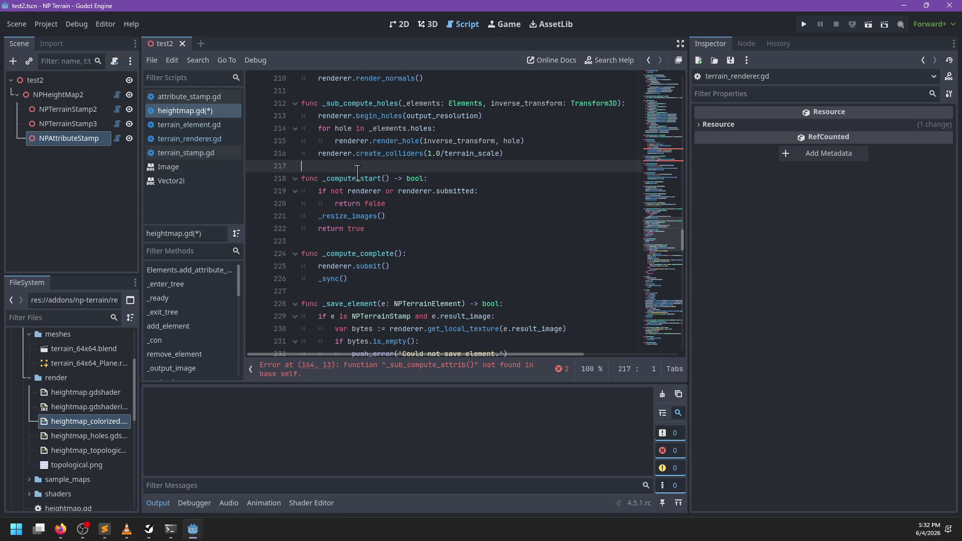
key("Return")
key("Return")
key("Up")
type("func _sub_compute_att")
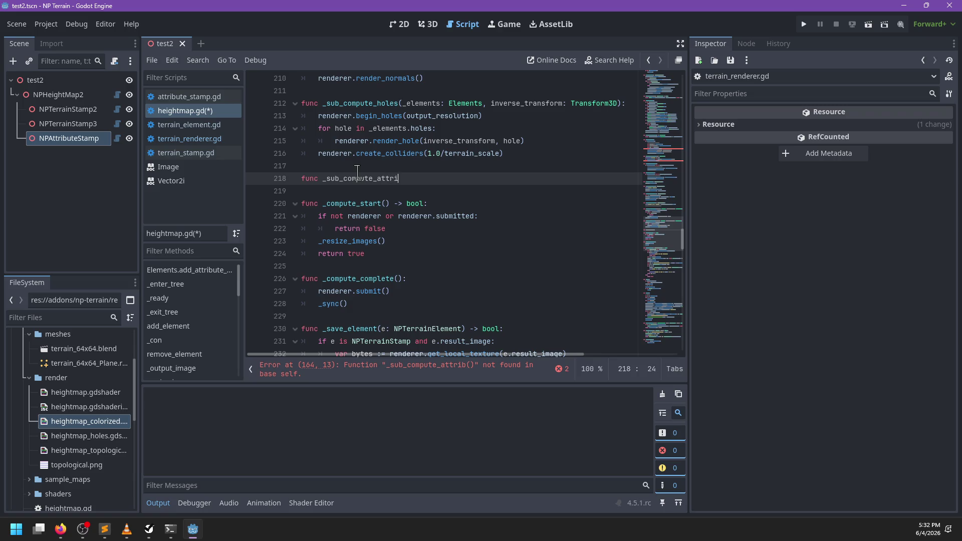
type("rib(attr: StringName):")
key("Return")
type("pass")
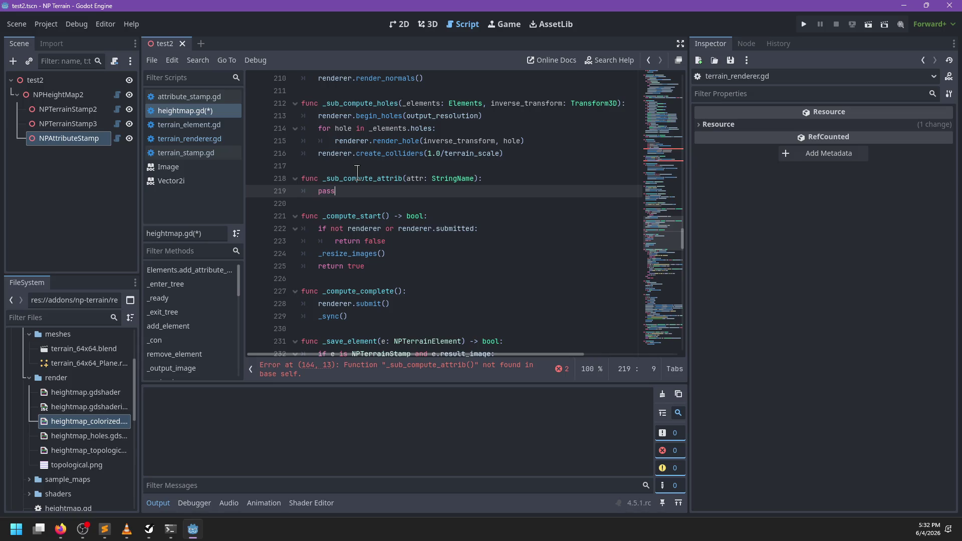
Fix the misspelled _sub_compute_attib call to _sub_compute_attrib.
scroll(450, 251, "up", 5)
scroll(449, 251, "up", 13)
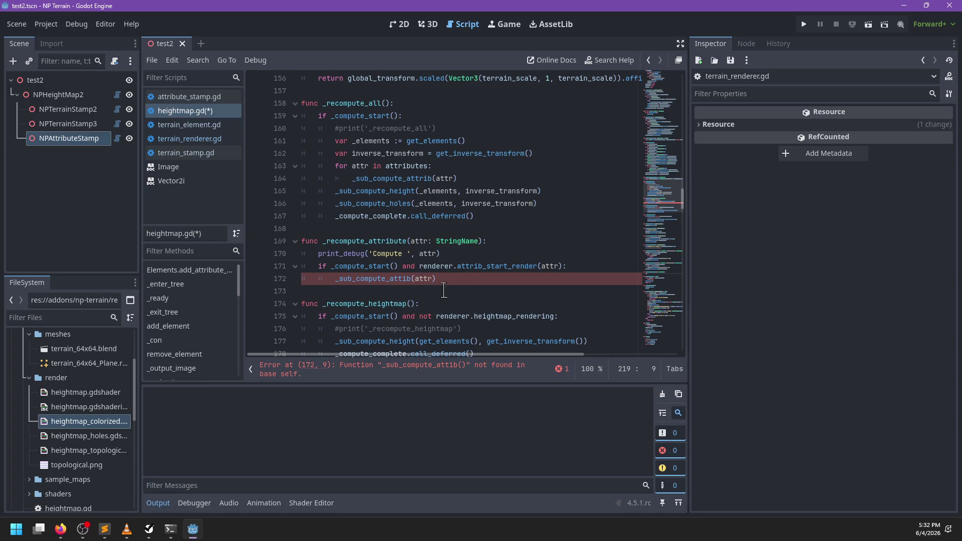
double_click(401, 279)
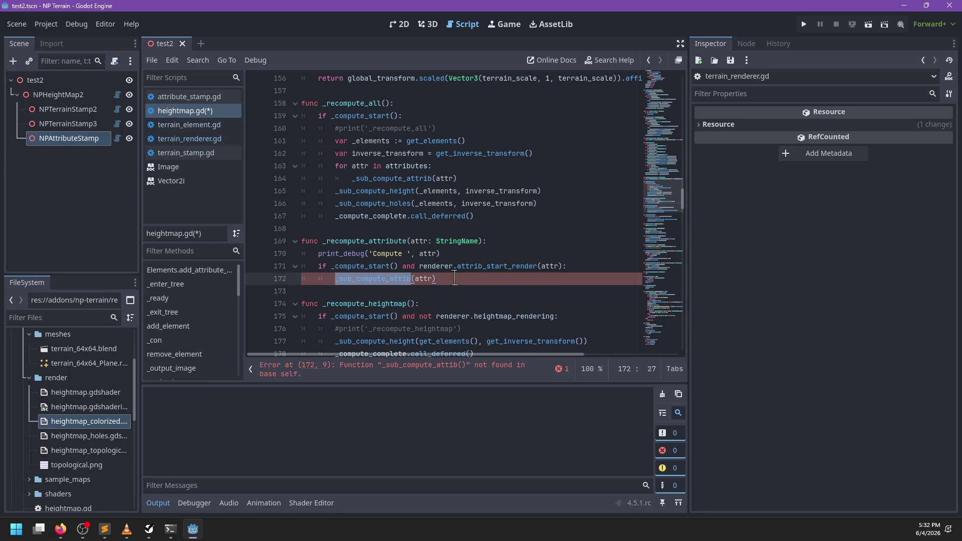
left_click(454, 279)
left_click(403, 279)
type("r")
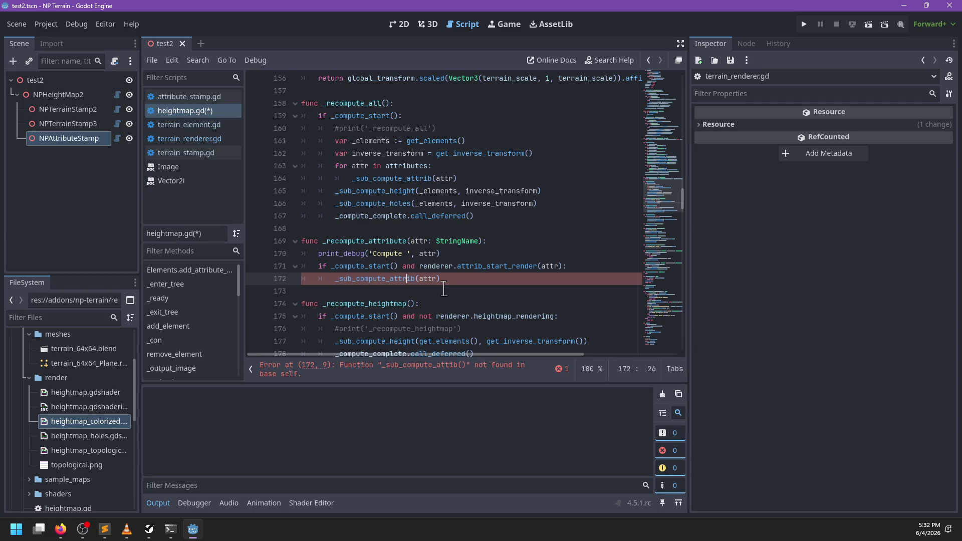
left_click(449, 278)
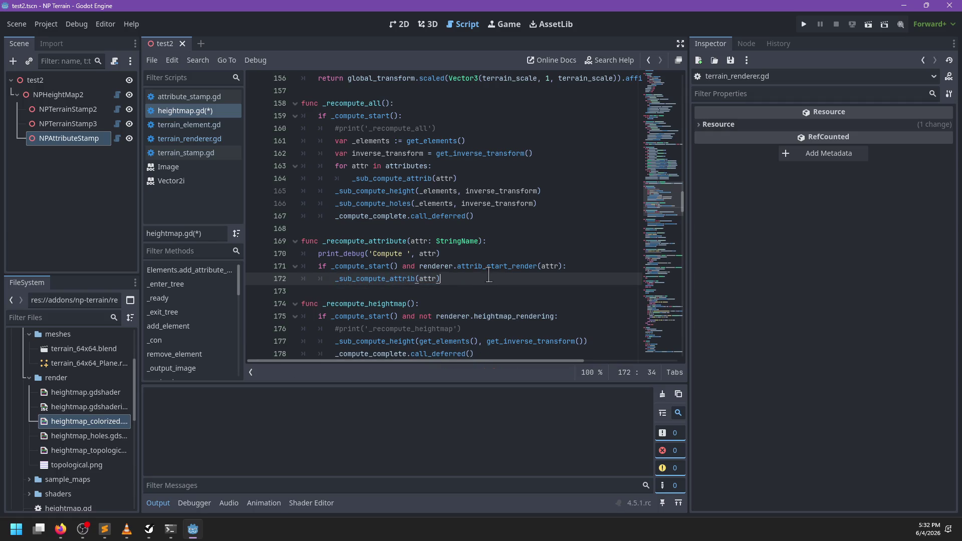
Add an indented _compute_complete.call_deferred() line after the attribute call.
key("Return")
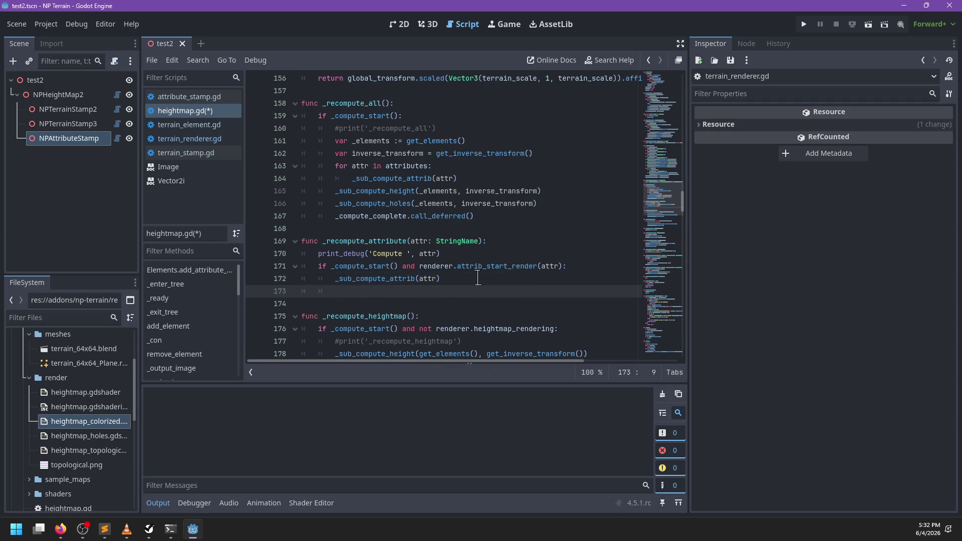
type("comp")
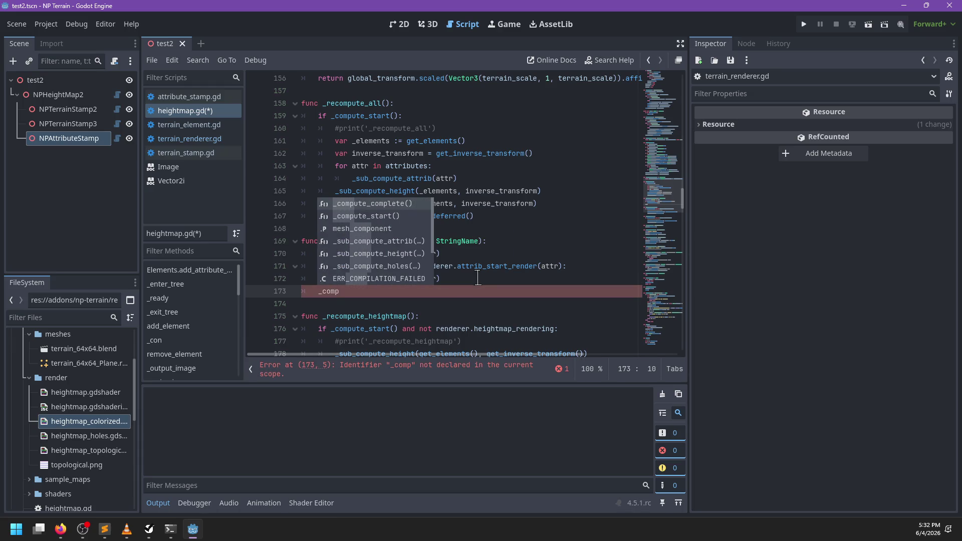
key("Return")
key("Left")
key("Left")
type(".call_d")
key("Return")
left_click(478, 277)
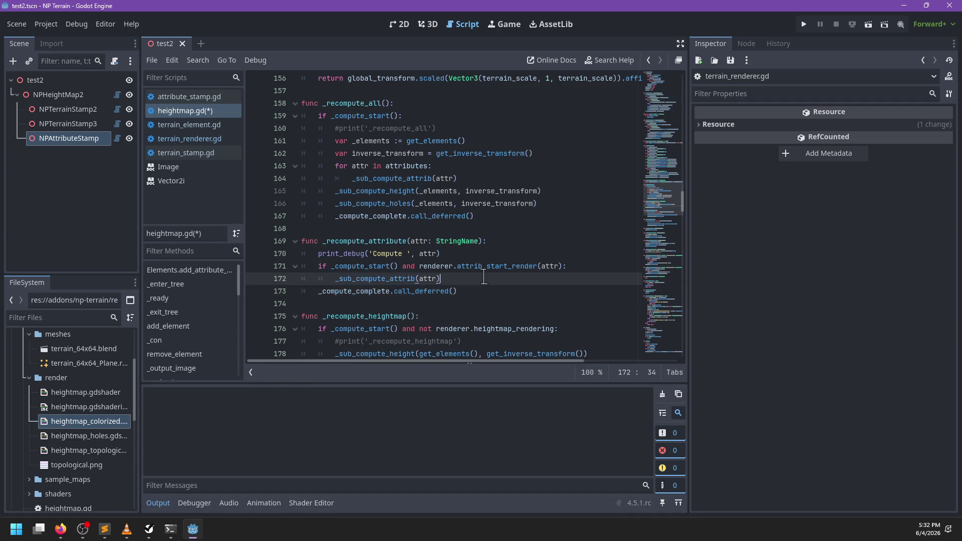
scroll(476, 275, "down", 3)
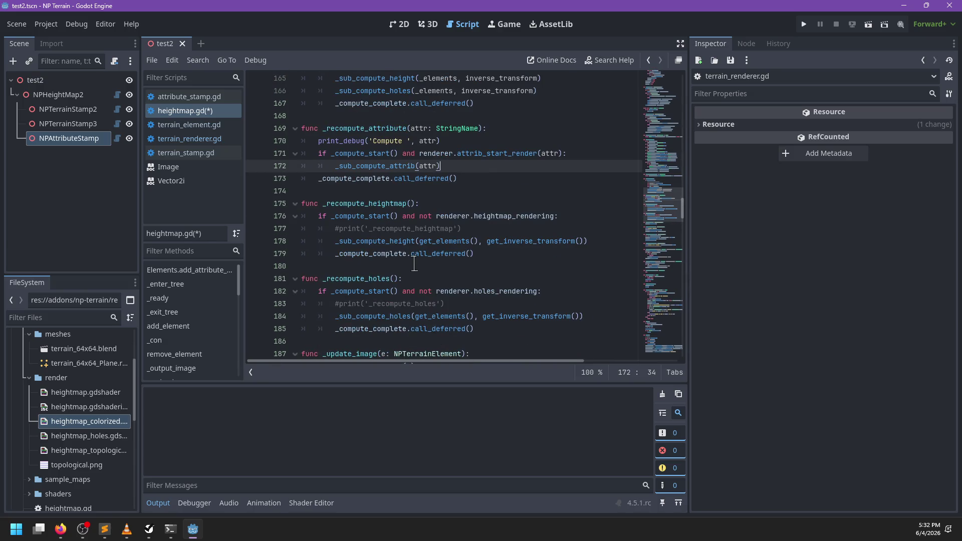
left_click(321, 179)
key("Tab")
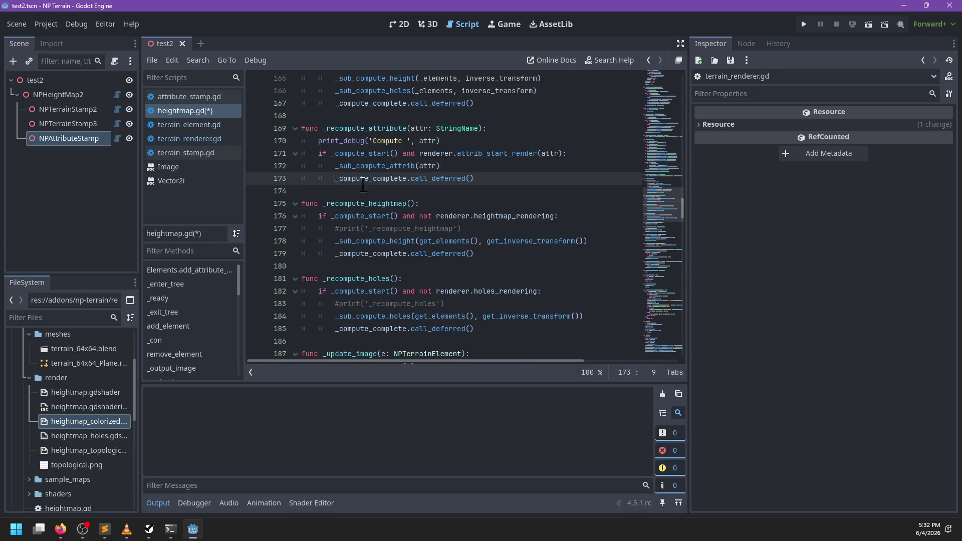
left_click(478, 161)
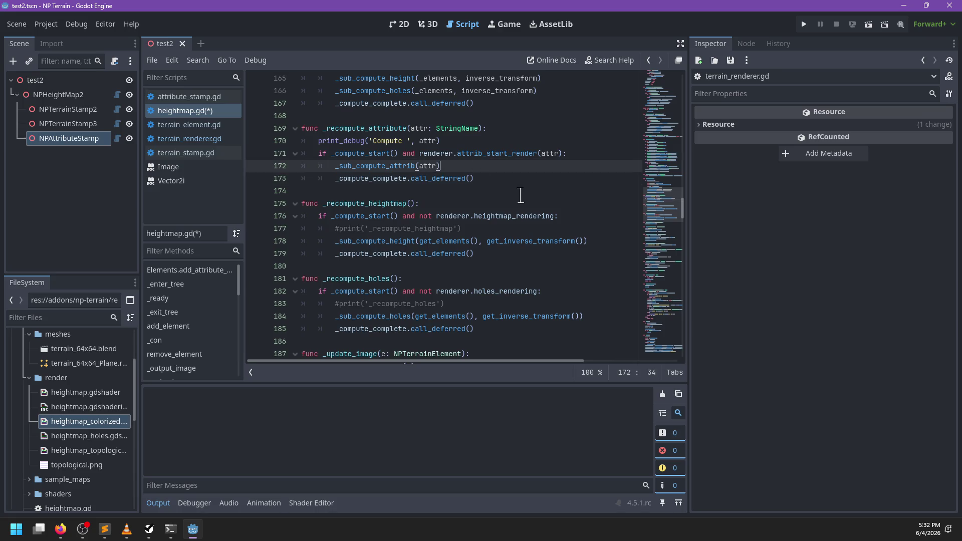
scroll(521, 201, "up", 5)
scroll(524, 210, "down", 4)
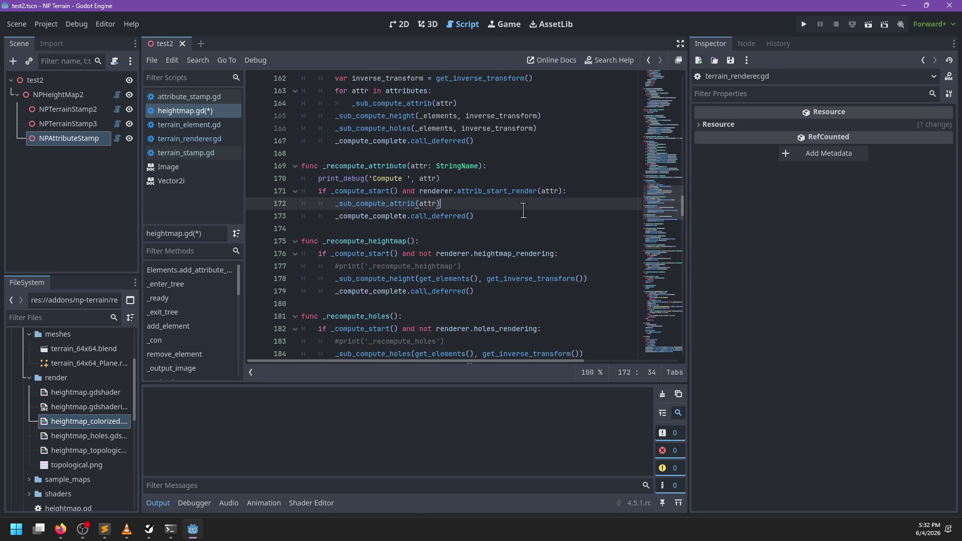
In _sub_compute_attrib, replace pass with 'var stamps := get_elements().get_attribute_stamps(attr)'.
left_click(401, 204, "ctrl")
left_click(449, 224)
key("ctrl+BackSpace")
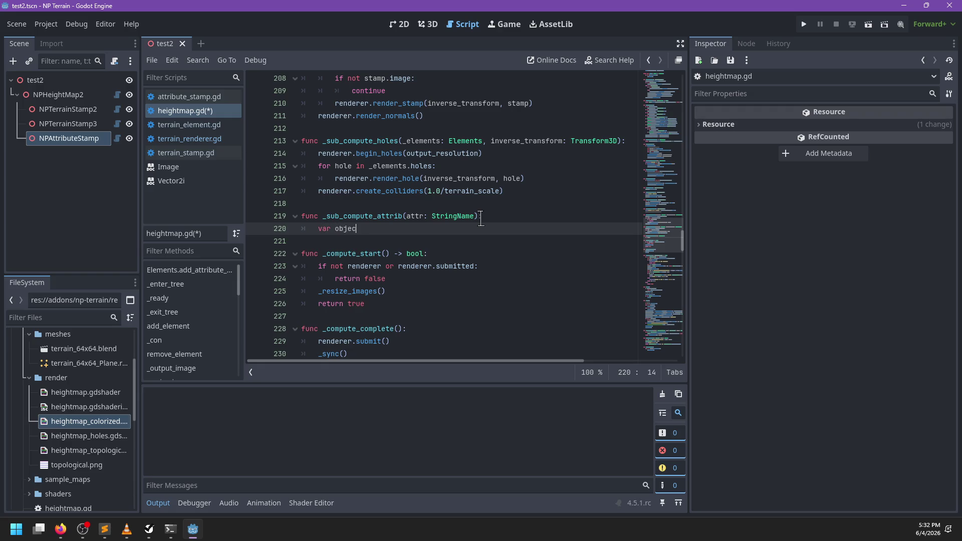
key("BackSpace")
key("BackSpace")
key("BackSpace")
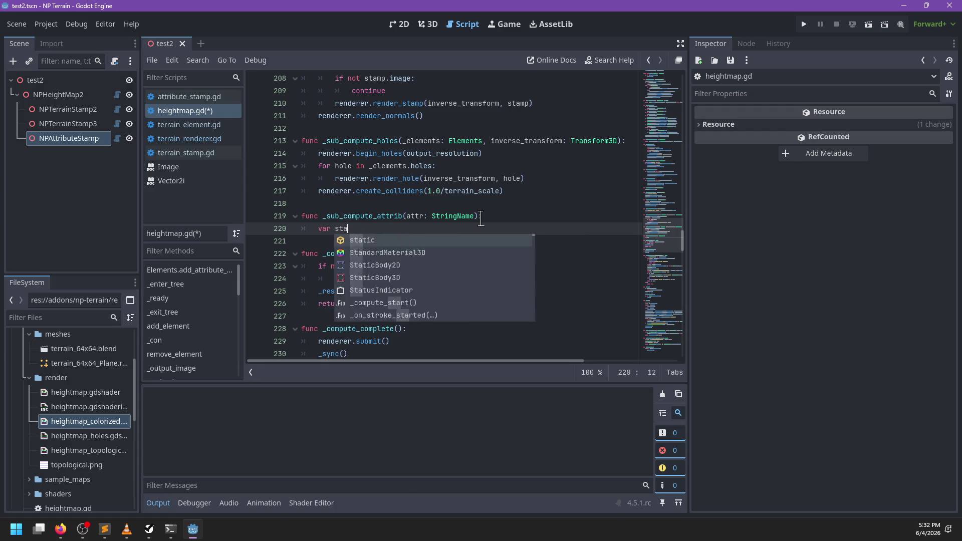
type("stamps := ")
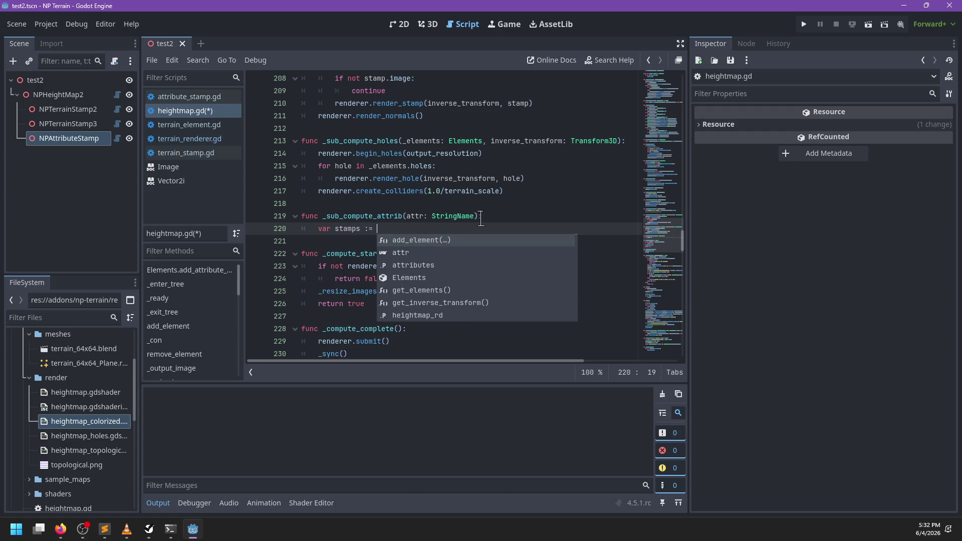
type("get_elem")
key("Return")
type(".get_attribute")
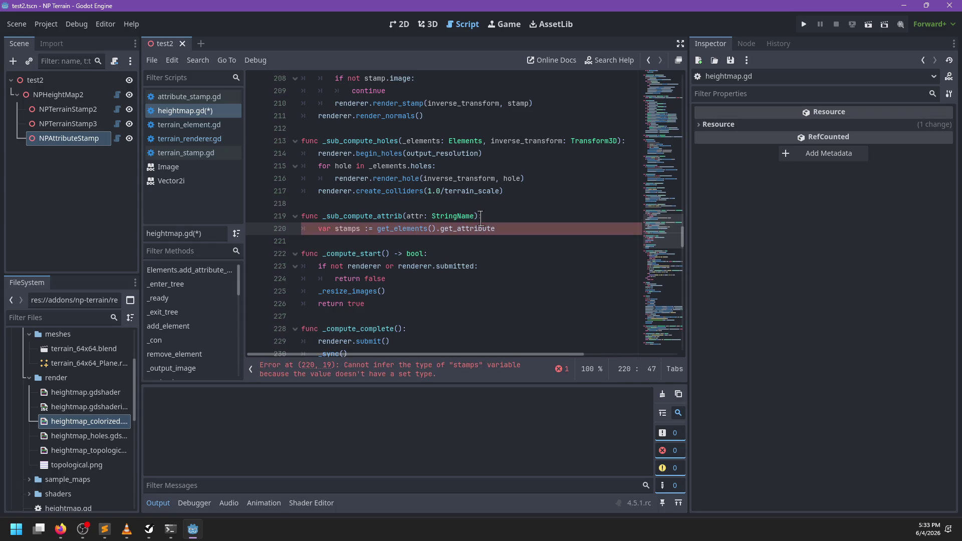
type("_stamps(attr")
Add 'if stamps.is_empty(): return' to exit early when there are no stamps.
key("Return")
type("stamps")
key("ctrl+Left")
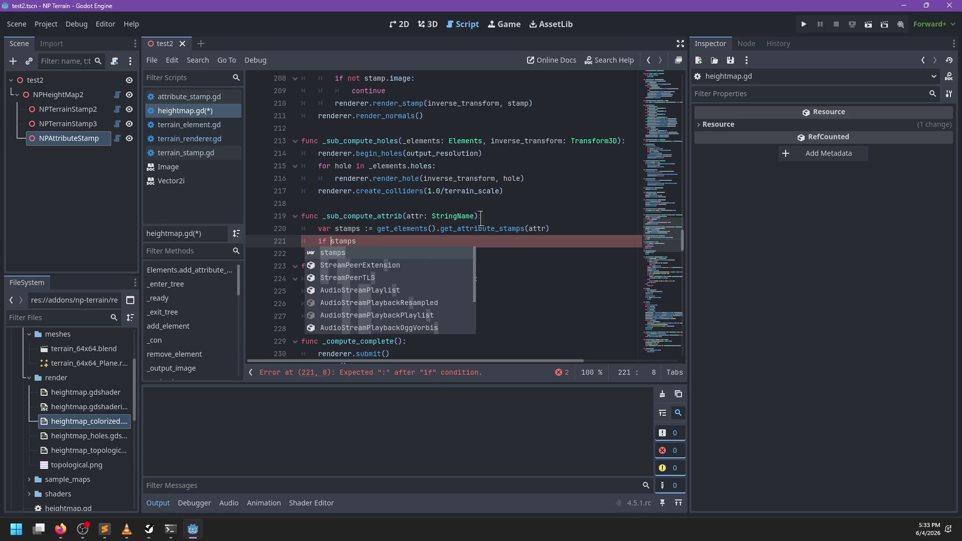
type("not")
key("End")
type(".is_empty():")
key("Return")
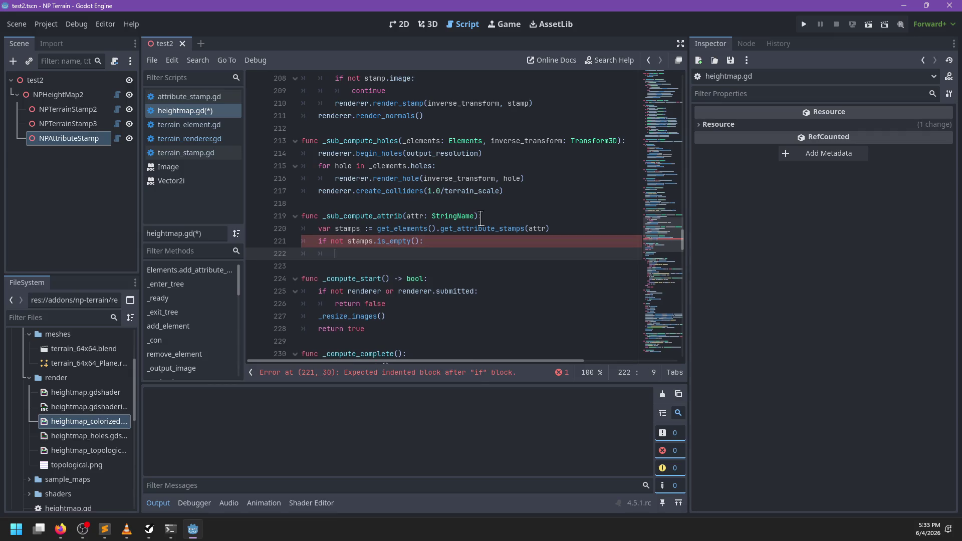
key("Up")
key("BackSpace")
key("BackSpace")
key("BackSpace")
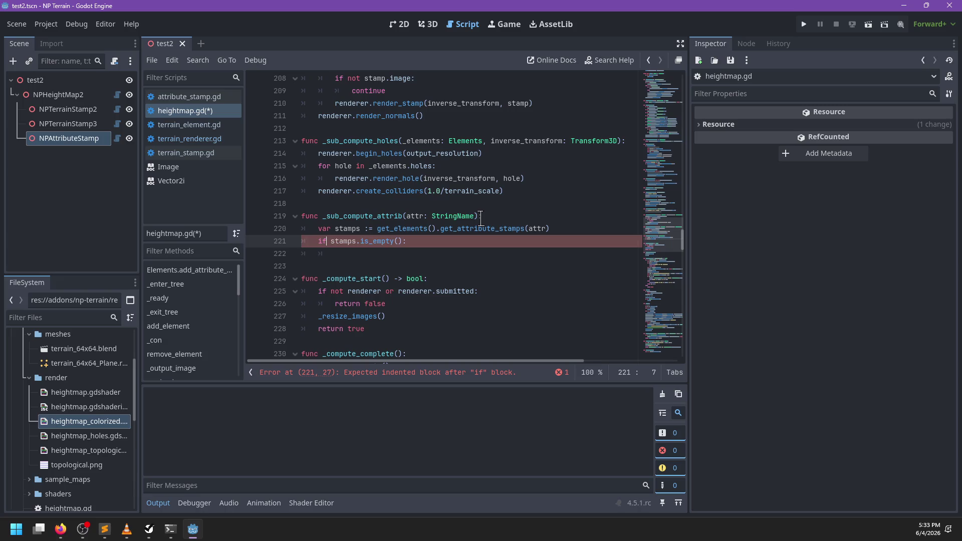
key("Down")
type("return")
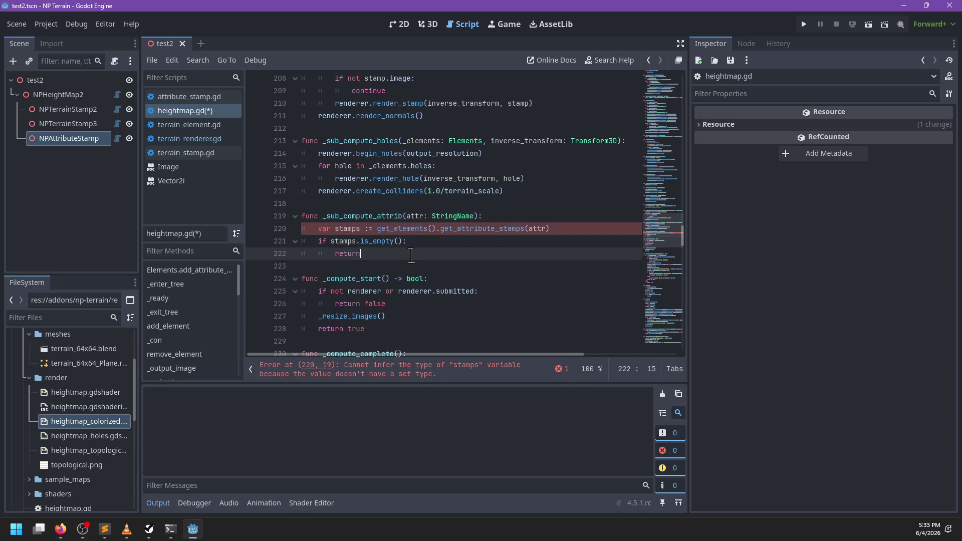
scroll(416, 256, "up", 9)
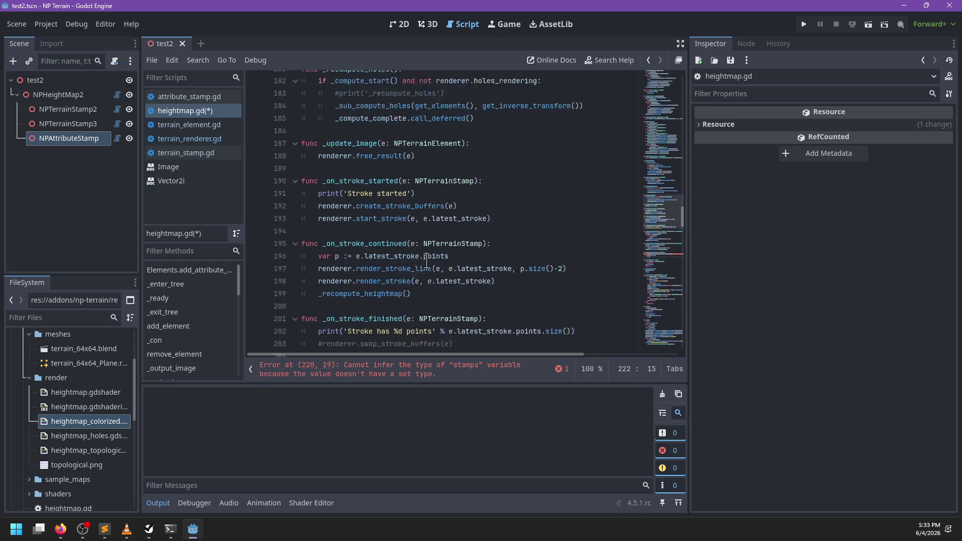
scroll(427, 260, "up", 2)
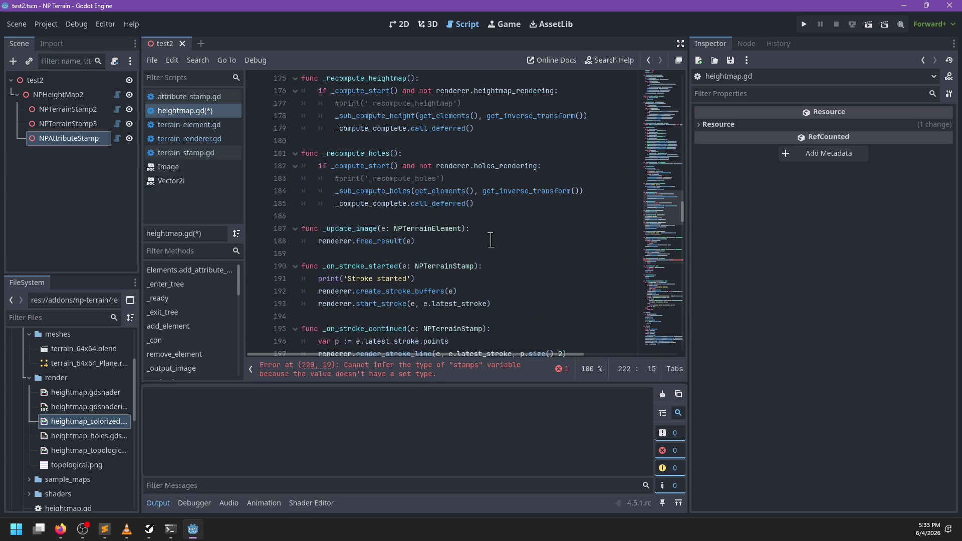
scroll(490, 240, "down", 5)
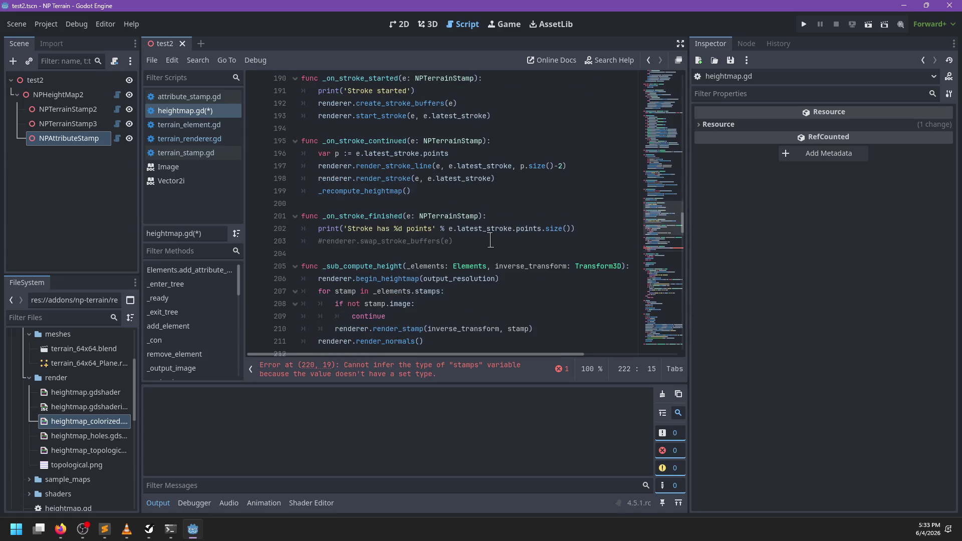
scroll(490, 240, "down", 10)
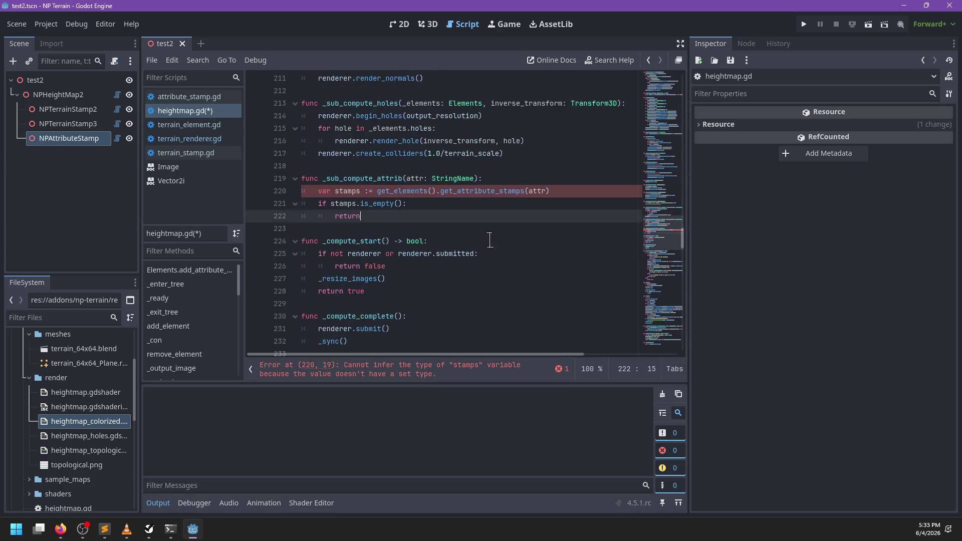